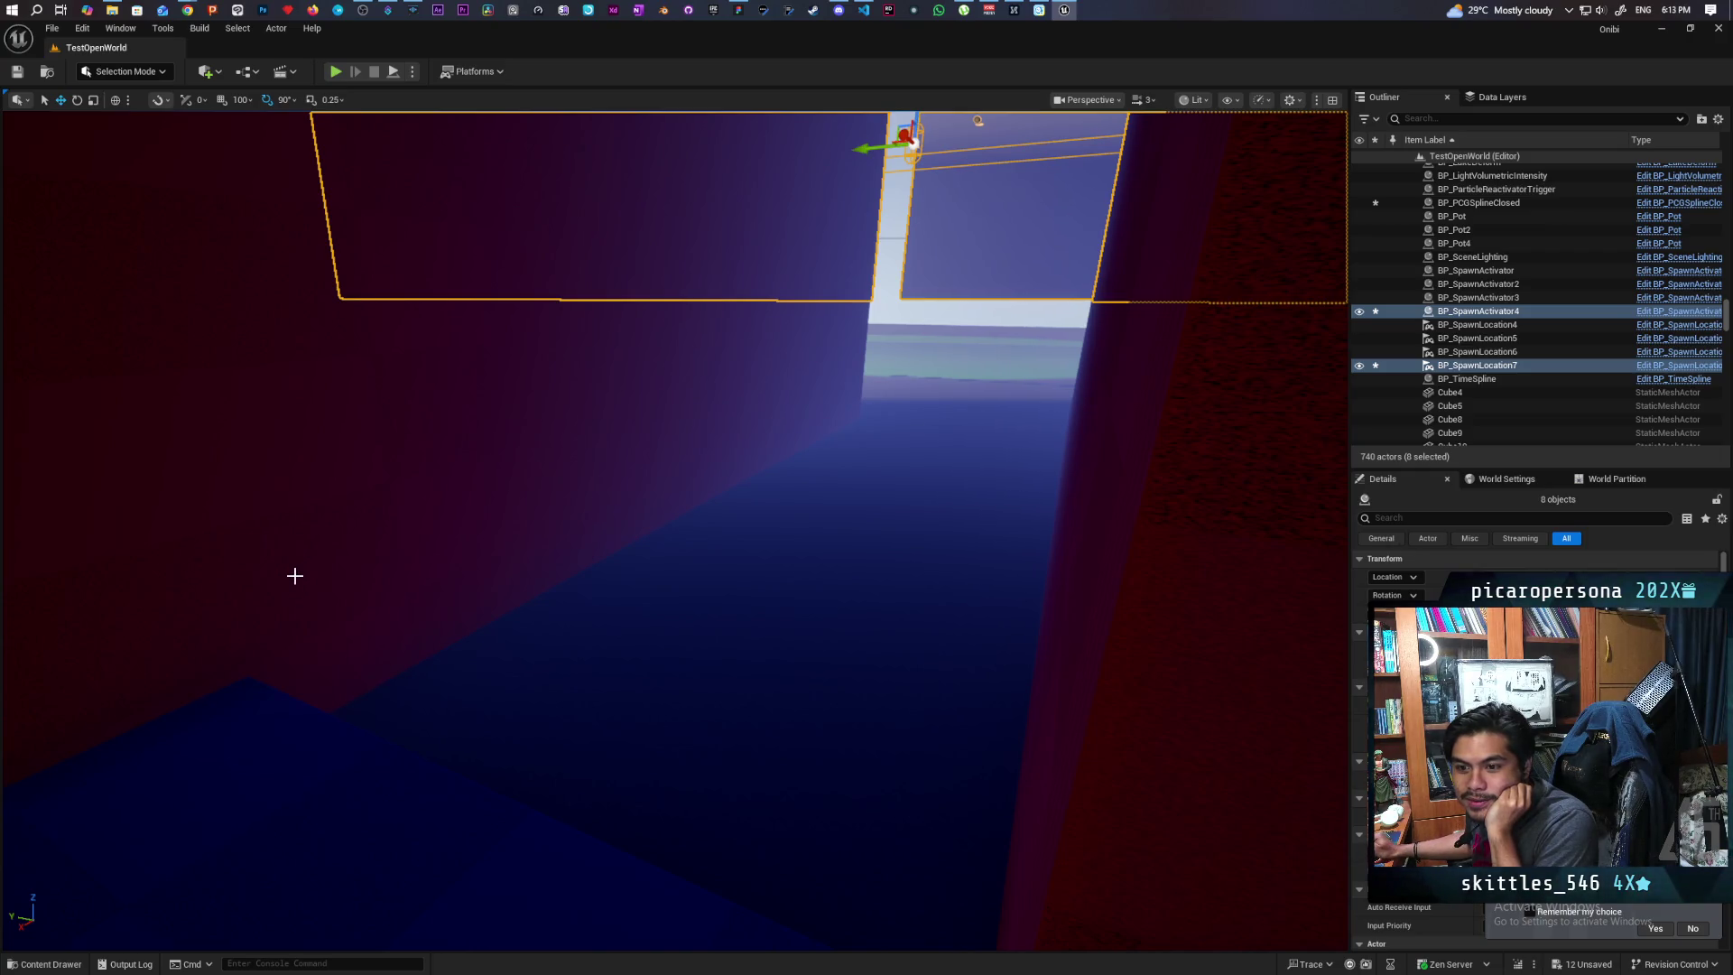
Fly the editor view from the wall through the purple corridor between red walls into the bright striped-ceiling room
{"action": "mouse_move", "coordinate": [295, 575]}
{"action": "left_mouse_down"}
{"action": "mouse_move", "coordinate": [298, 506]}
{"action": "mouse_move", "coordinate": [388, 465]}
{"action": "mouse_move", "coordinate": [168, 464]}
{"action": "mouse_move", "coordinate": [168, 483]}
{"action": "left_mouse_up"}
{"action": "left_click_drag", "start_coordinate": [494, 946], "coordinate": [495, 946]}
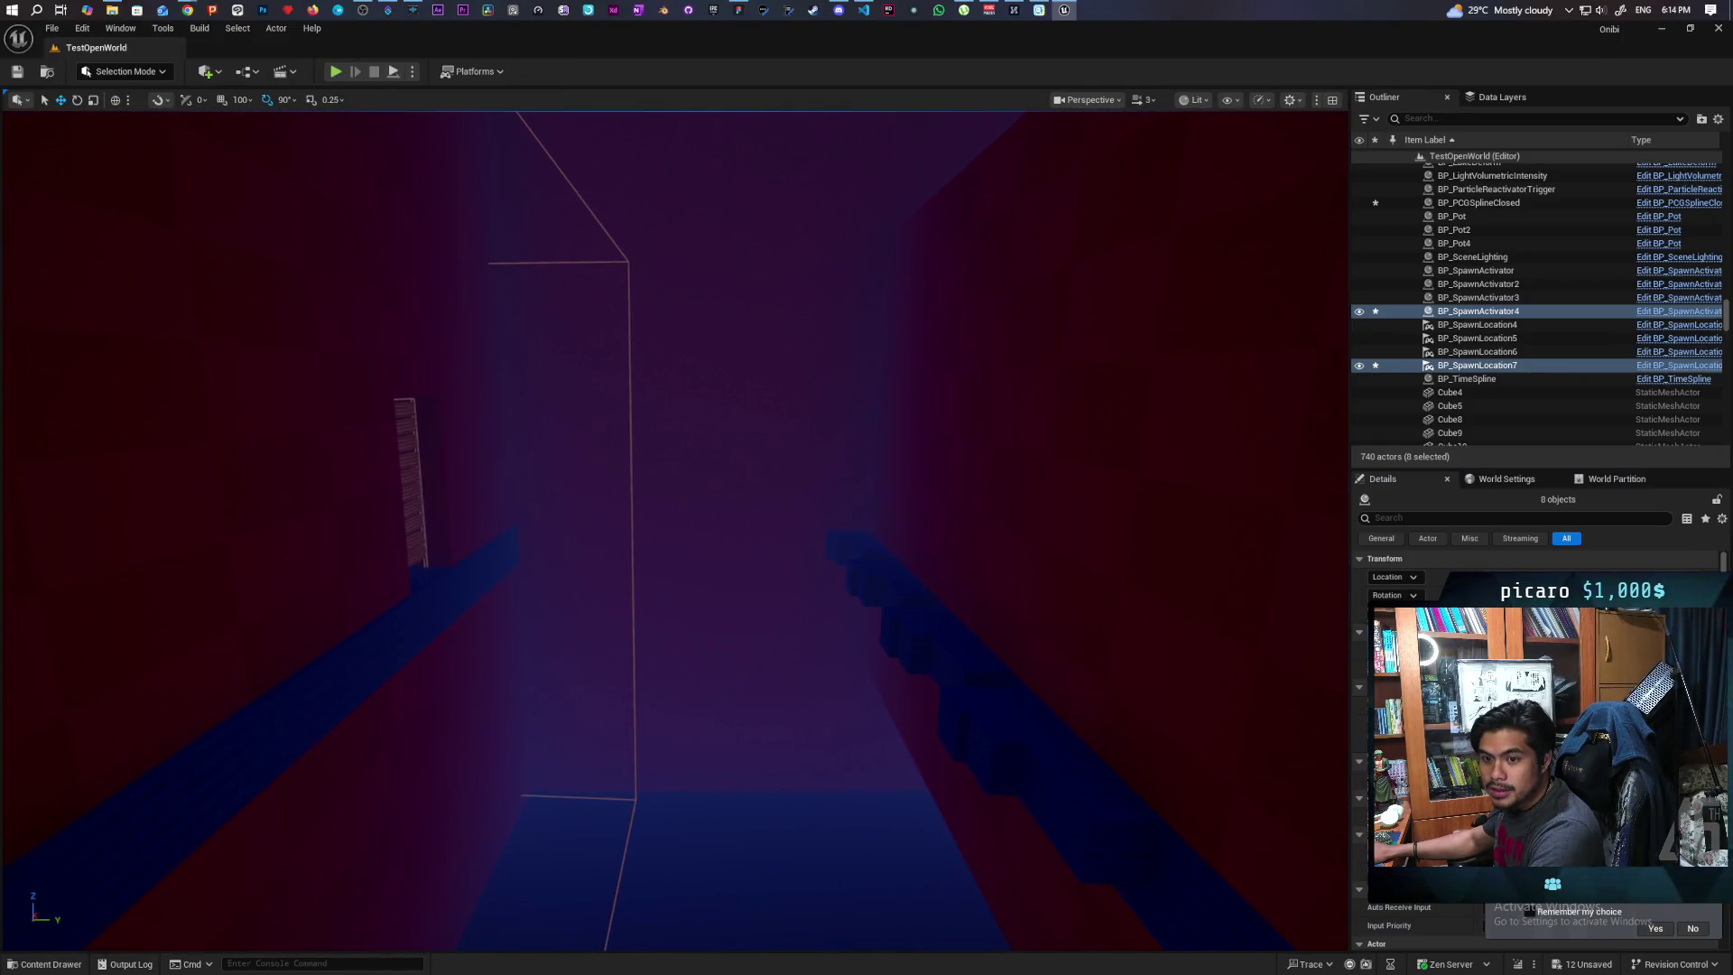
{"action": "left_click_drag", "start_coordinate": [240, 425], "coordinate": [240, 425]}
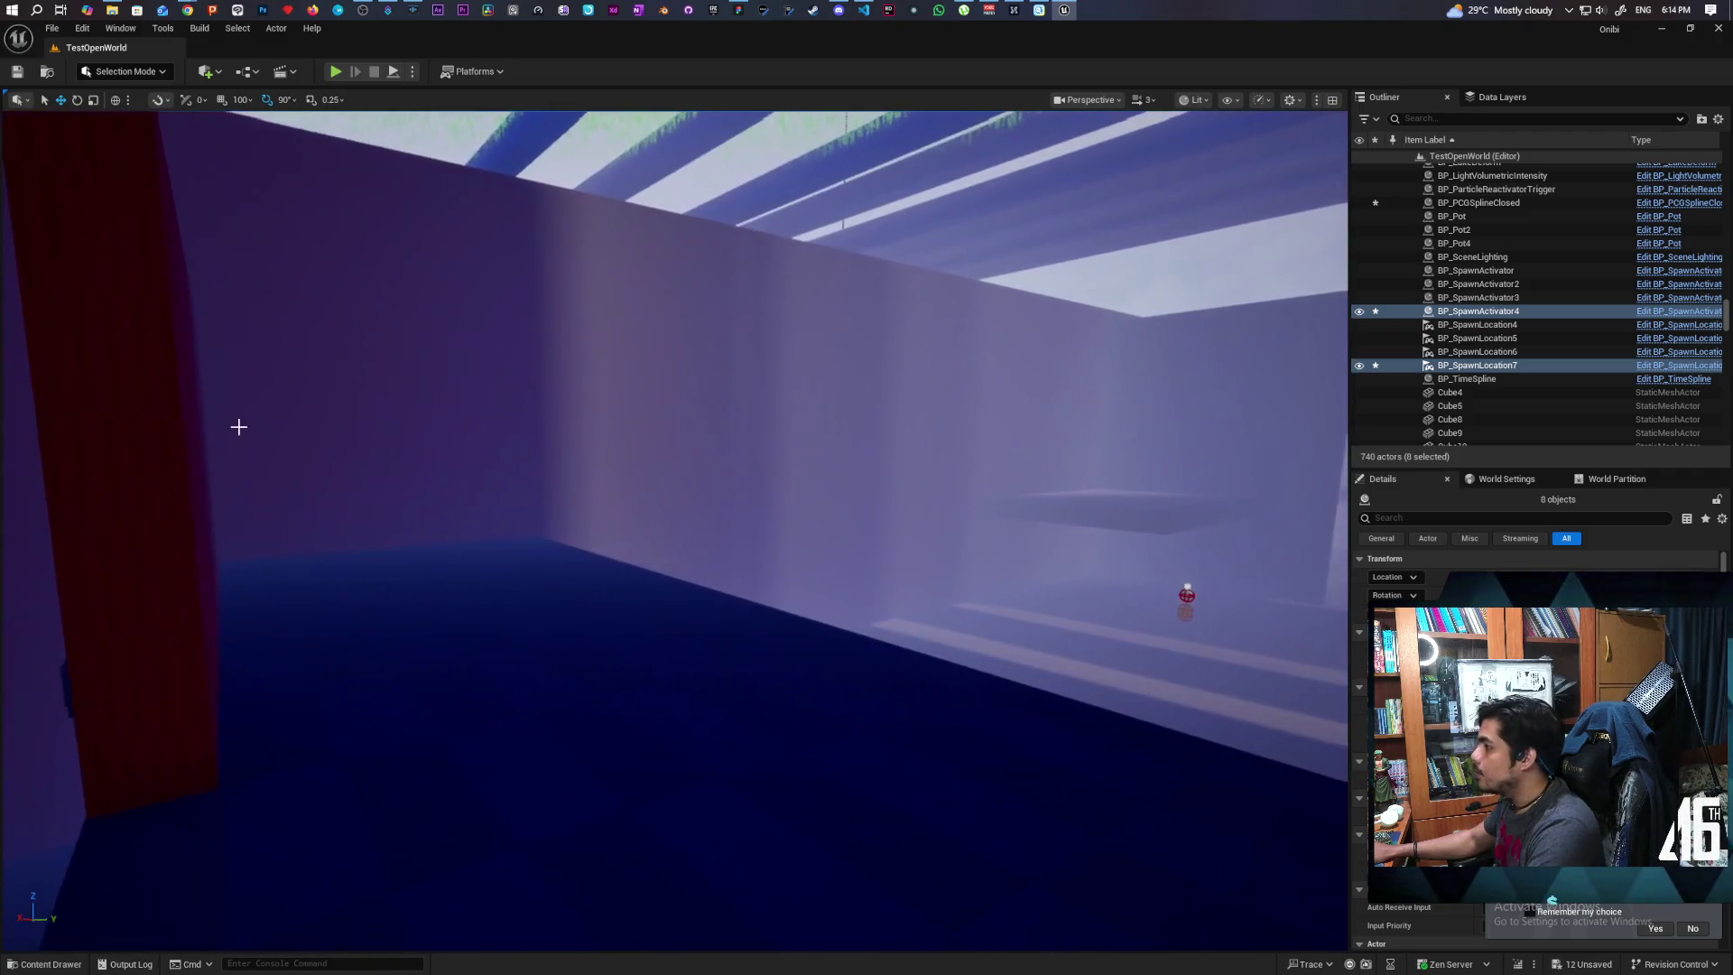
{"action": "key", "text": "ctrl+space"}
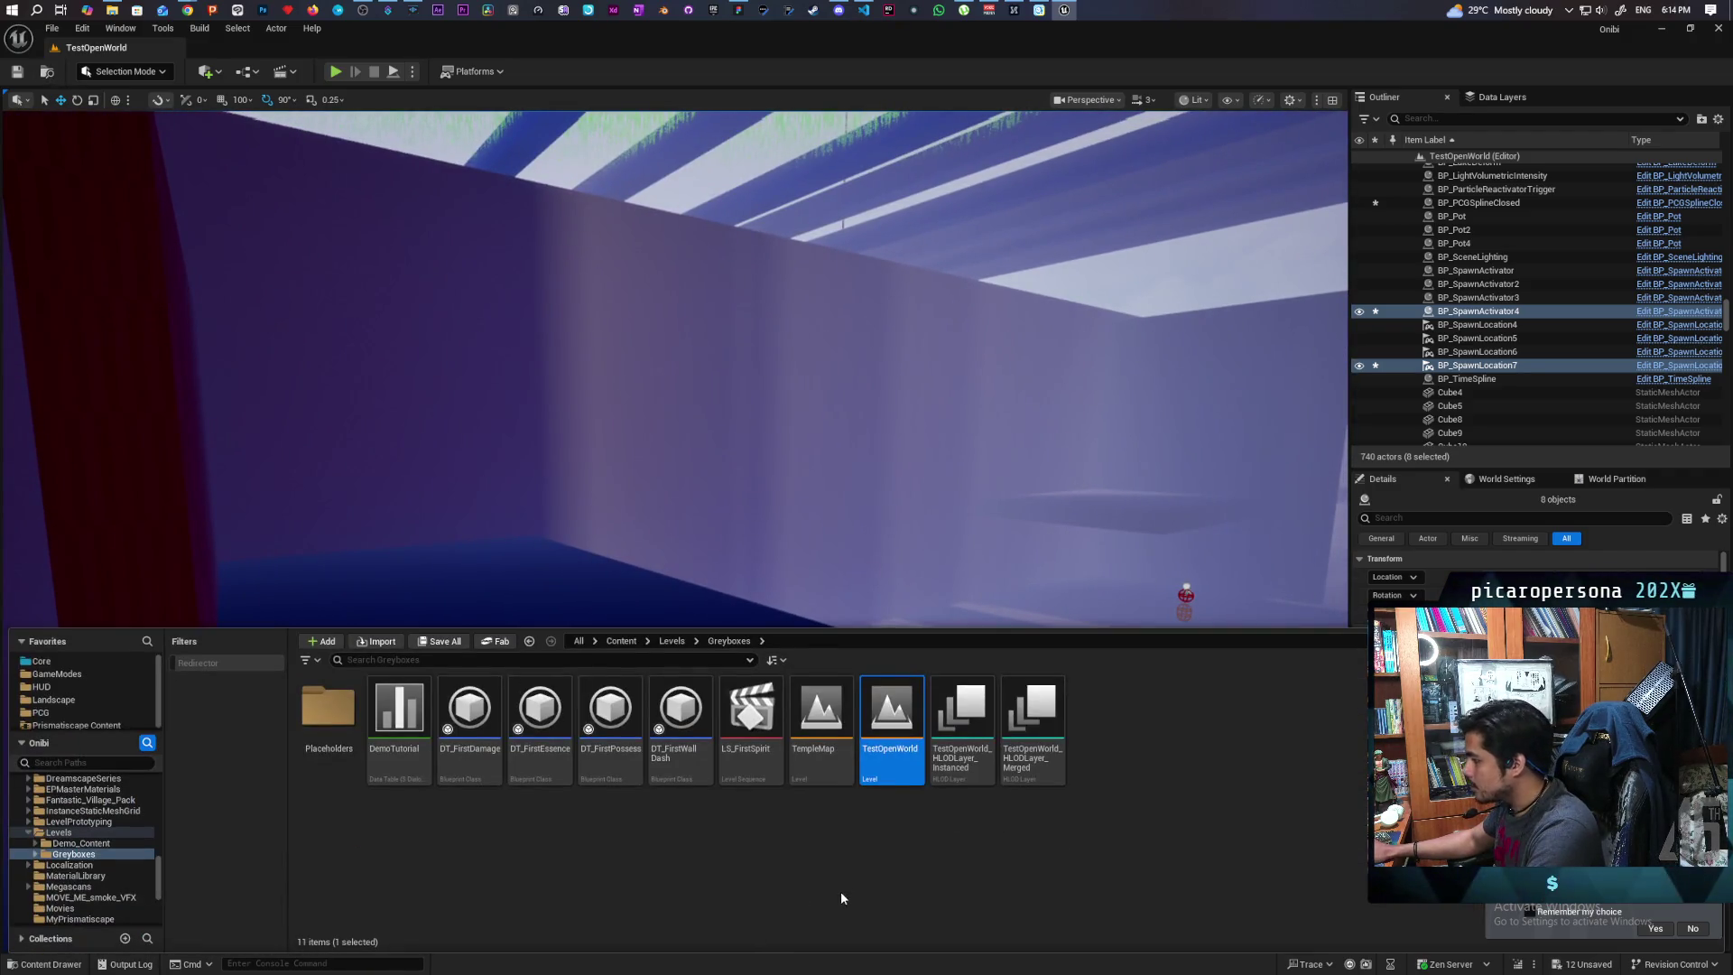
Open TestLevel from the Levels folder, saving the pending changes first
{"action": "left_click", "coordinate": [671, 641]}
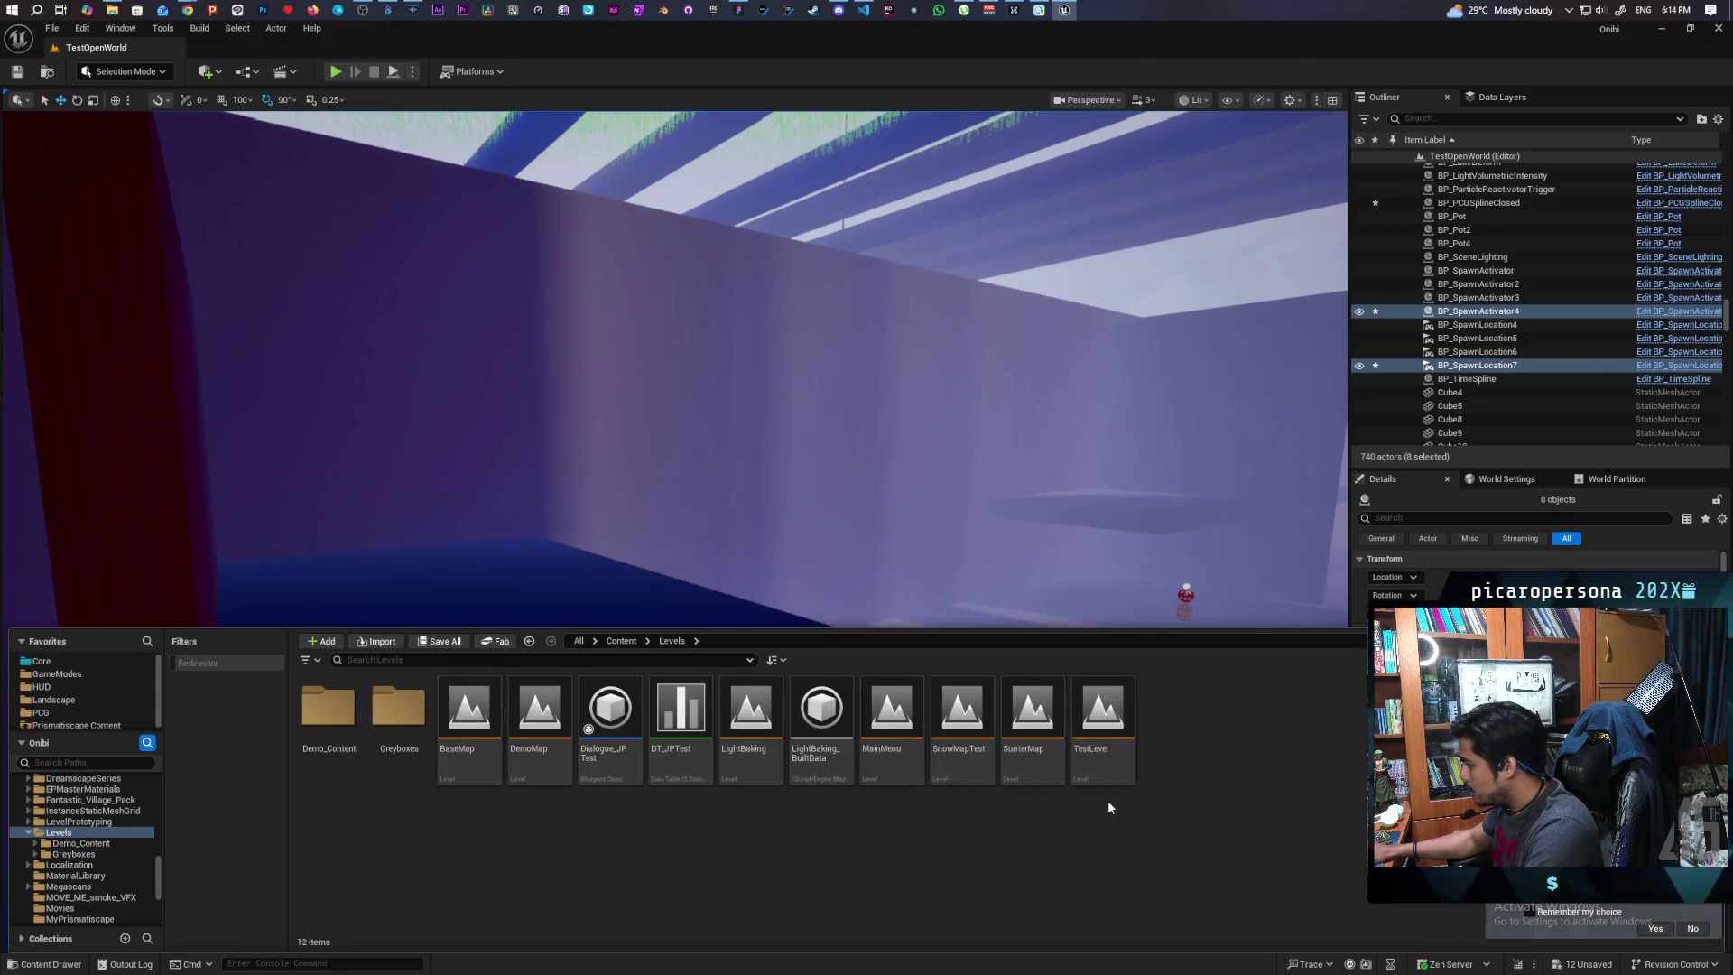
{"action": "double_click", "coordinate": [1102, 718]}
{"action": "left_click", "coordinate": [904, 658]}
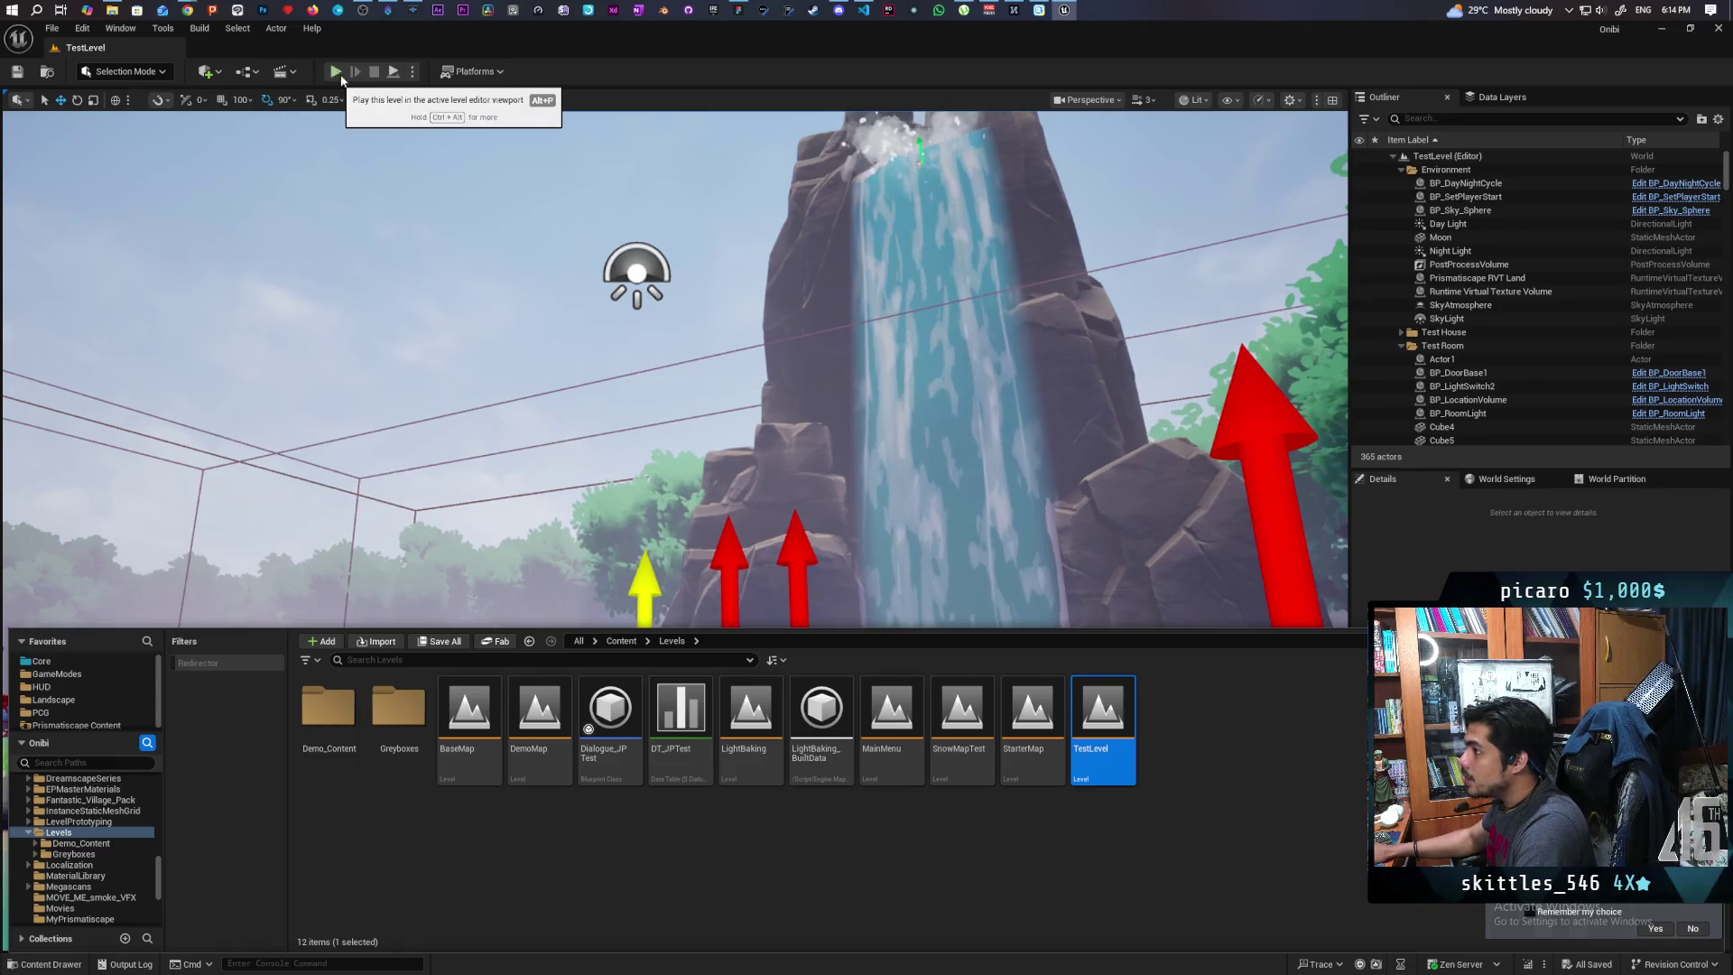
Start a play session and walk the character through the forest past the blue block into the sphere pond
{"action": "left_click", "coordinate": [335, 71]}
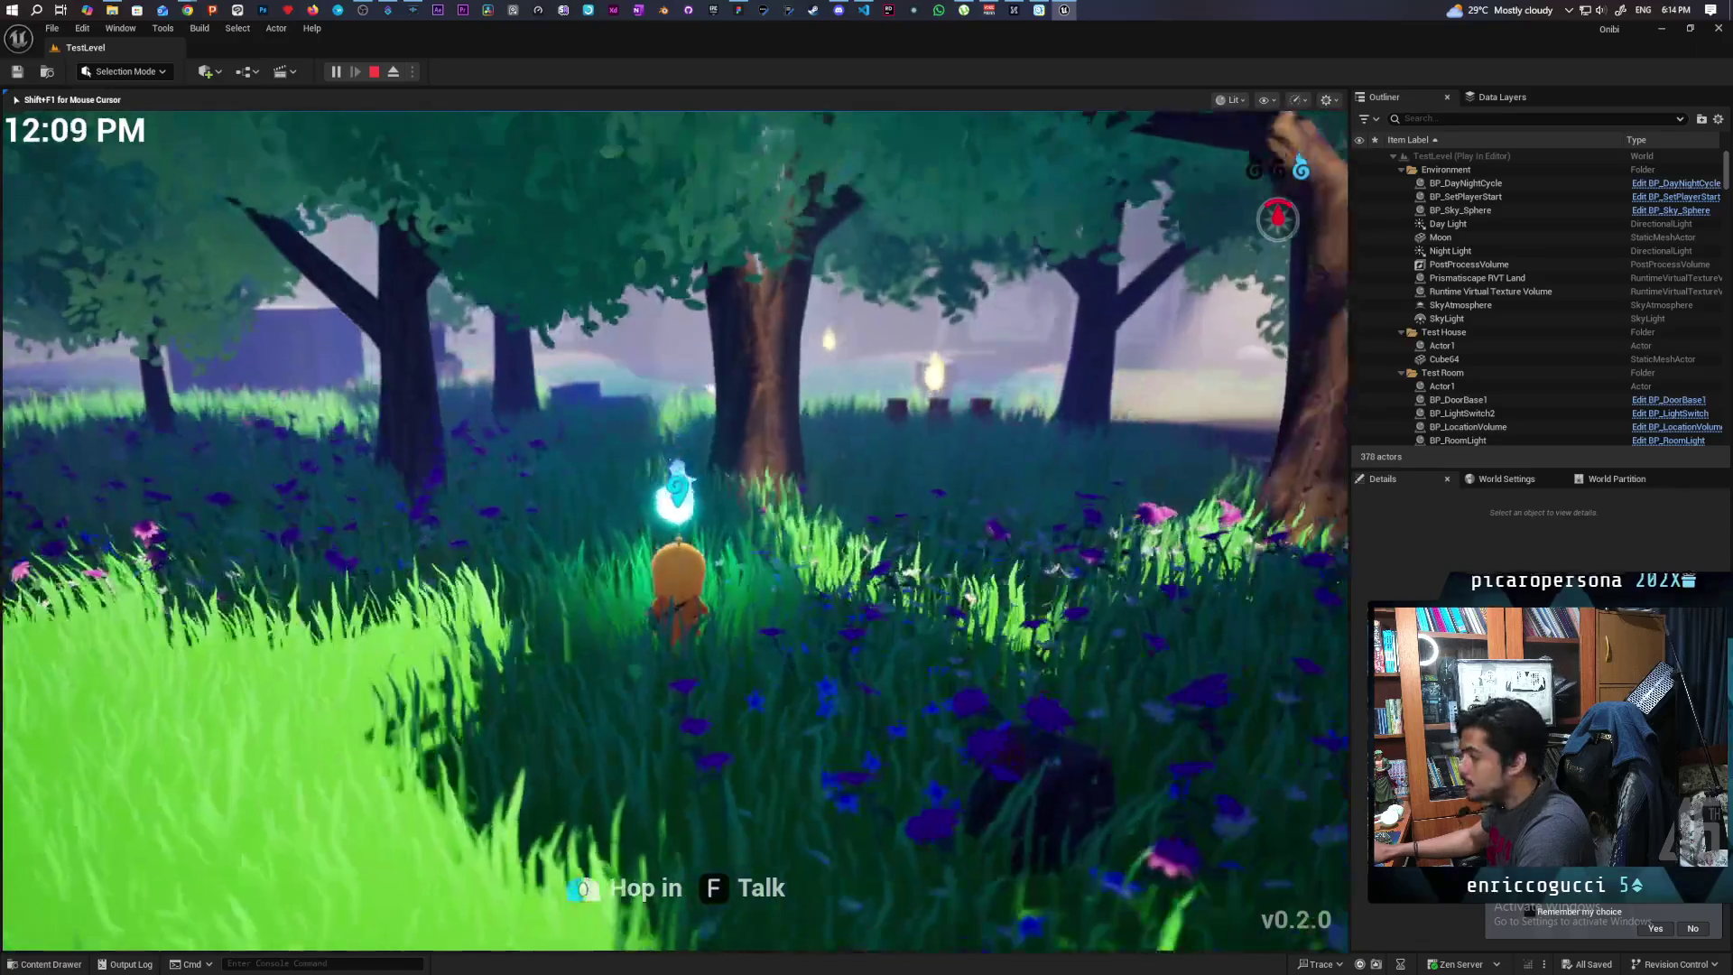
{"action": "key", "text": "w"}
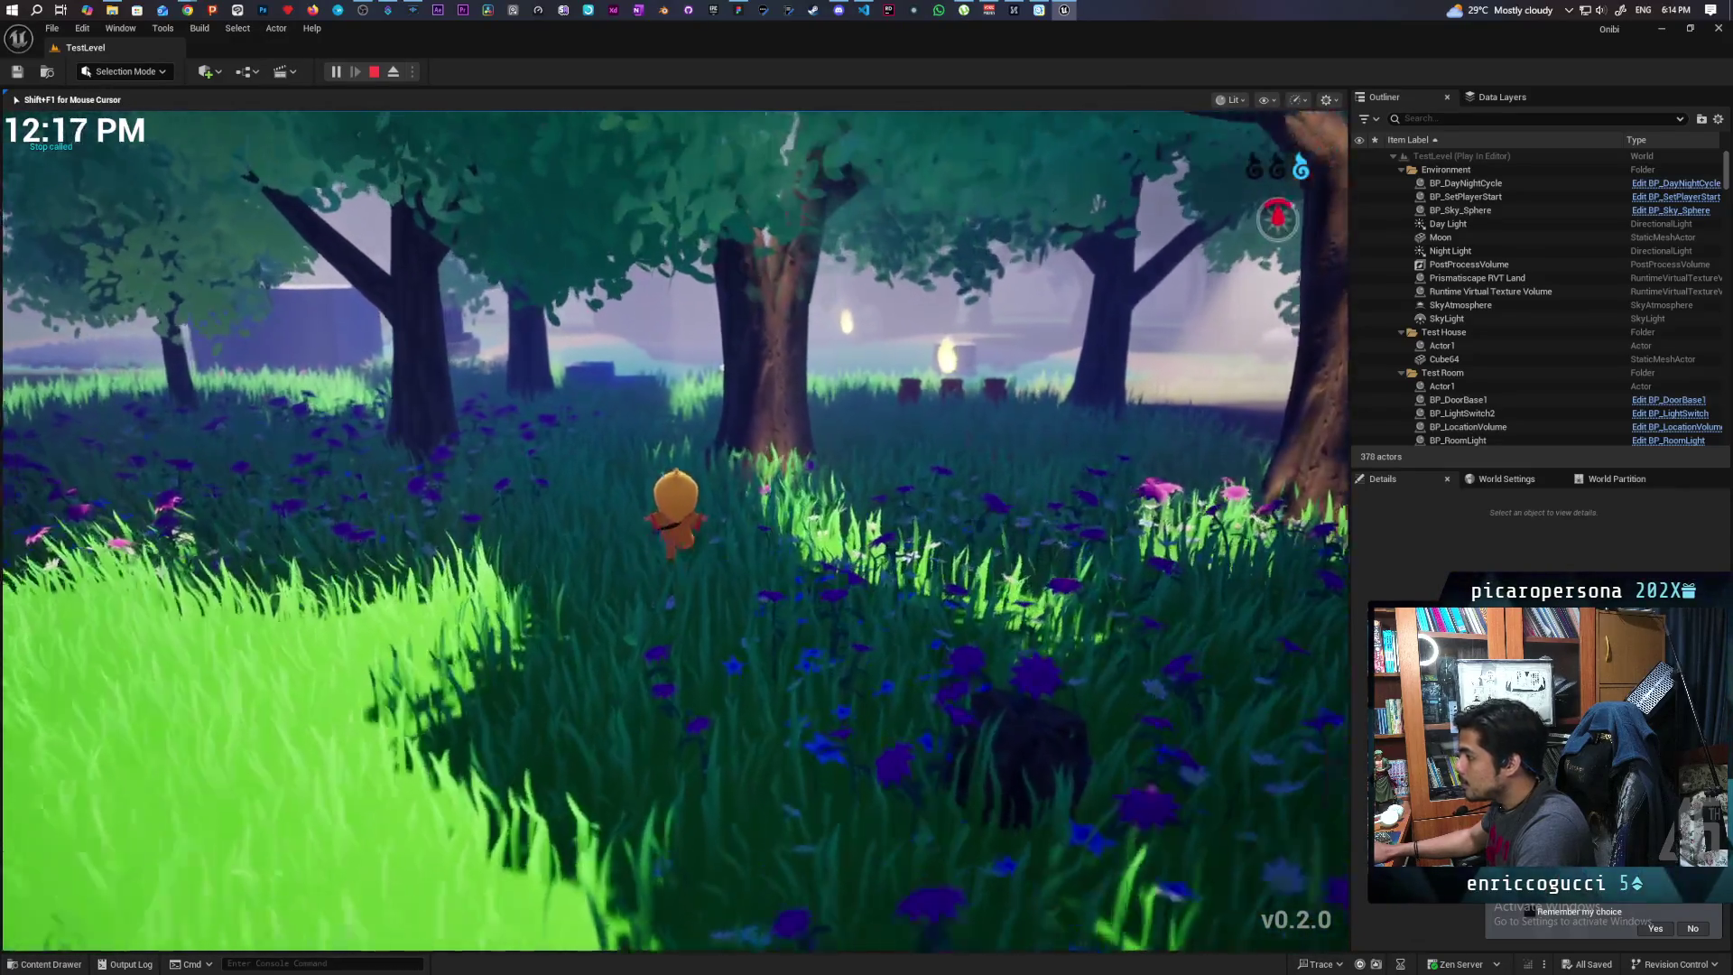
{"action": "key", "text": "w"}
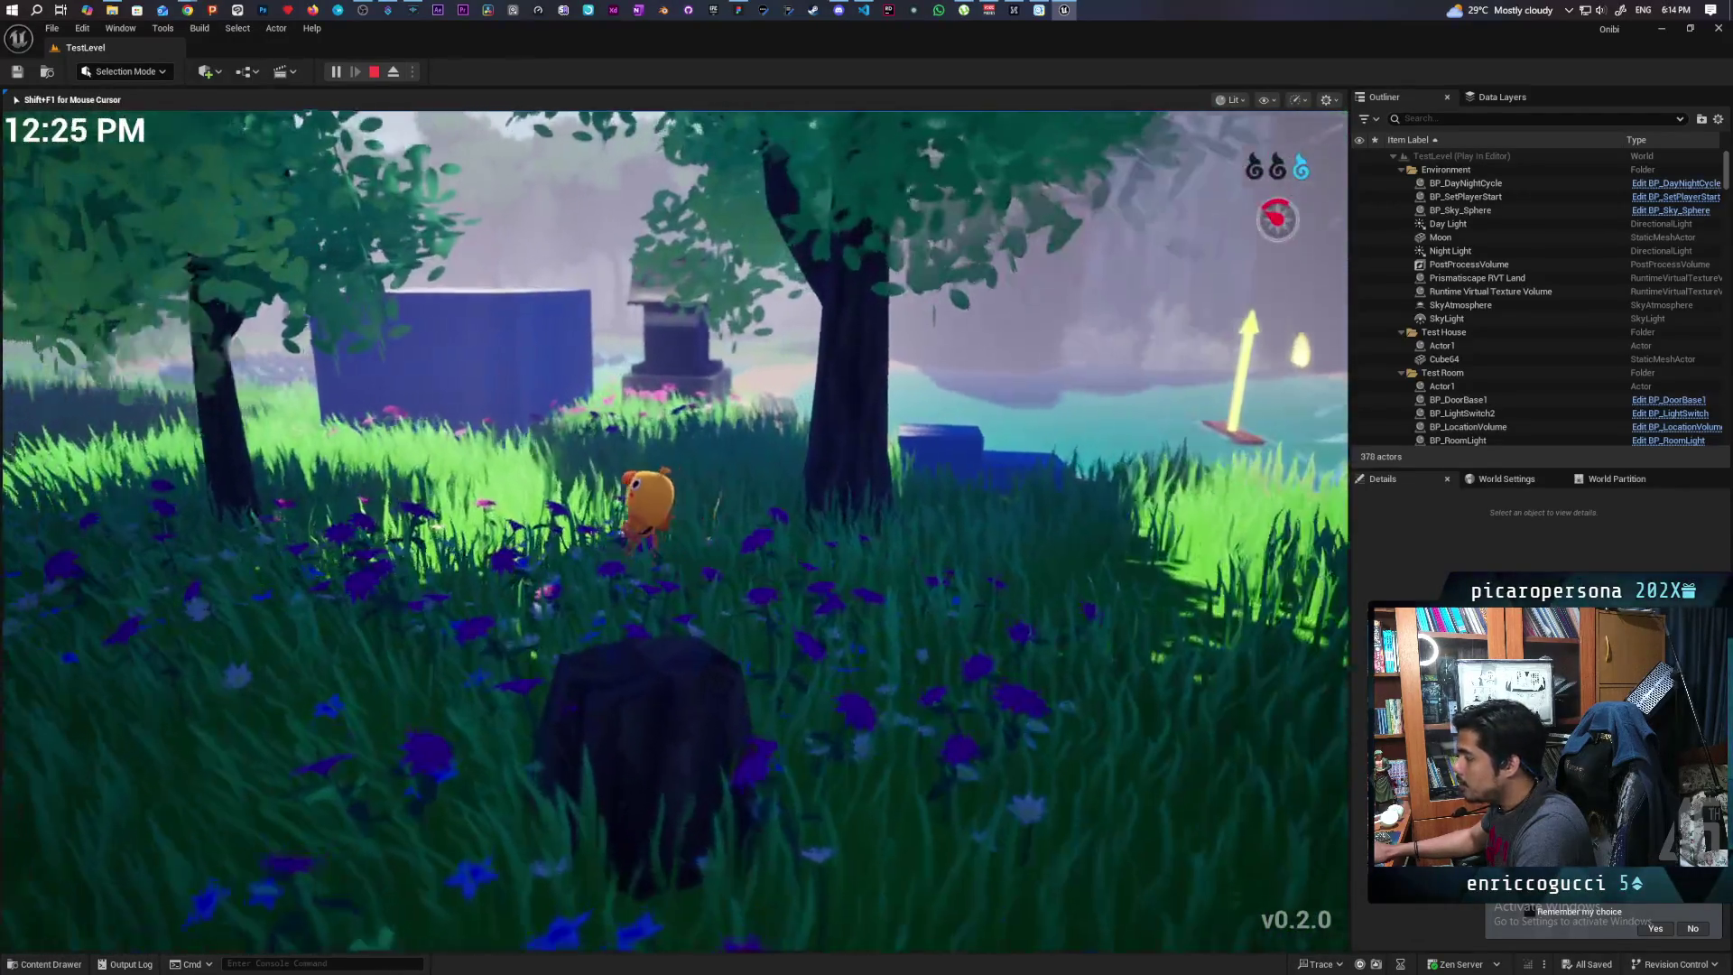
{"action": "key", "text": "w"}
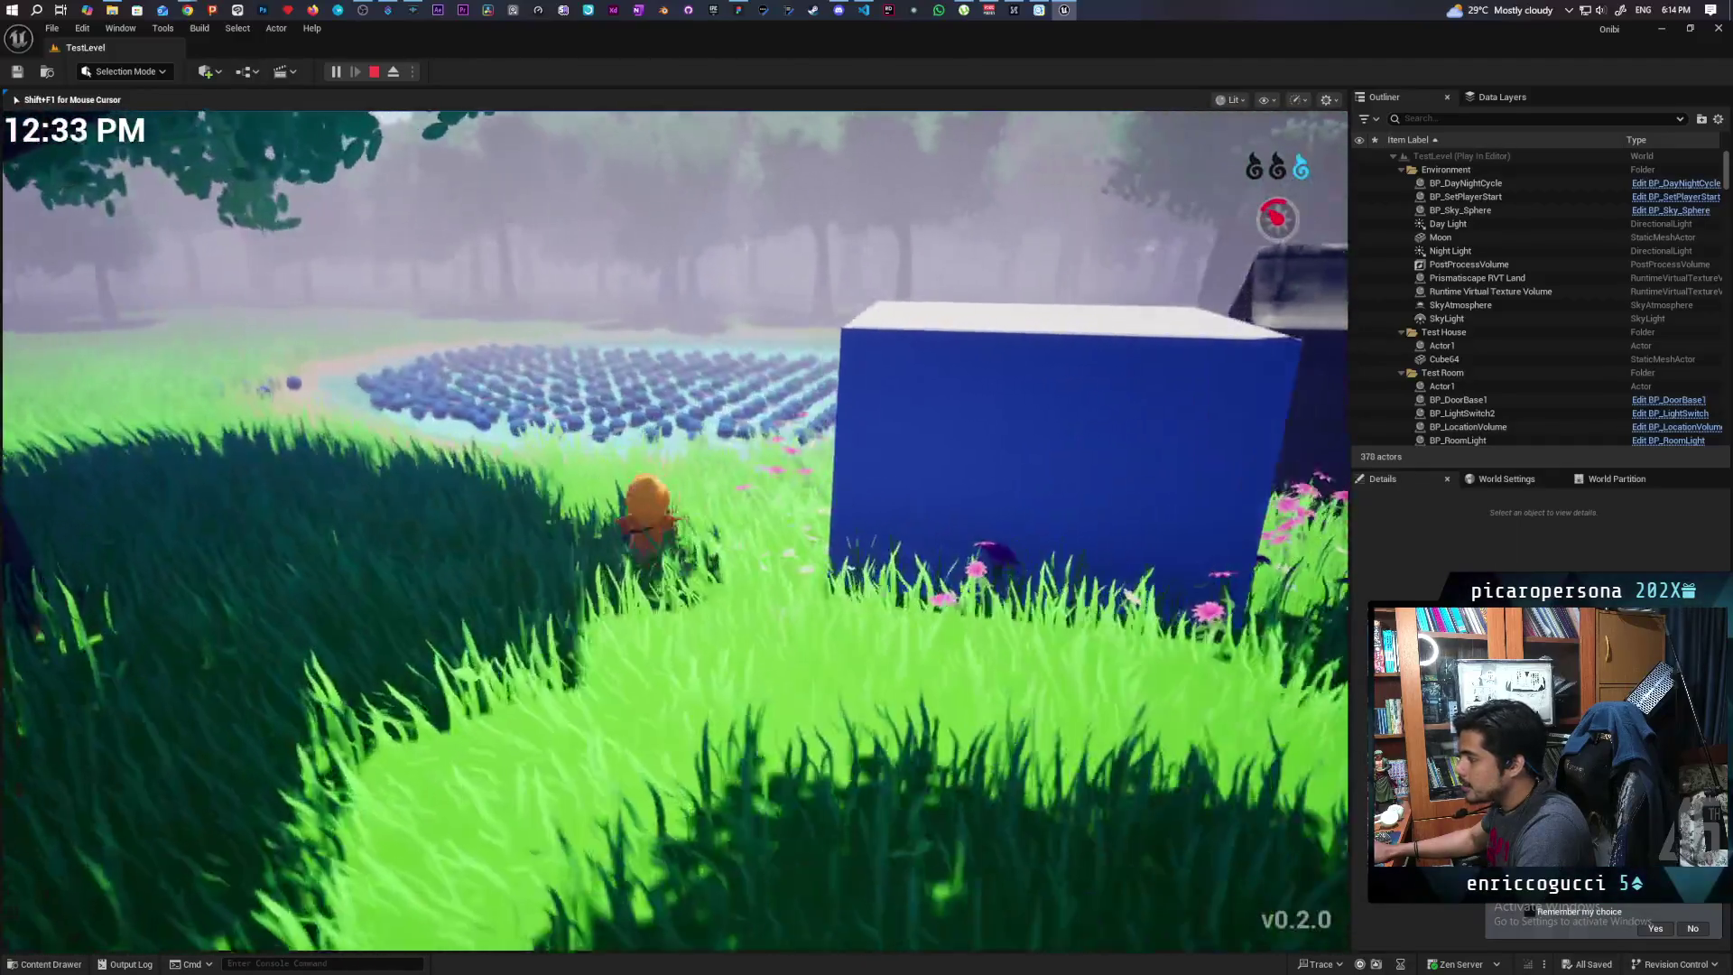
{"action": "key", "text": "w"}
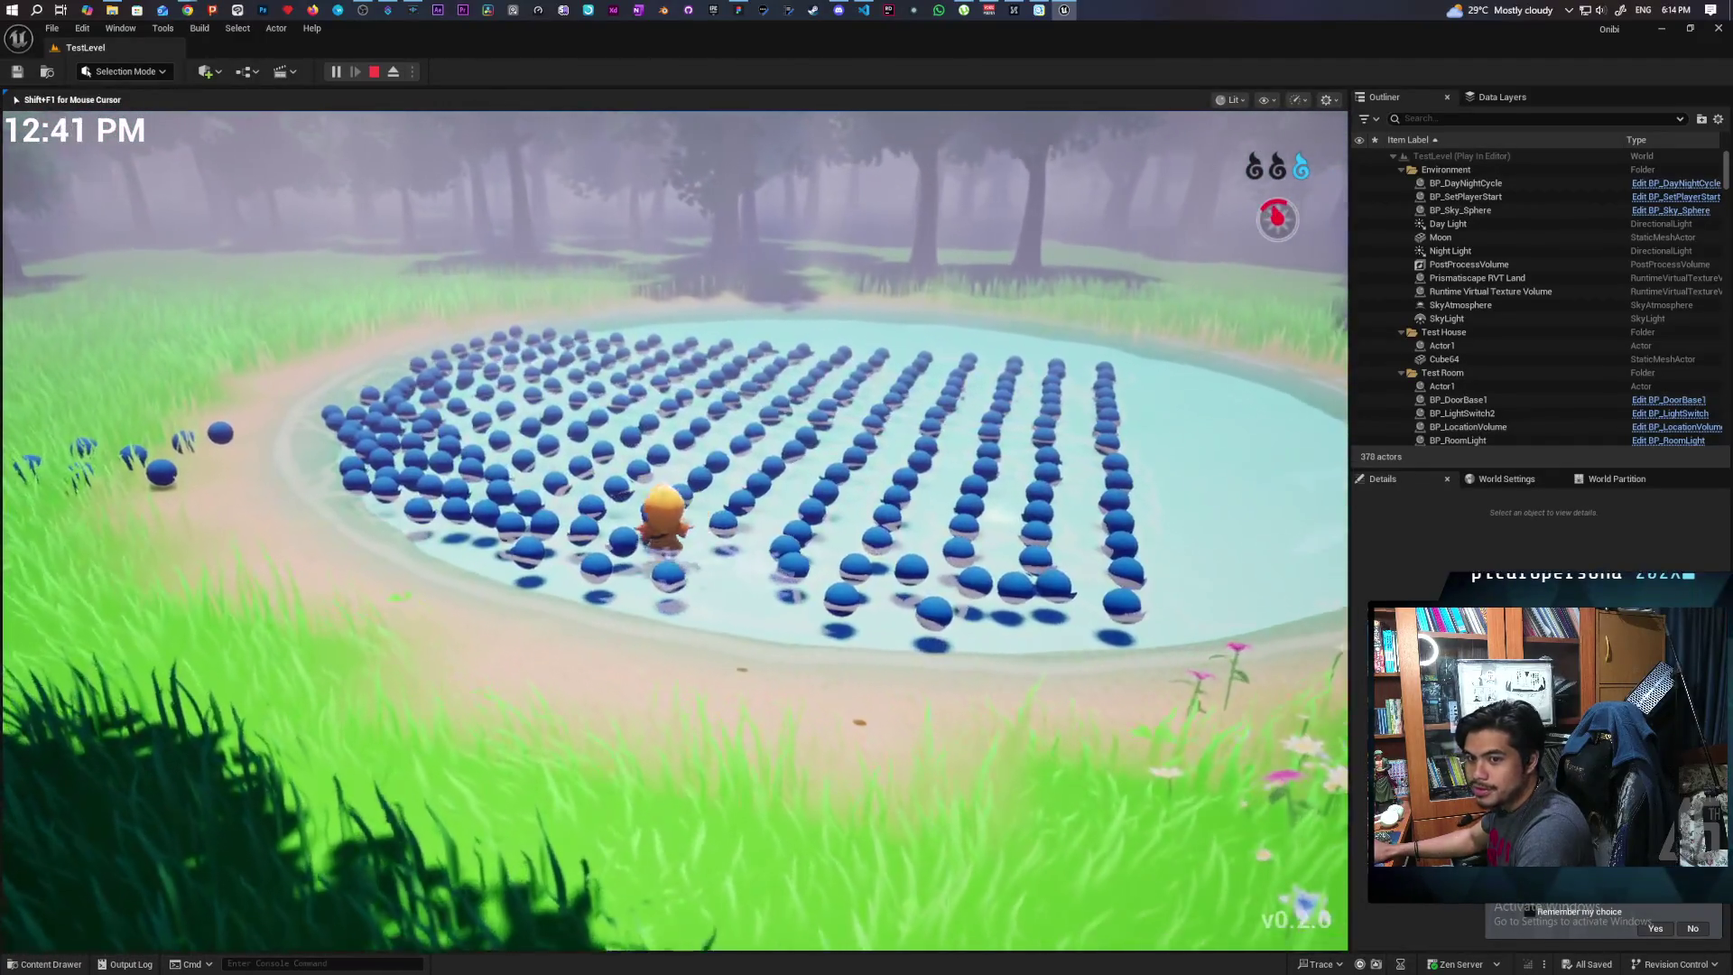
{"action": "key", "text": "w"}
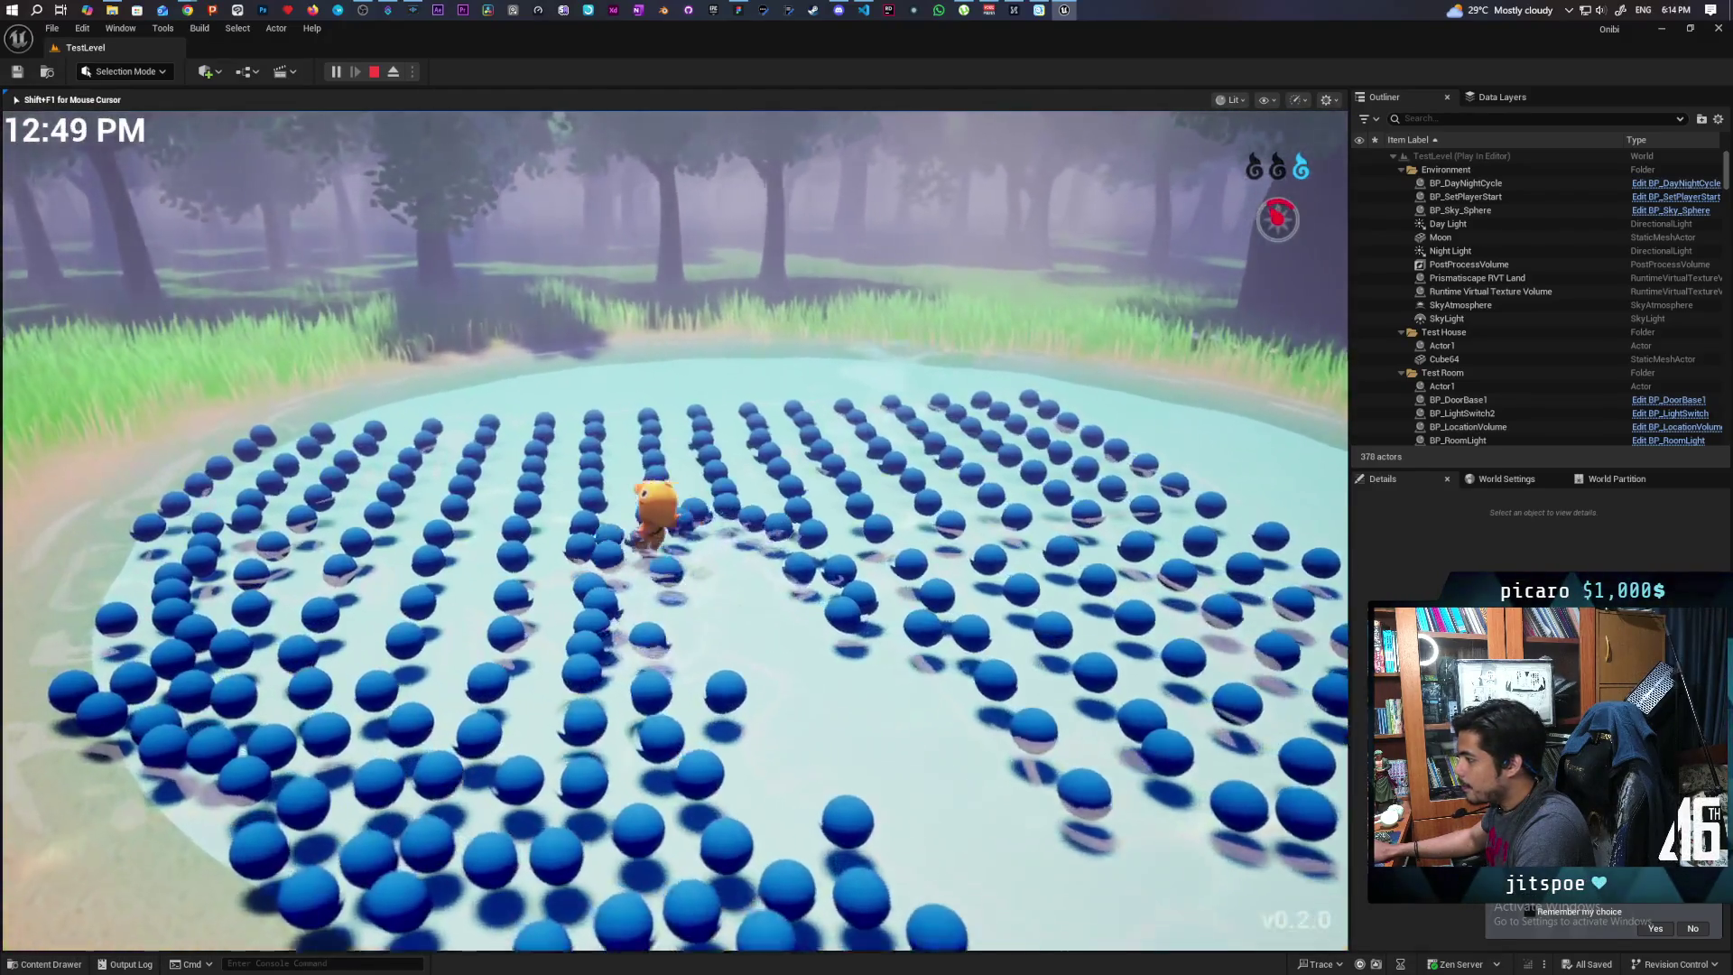
Look around the pond toward the house and large tree, turning the character right and back
{"action": "key", "text": "w"}
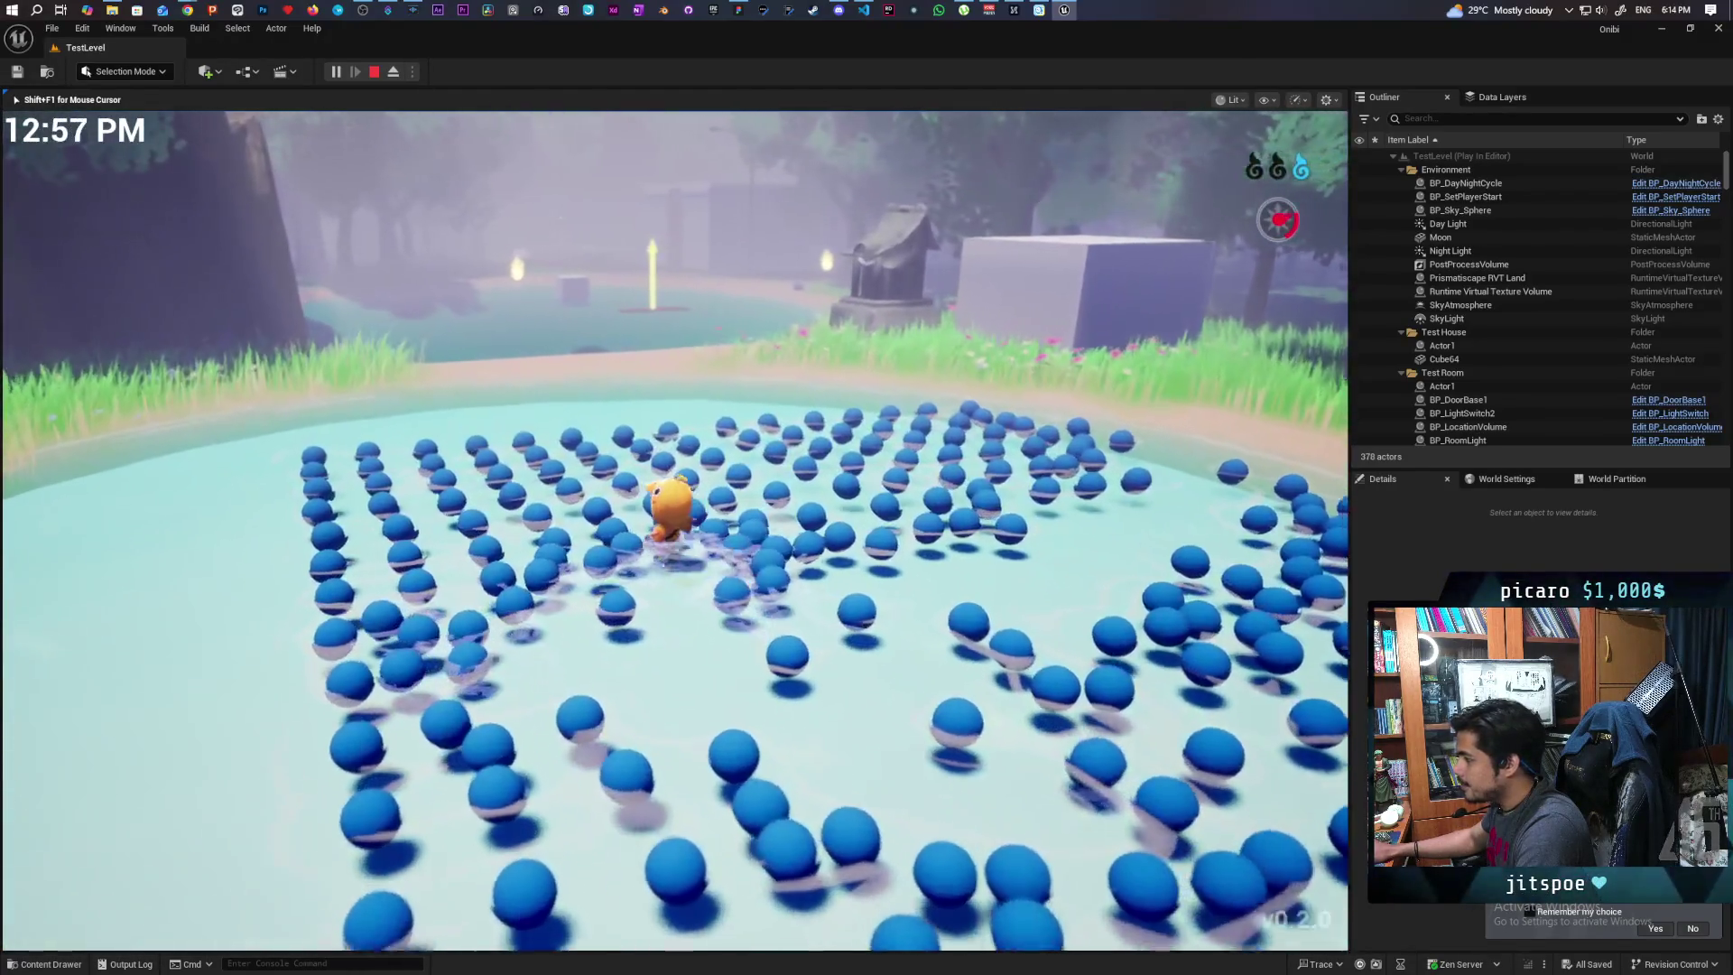
{"action": "key", "text": "w"}
{"action": "key", "text": "w"}
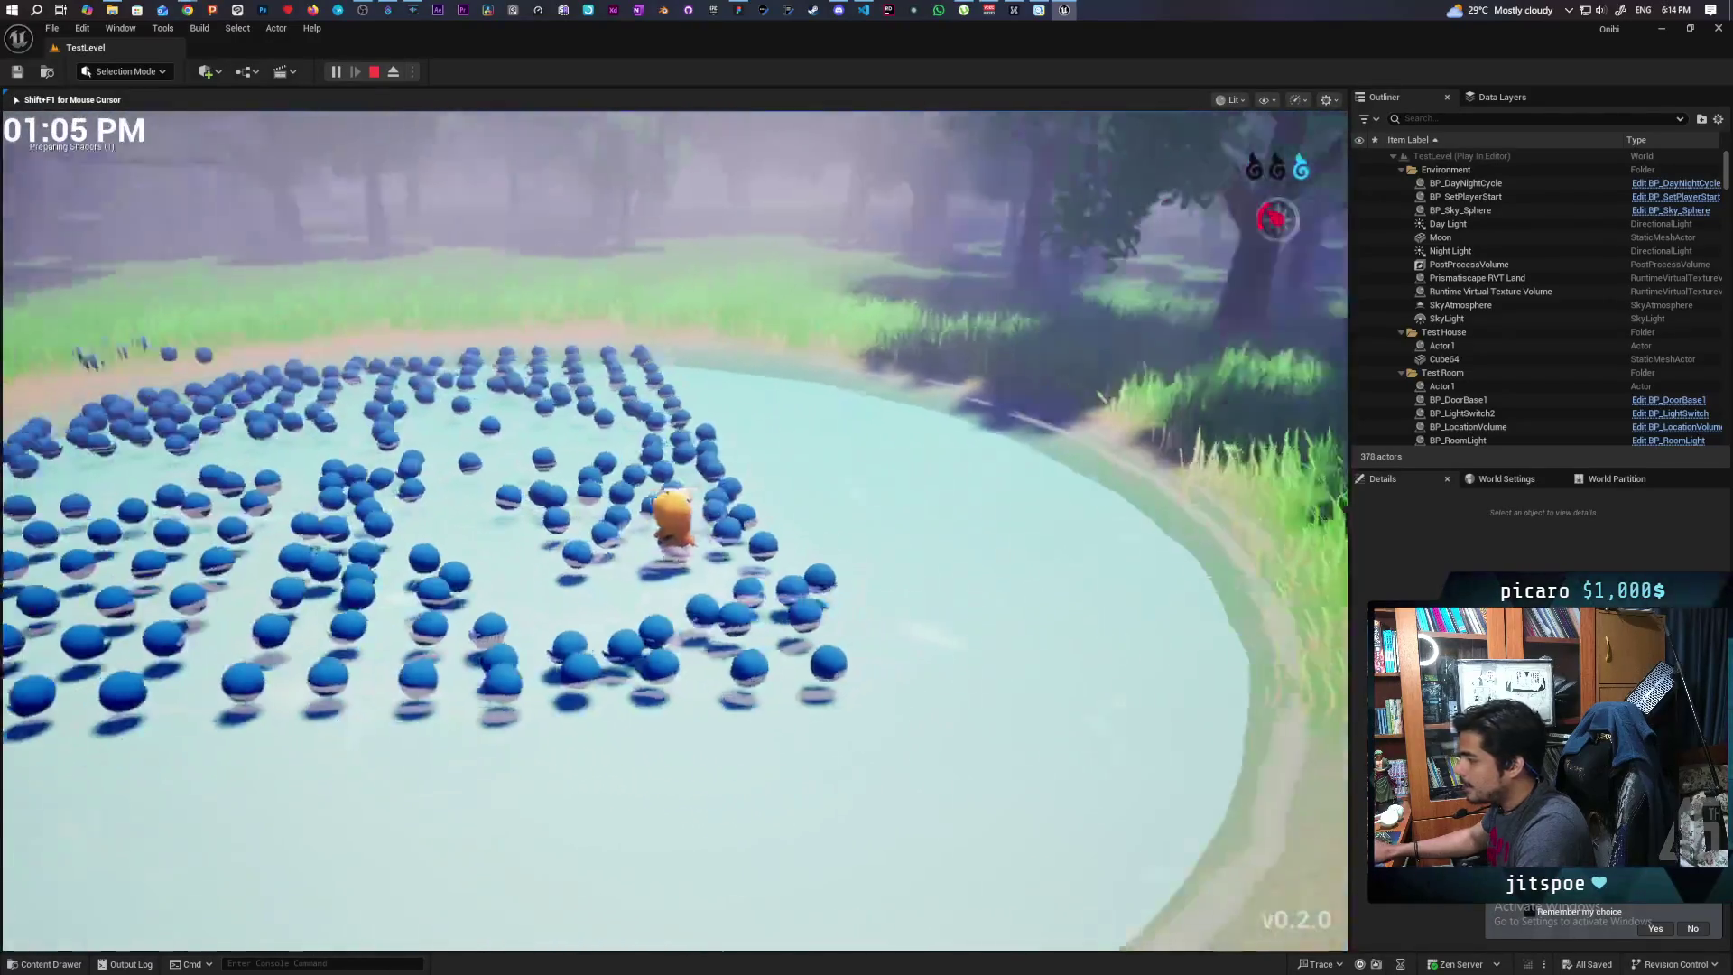
{"action": "key", "text": "d"}
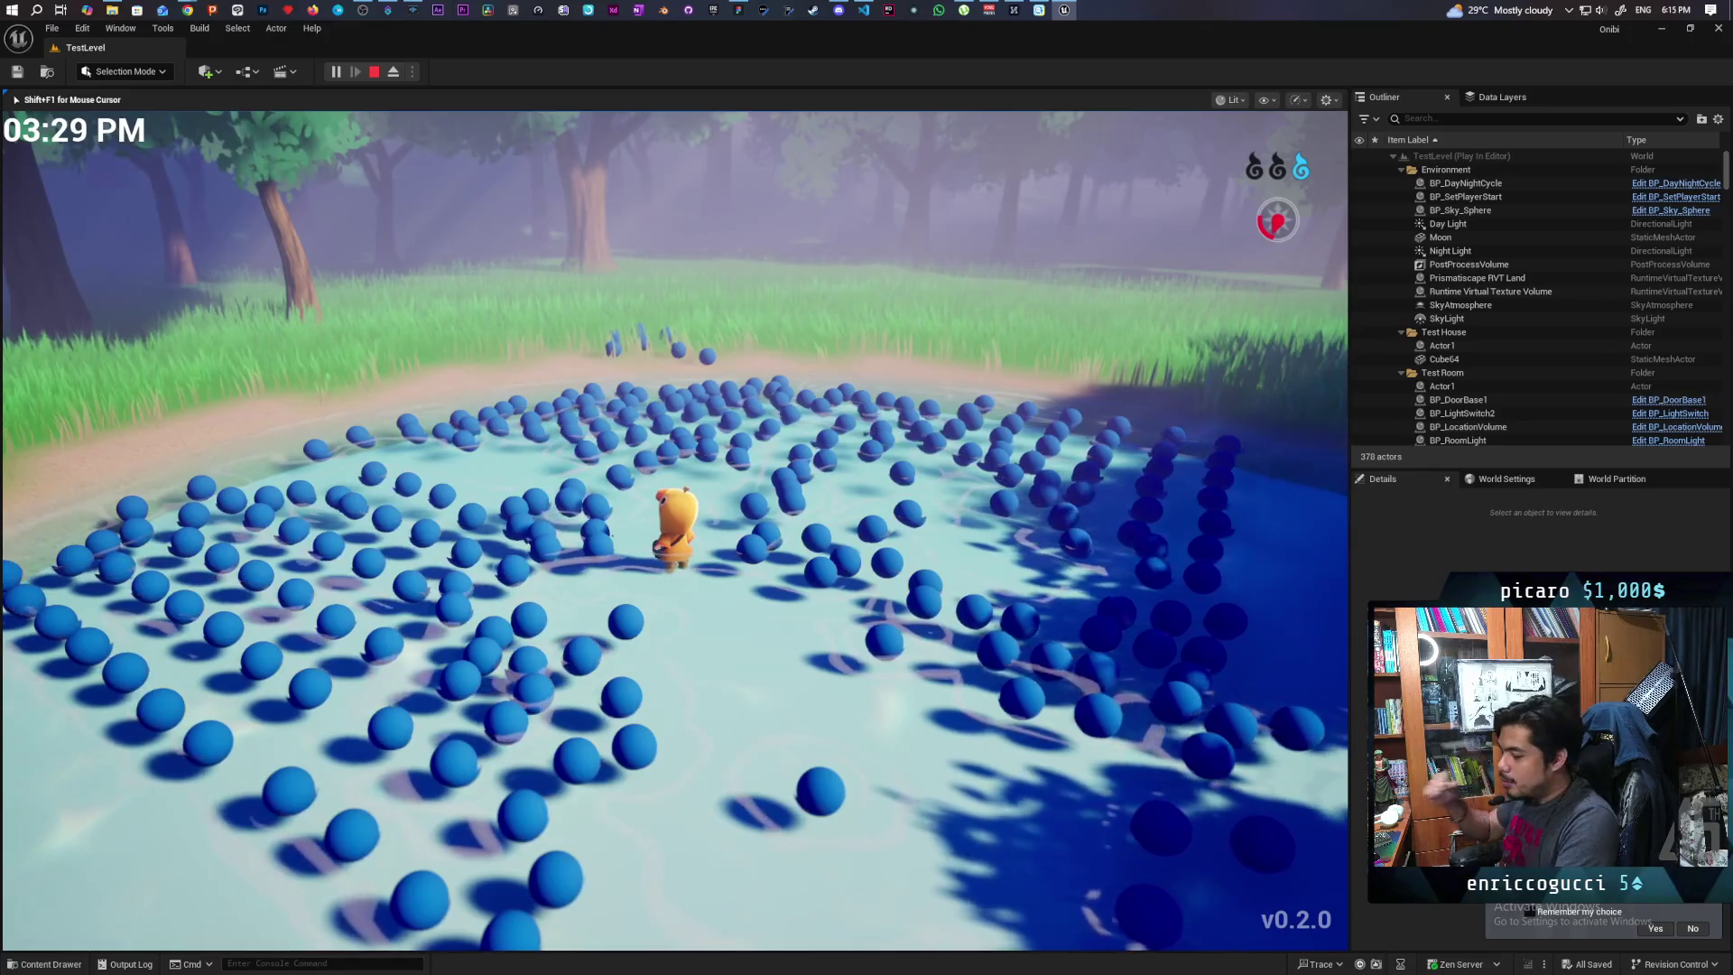
{"action": "key", "text": "s"}
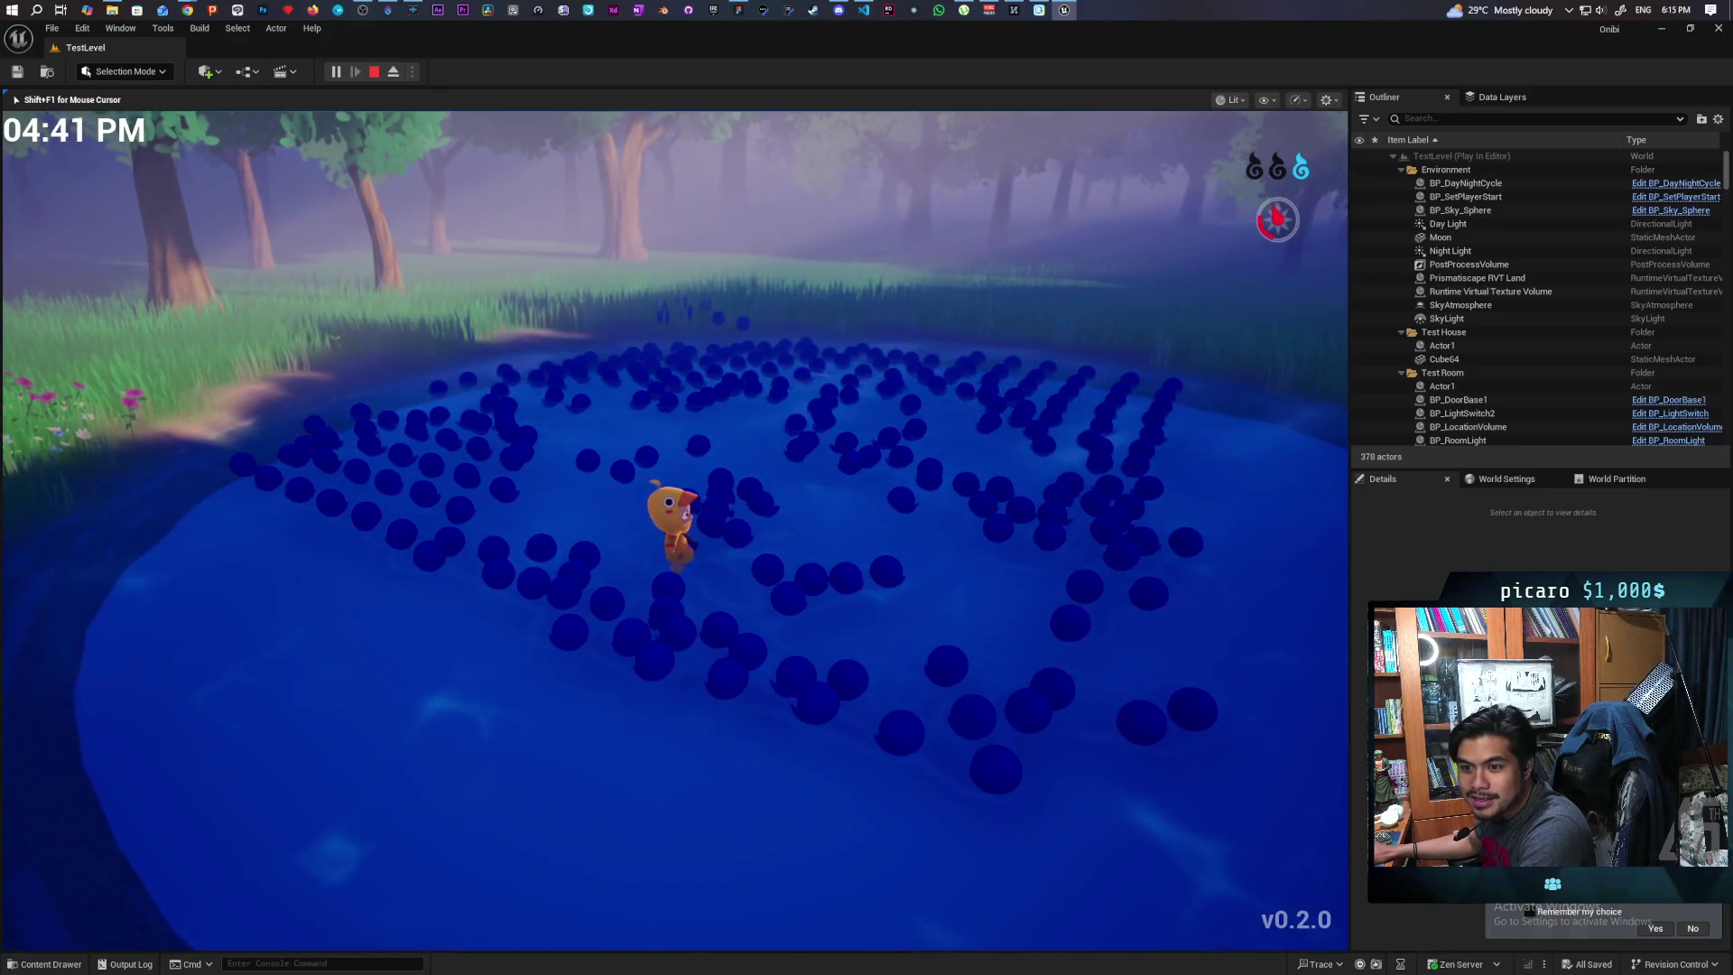
Wade through the spheres toward the treeline, looking over the dark bank and open pond
{"action": "key", "text": "w"}
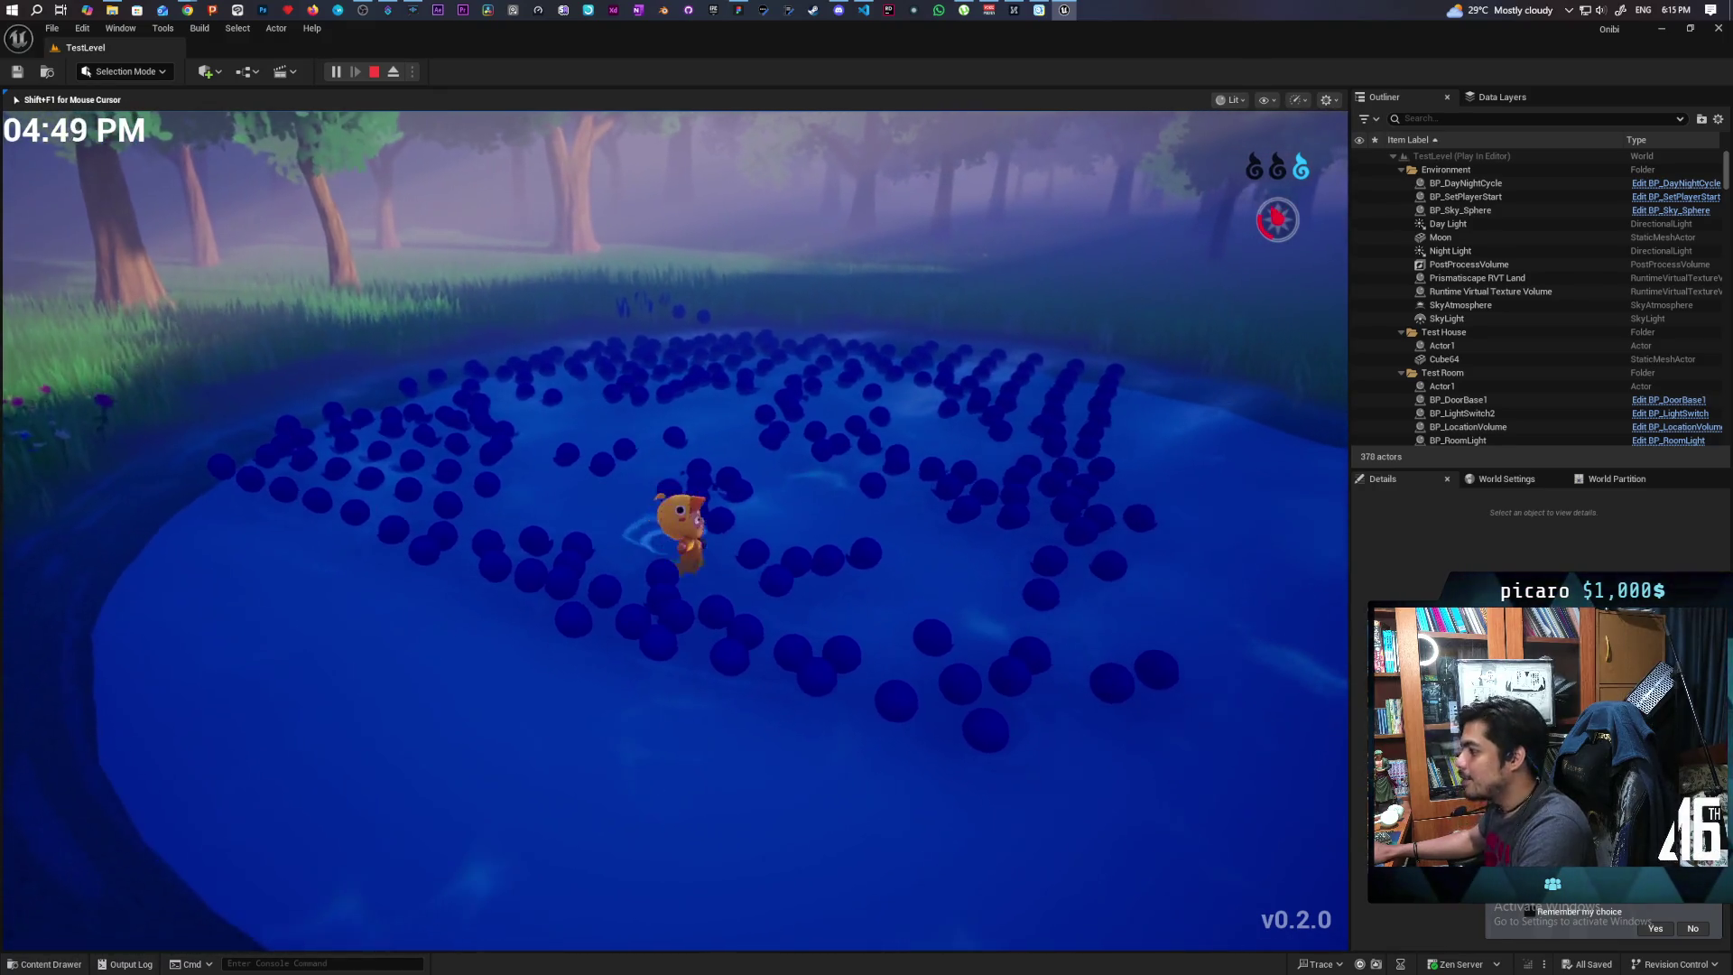
{"action": "key", "text": "w"}
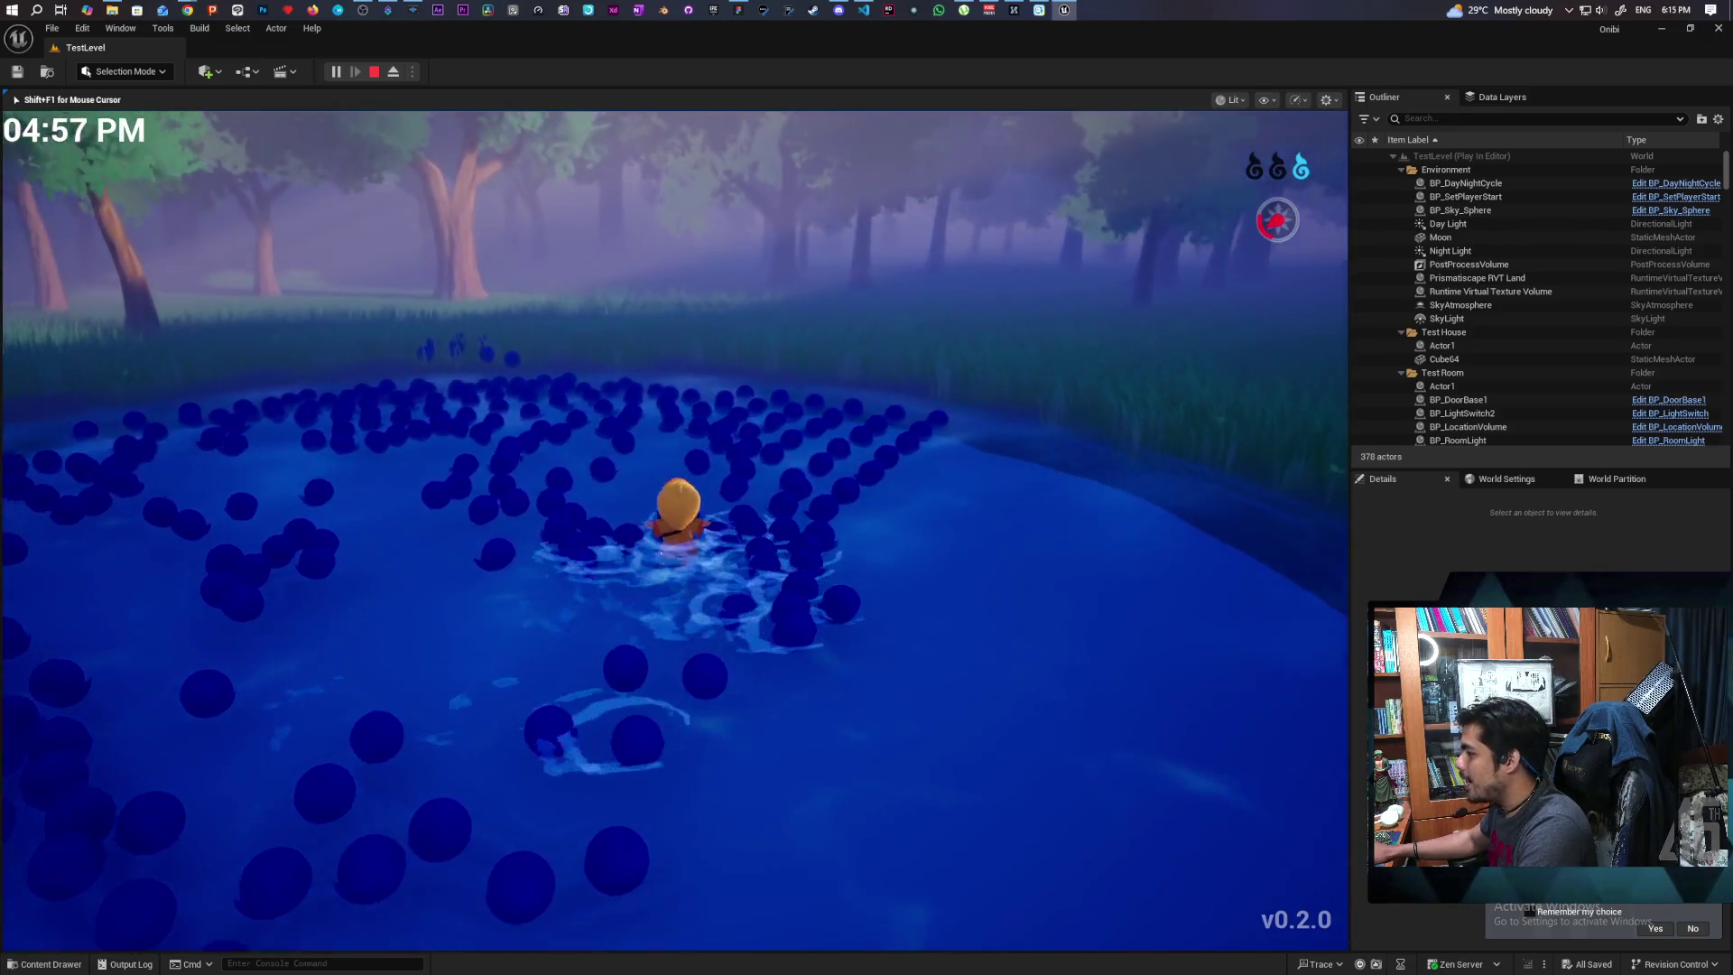
{"action": "key", "text": "w"}
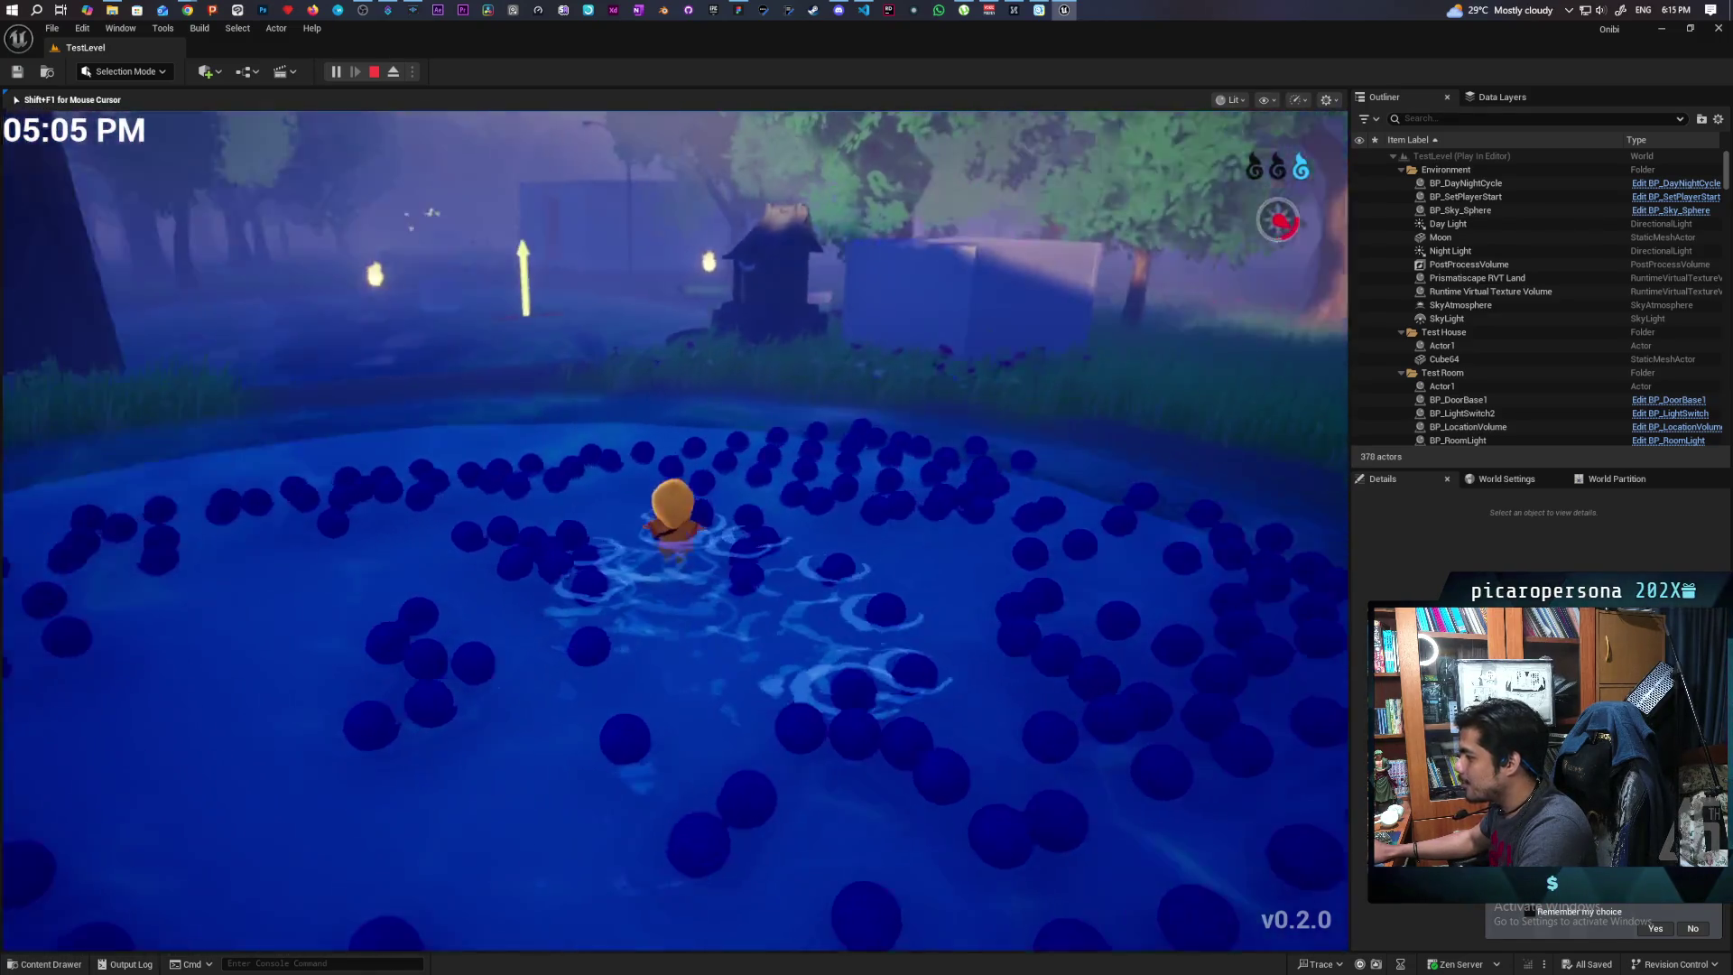
{"action": "key", "text": "w"}
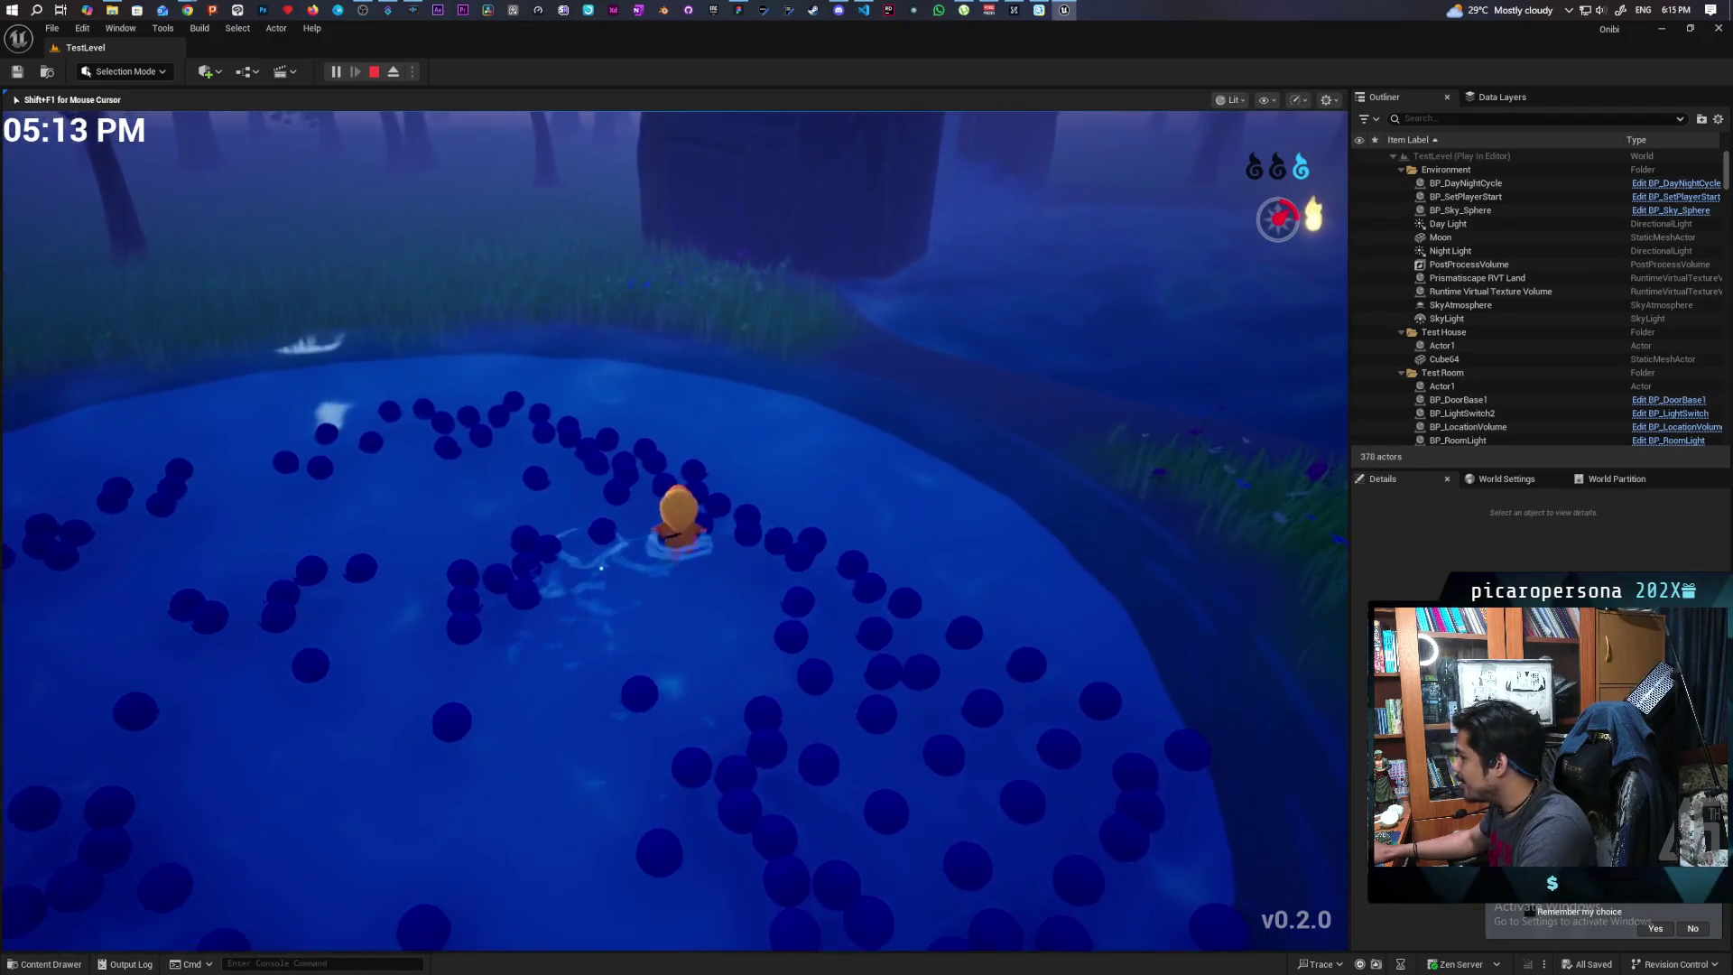
{"action": "key", "text": "w"}
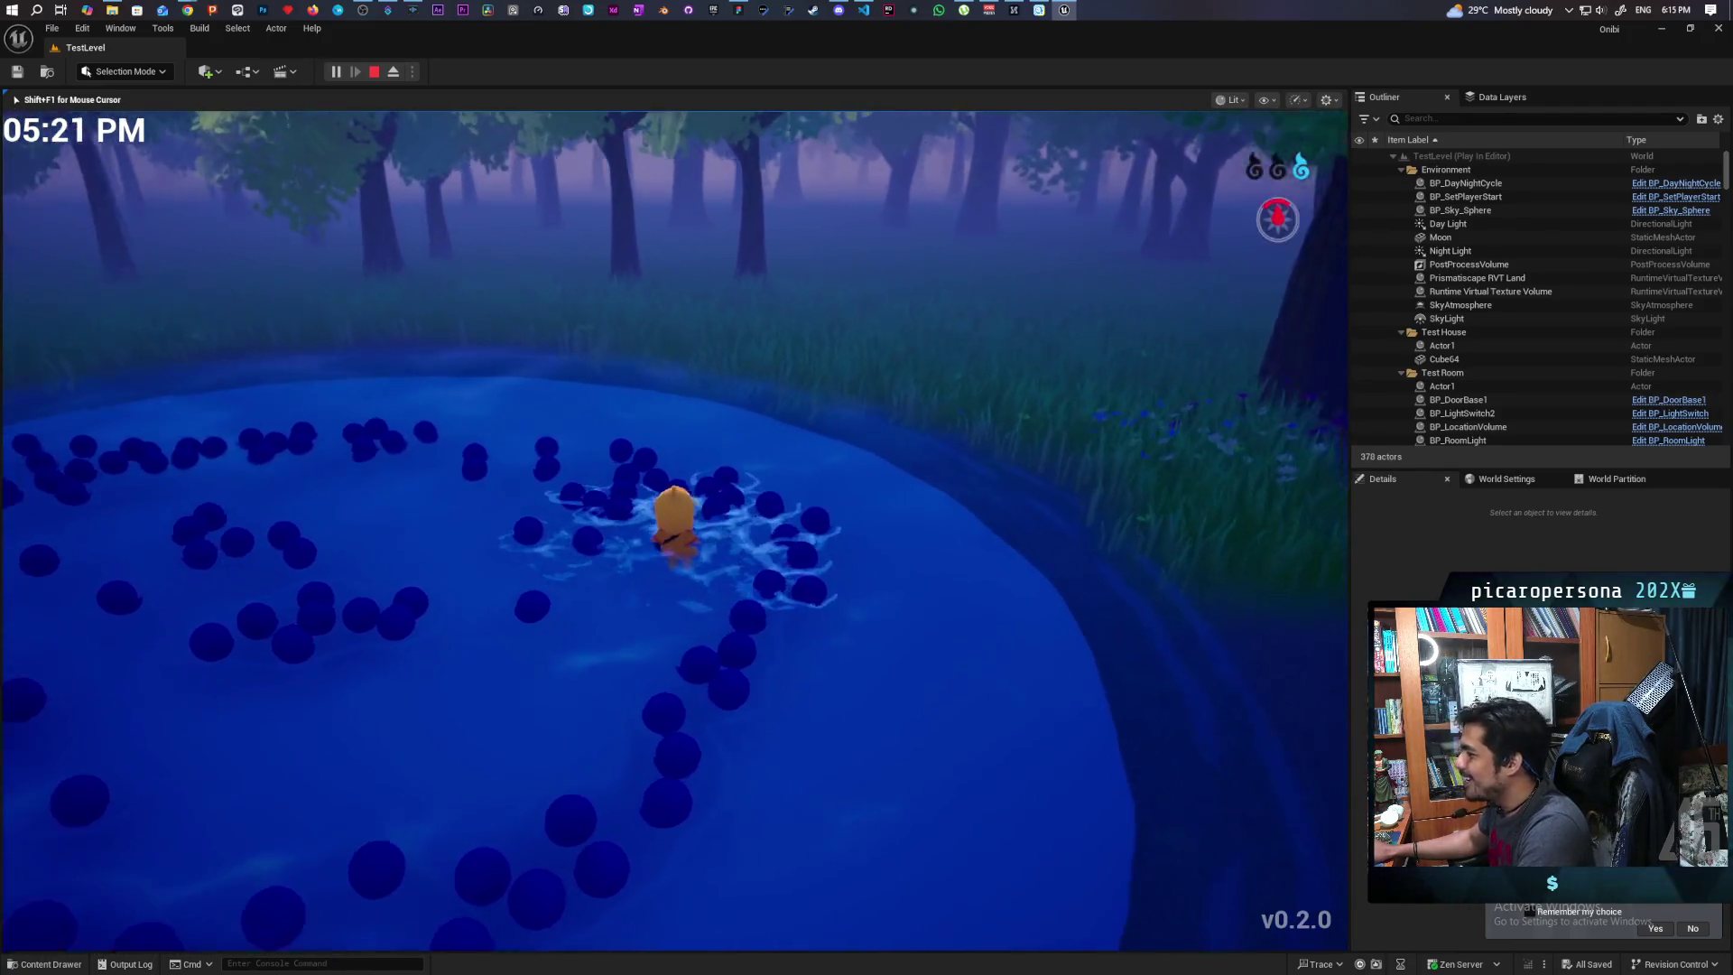
{"action": "key", "text": "w"}
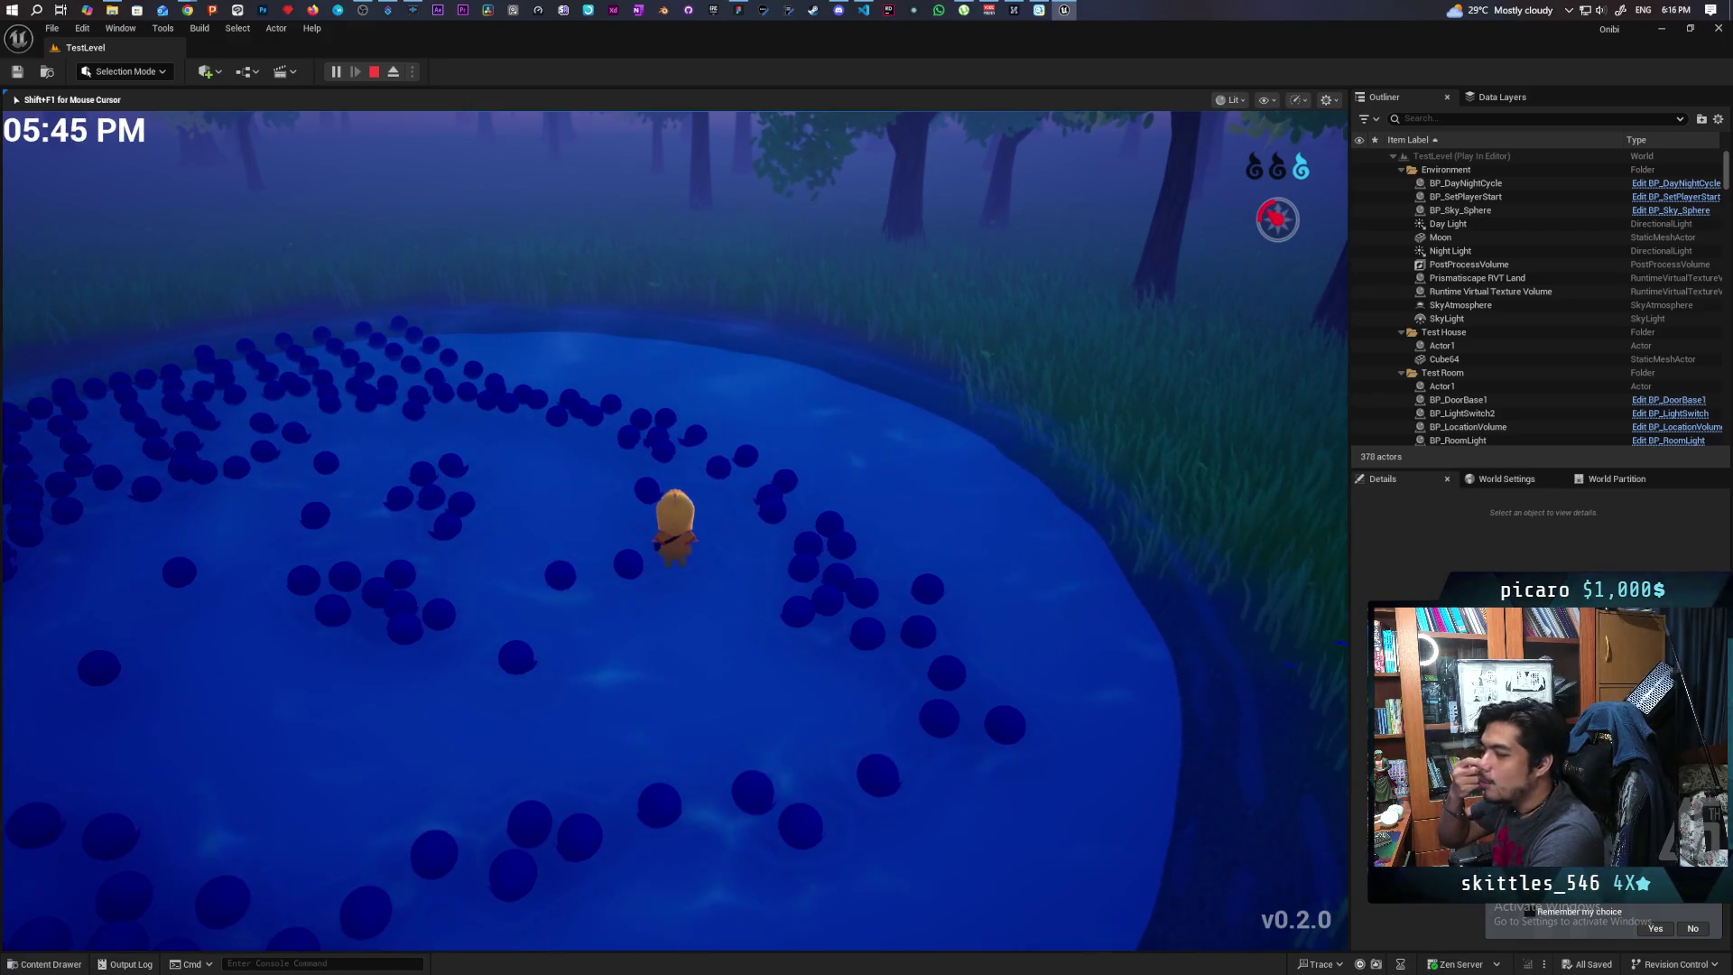
Swim across the pond toward the house and shoreline lamps, steering left and right to reach the shore
{"action": "key", "text": "a"}
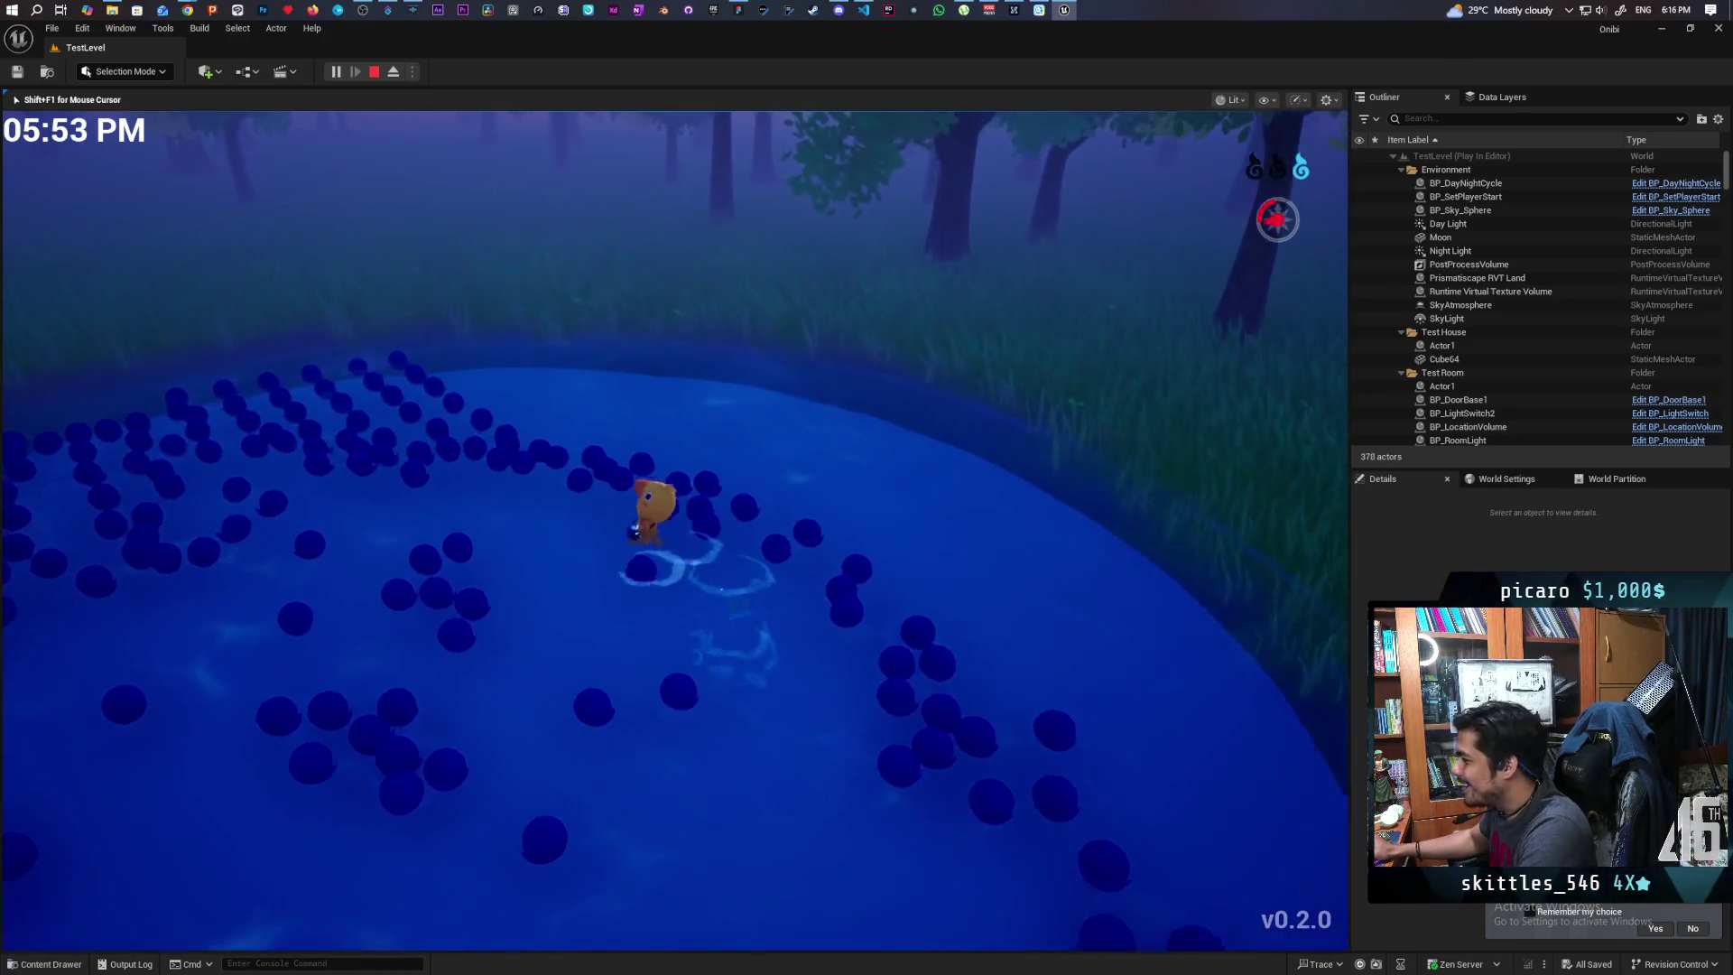
{"action": "key", "text": "d"}
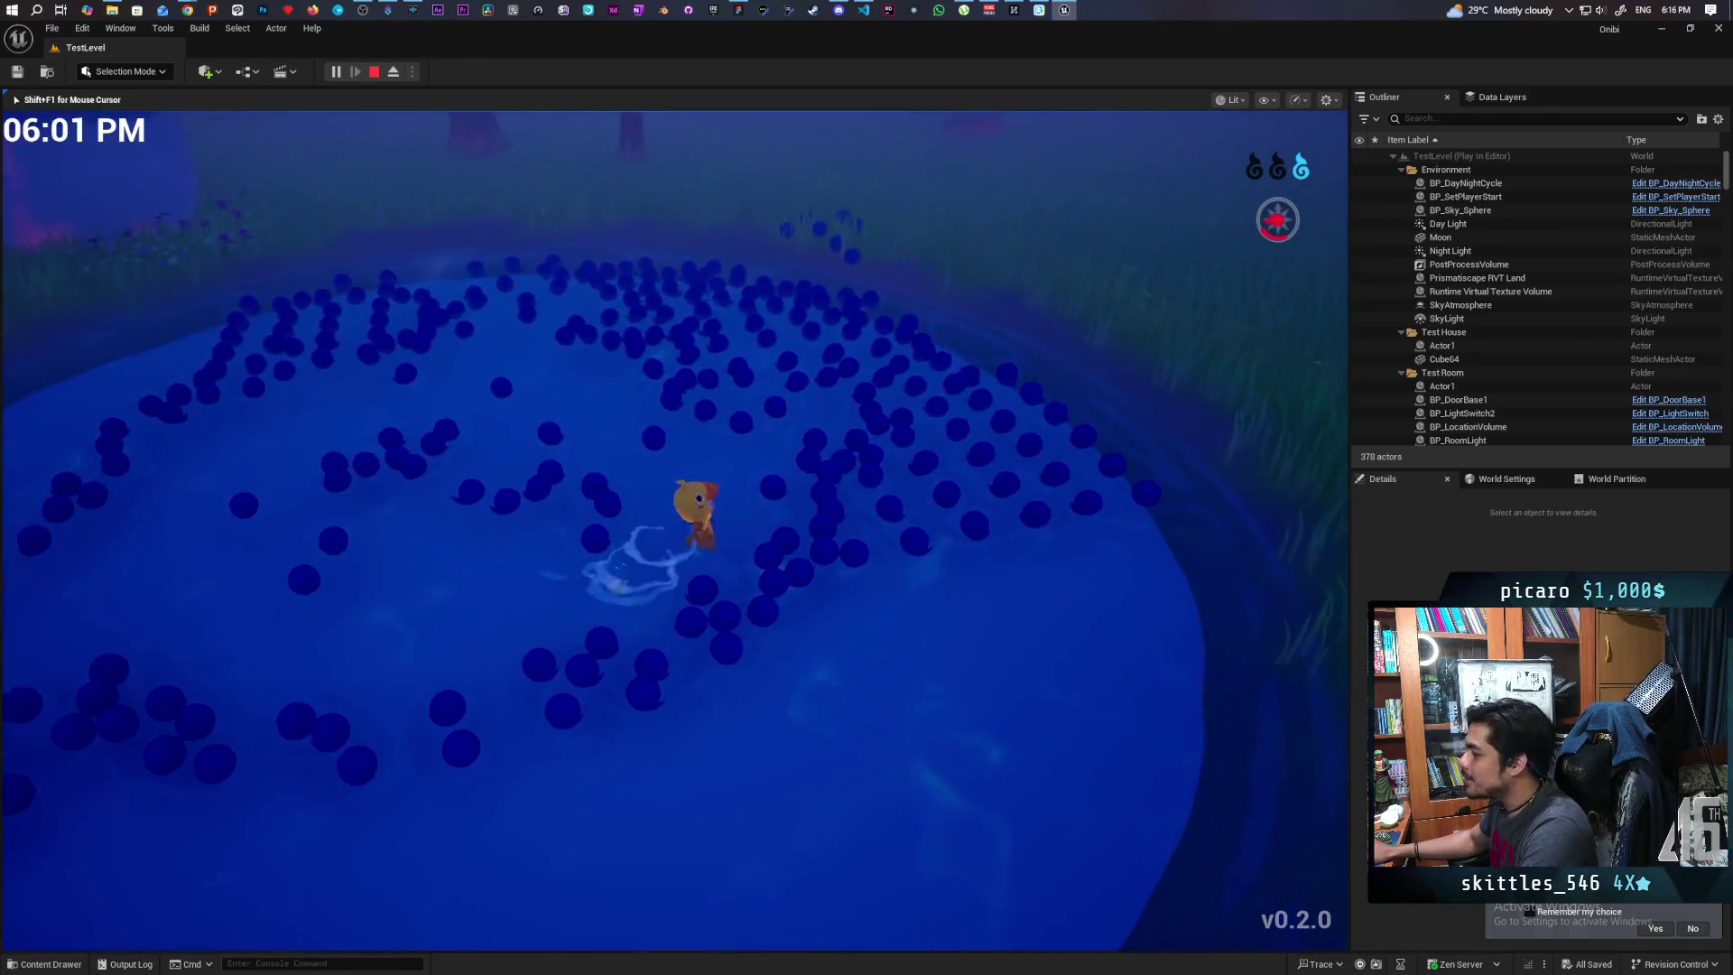
{"action": "key", "text": "w"}
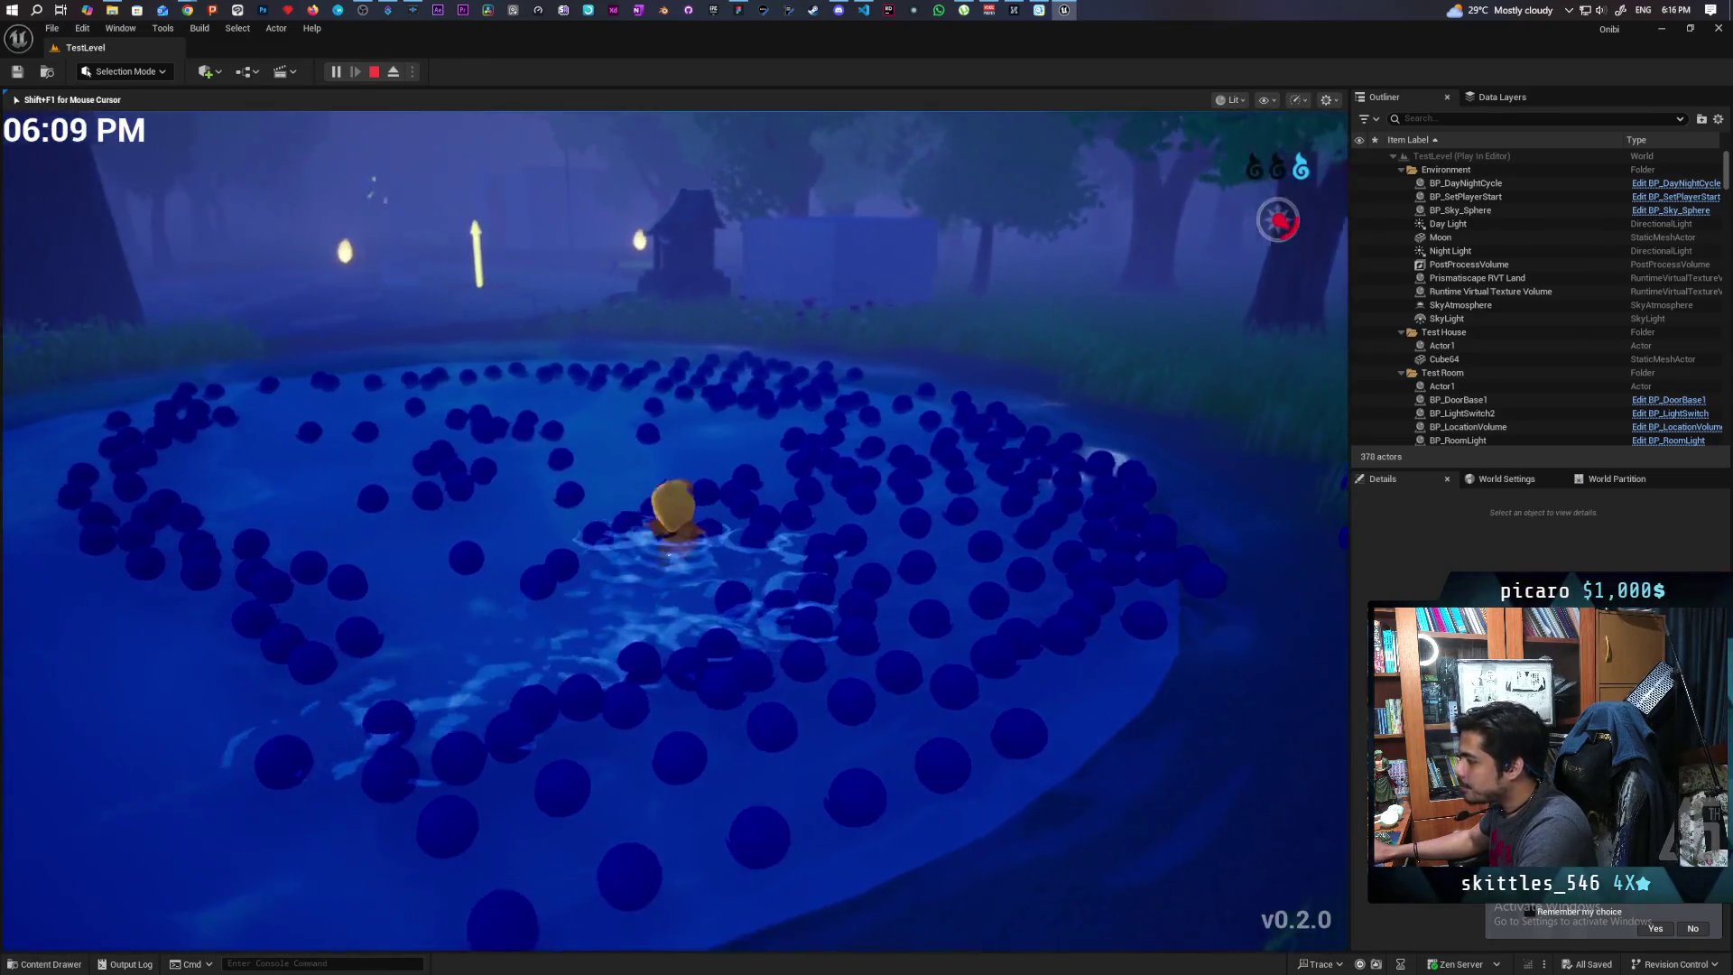
{"action": "key", "text": "d"}
{"action": "key", "text": "w"}
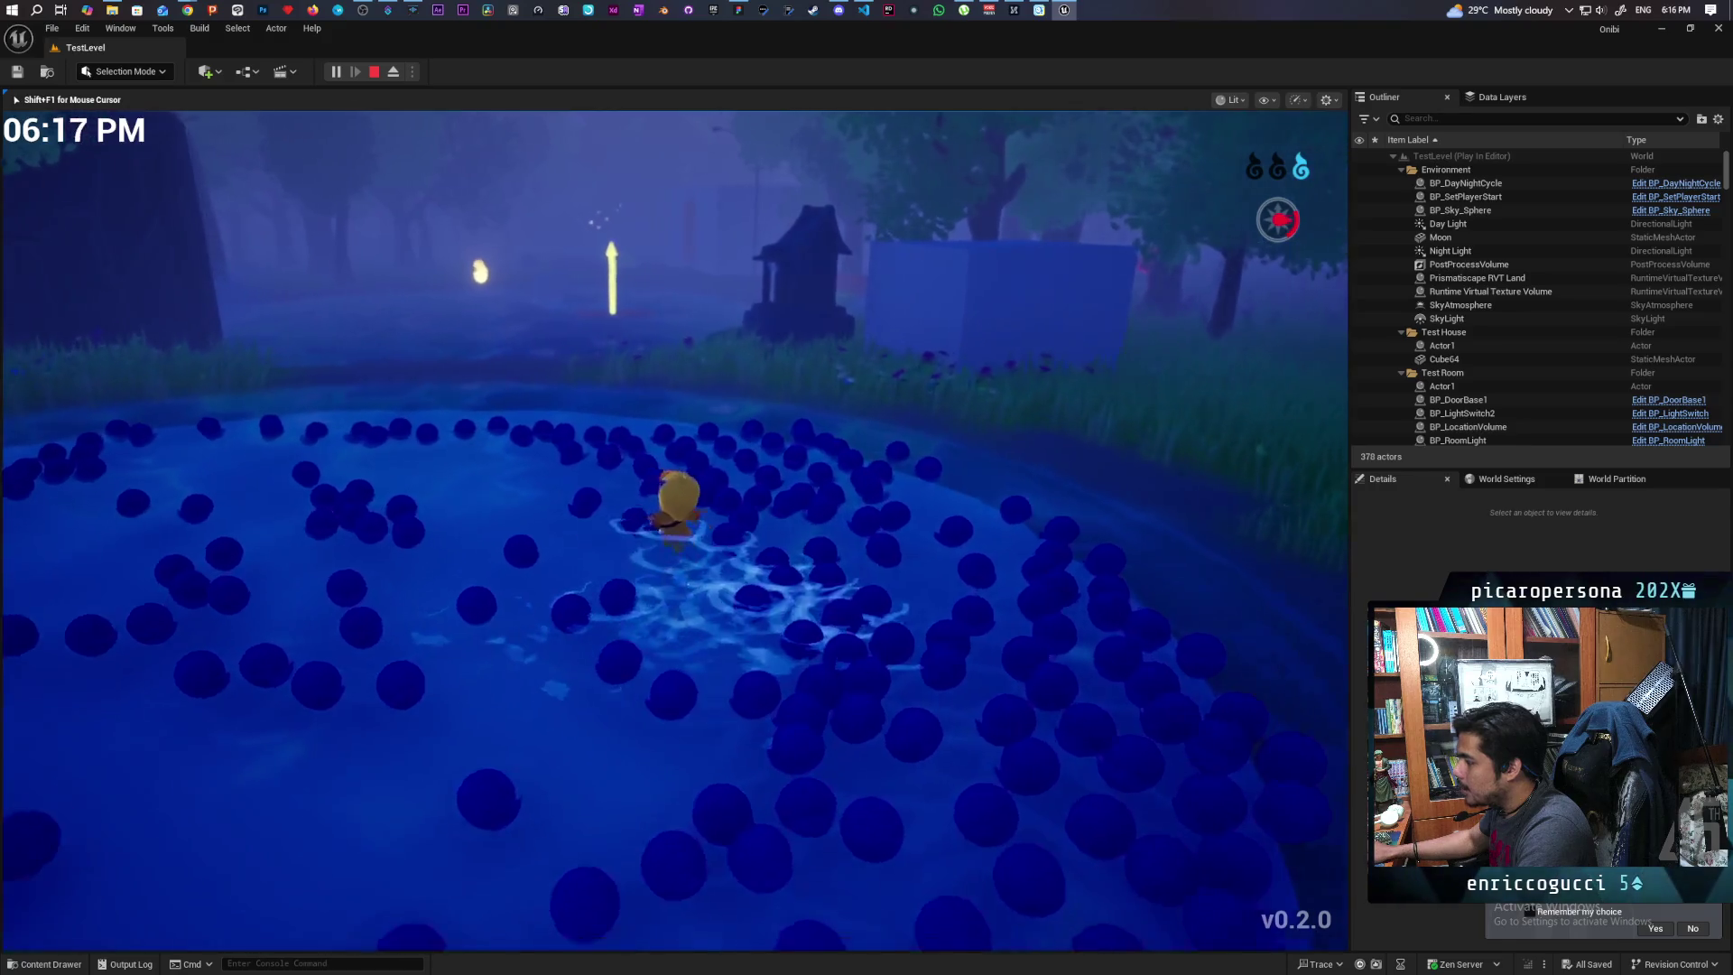
{"action": "key", "text": "a"}
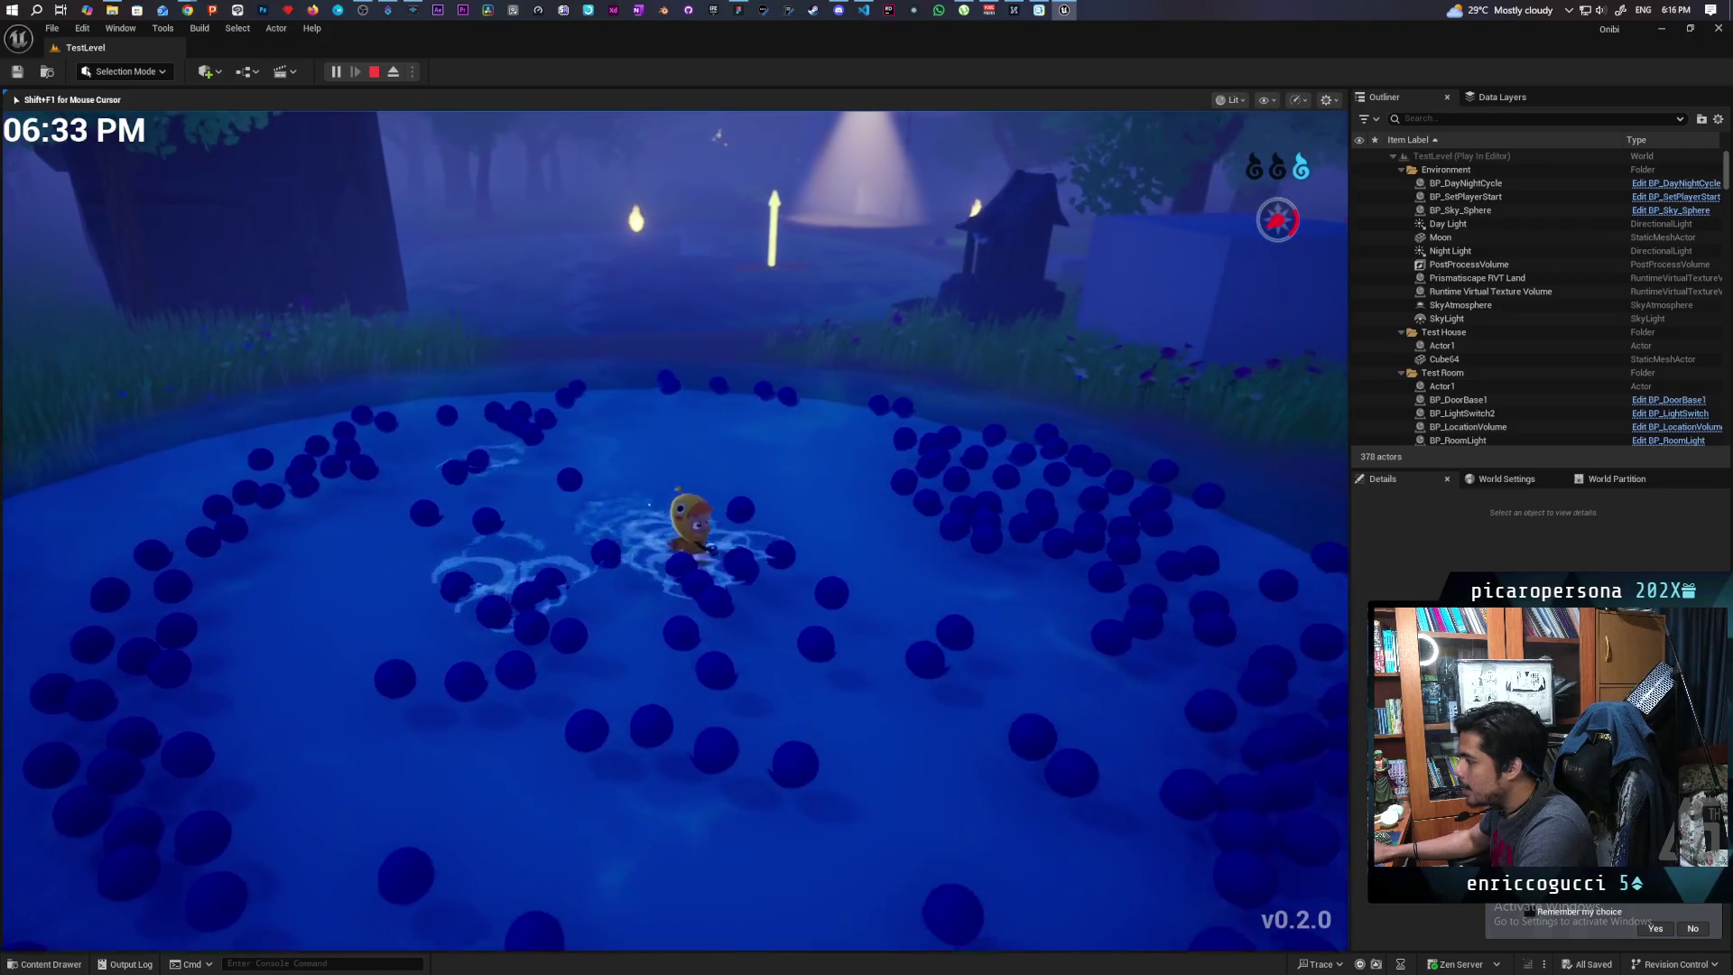
{"action": "key", "text": "d"}
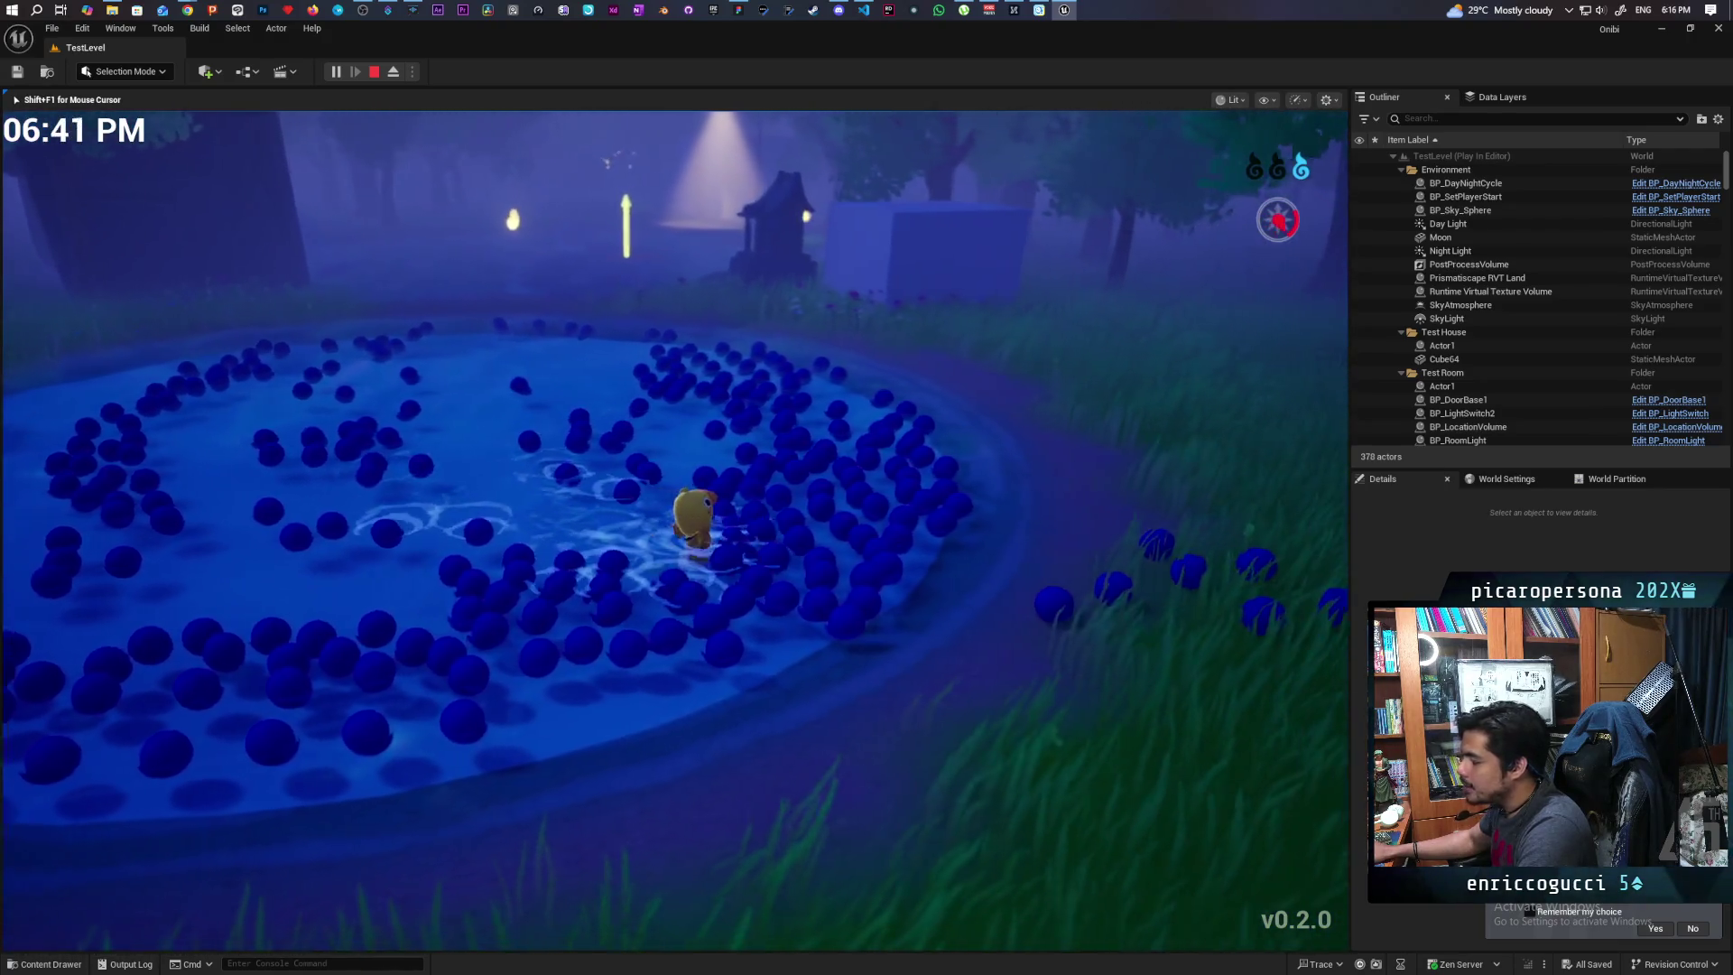
{"action": "key", "text": "w"}
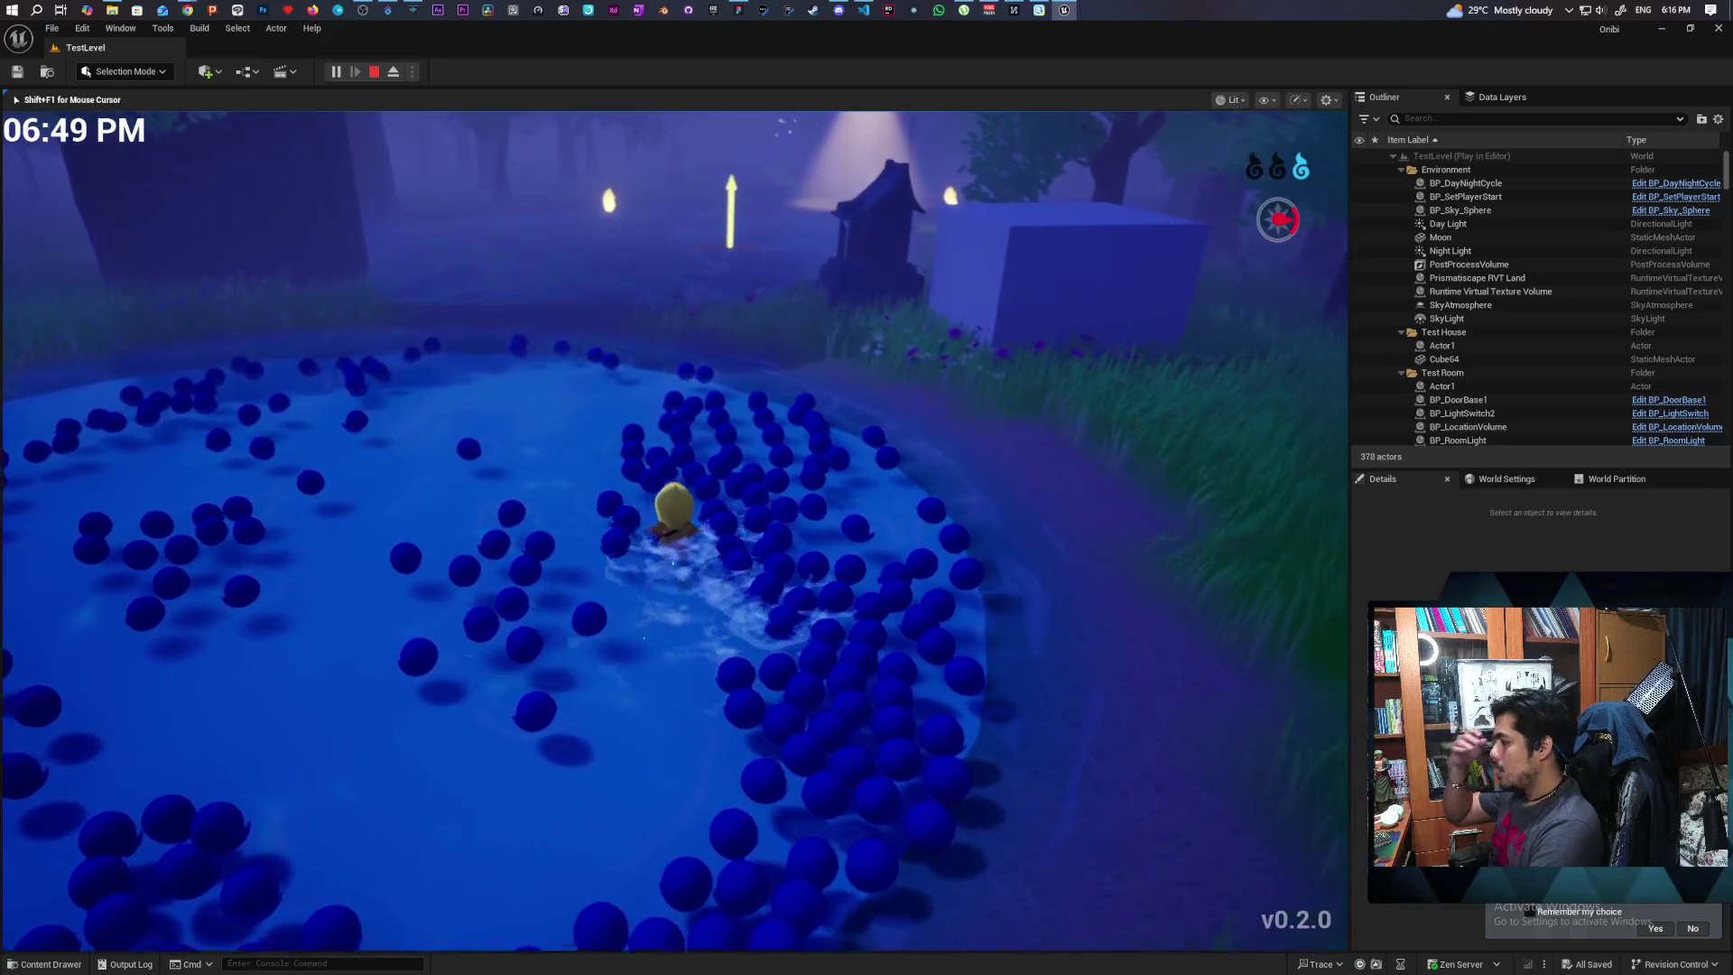
{"action": "key", "text": "a"}
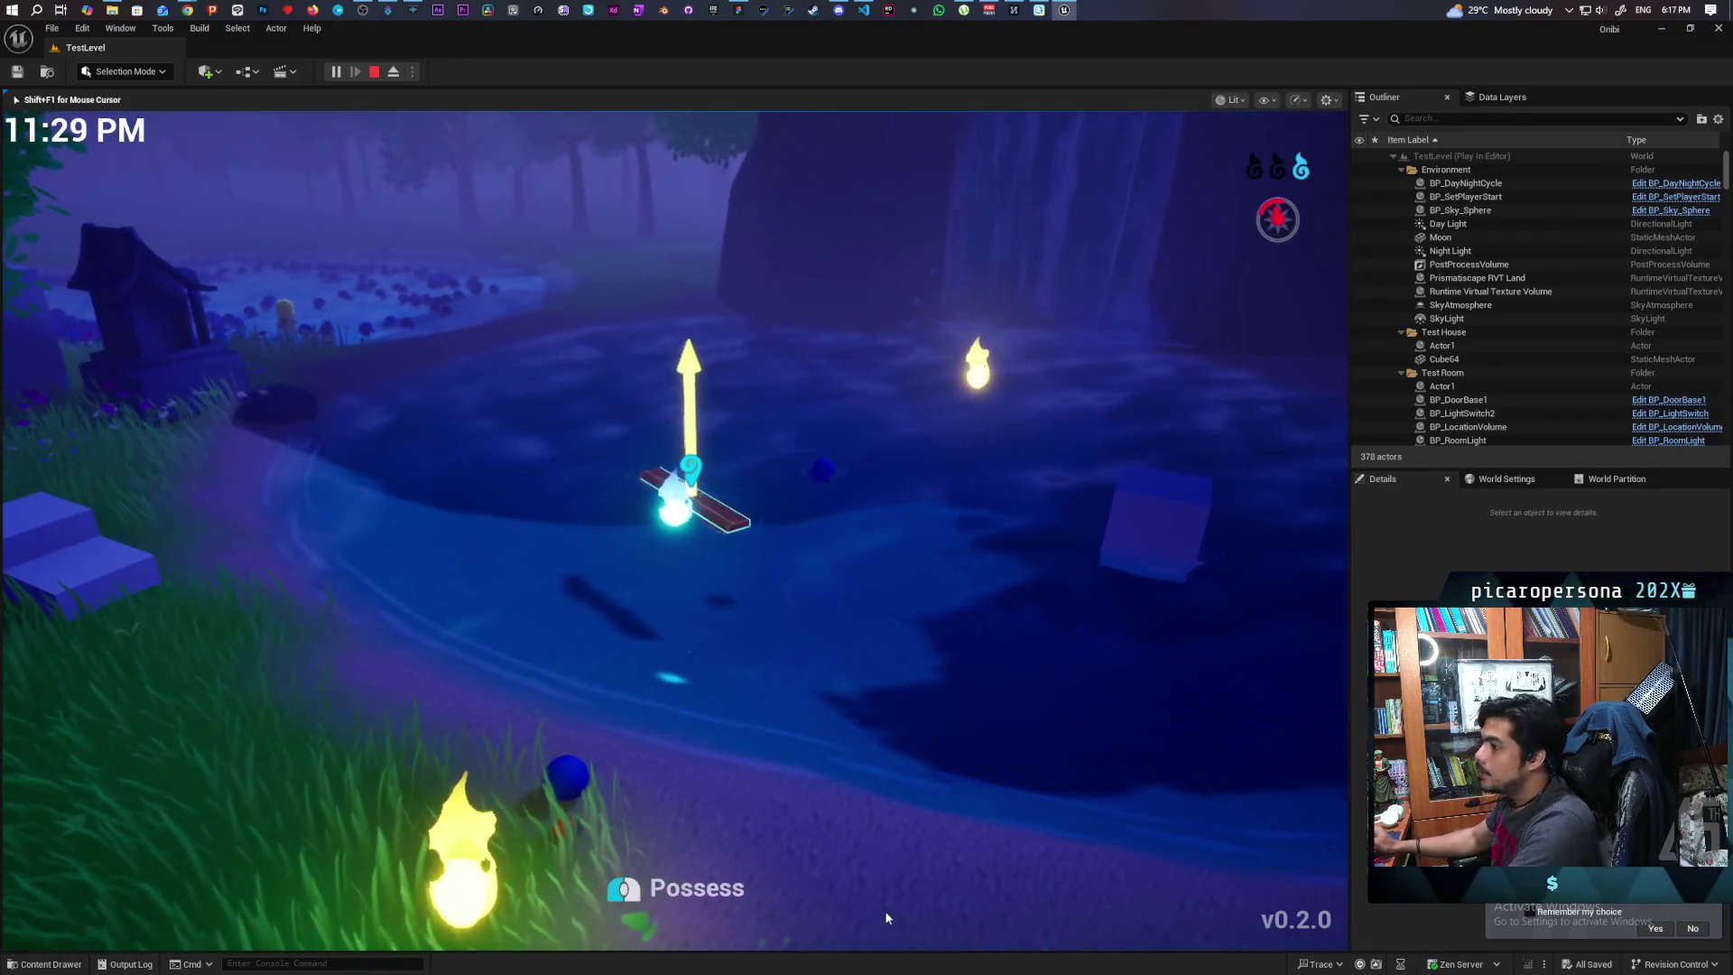
Stop the play session and open the BaseMap level
{"action": "key", "text": "Escape"}
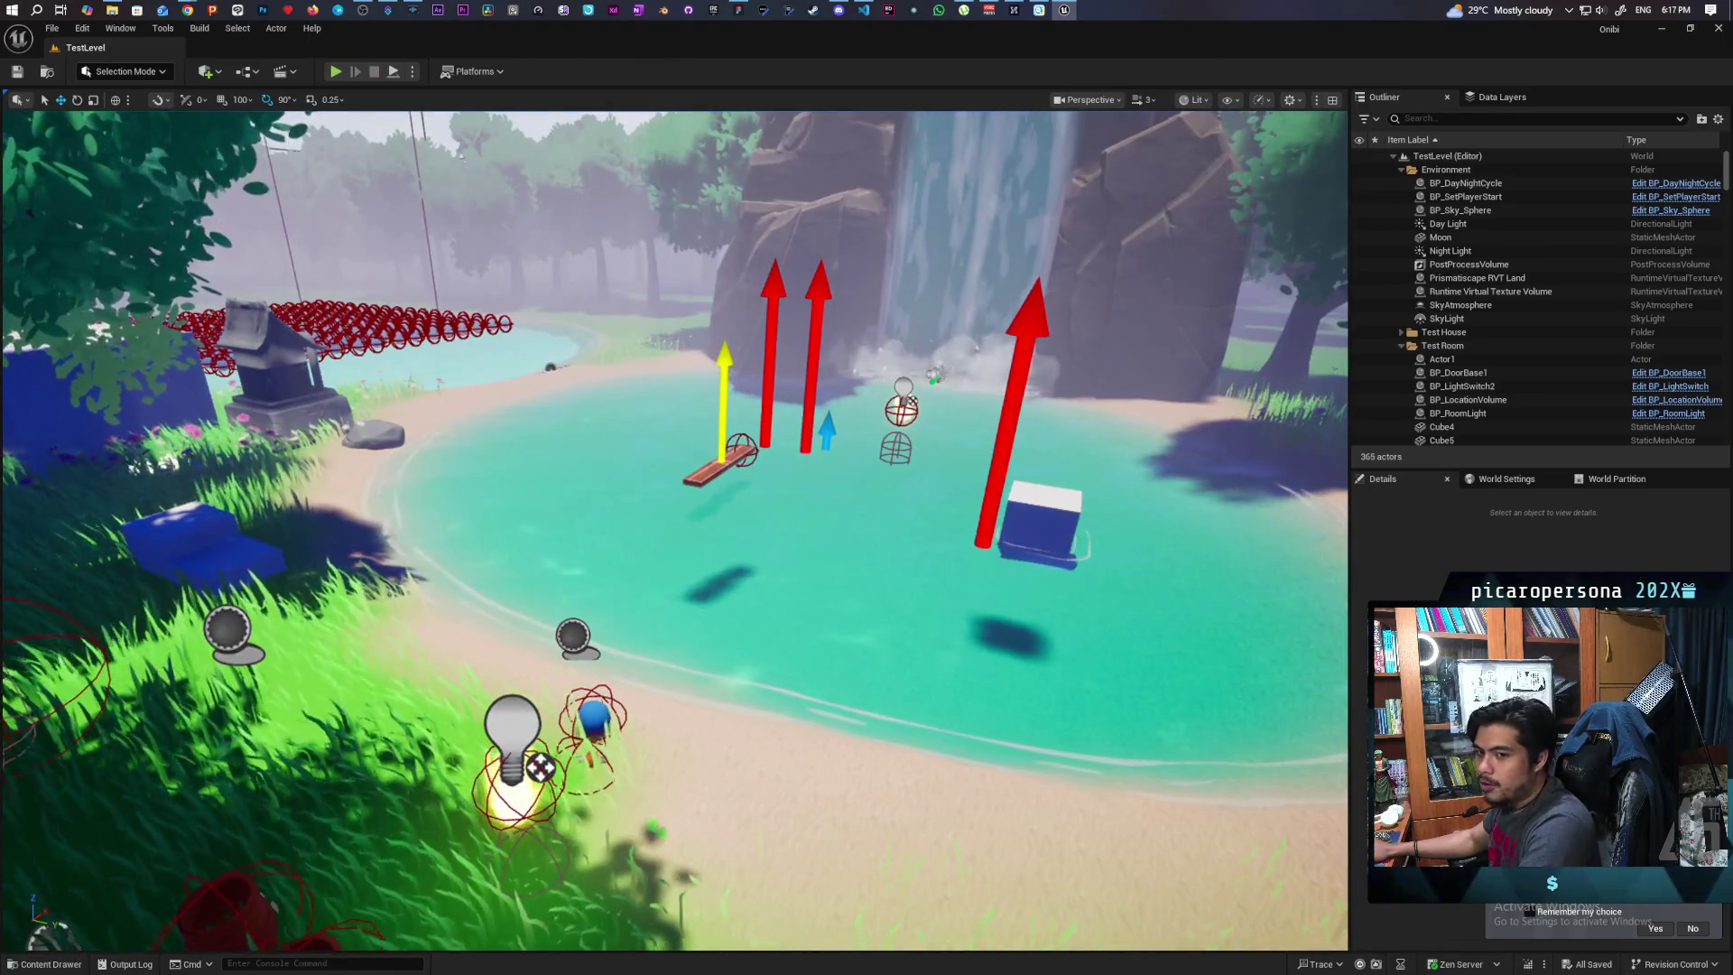
{"action": "key", "text": "ctrl+space"}
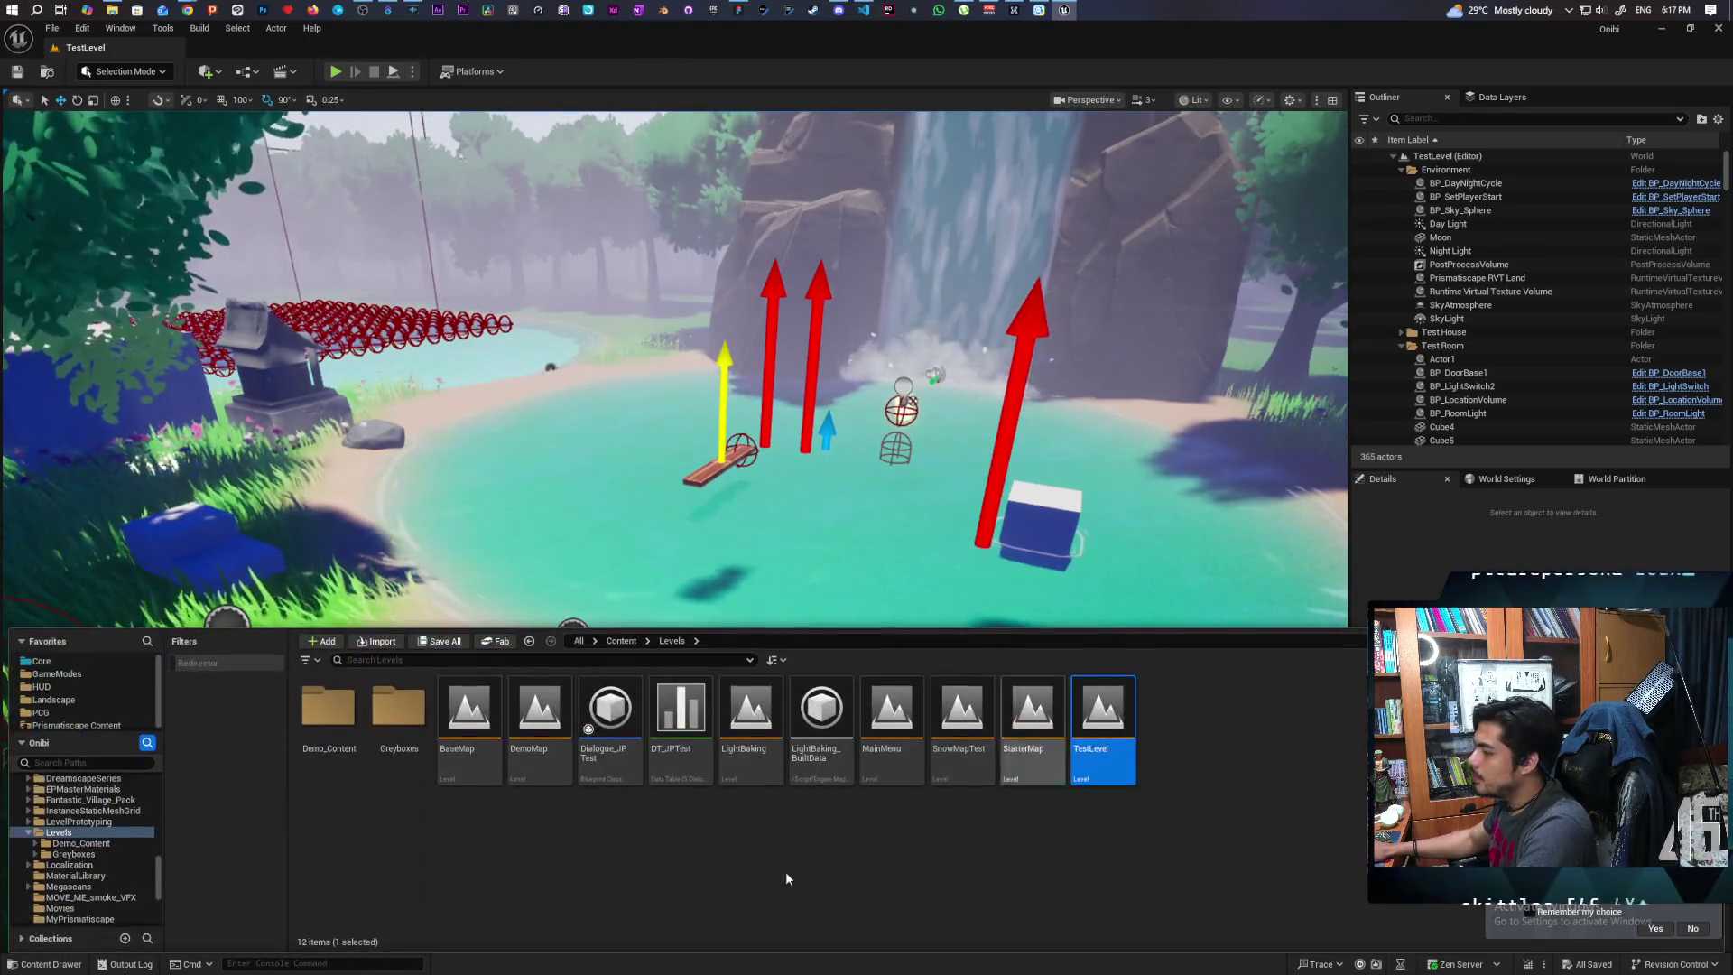
{"action": "left_click", "coordinate": [458, 712]}
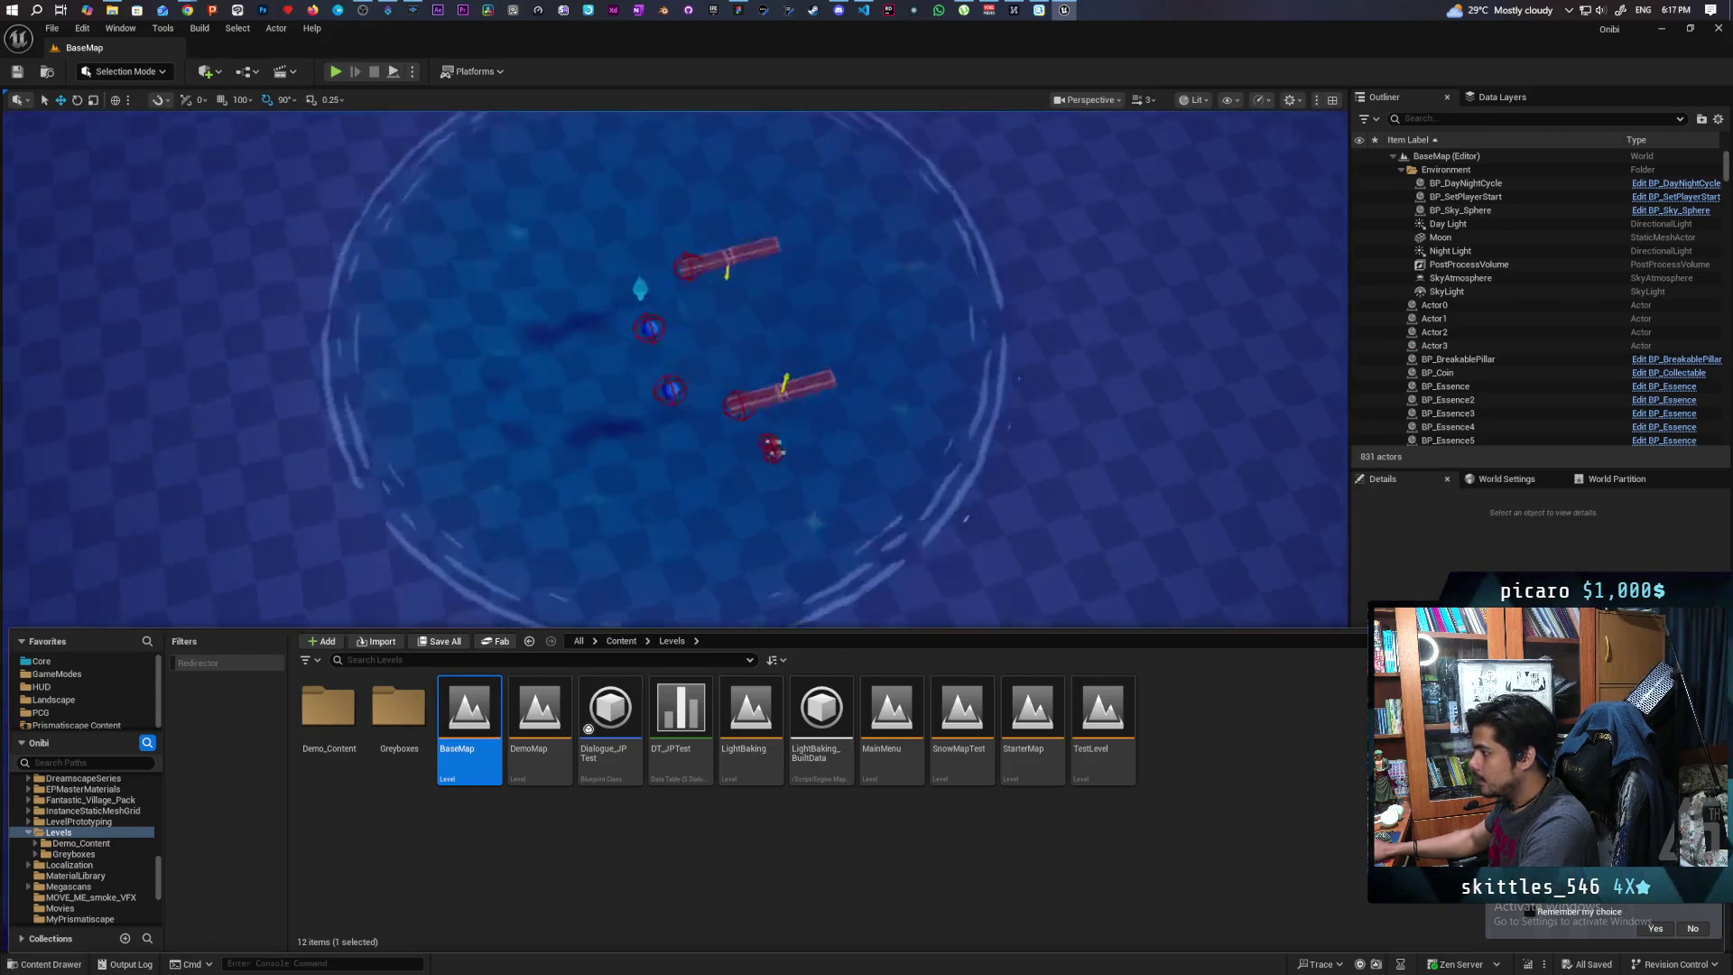
Select BP_LakeDeform4 and frame it in view to inspect the lake deform spline
{"action": "left_click", "coordinate": [1097, 596]}
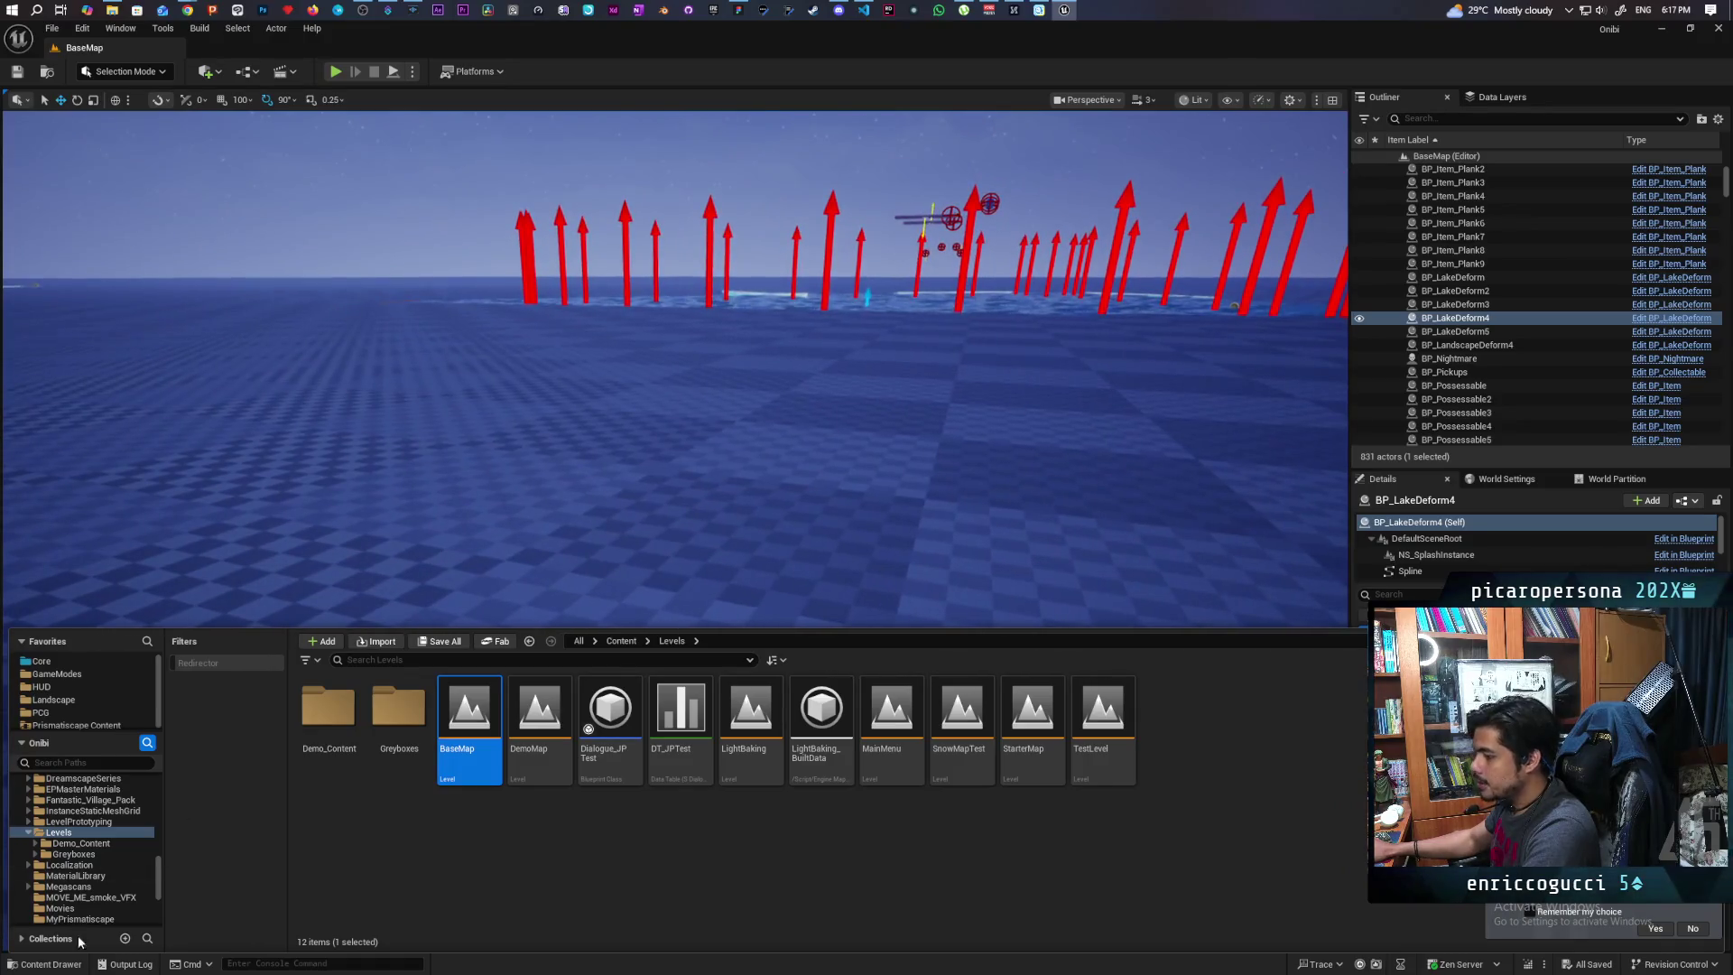
{"action": "left_click_drag", "start_coordinate": [430, 727], "coordinate": [430, 728]}
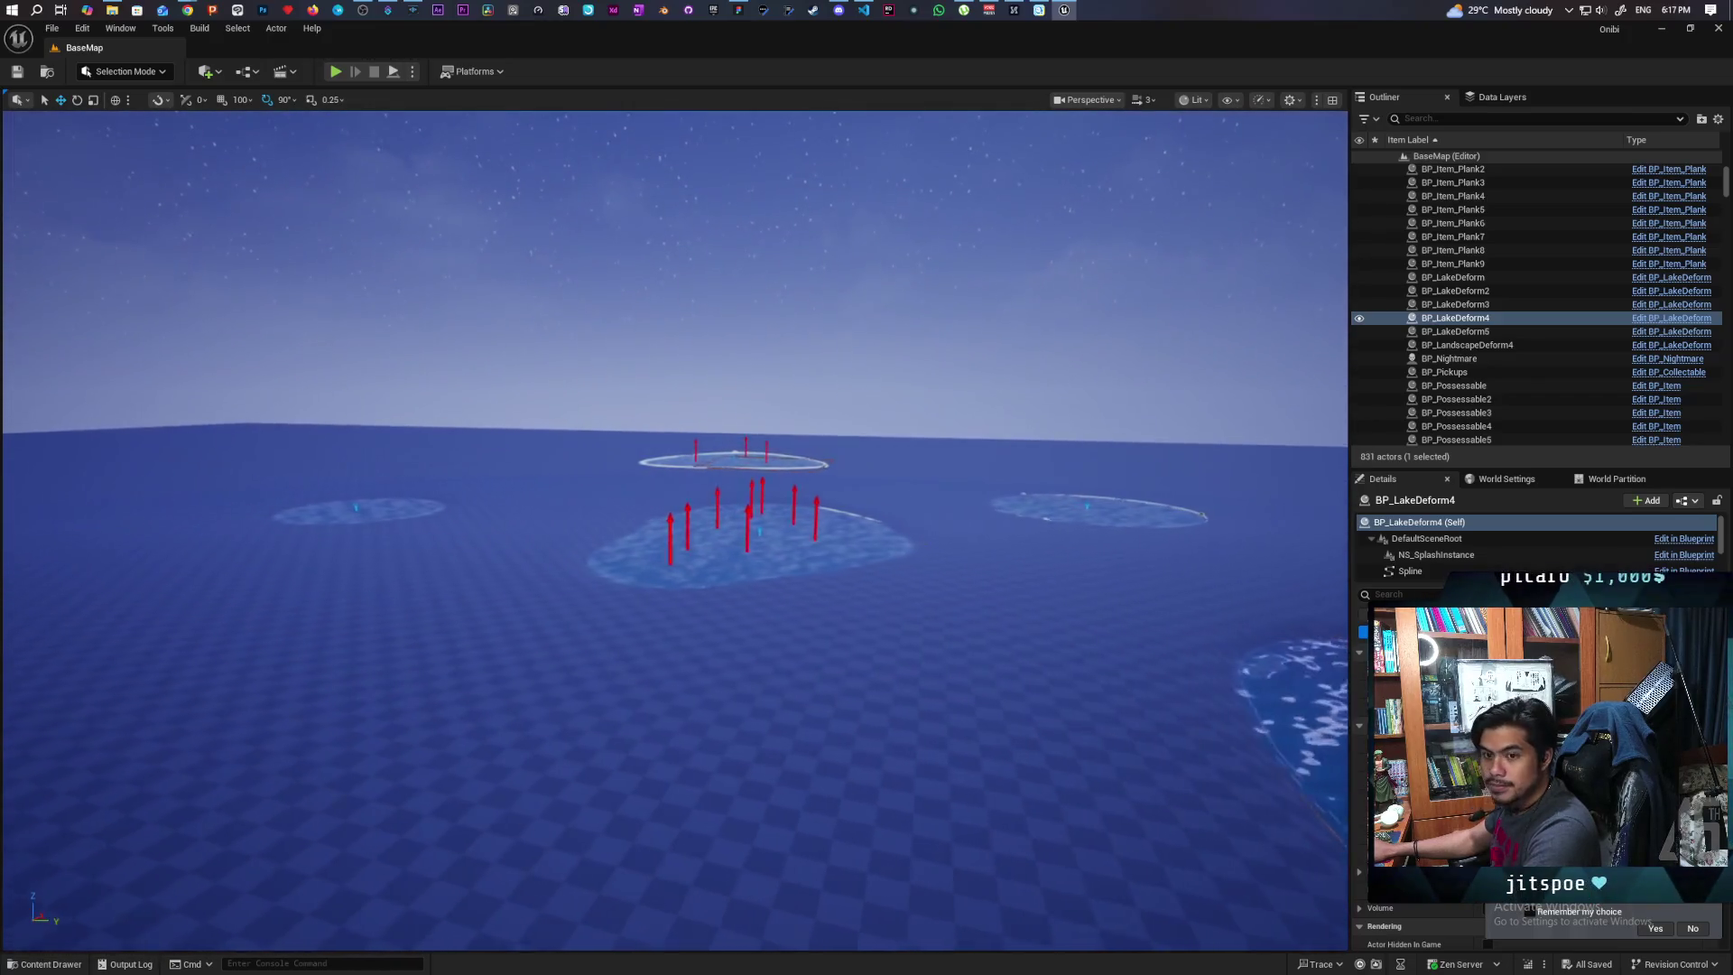
{"action": "left_click_drag", "start_coordinate": [486, 699], "coordinate": [485, 700]}
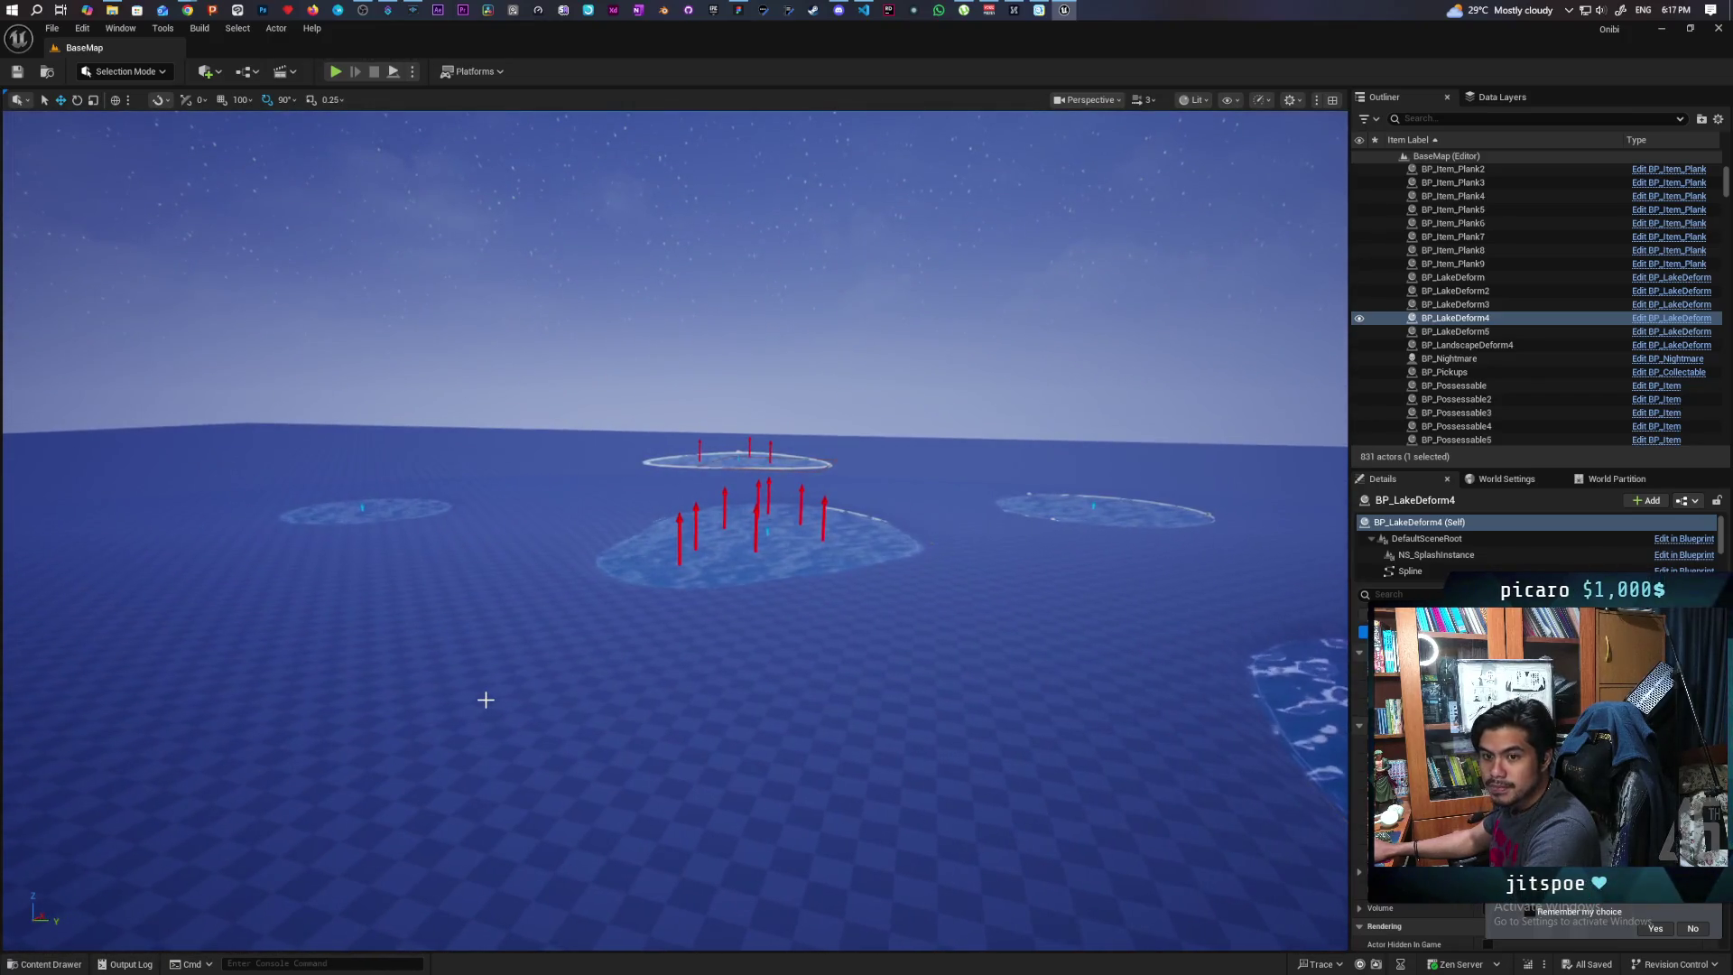
{"action": "key", "text": "f"}
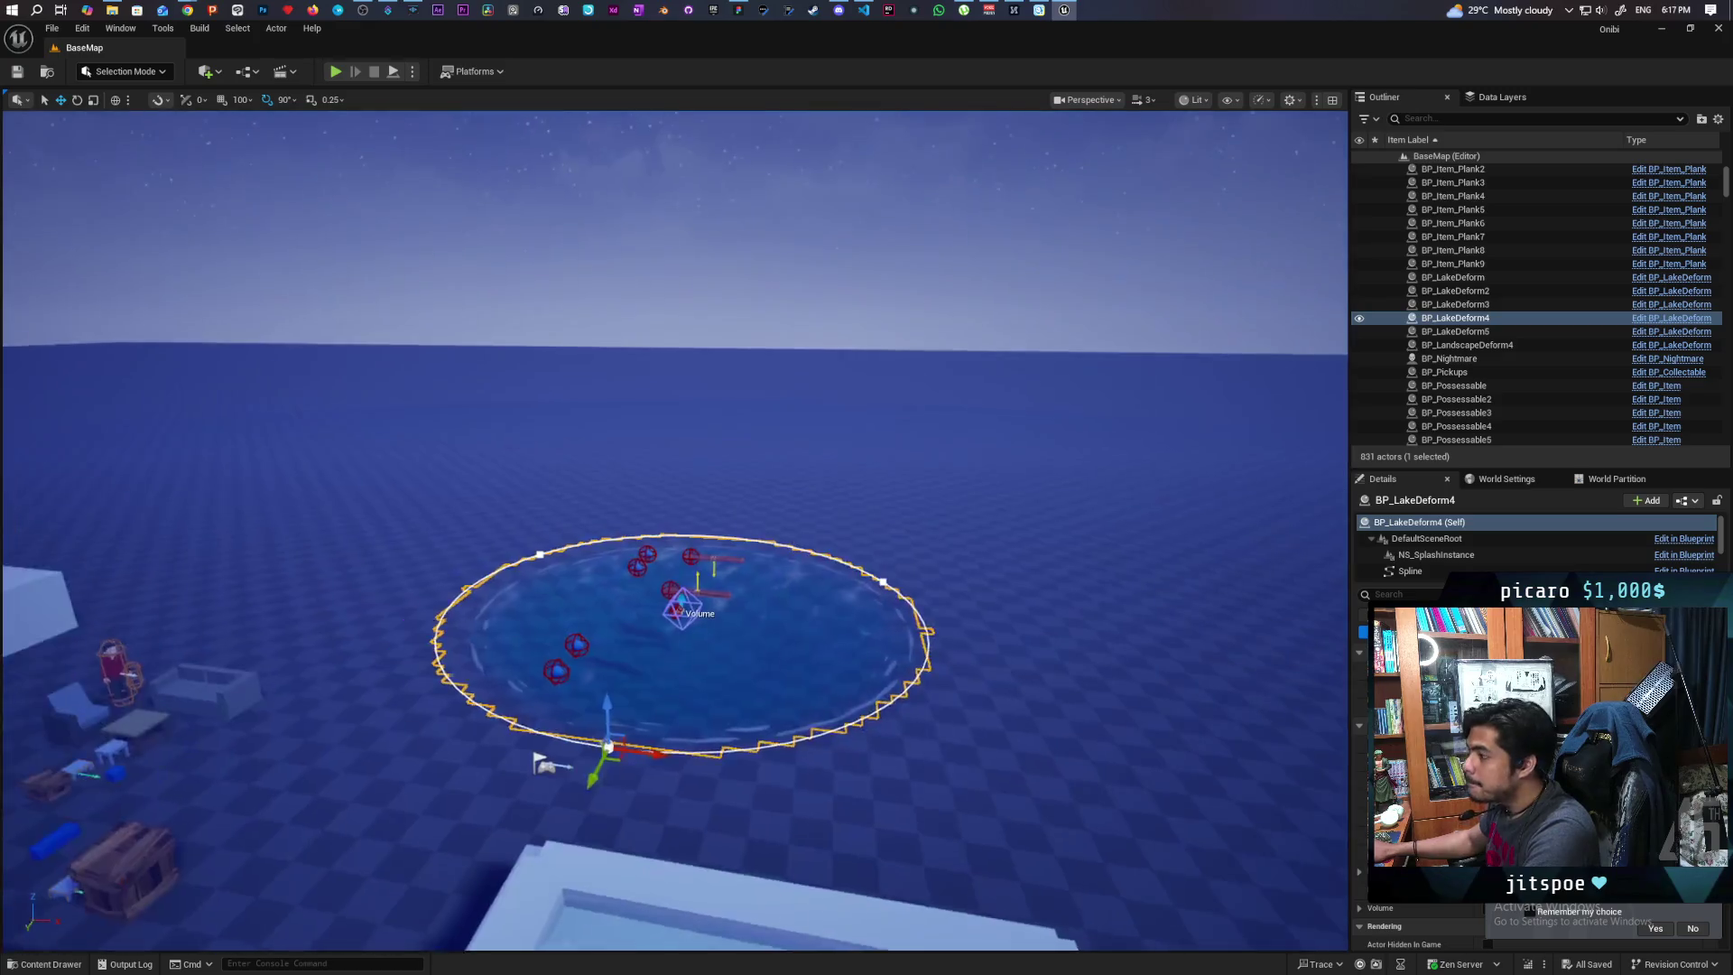
{"action": "left_click", "coordinate": [50, 72]}
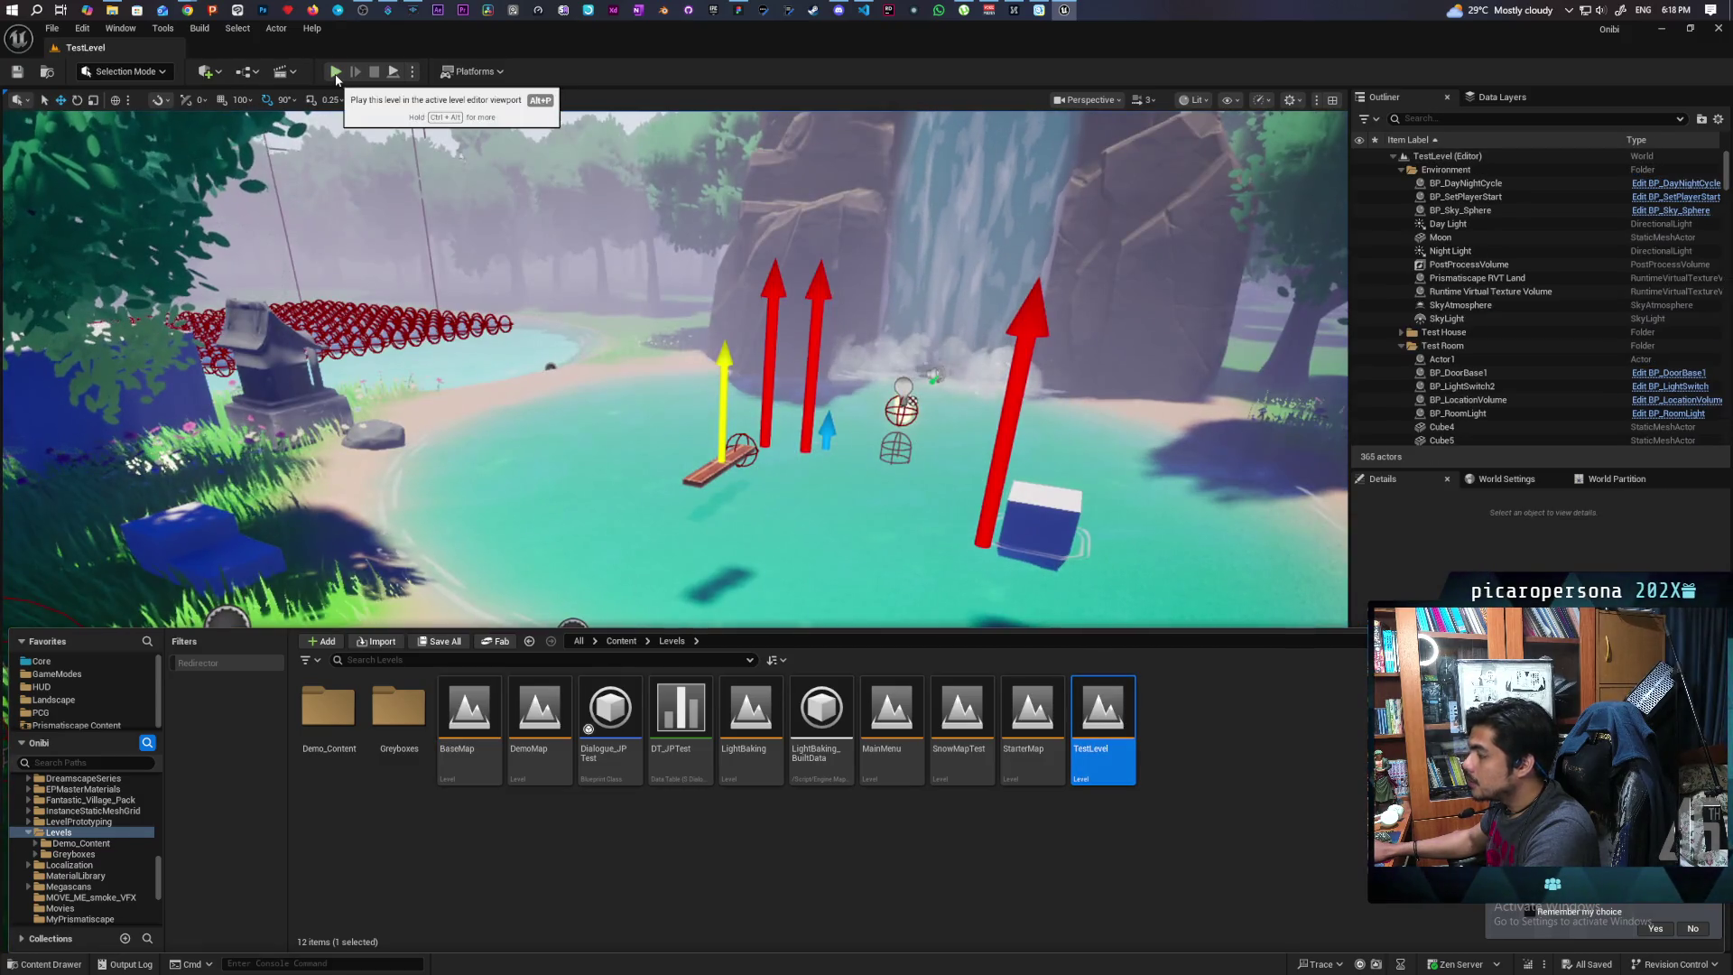
Play-test TestLevel again, running through the forest past the blue cube into the sphere pond
{"action": "left_click", "coordinate": [334, 74]}
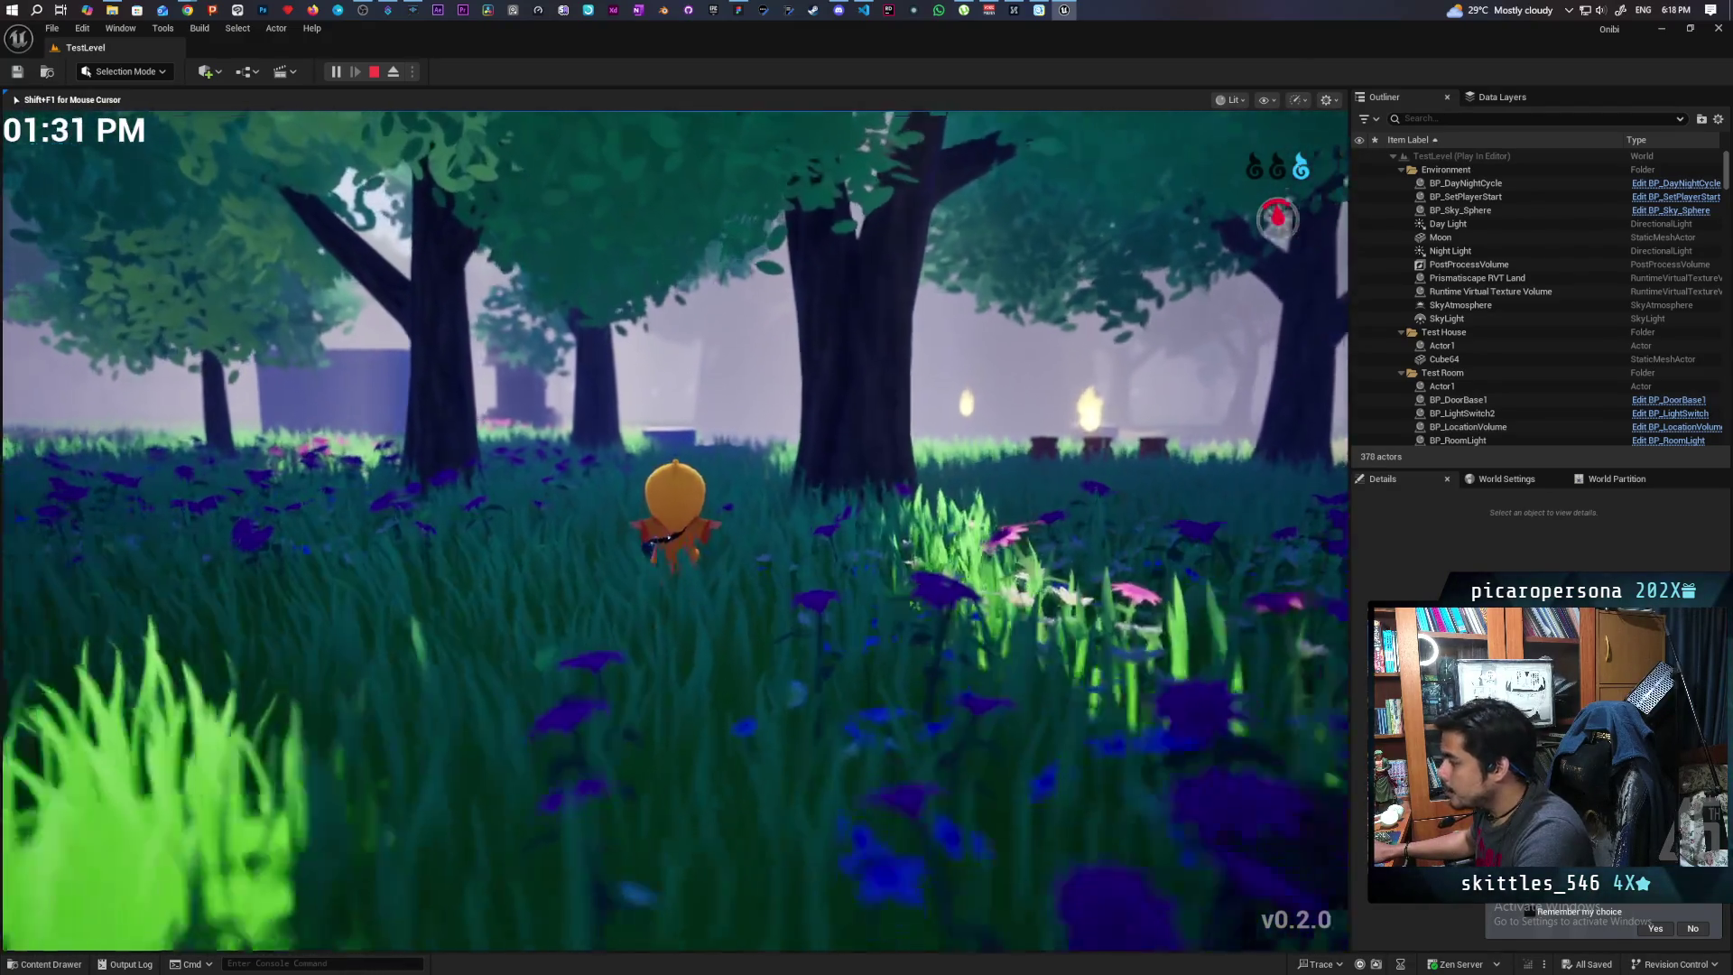
{"action": "key", "text": "w"}
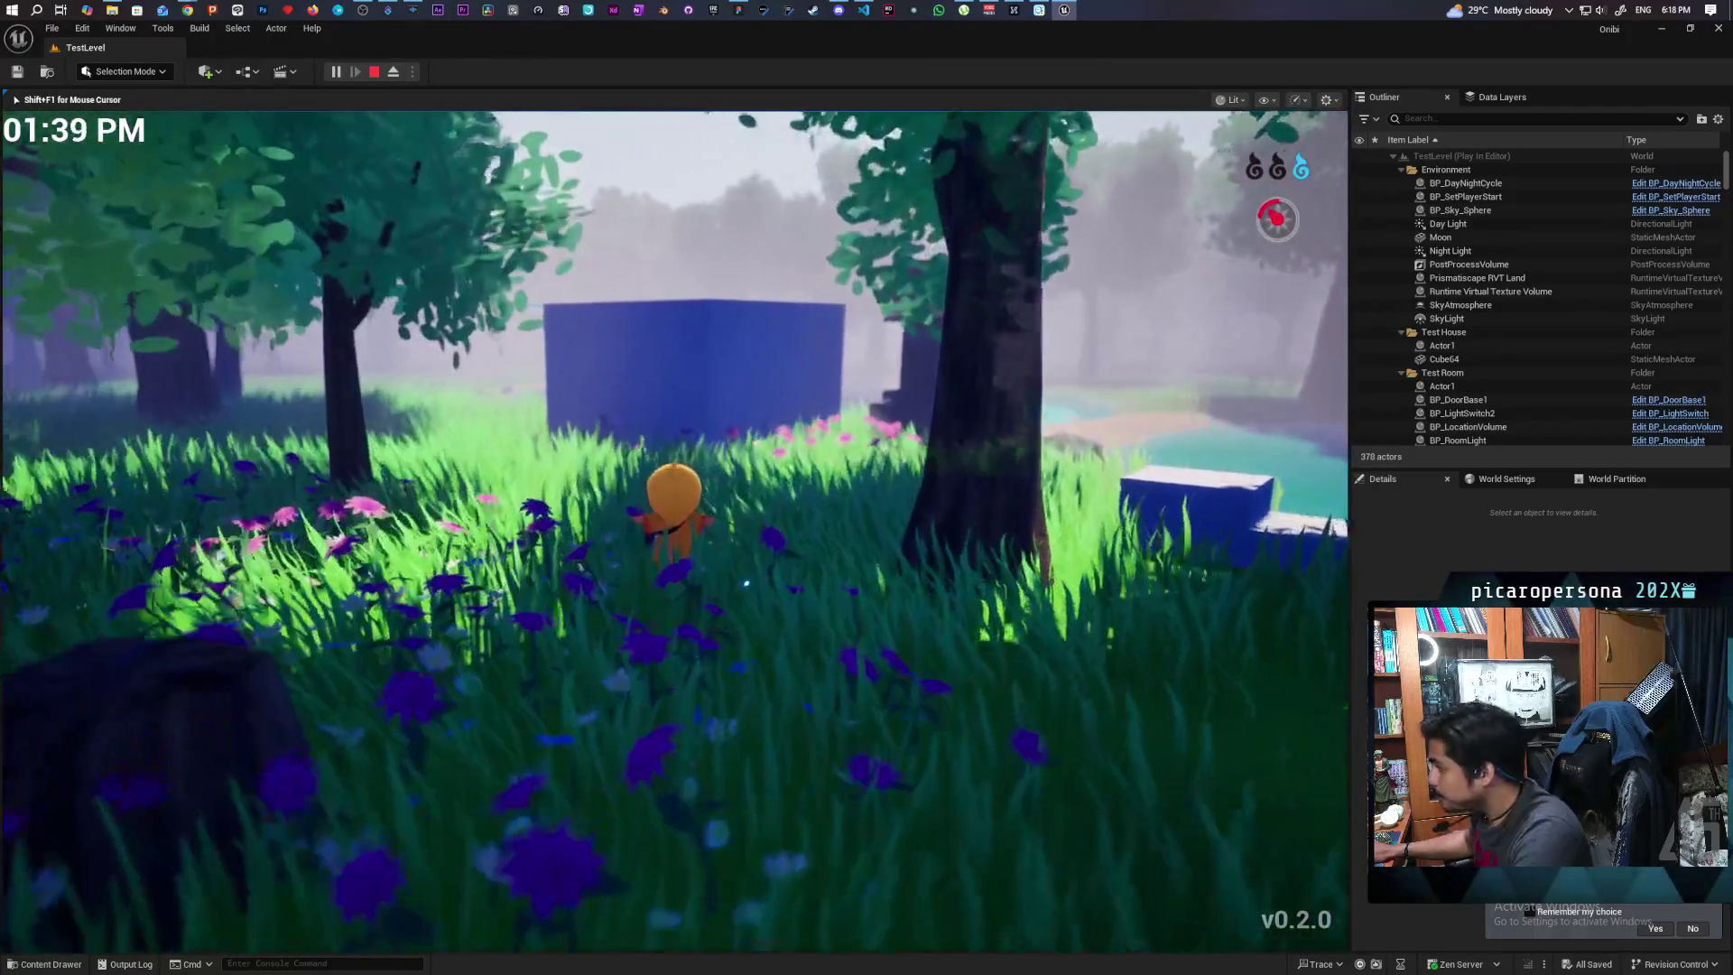
{"action": "key", "text": "w"}
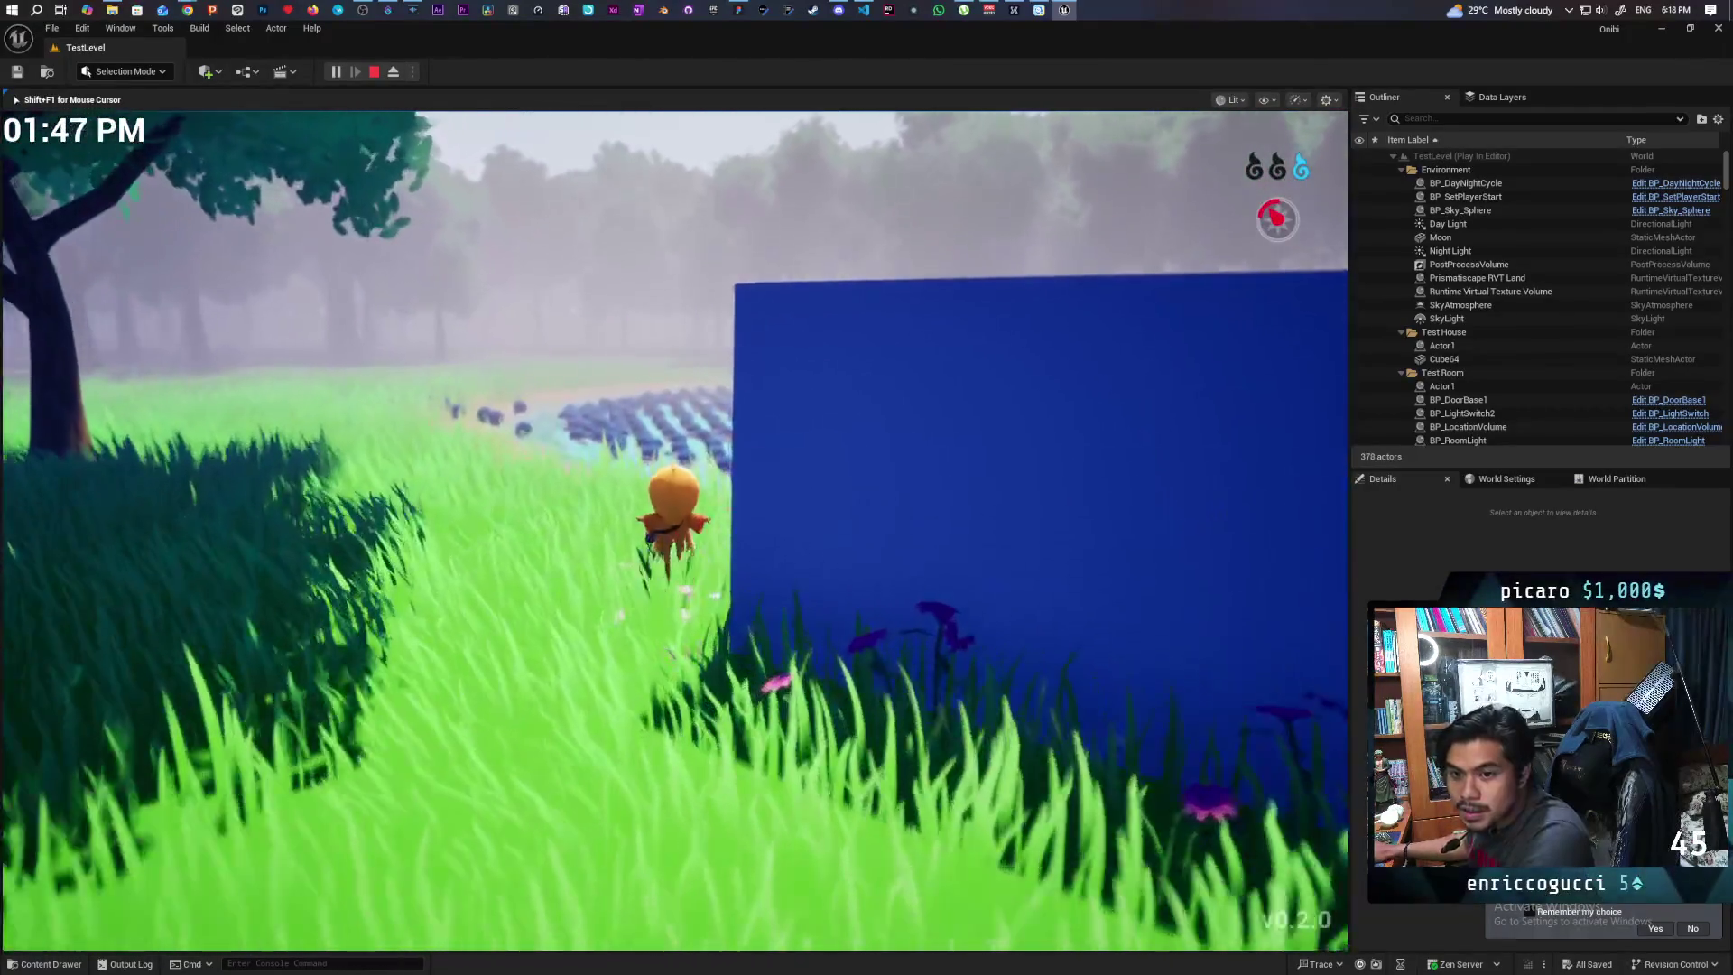
{"action": "key", "text": "w"}
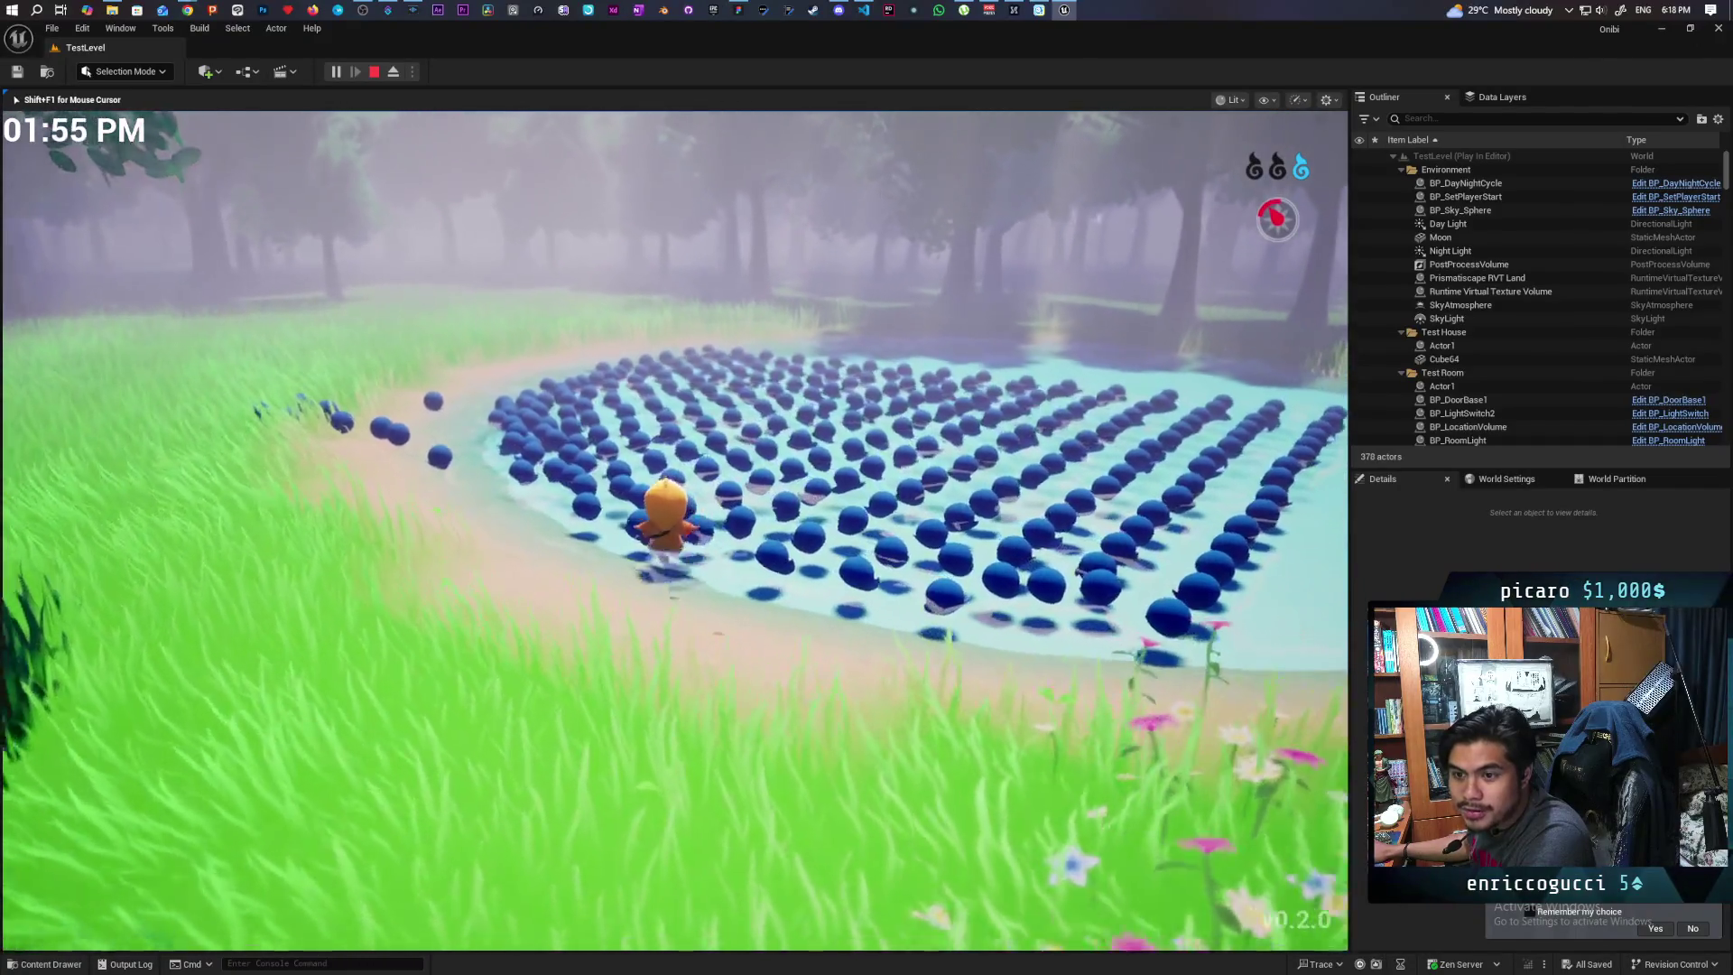
{"action": "key", "text": "w"}
{"action": "key", "text": "w"}
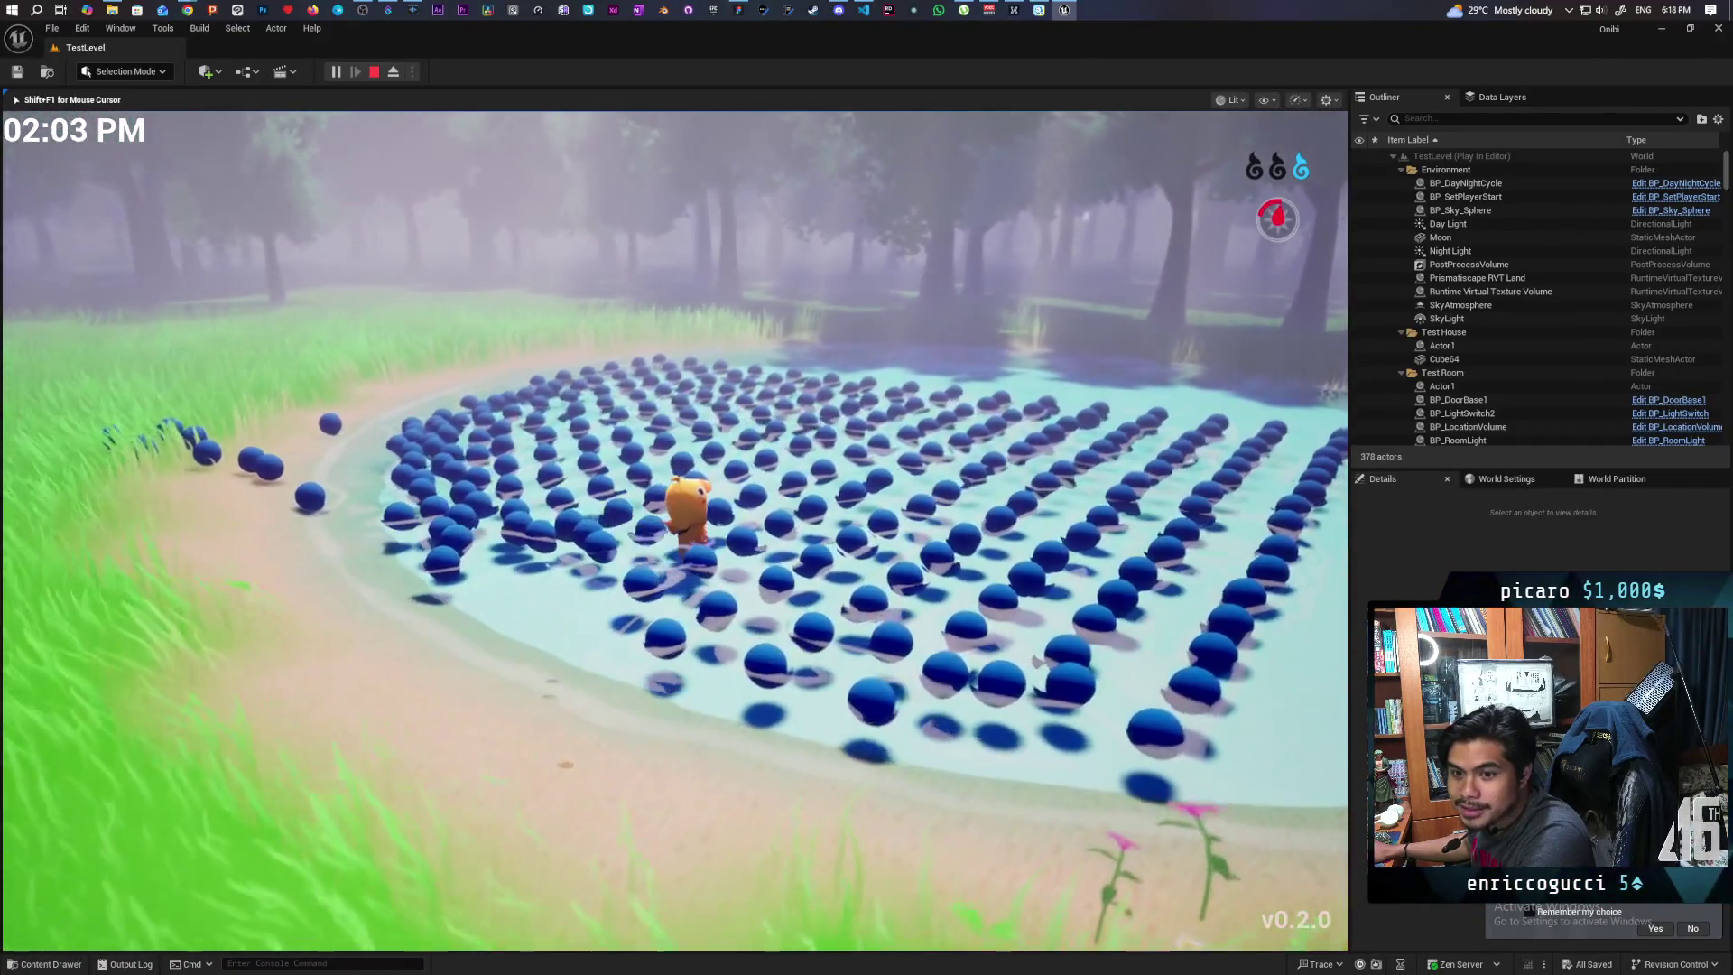
{"action": "key", "text": "s"}
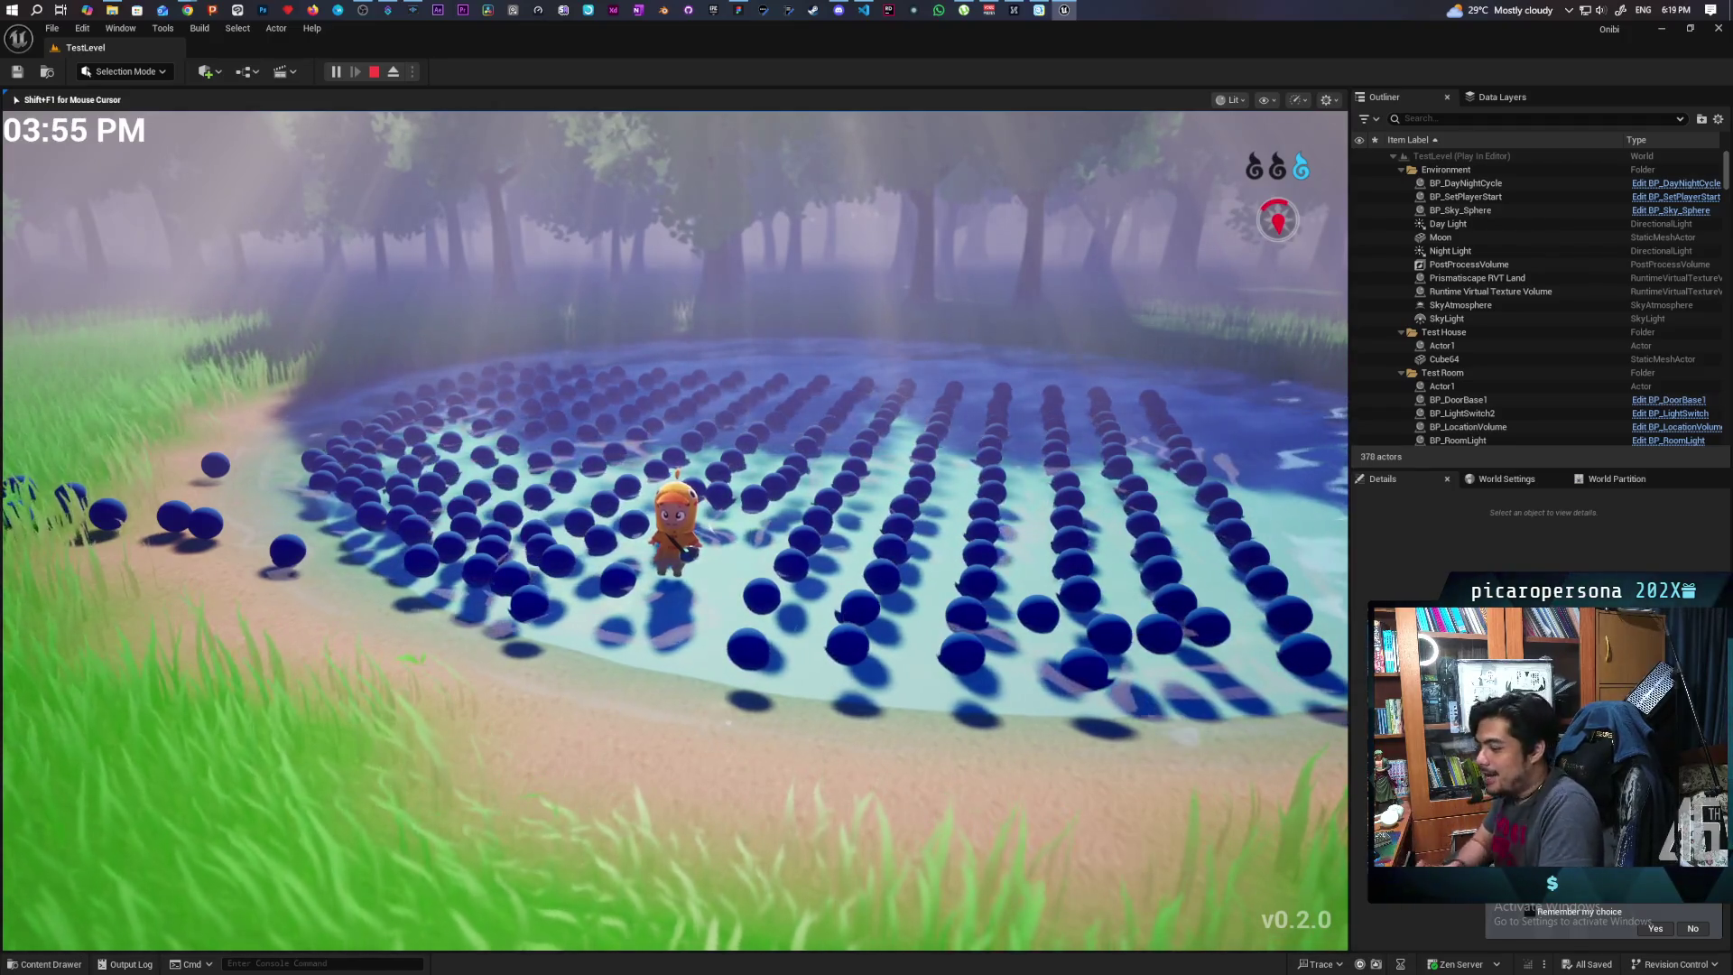
Wade the character around among the spheres, moving left, back toward the camera, then forward
{"action": "key", "text": "w"}
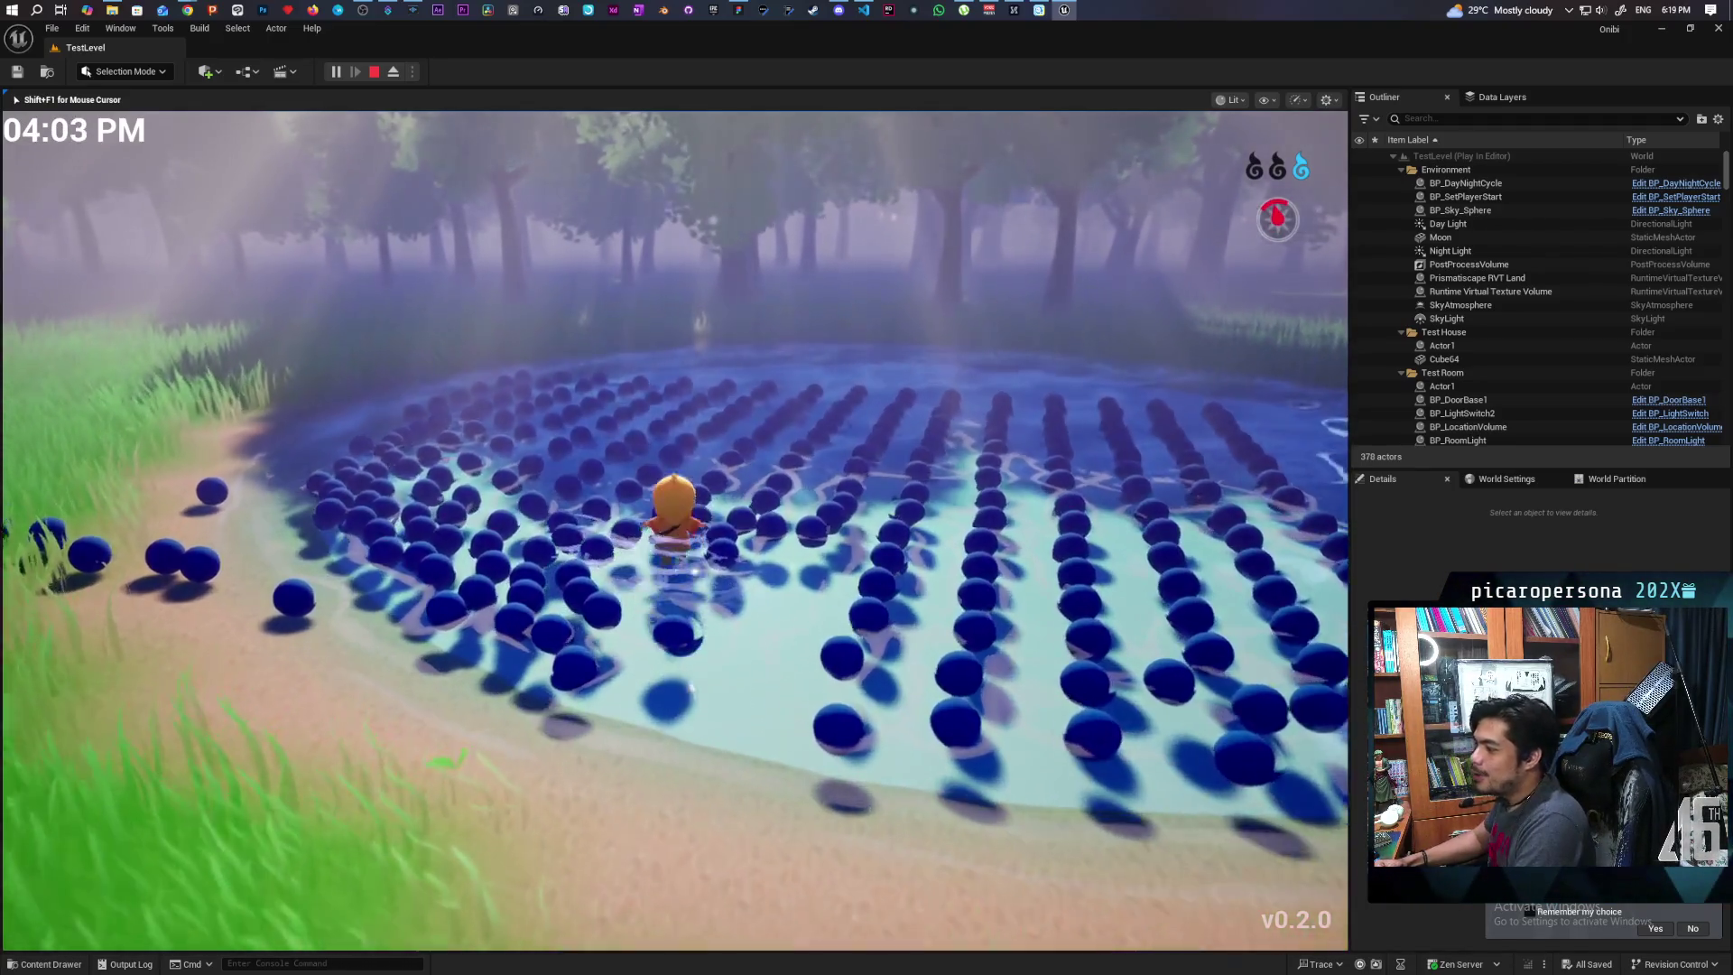
{"action": "key", "text": "w"}
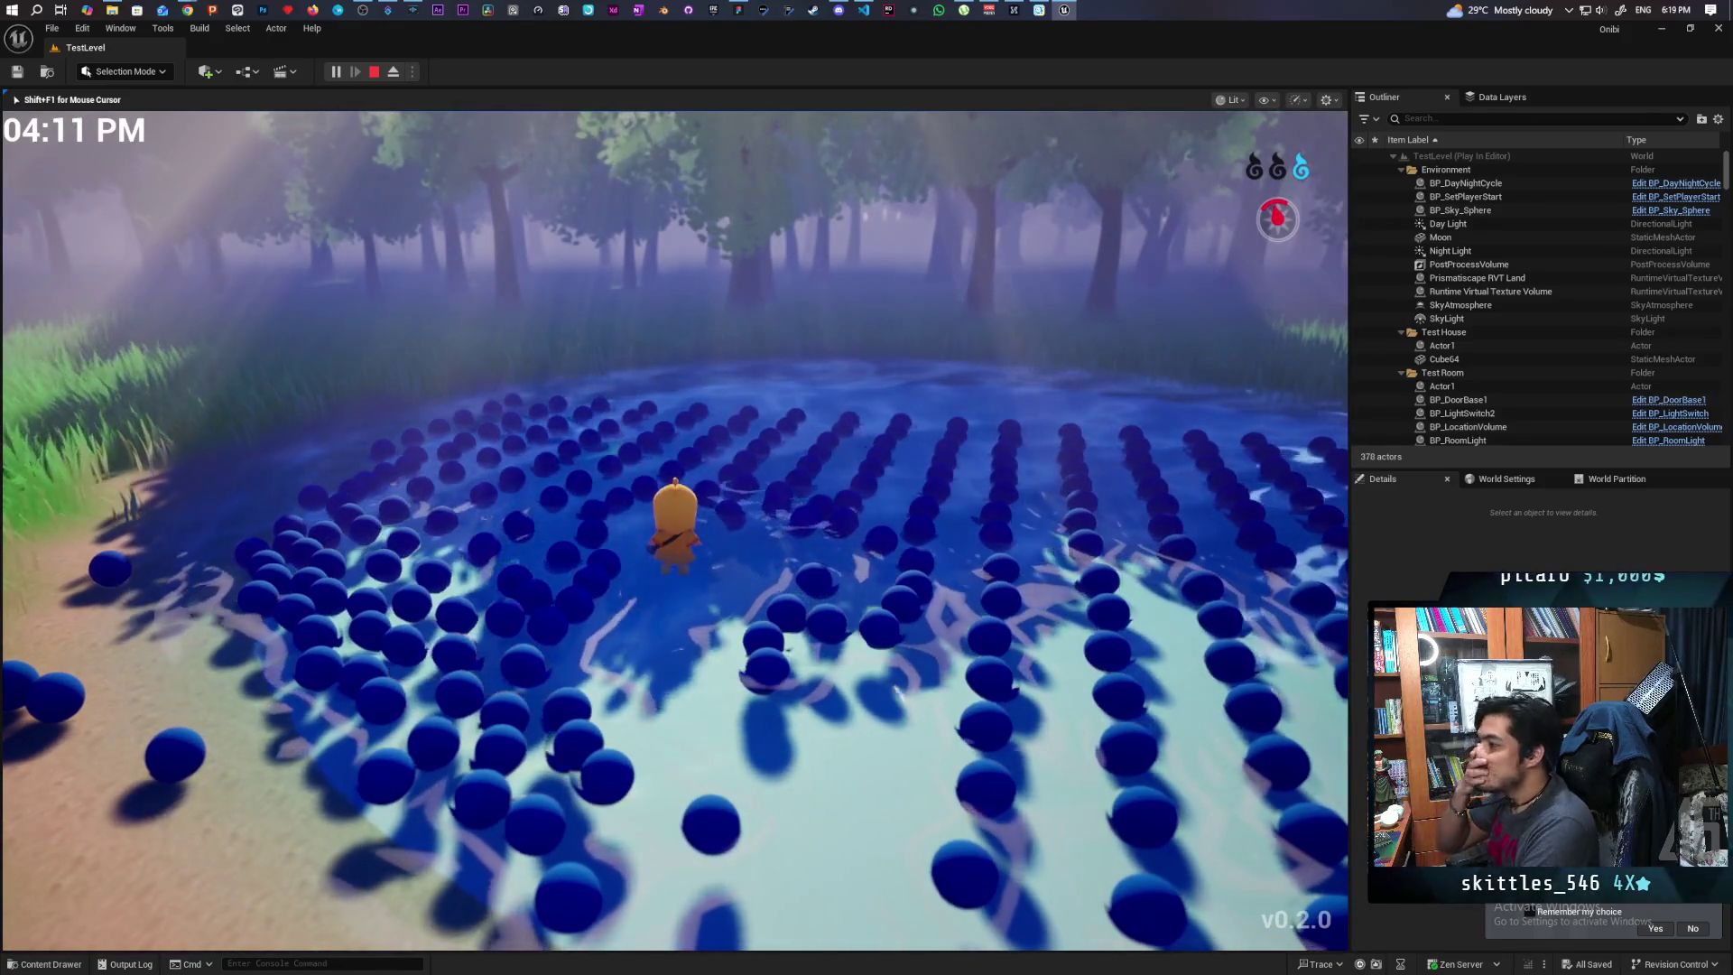
{"action": "key", "text": "a"}
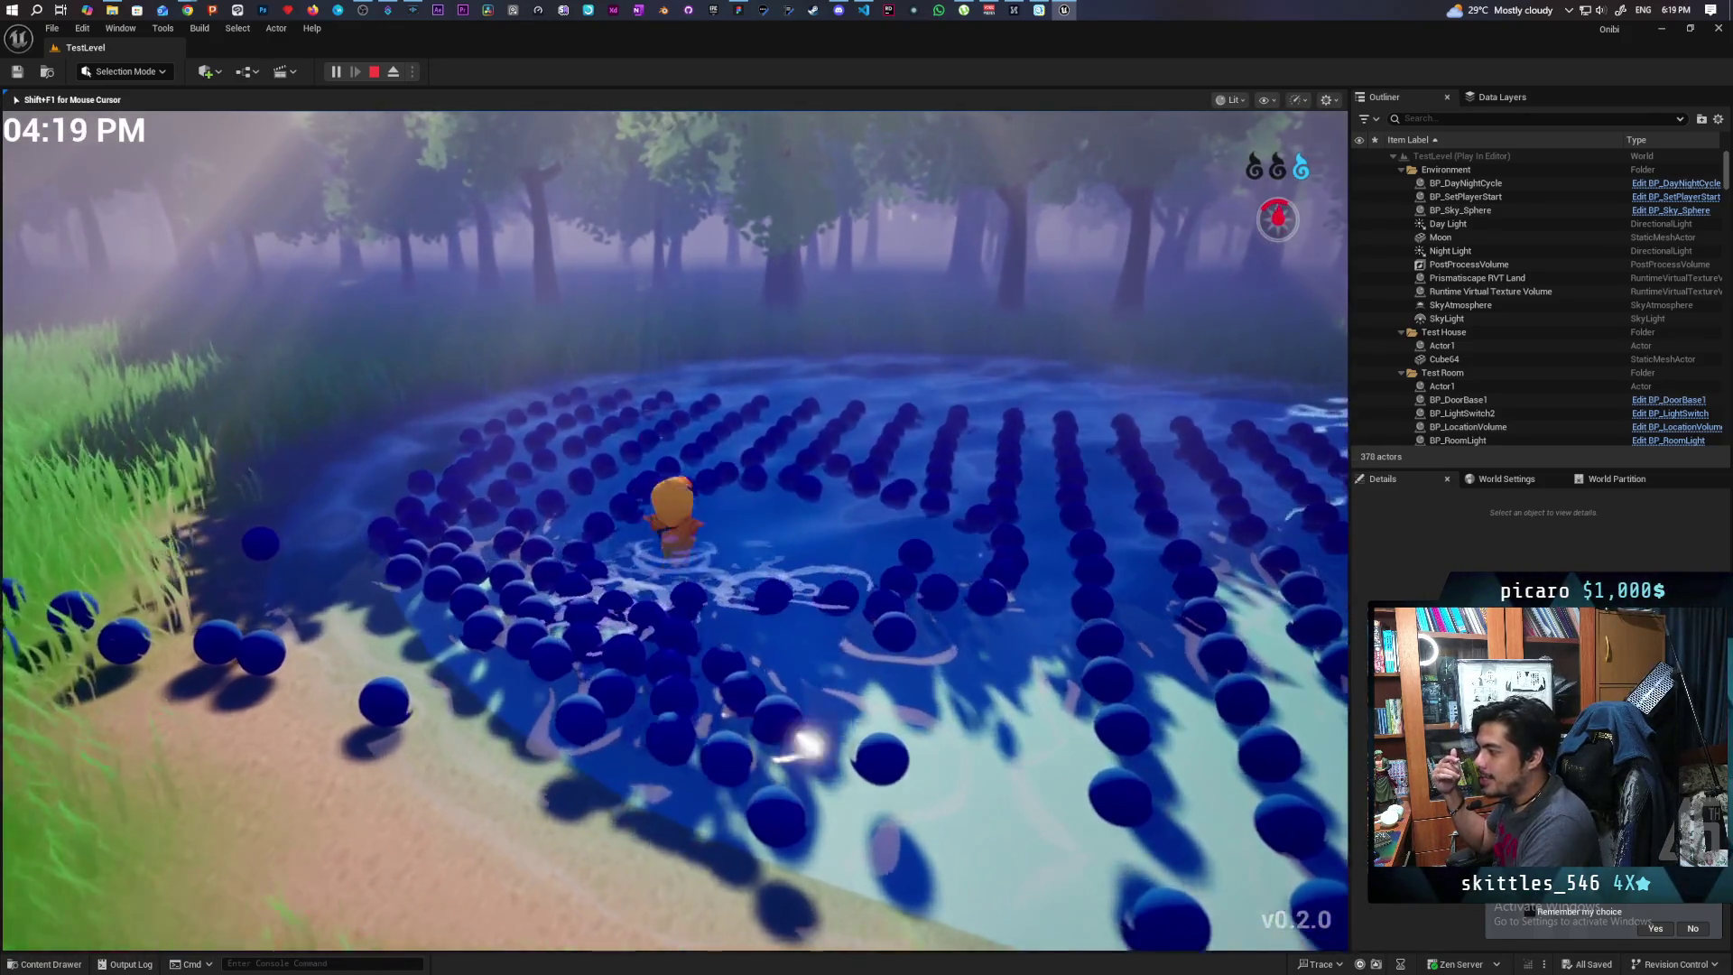
{"action": "key", "text": "s"}
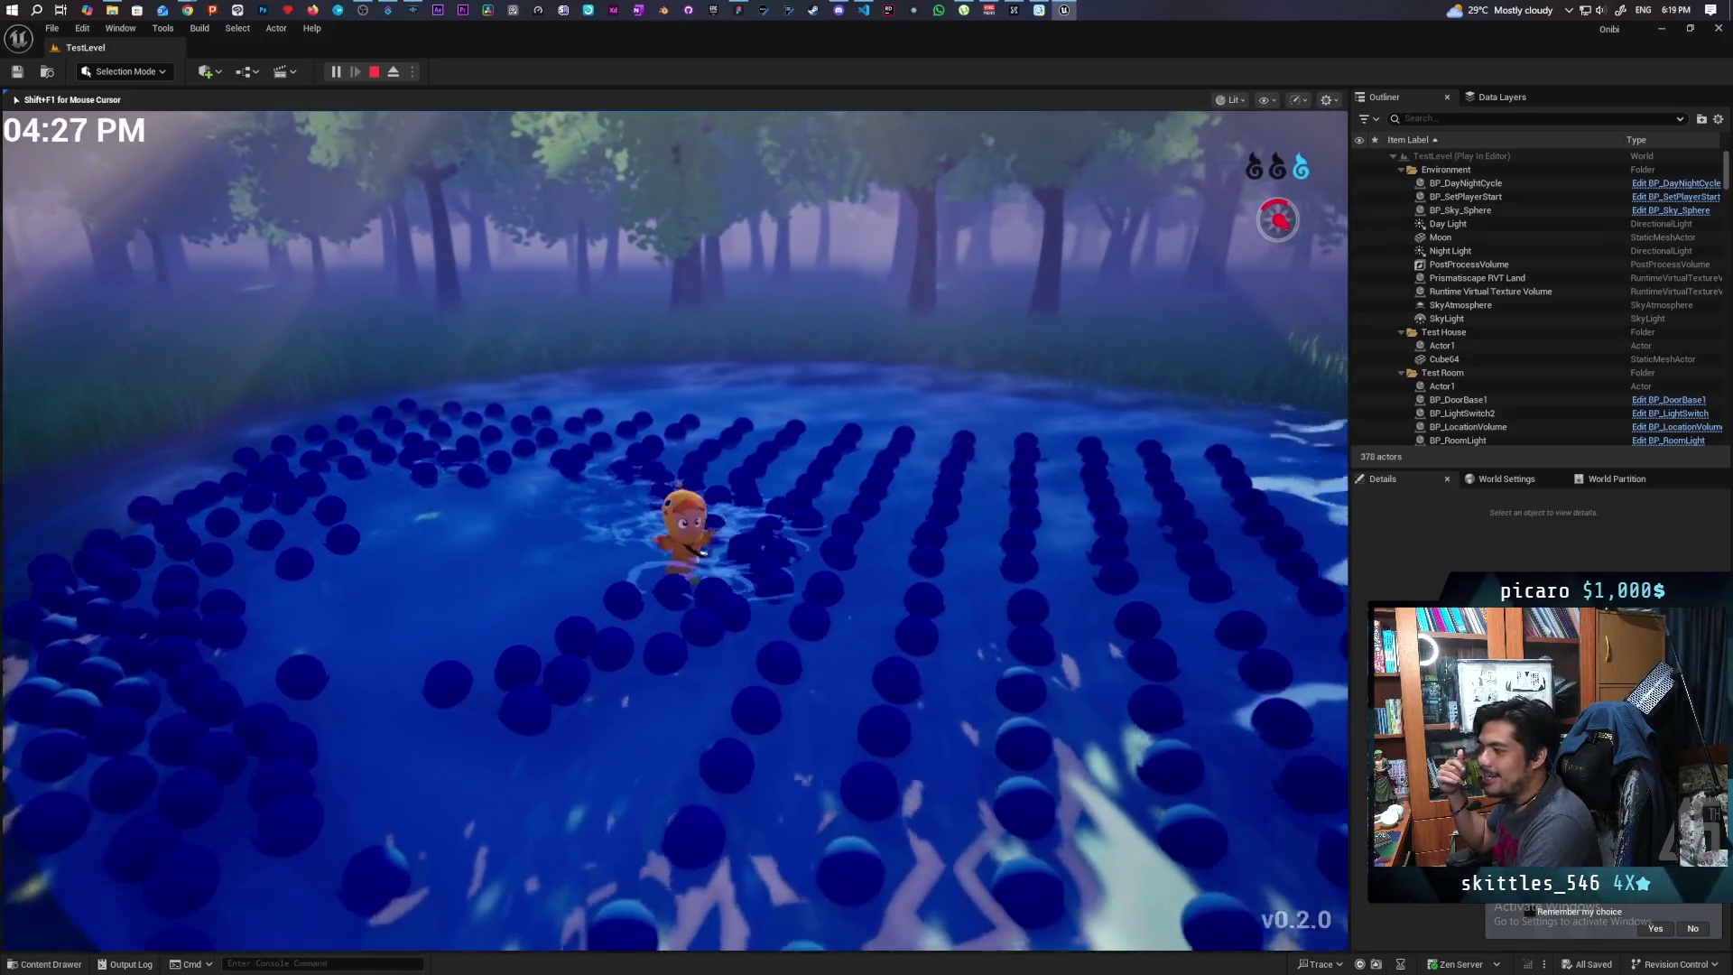
{"action": "key", "text": "s"}
{"action": "key", "text": "s"}
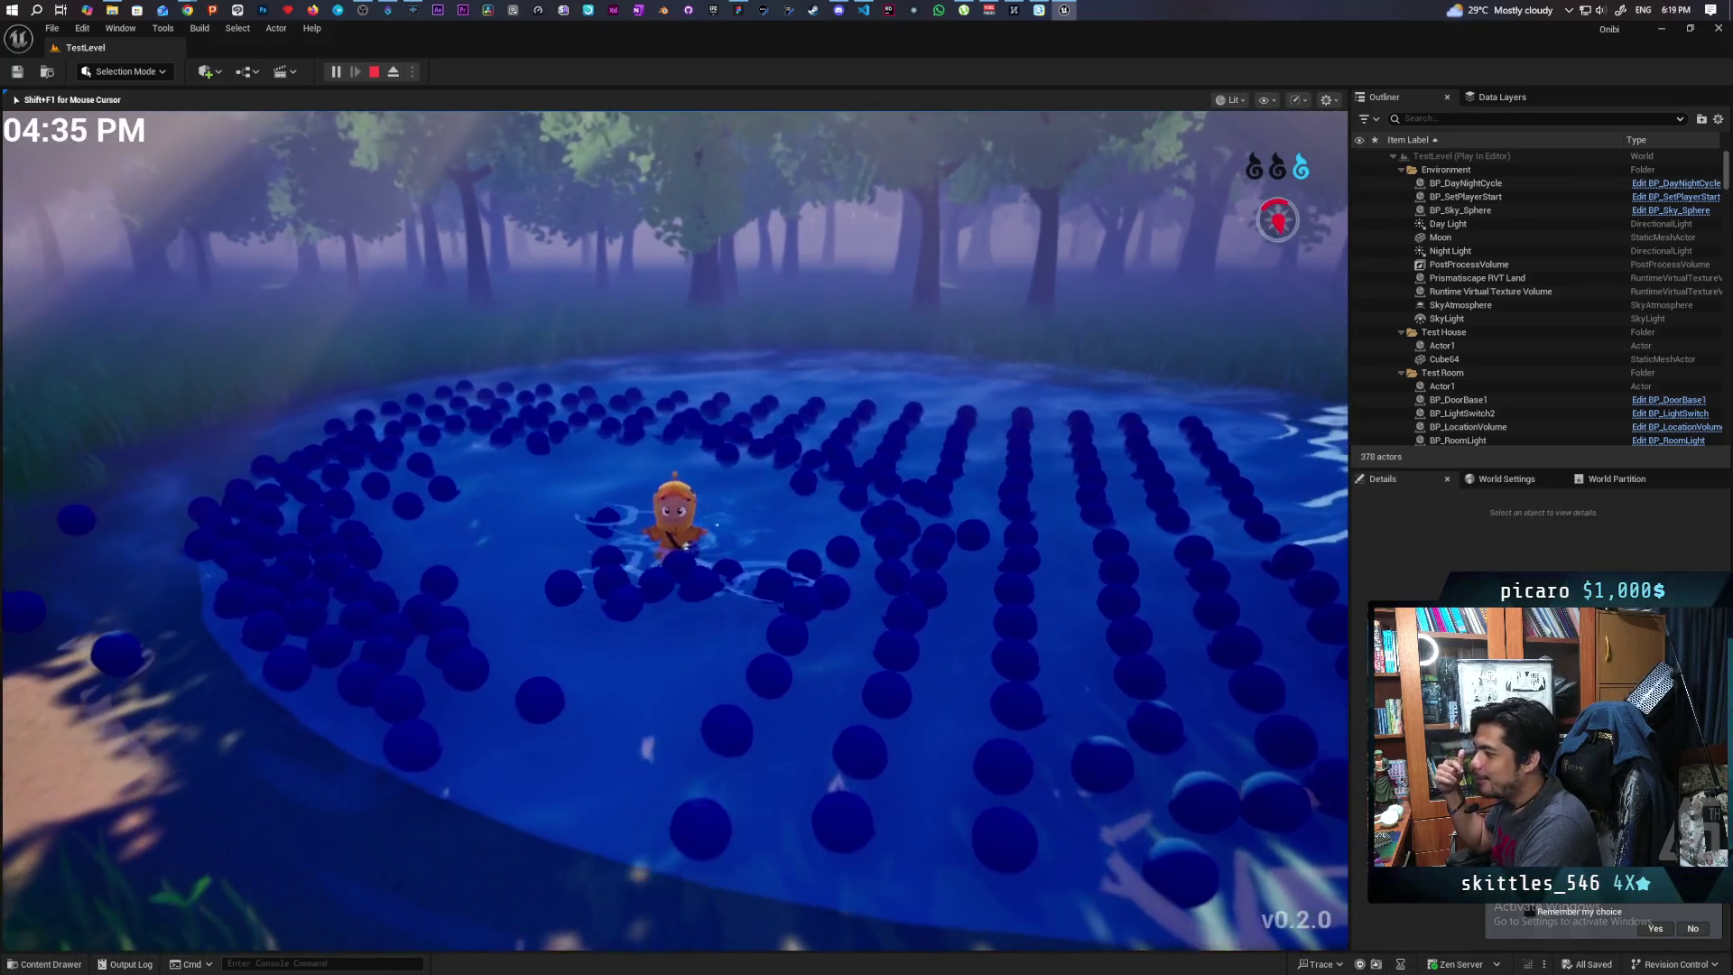
{"action": "key", "text": "w"}
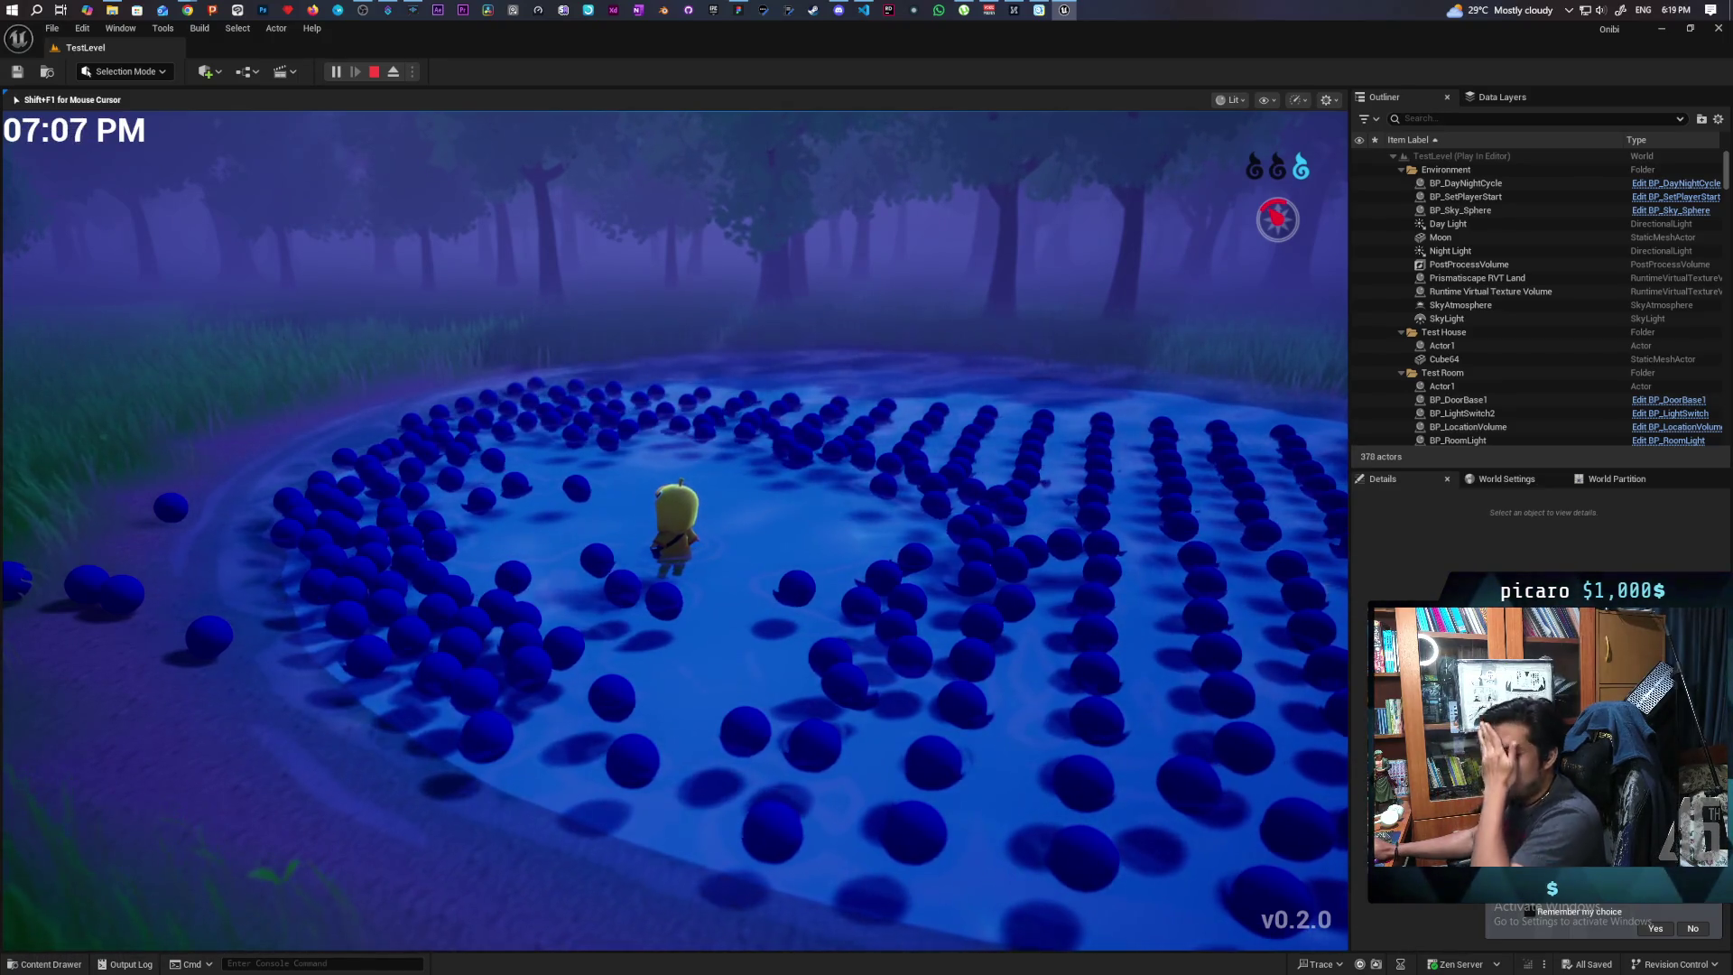
Wade through the sphere field at nightfall and turn the character to face the camera
{"action": "key", "text": "w"}
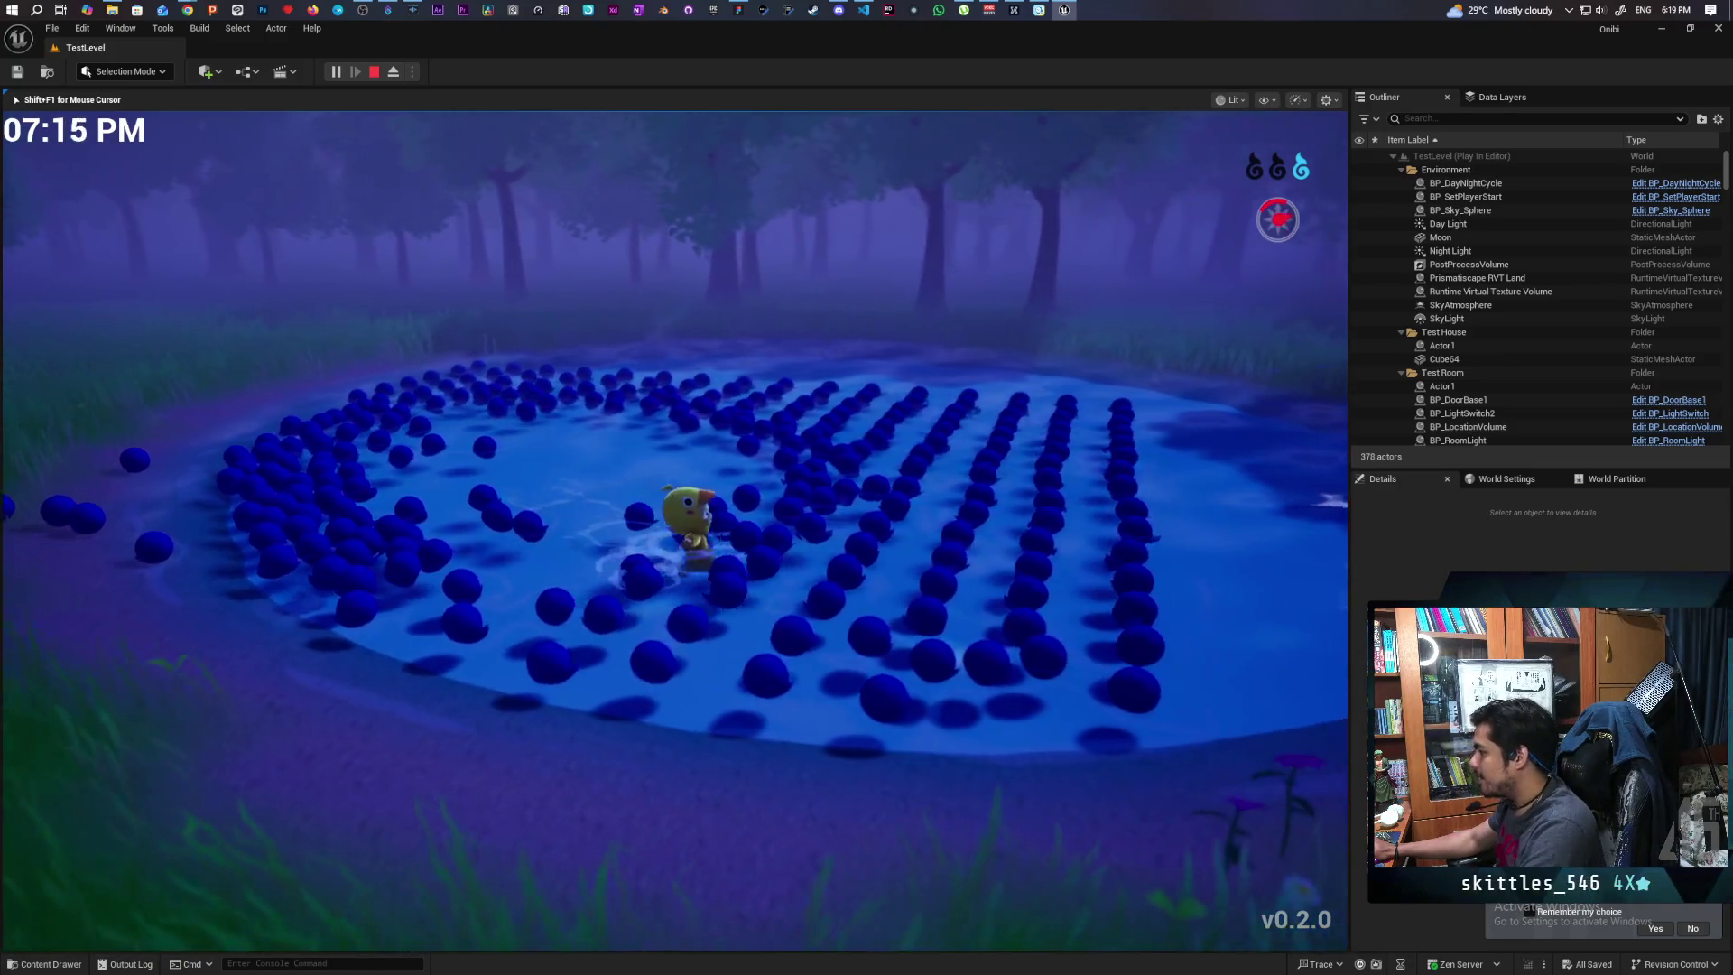
{"action": "key", "text": "w"}
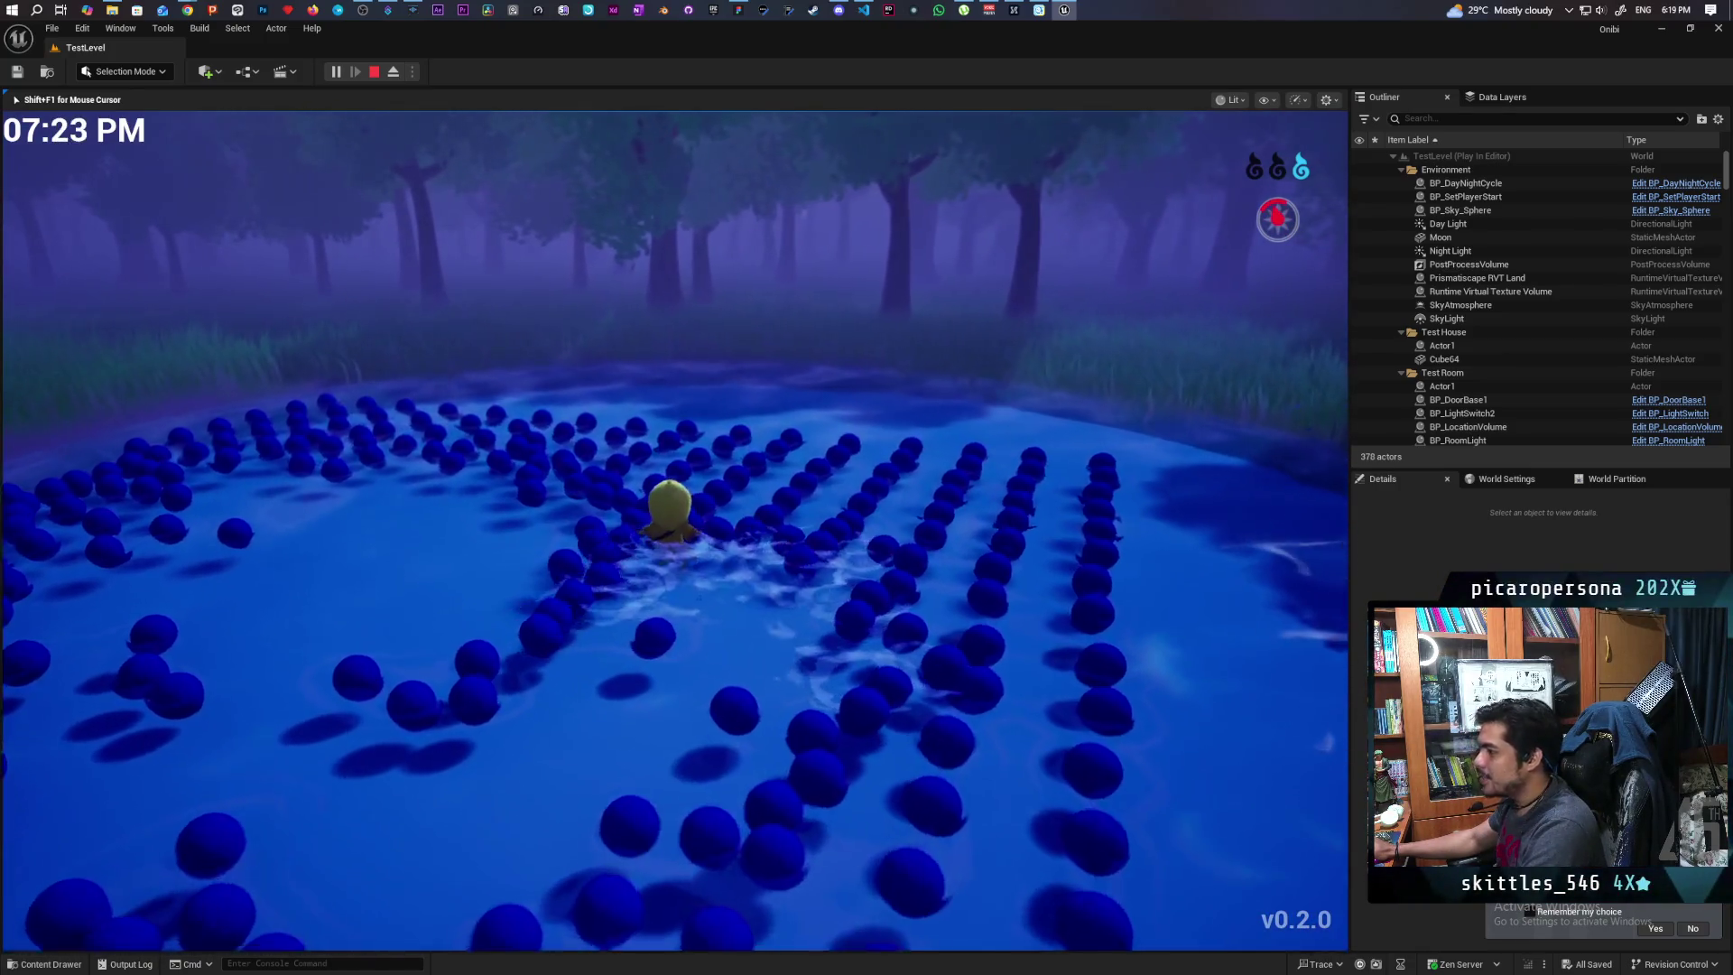
{"action": "key", "text": "s"}
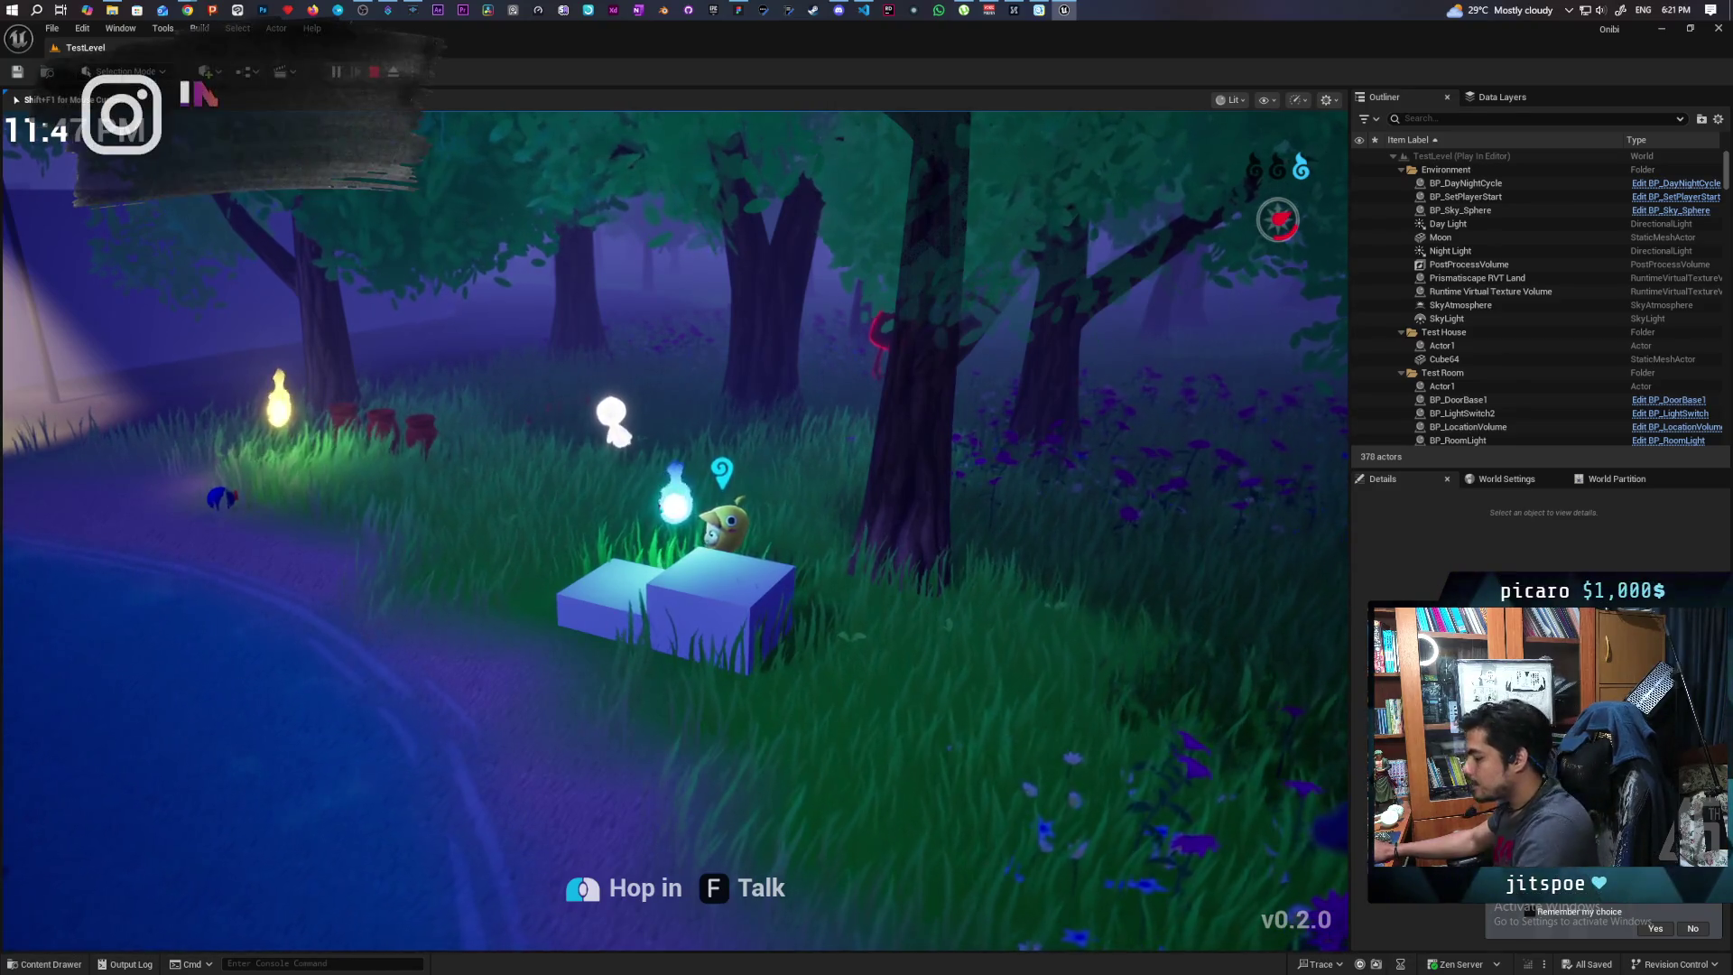
Run across the lamplit clearing to the lamp and bench, then past the ghosts to the pots
{"action": "key", "text": "a"}
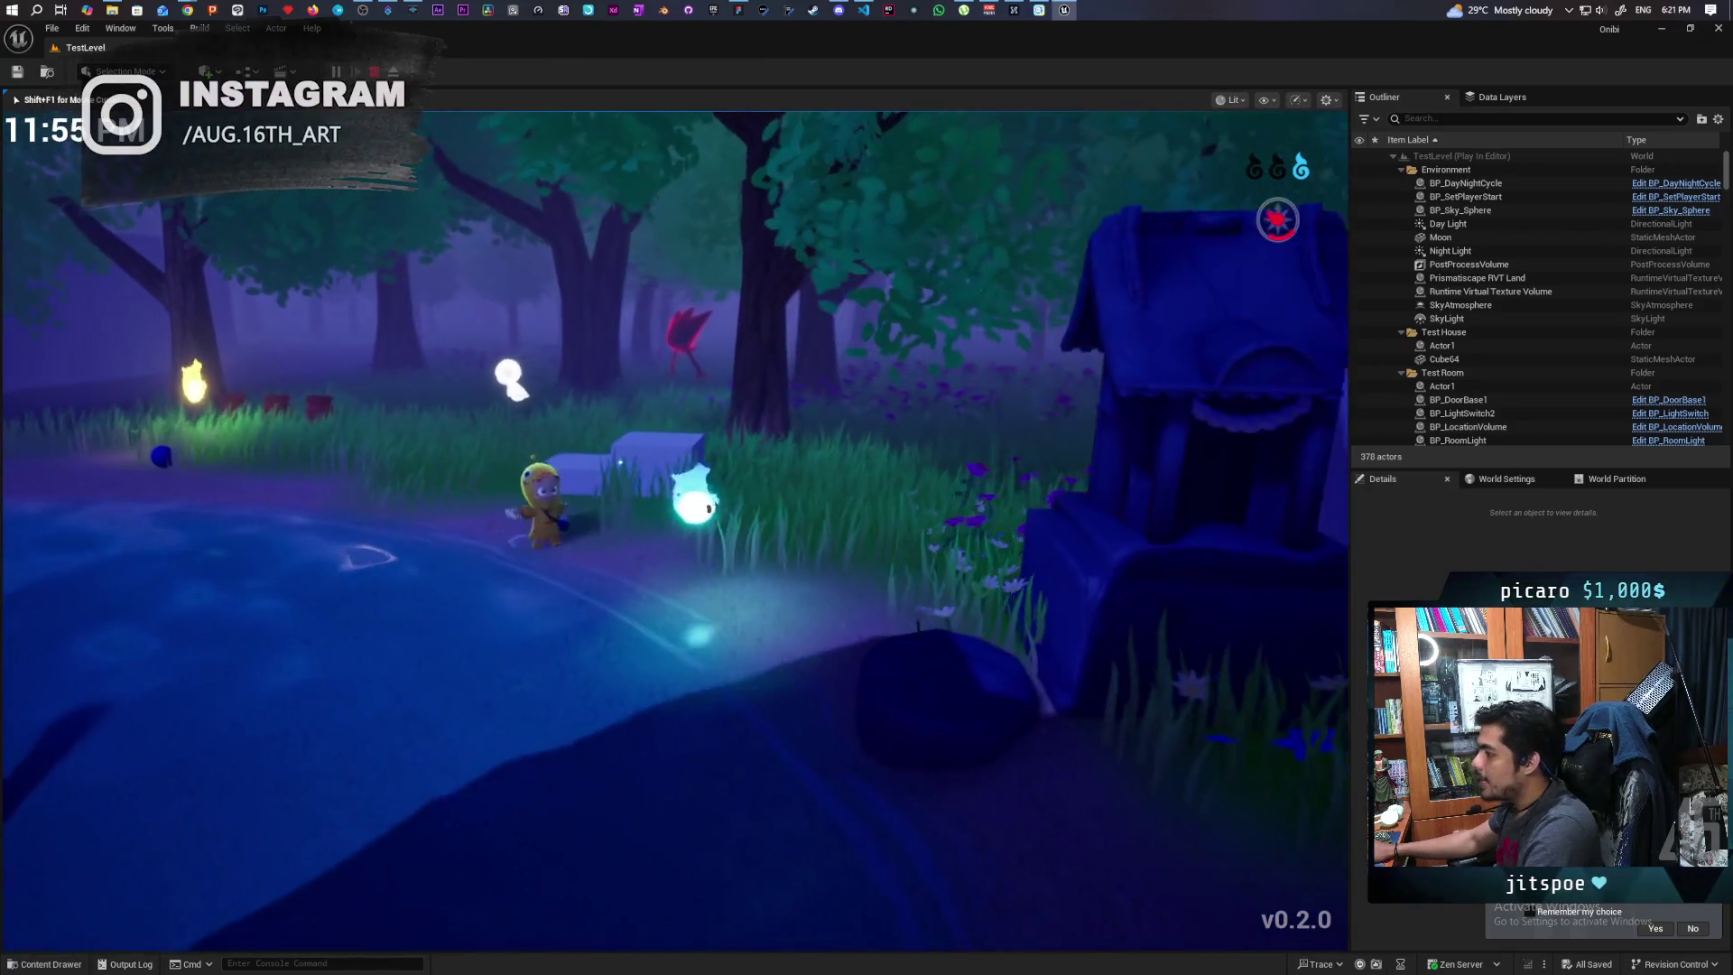
{"action": "key", "text": "w"}
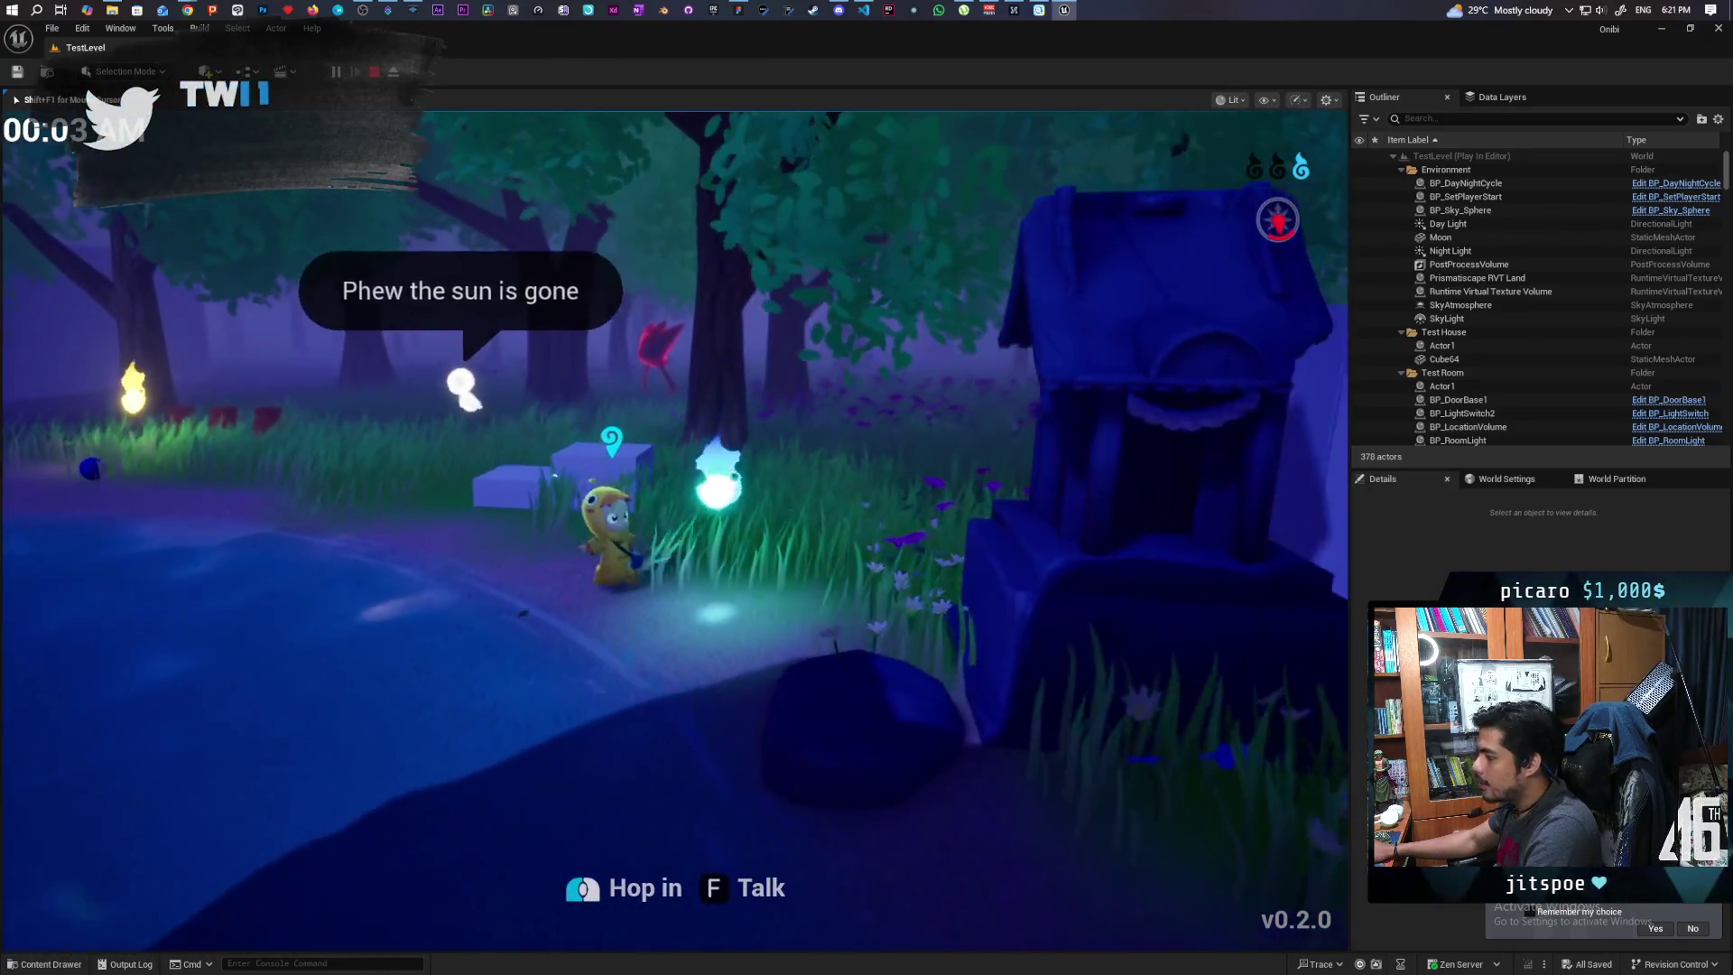
{"action": "key", "text": "d"}
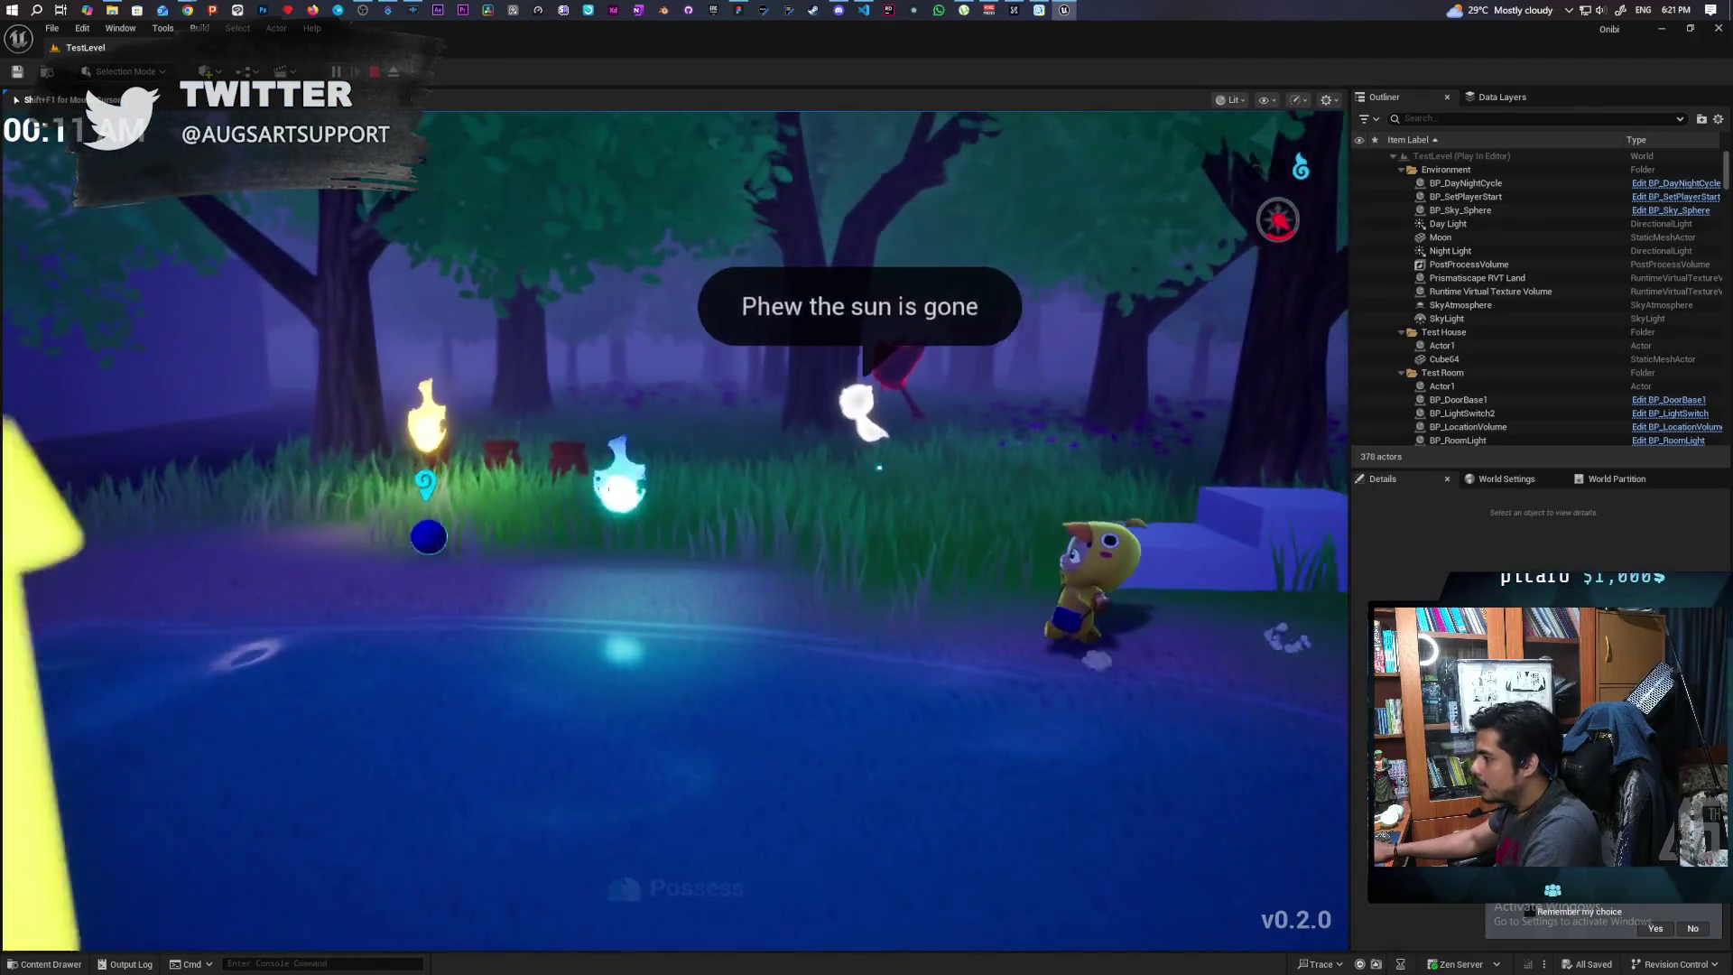
{"action": "key", "text": "w"}
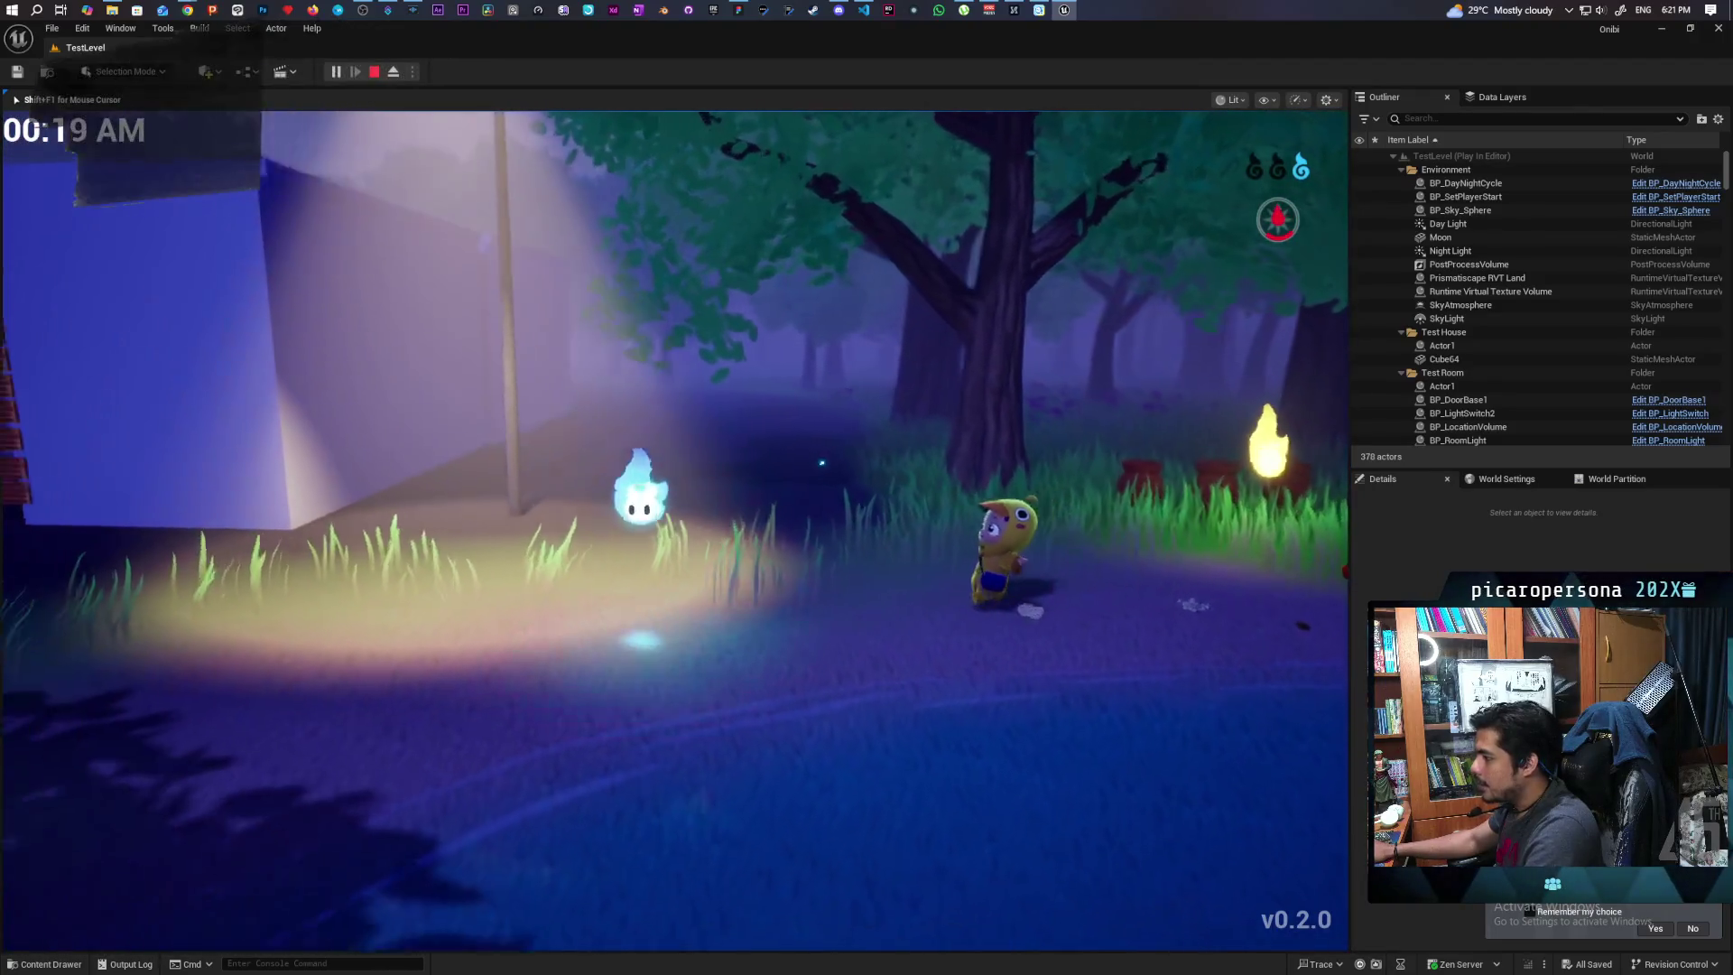
{"action": "key", "text": "a"}
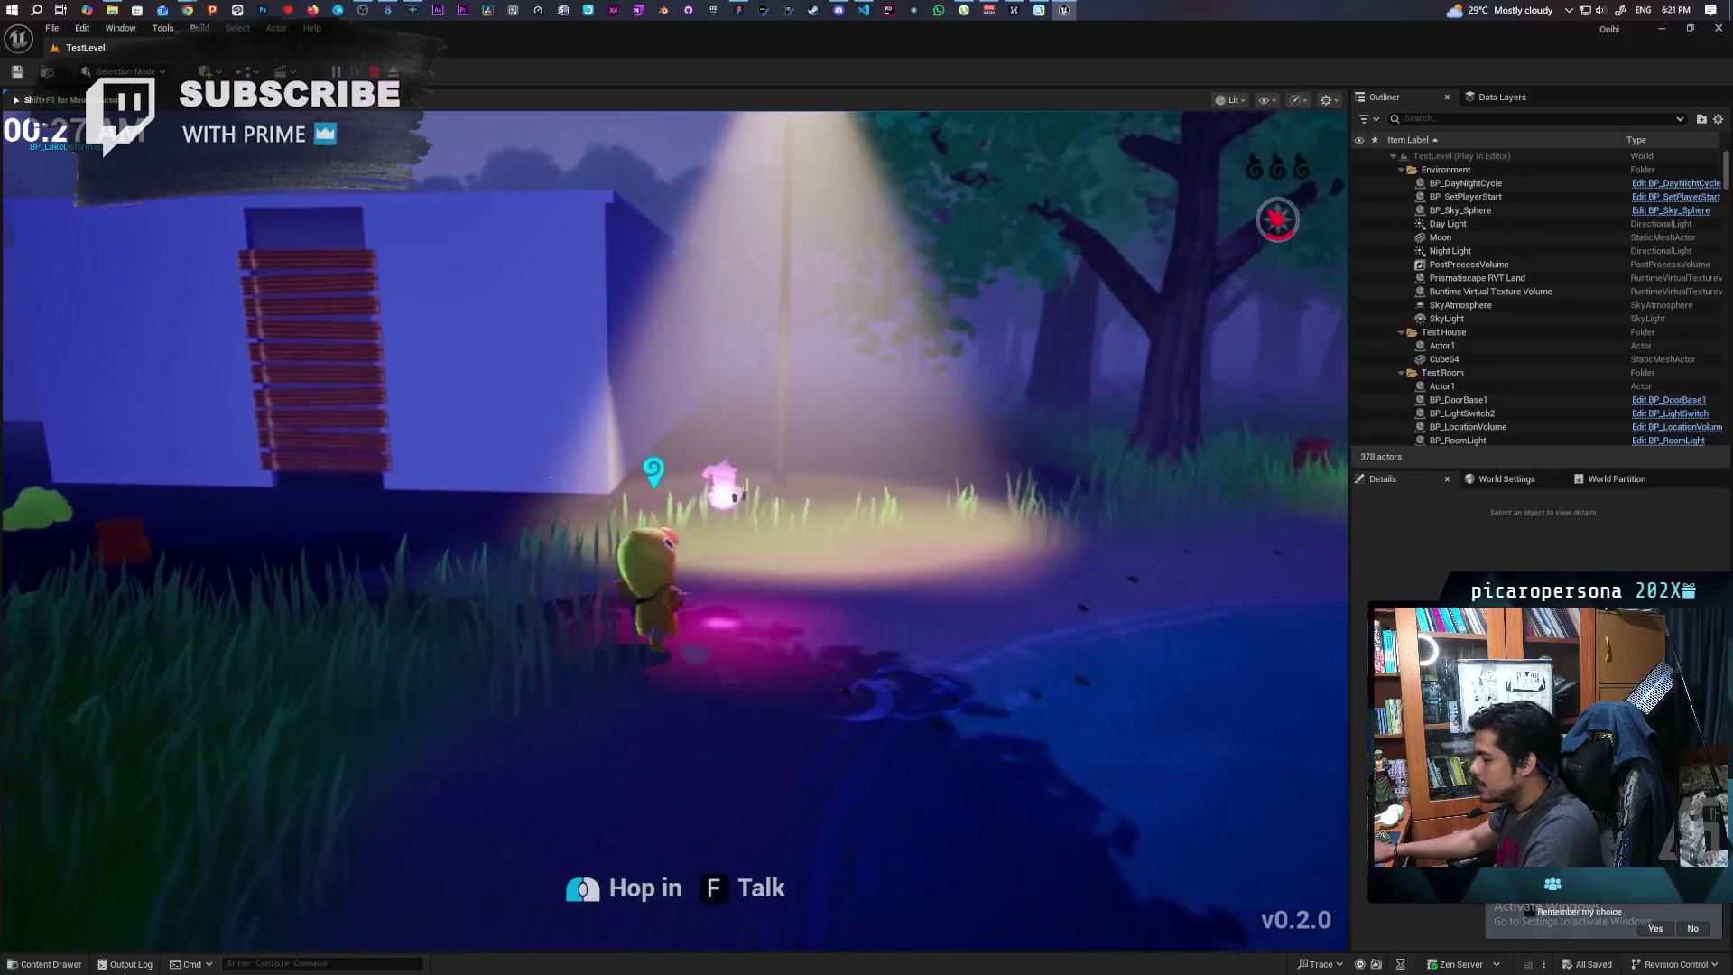
{"action": "key", "text": "d"}
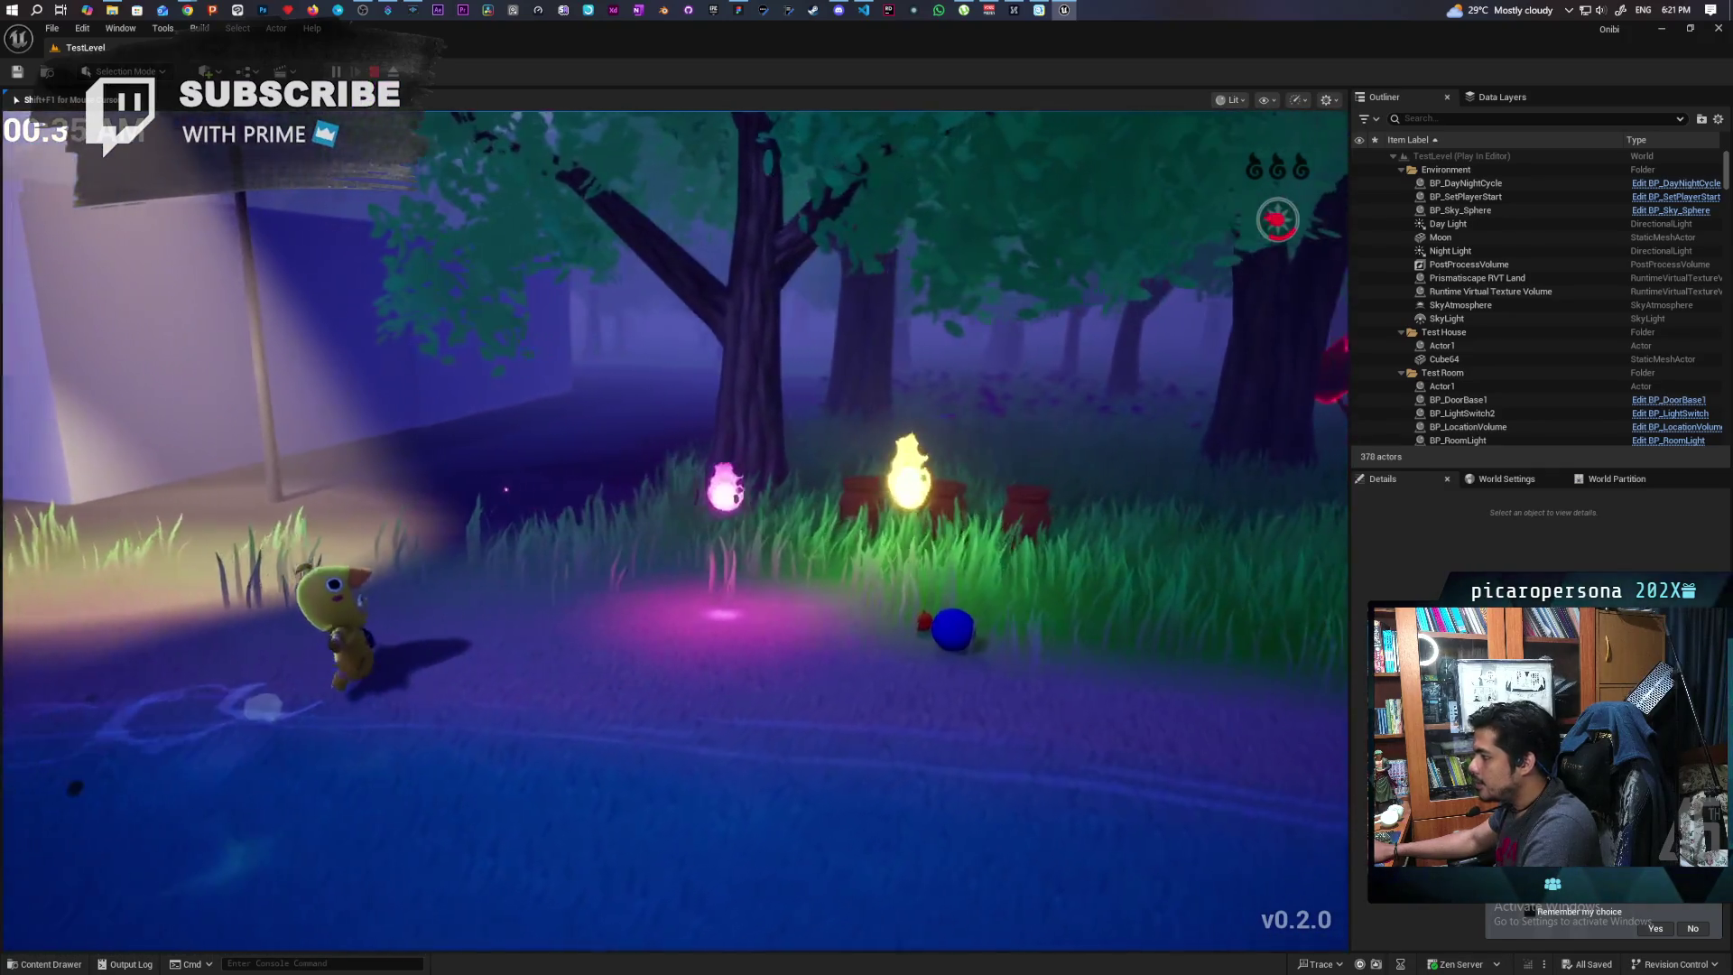
{"action": "key", "text": "d"}
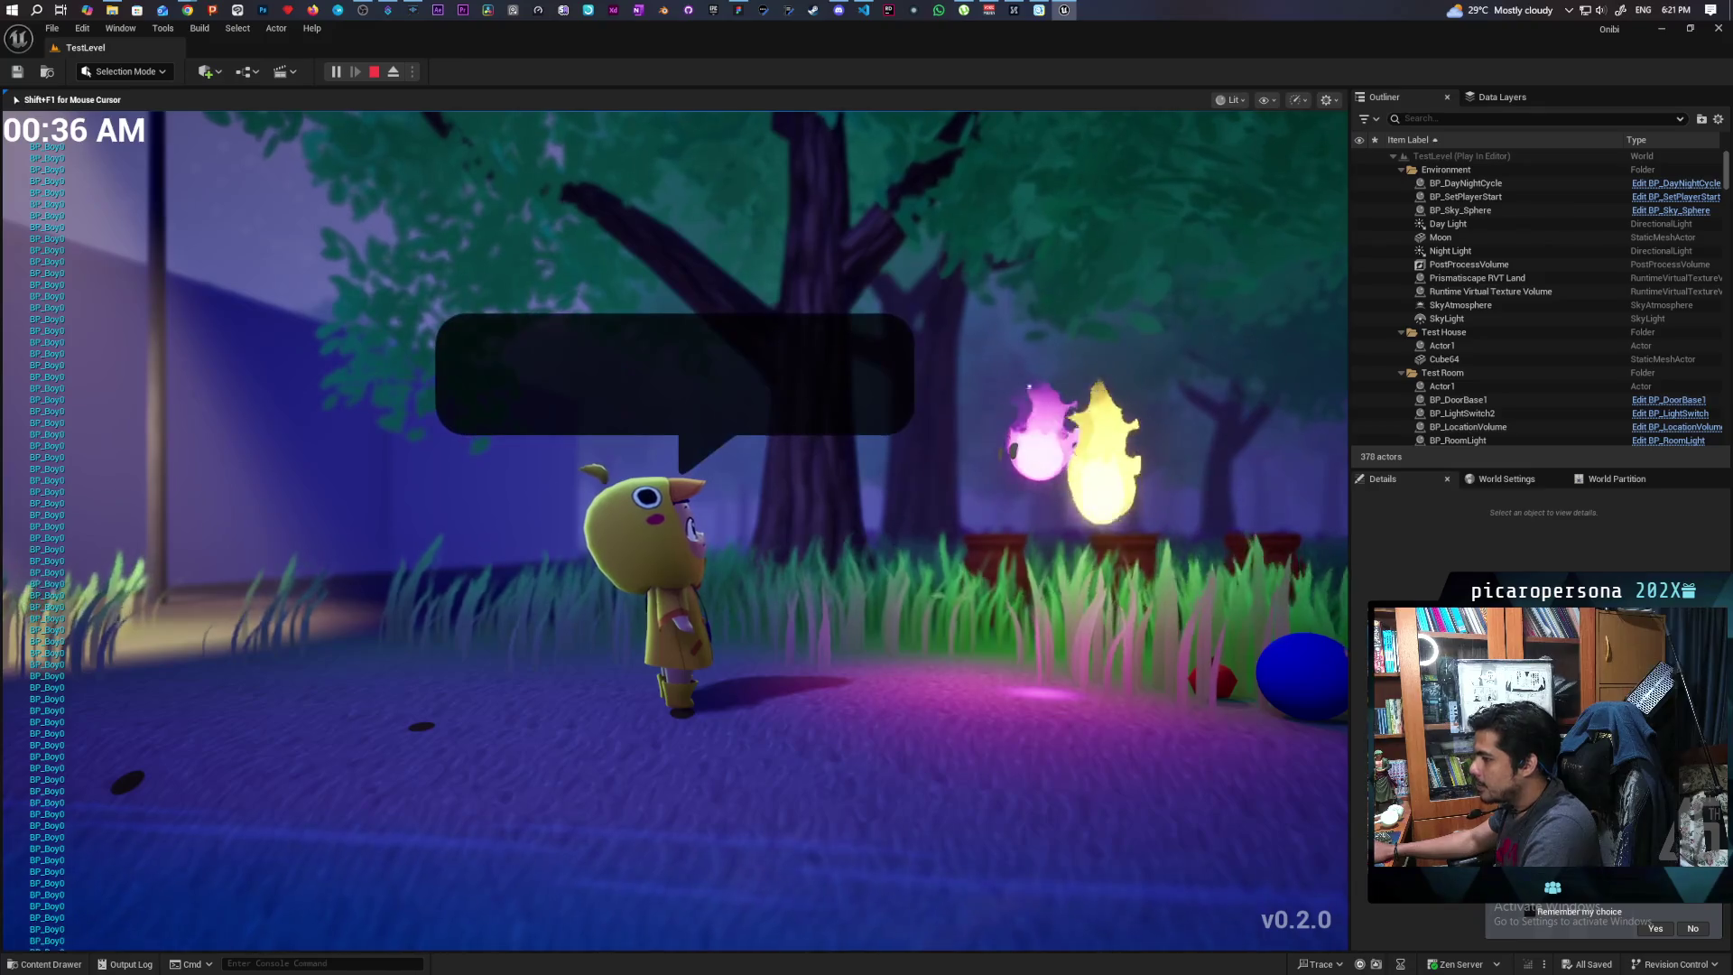
{"action": "key", "text": "d"}
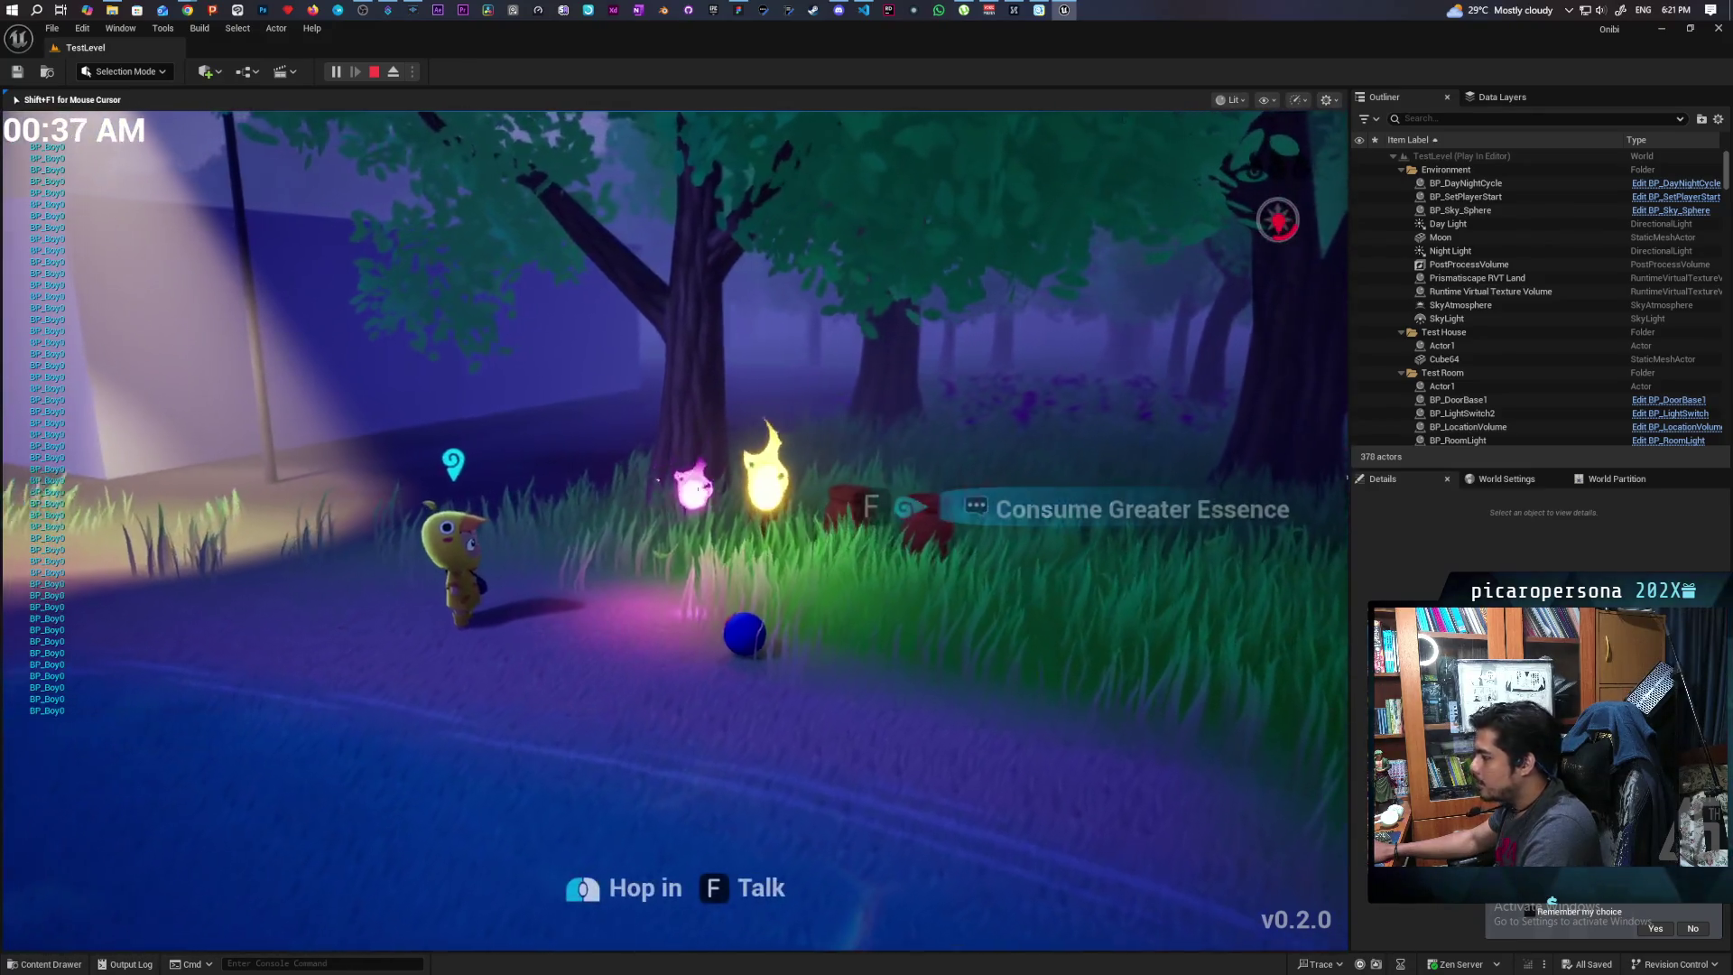
{"action": "key", "text": "d"}
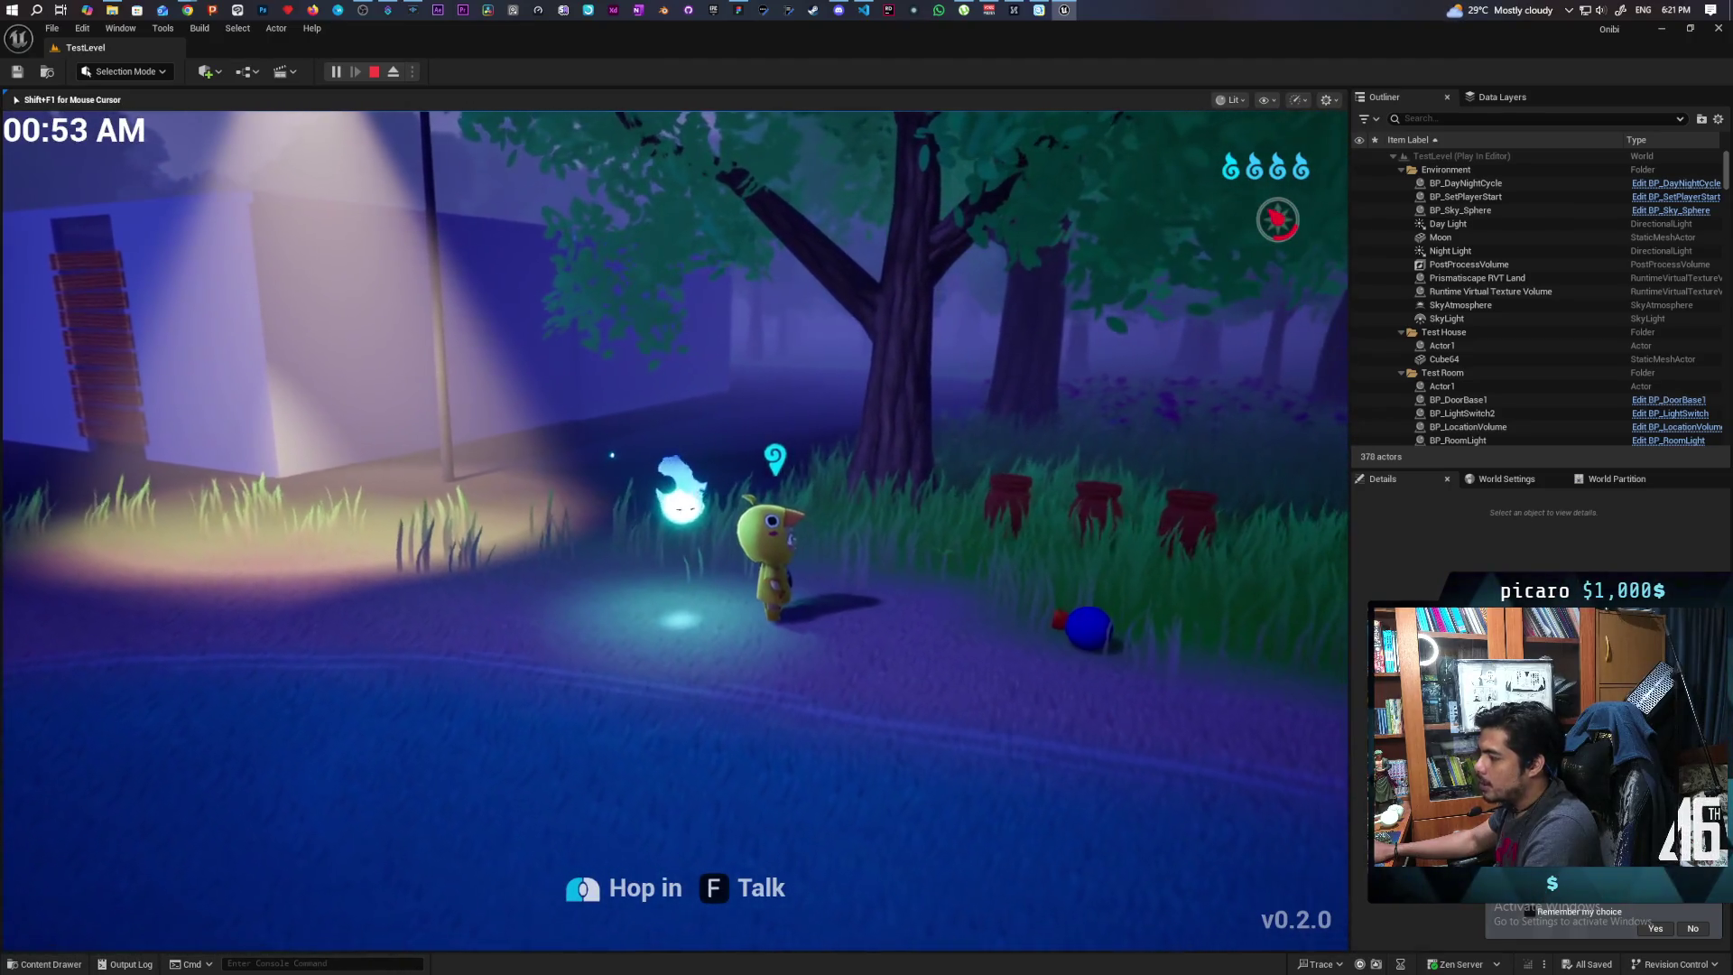
Walk back past the lamppost to the house wall and along the bushes beside it
{"action": "key", "text": "a"}
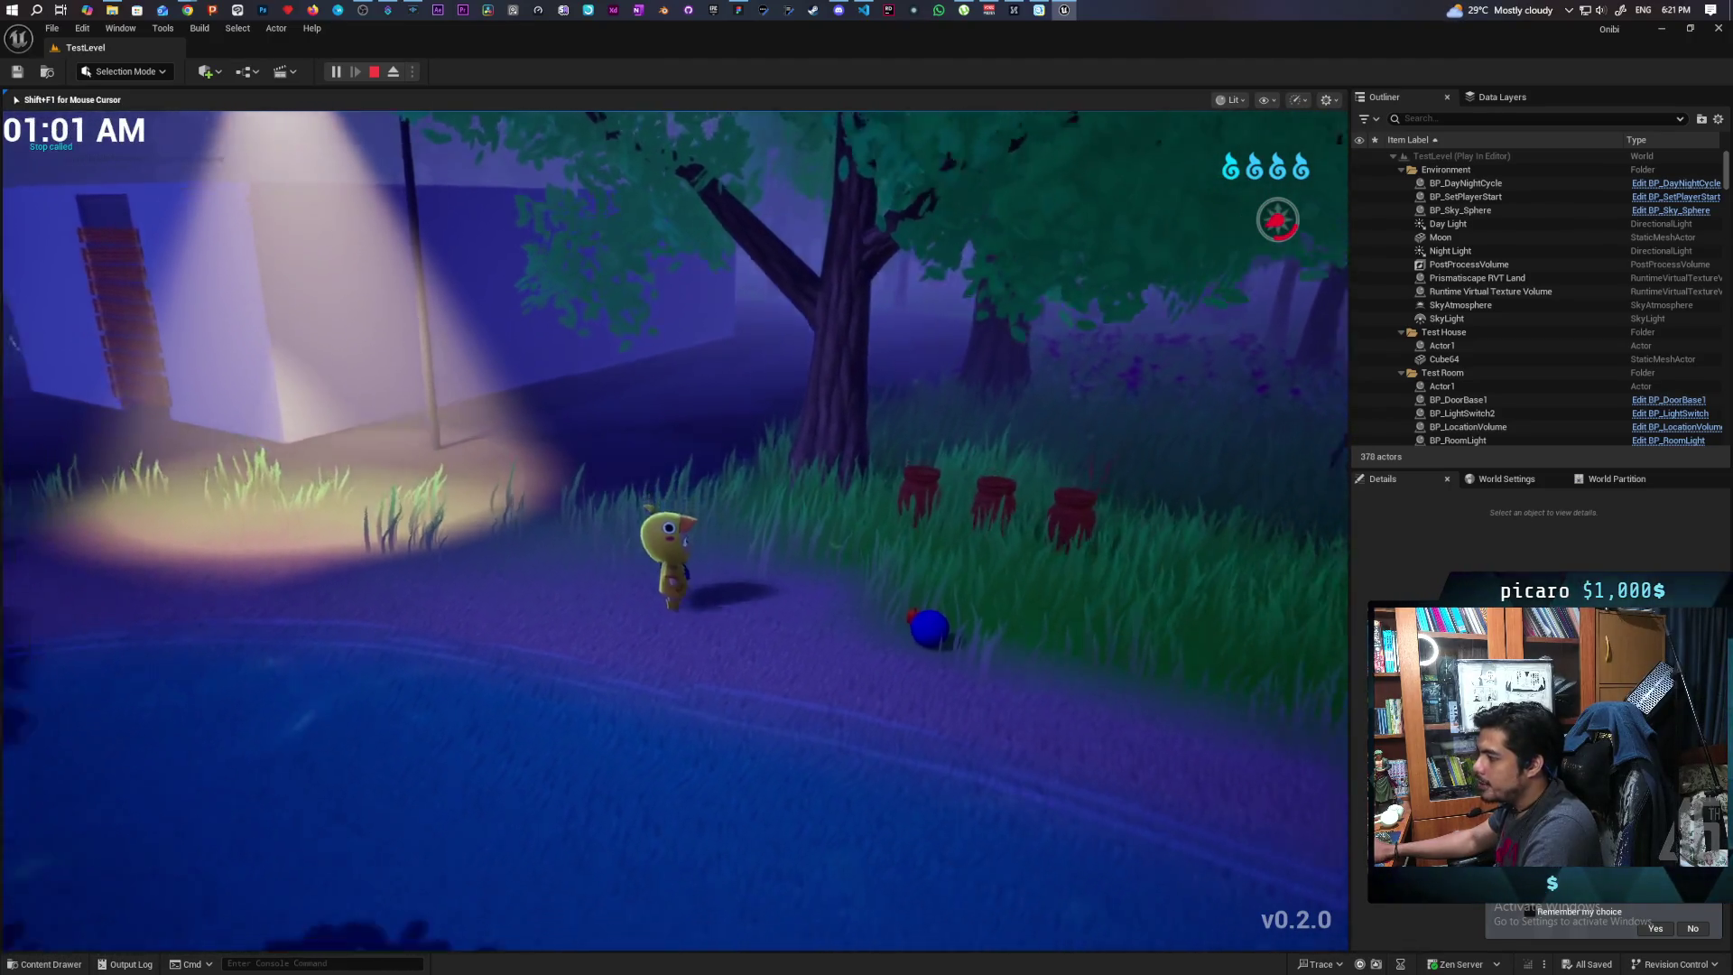
{"action": "key", "text": "s"}
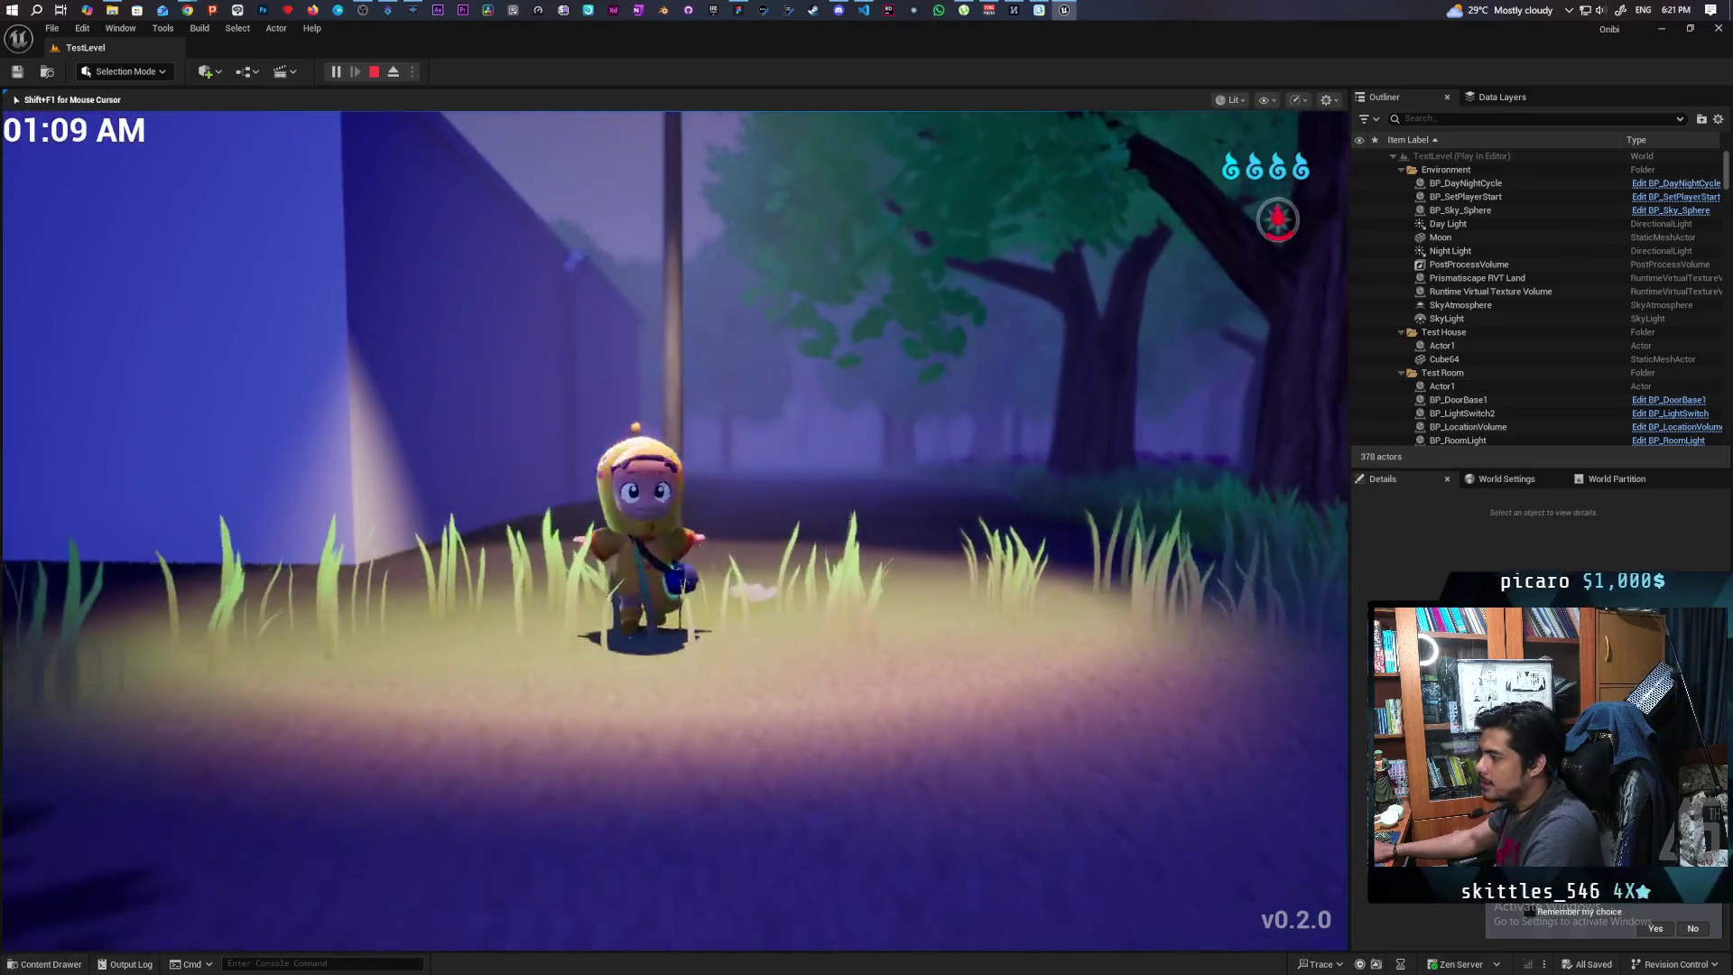
{"action": "key", "text": "w"}
{"action": "key", "text": "s"}
{"action": "key", "text": "d"}
{"action": "key", "text": "w"}
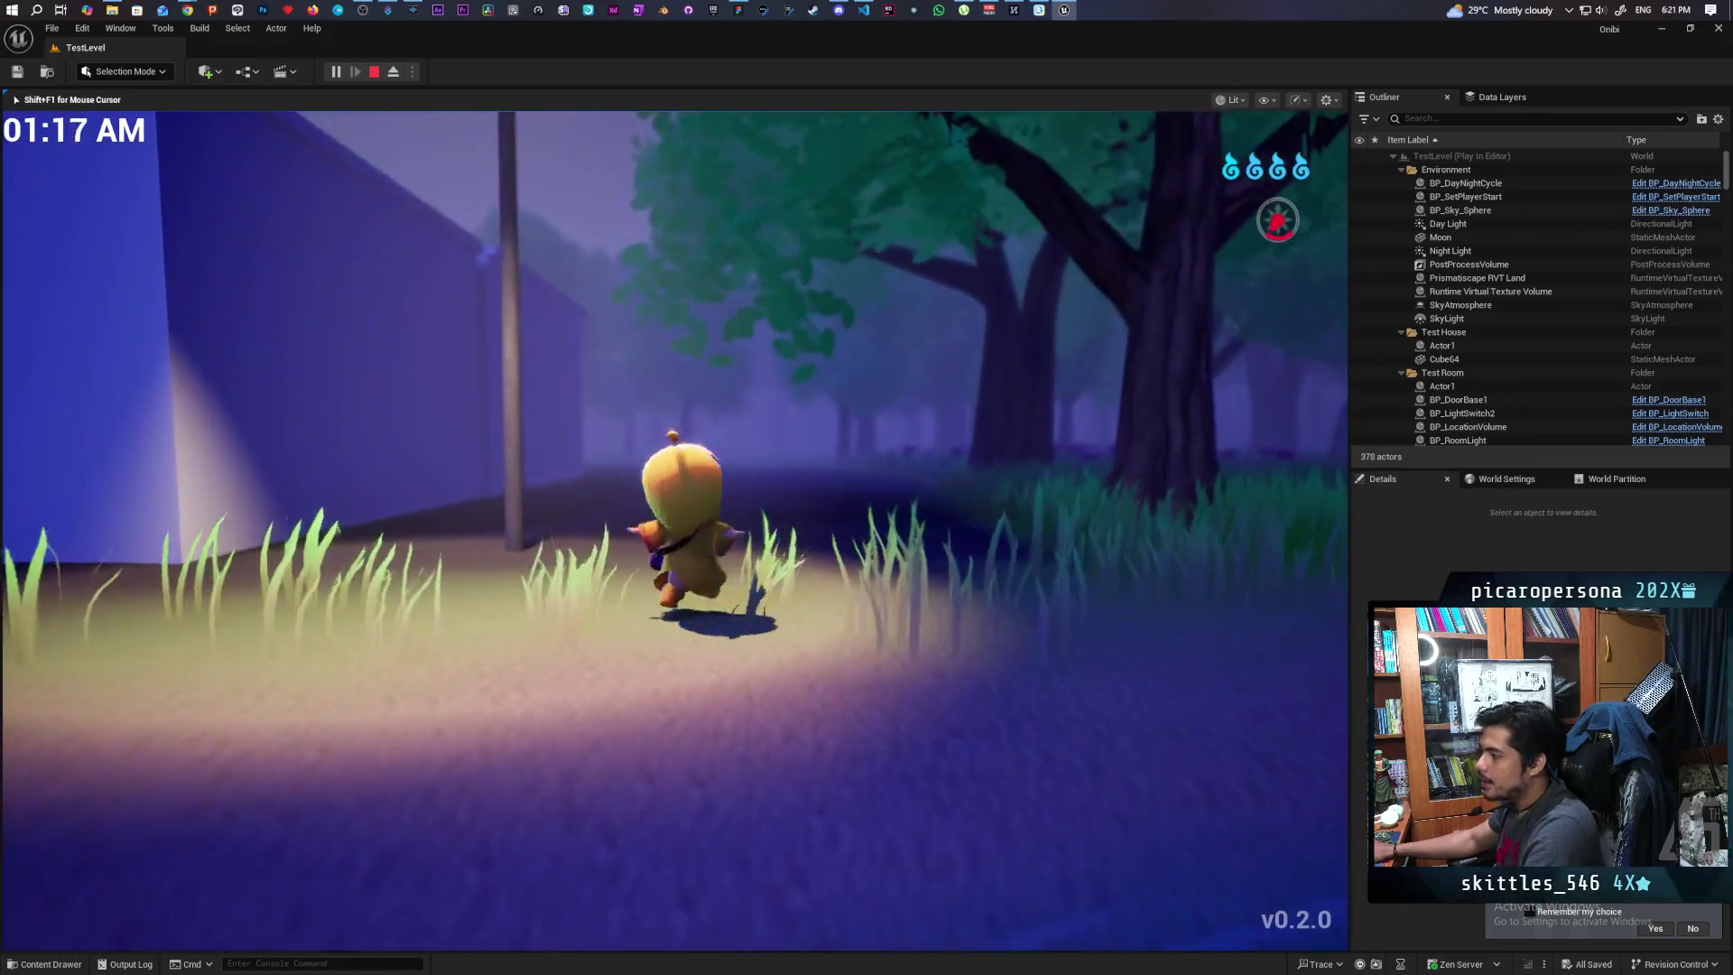
{"action": "key", "text": "a"}
{"action": "key", "text": "d"}
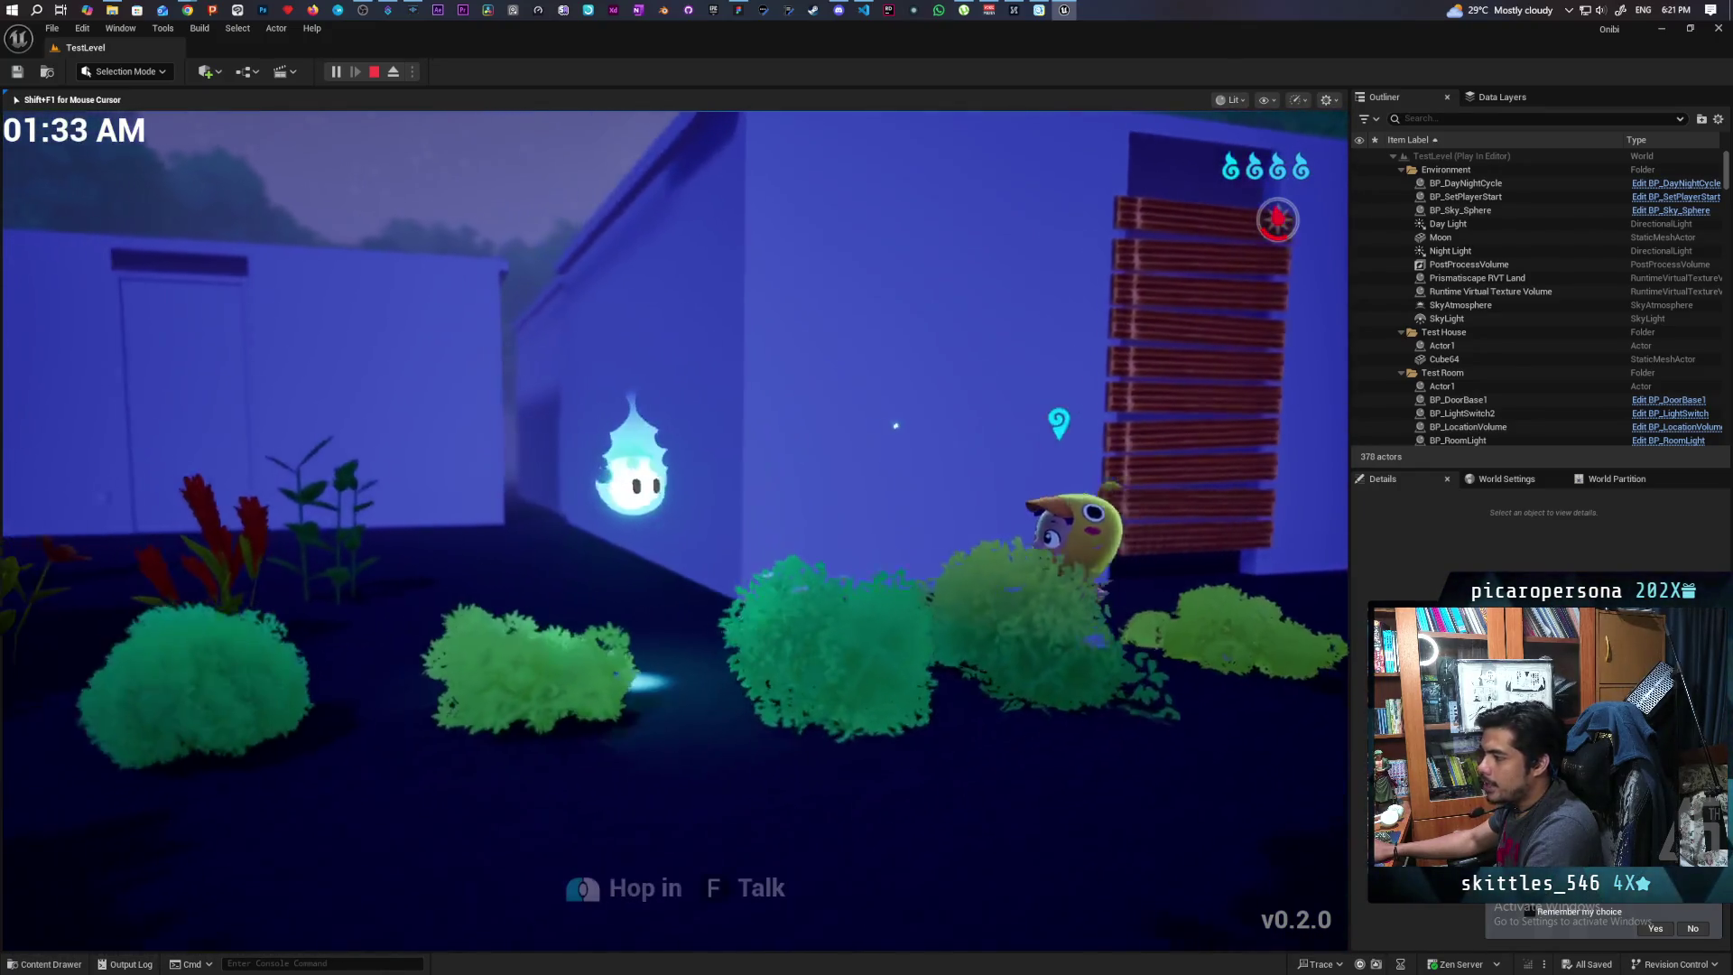
{"action": "key", "text": "a"}
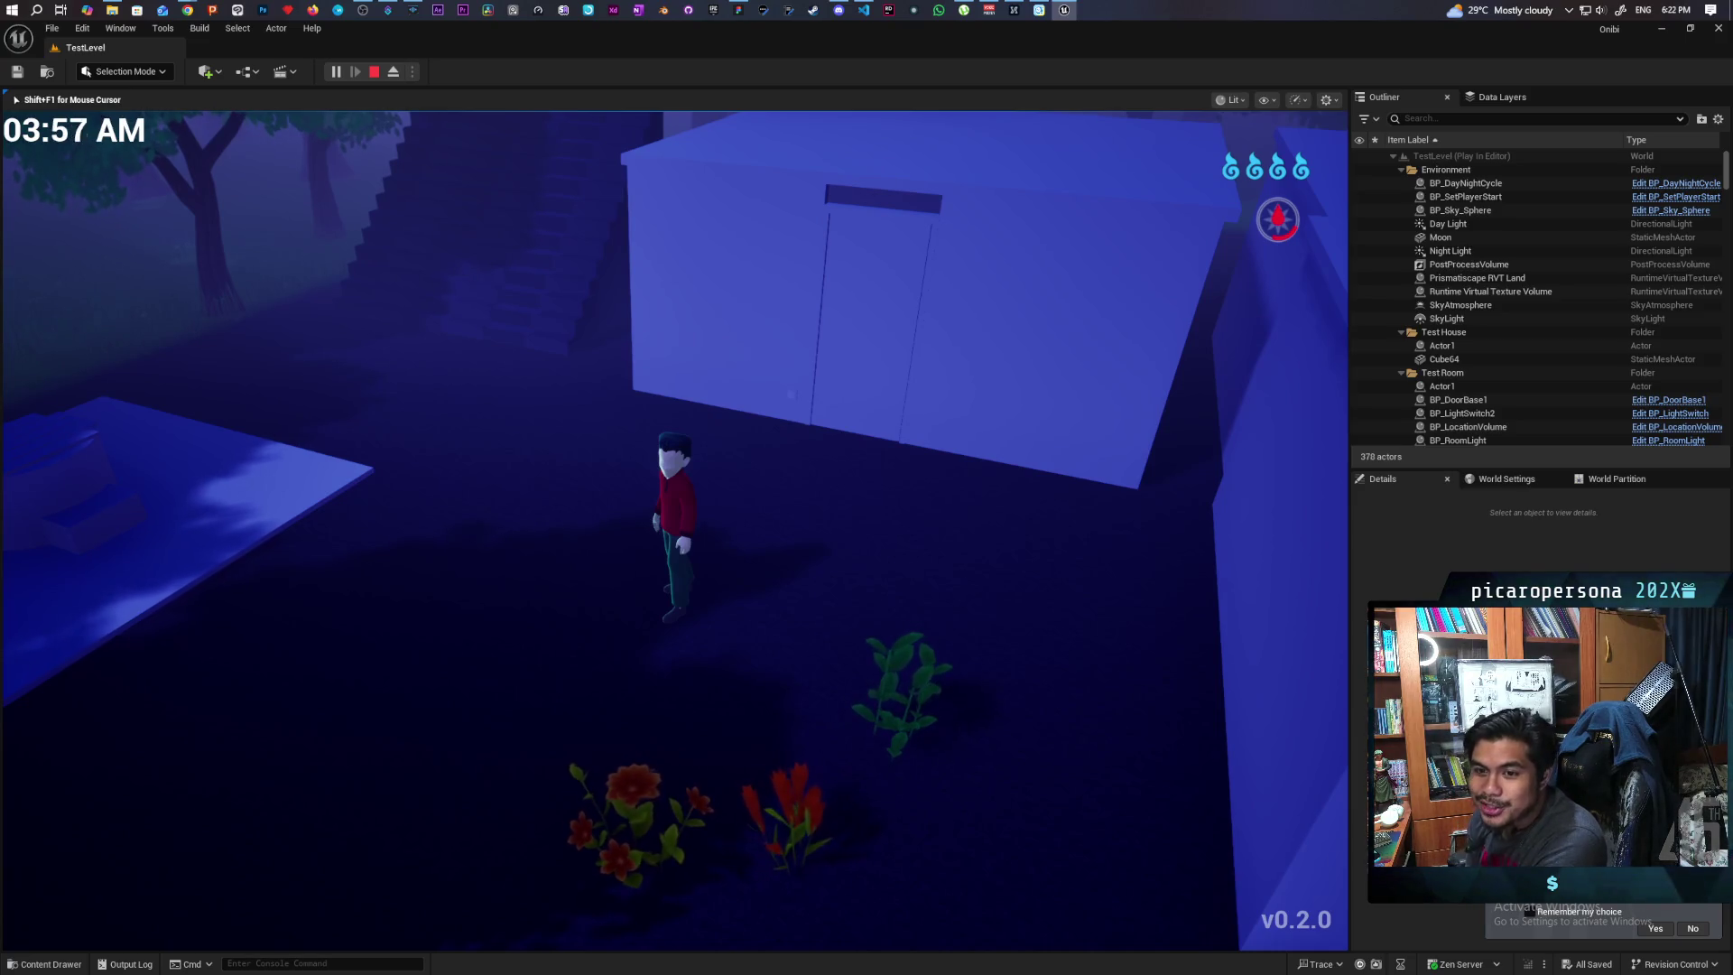
Walk the character past the flowers, then release the spirit toward the house door
{"action": "key", "text": "s"}
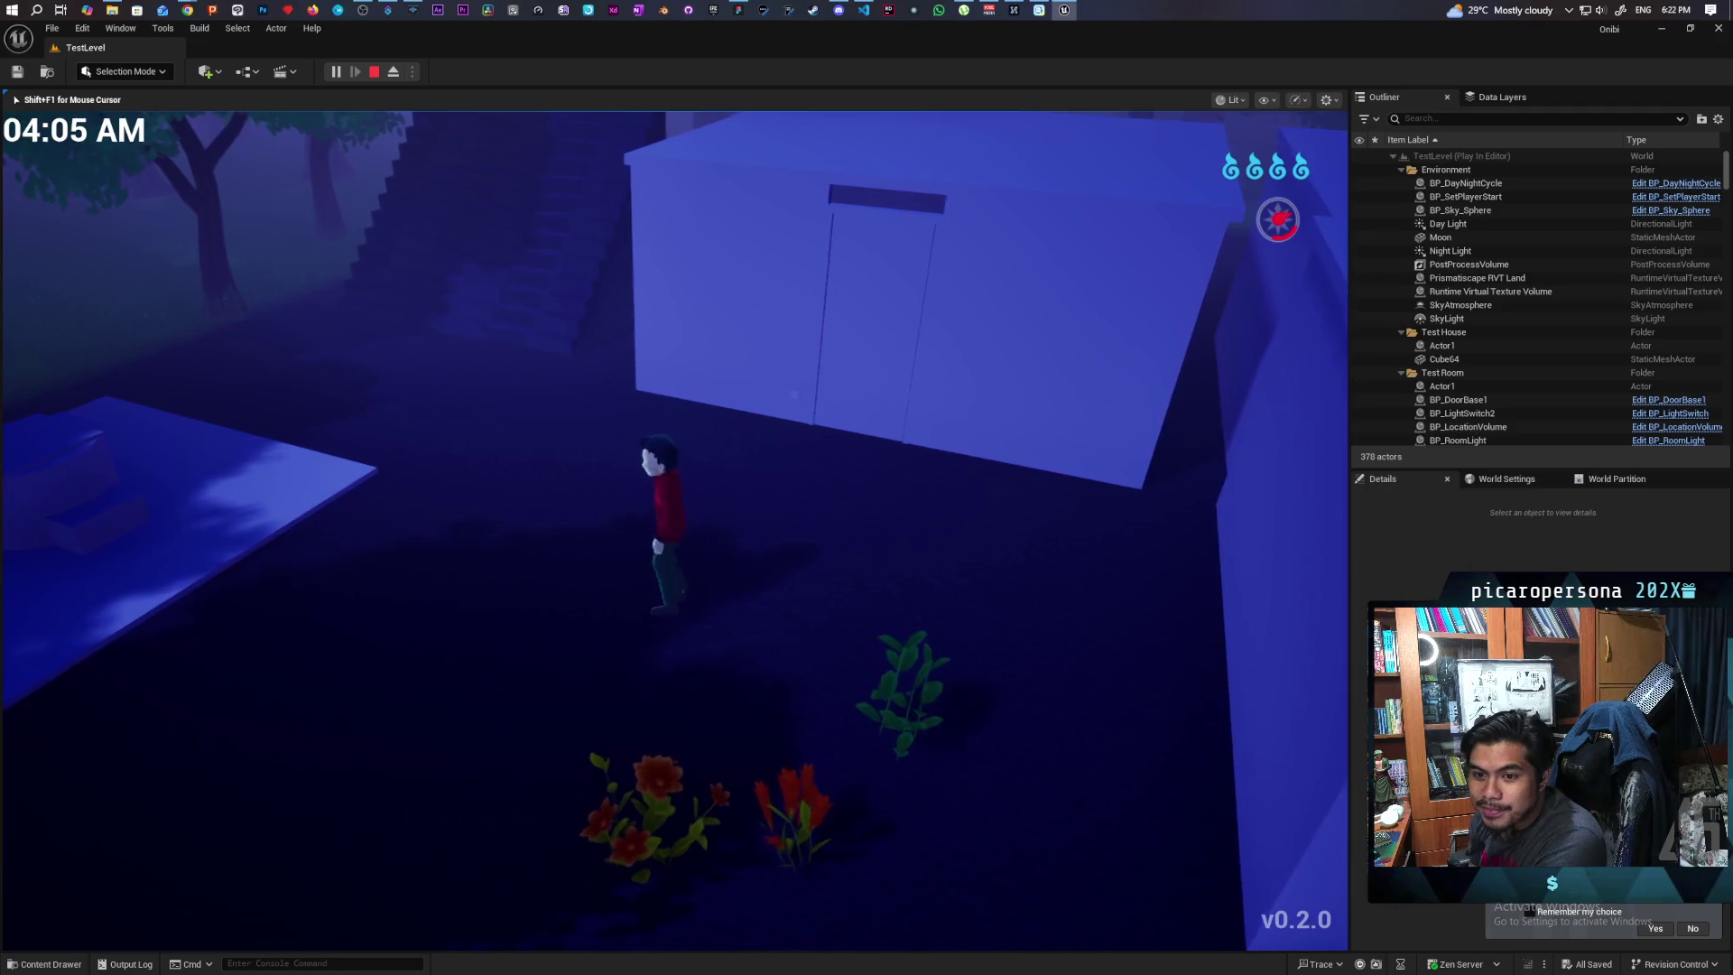
{"action": "key", "text": "s"}
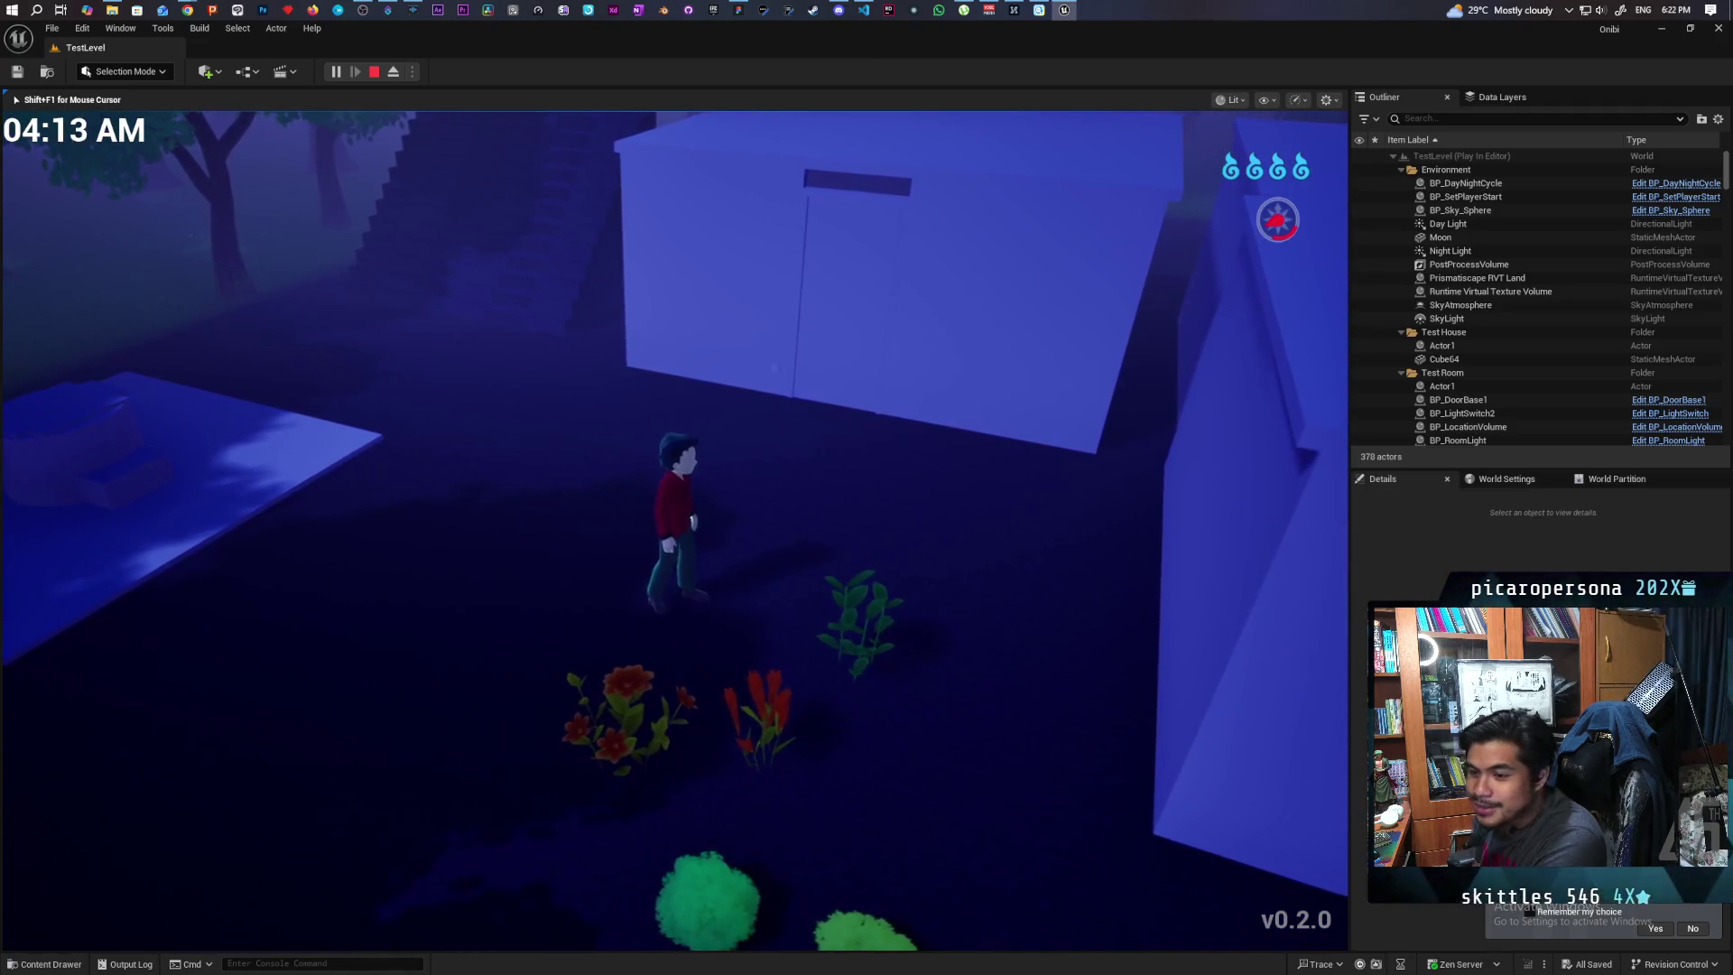
{"action": "key", "text": "w"}
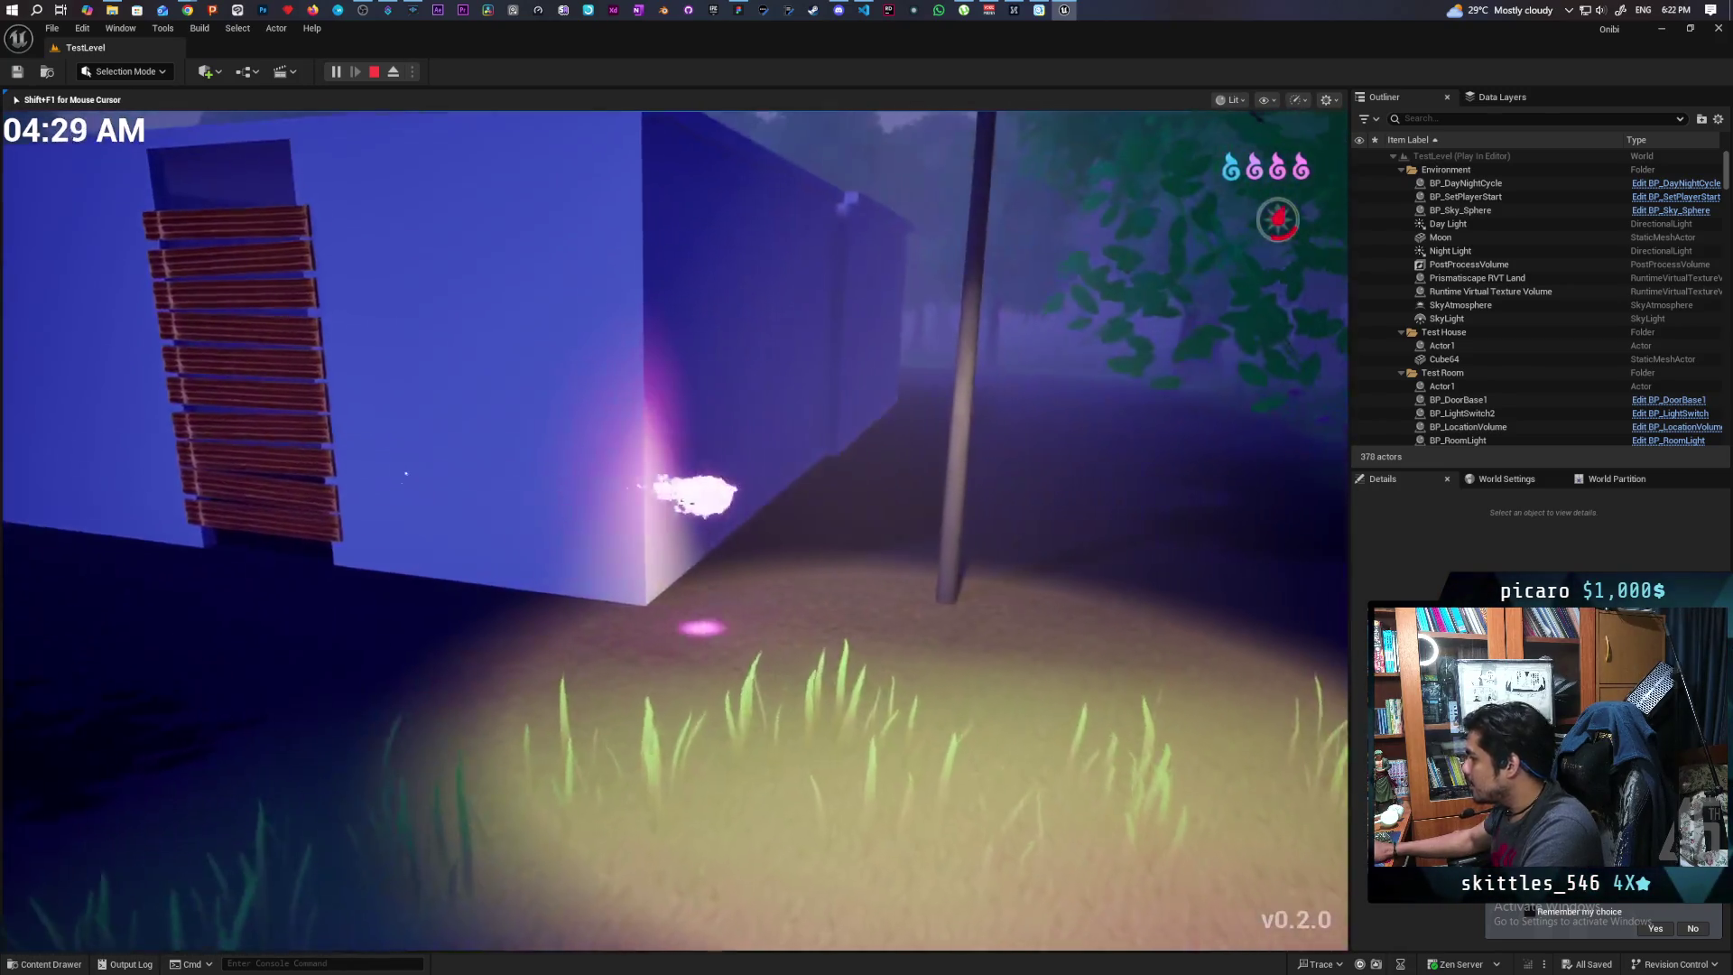
Fly the spirit past the pots toward the red bench
{"action": "key", "text": "w"}
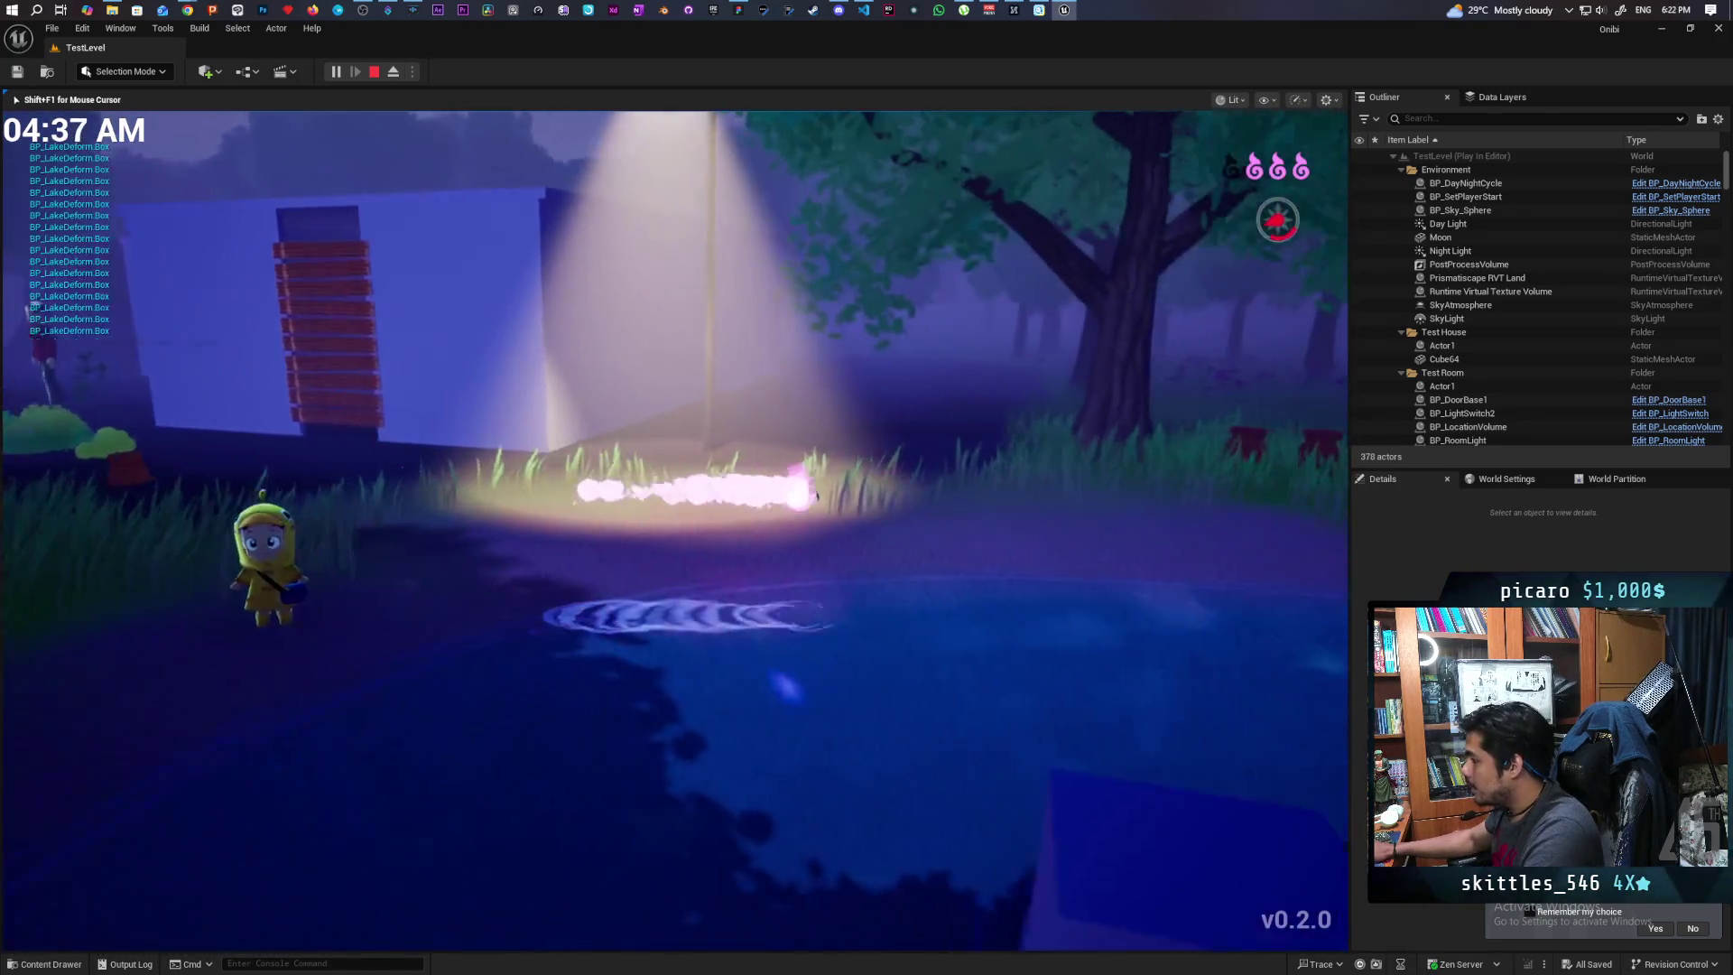
{"action": "key", "text": "w"}
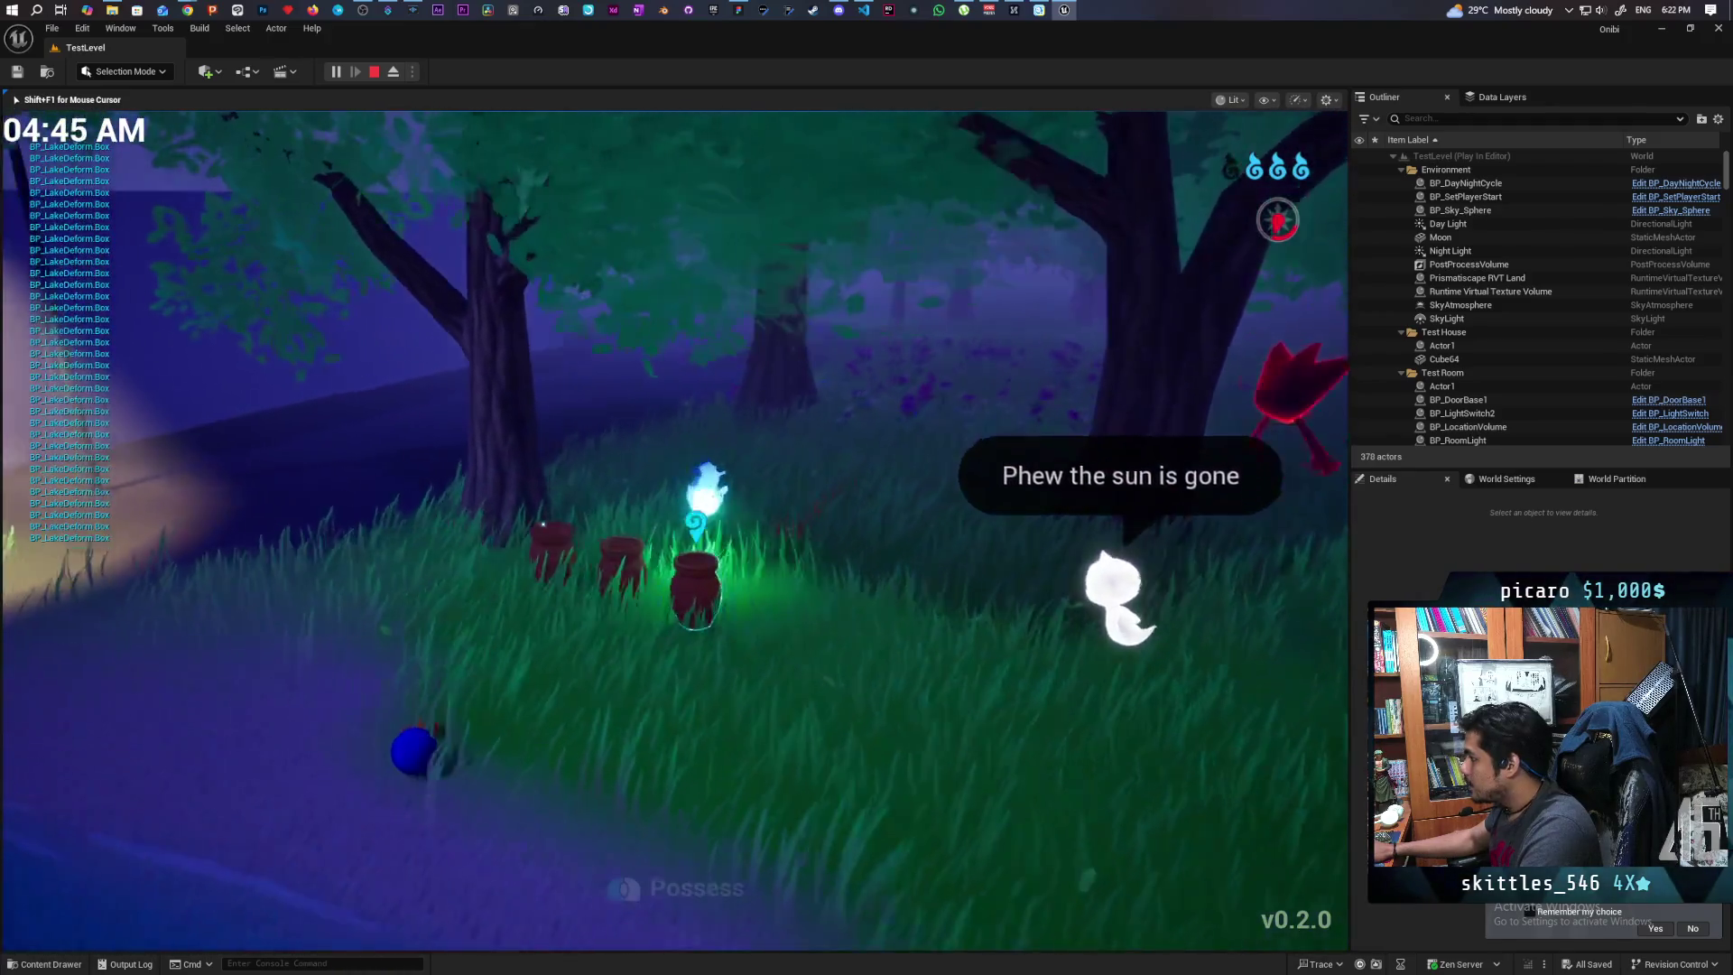
{"action": "key", "text": "w"}
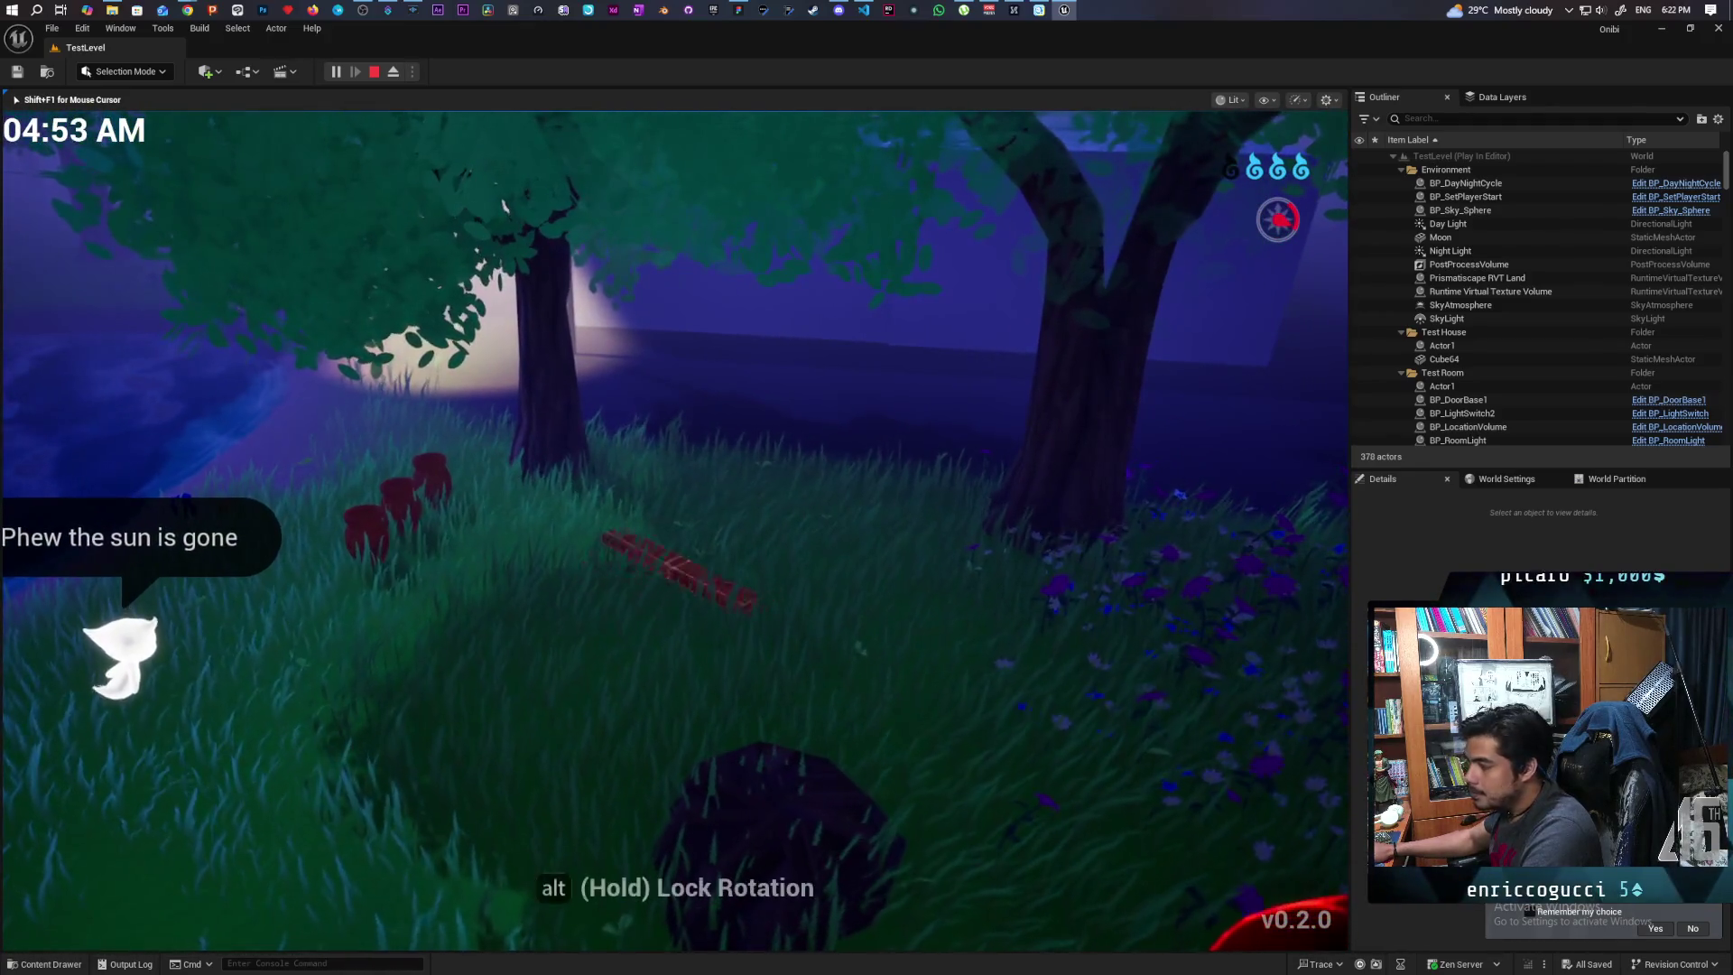
Switch back to the yellow character, walk to the red ladder and onto the log on the lake
{"action": "key", "text": "w"}
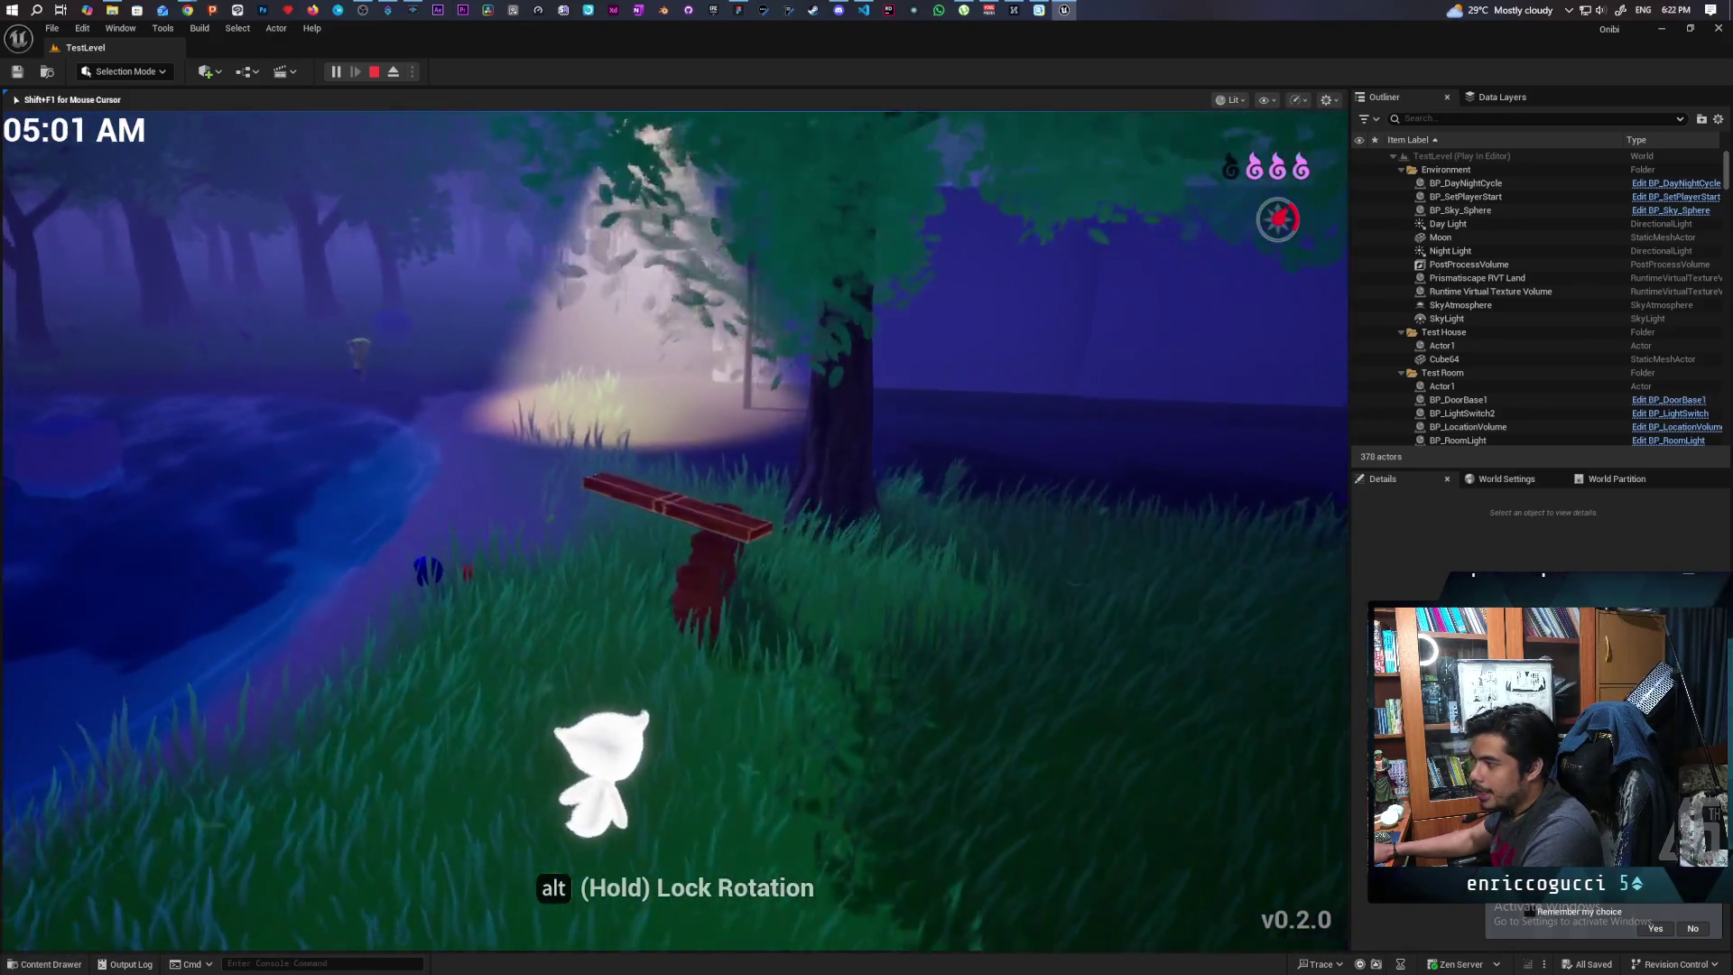
{"action": "key", "text": "s"}
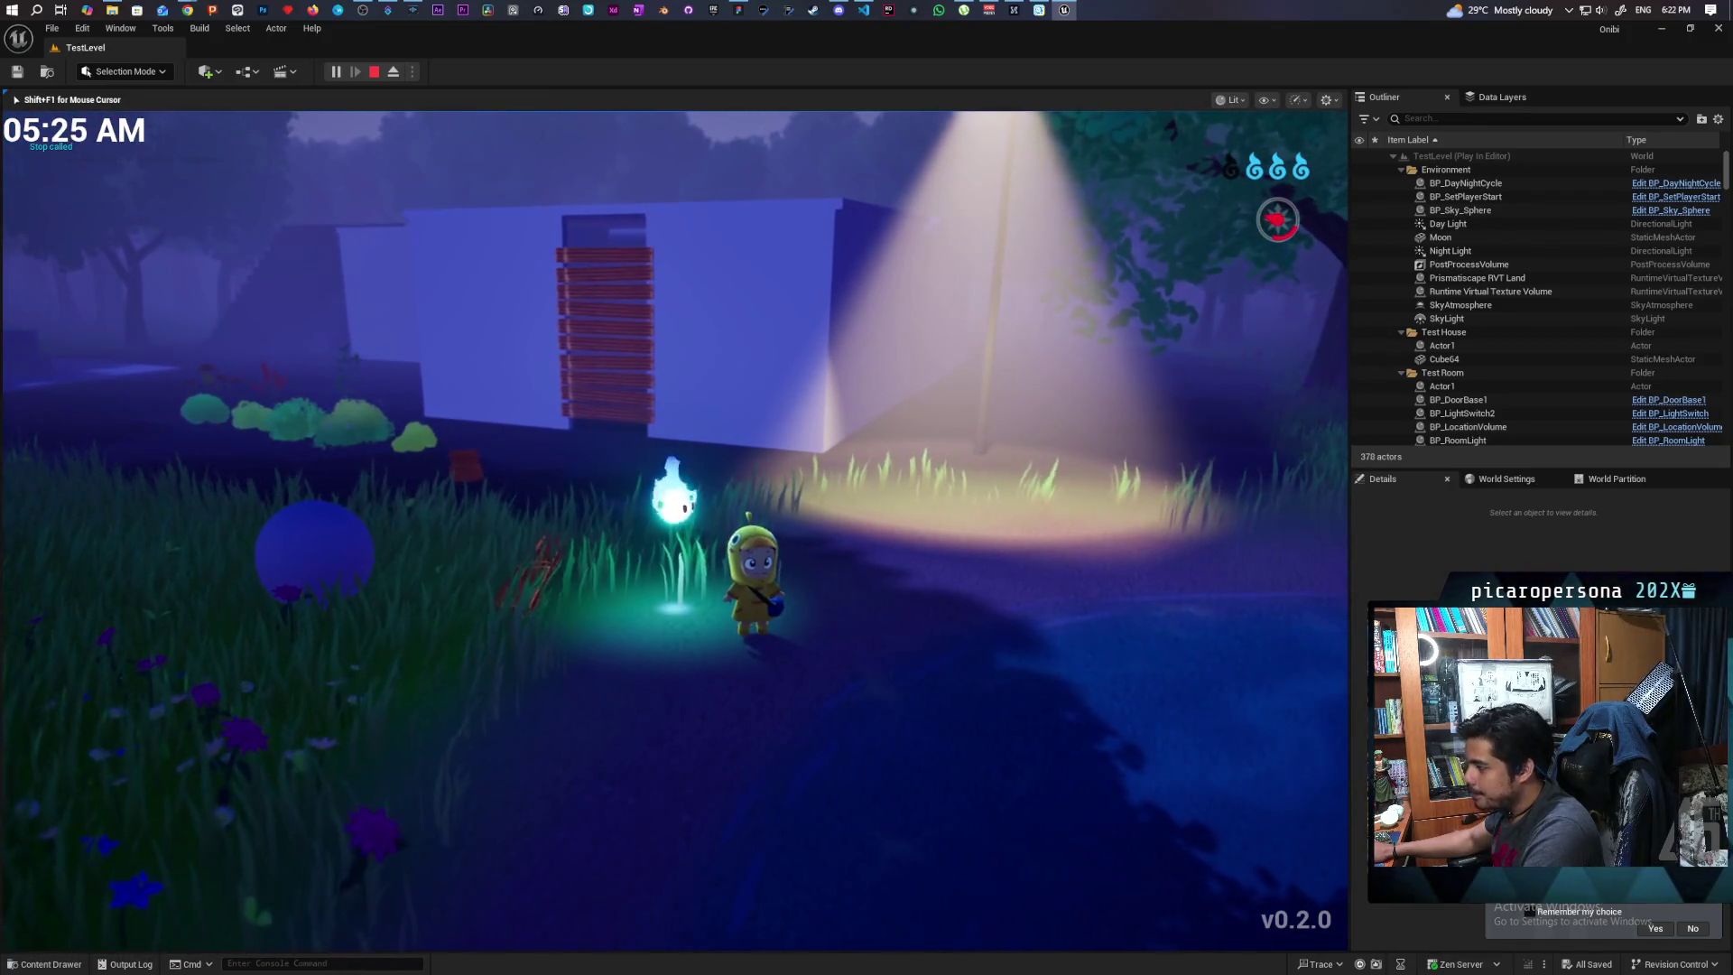
{"action": "key", "text": "a"}
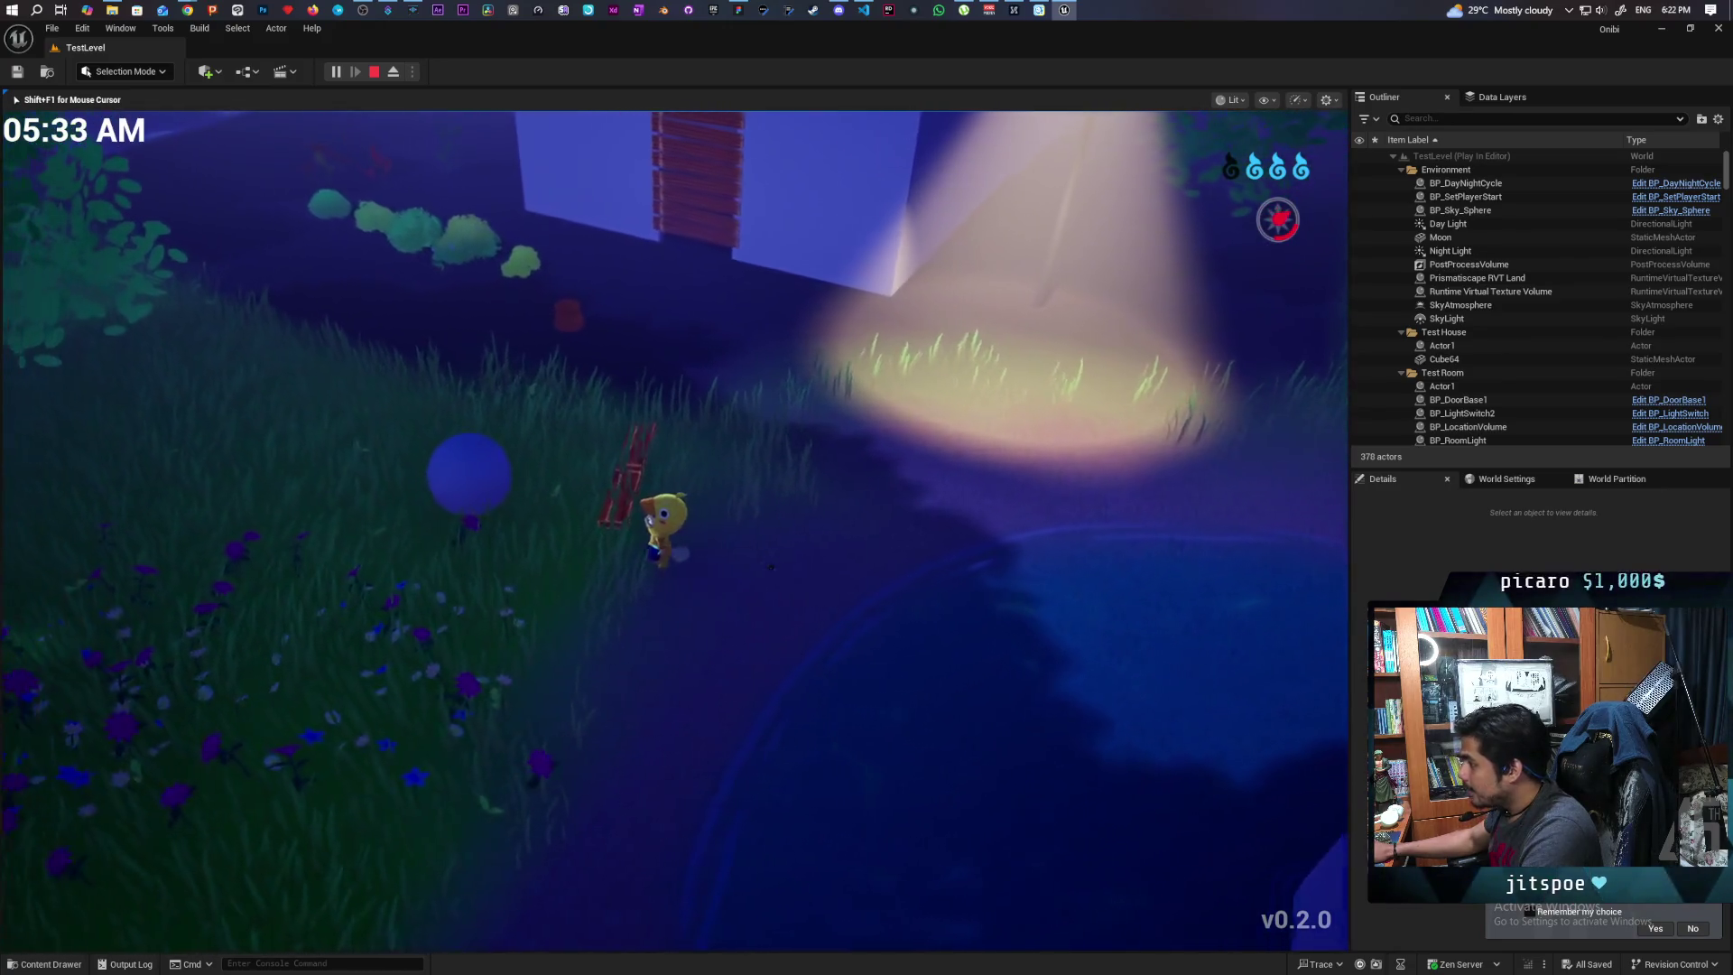
{"action": "key", "text": "a"}
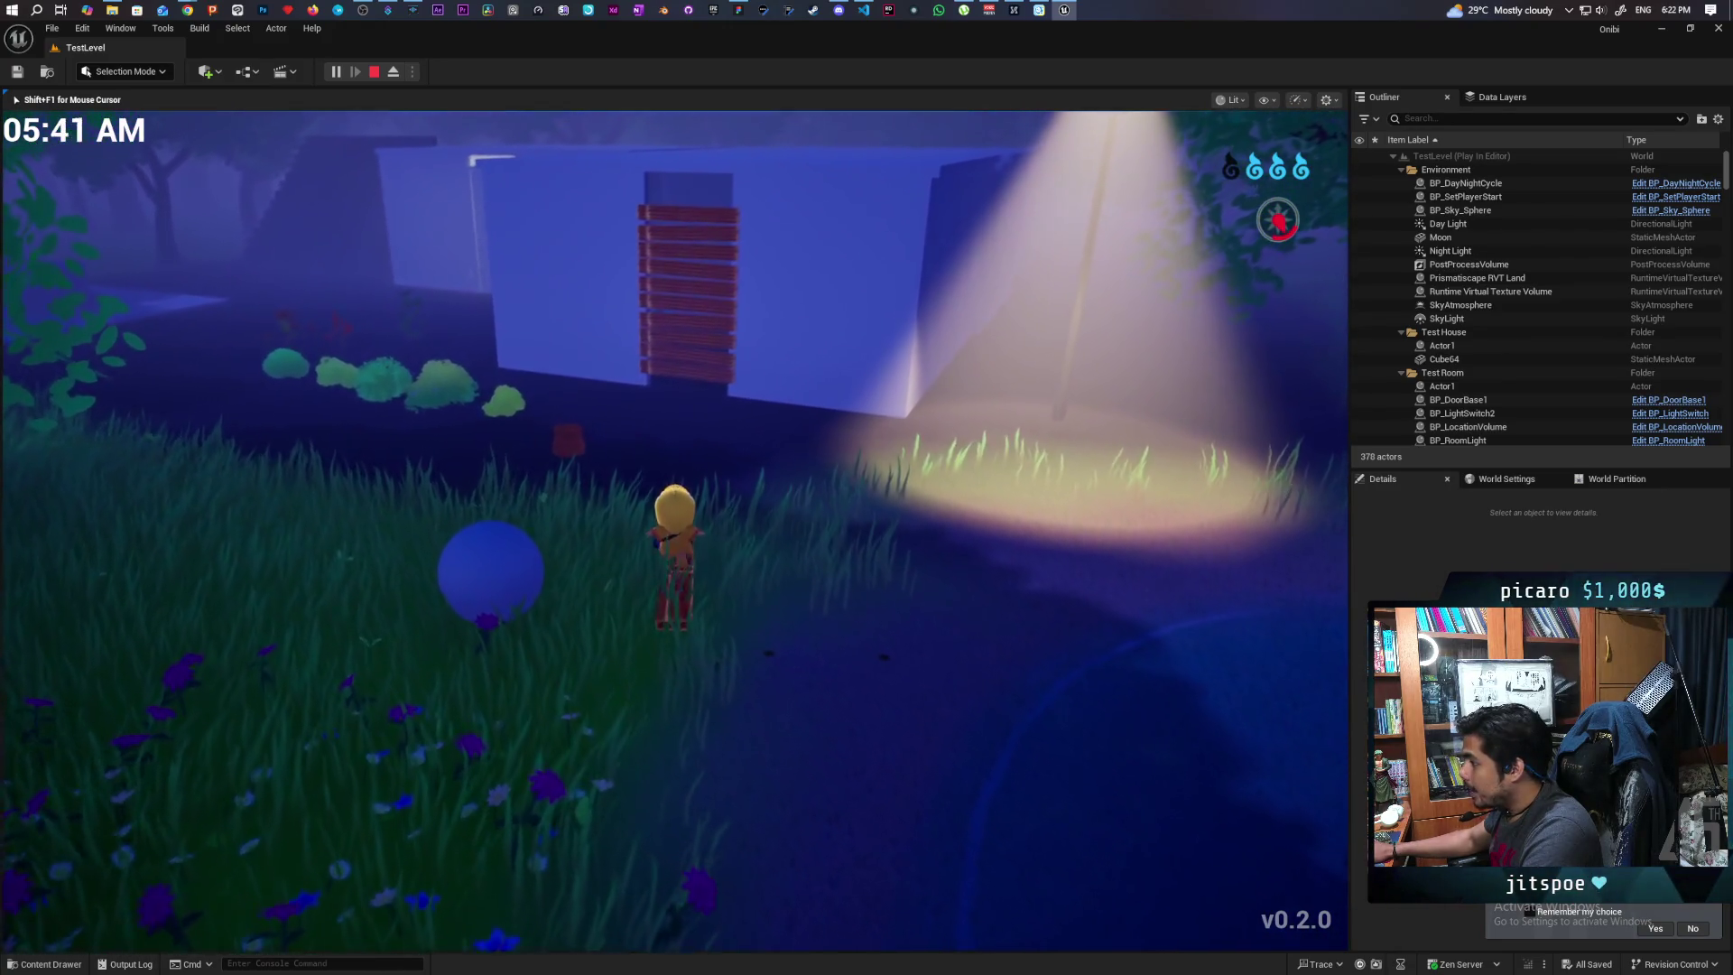
{"action": "key", "text": "w"}
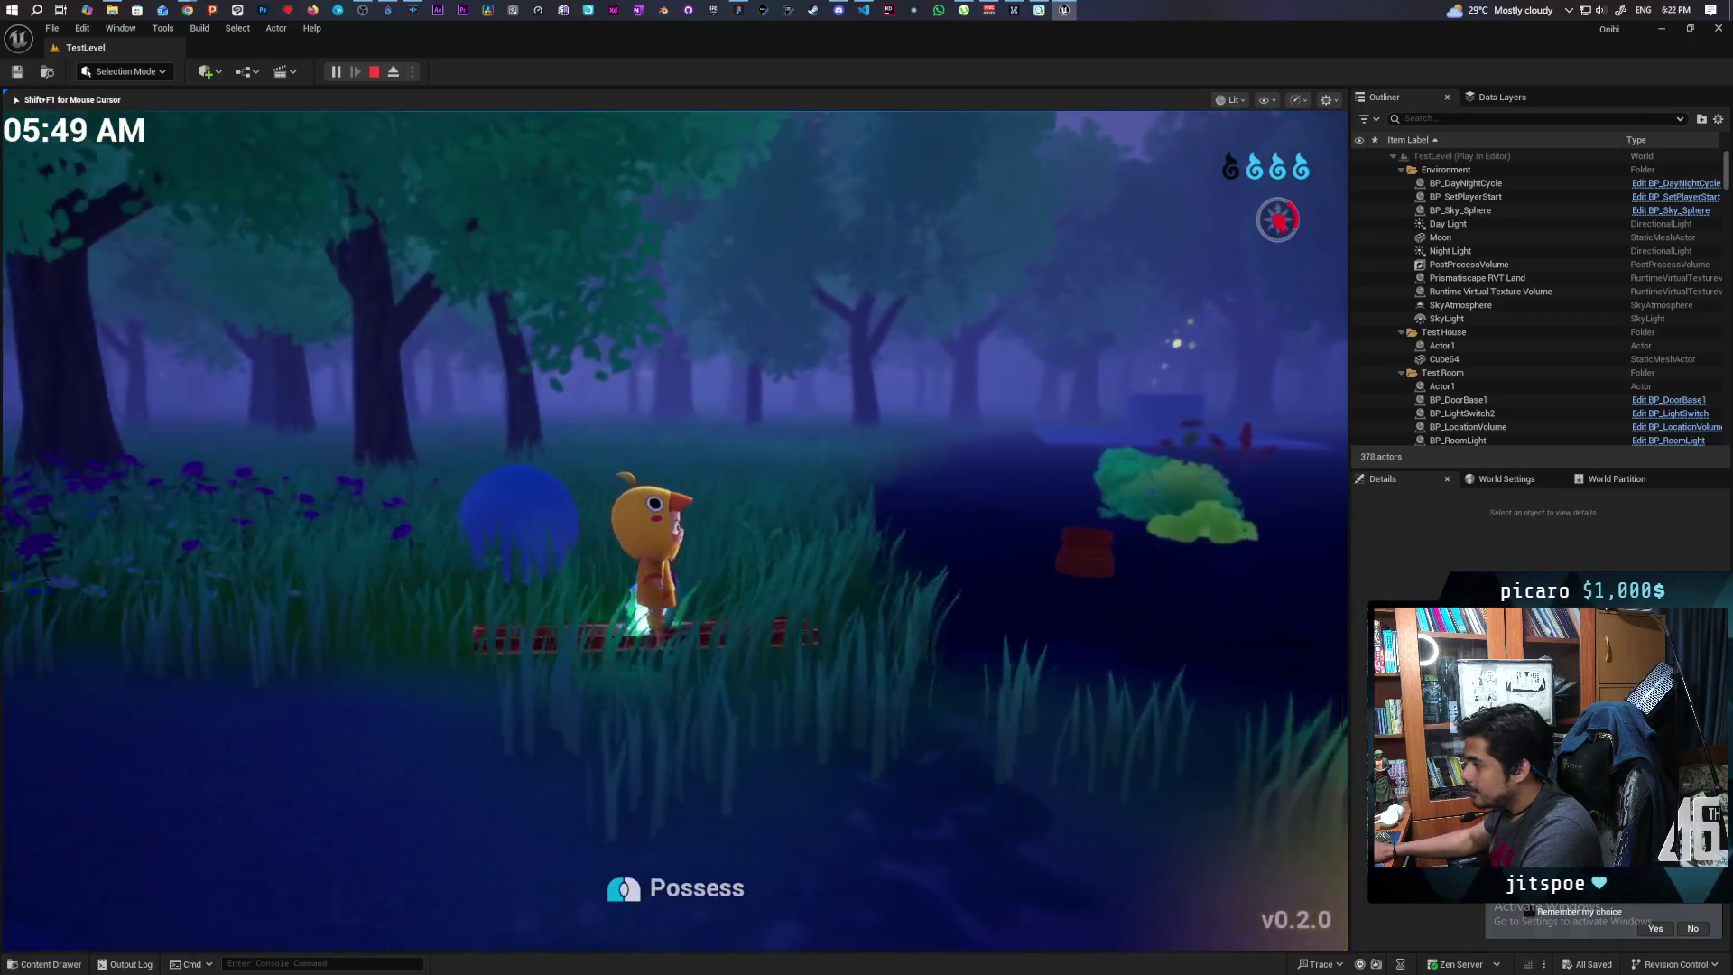
{"action": "key", "text": "w"}
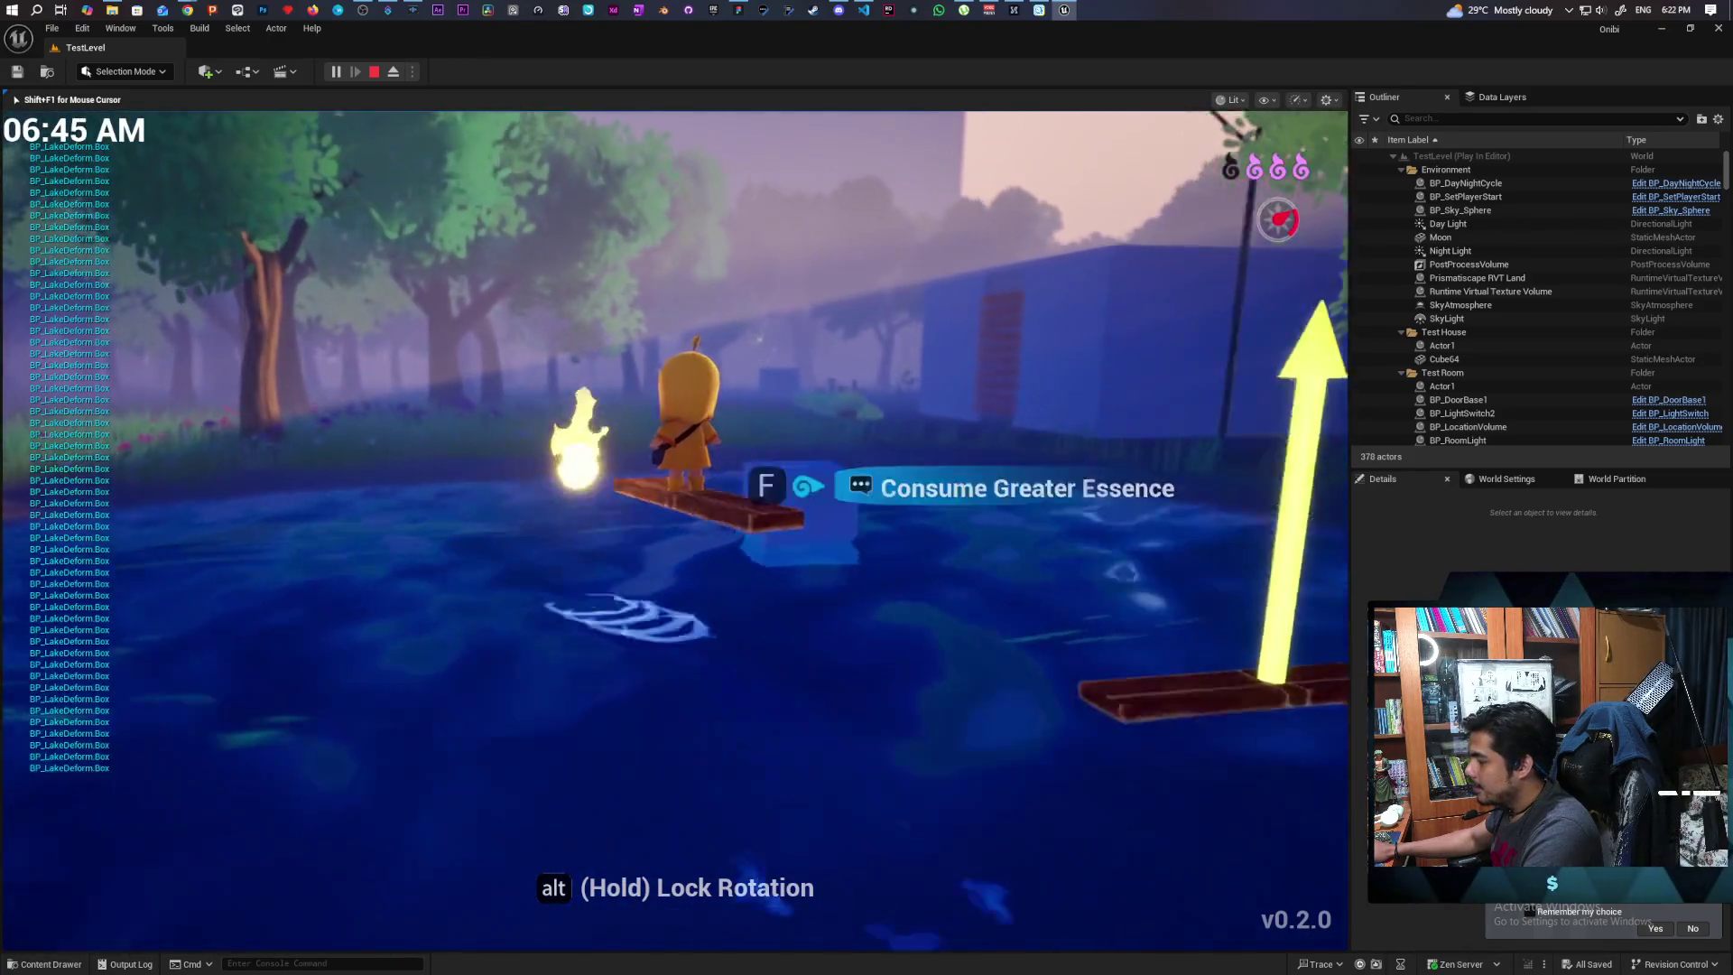
Ride the board off the lake, across the grass into the forest, then stop the play session
{"action": "key", "text": "w"}
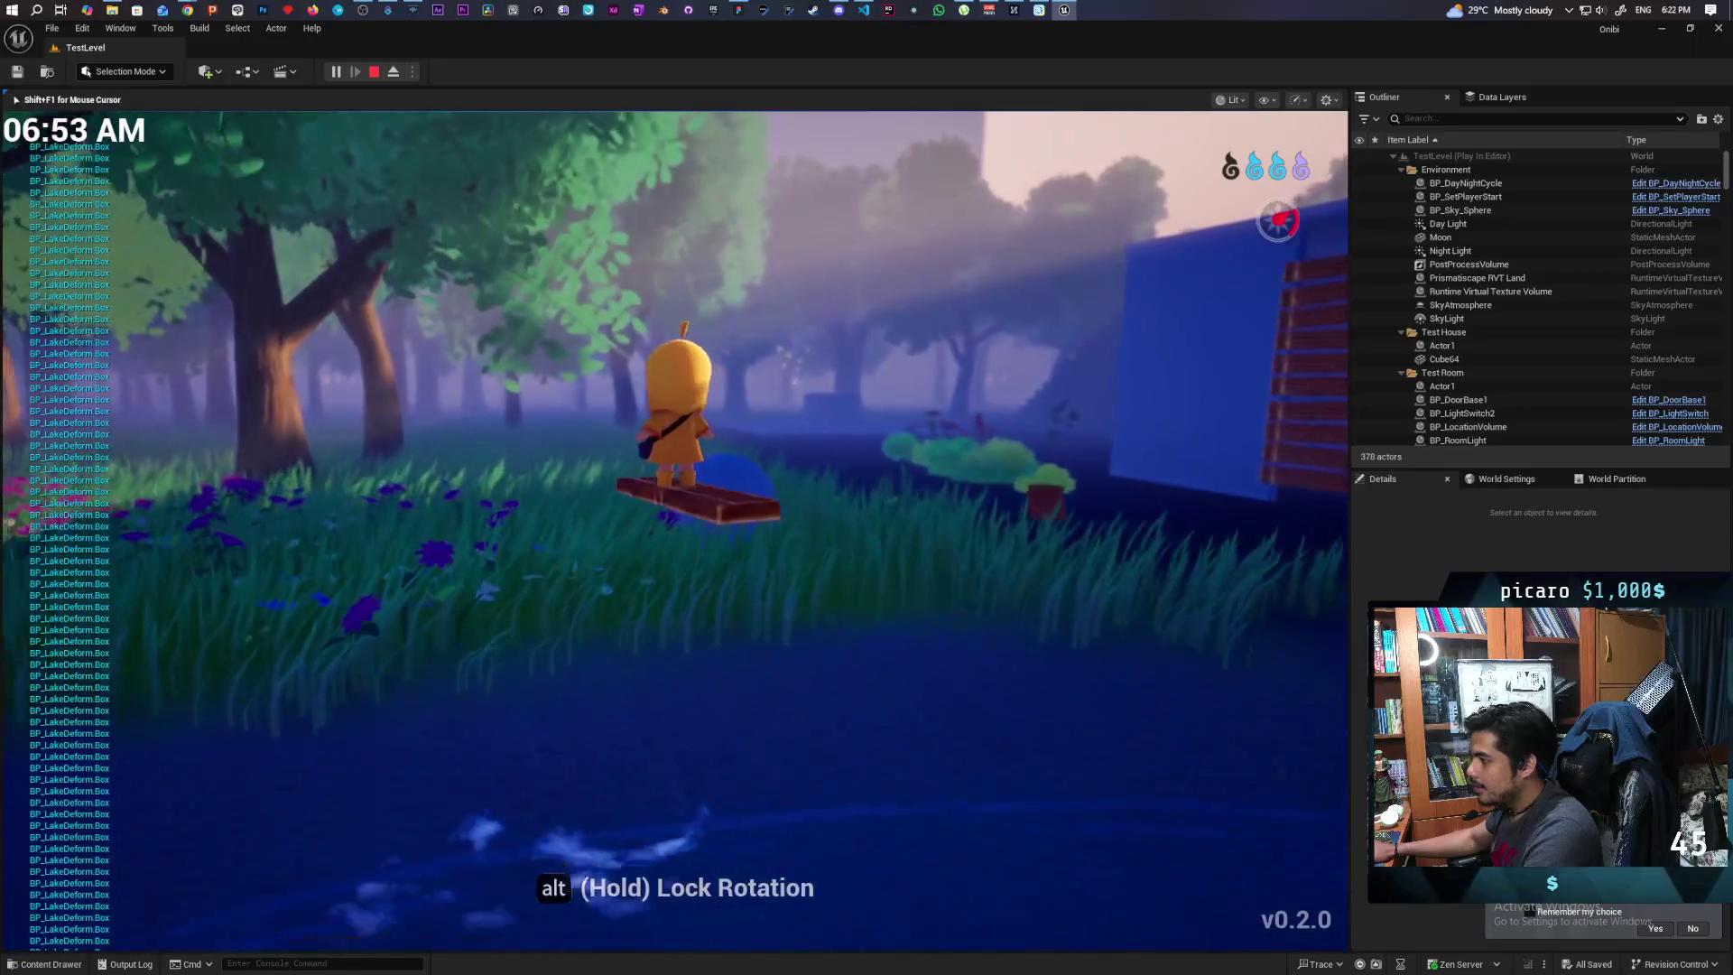
{"action": "key", "text": "w"}
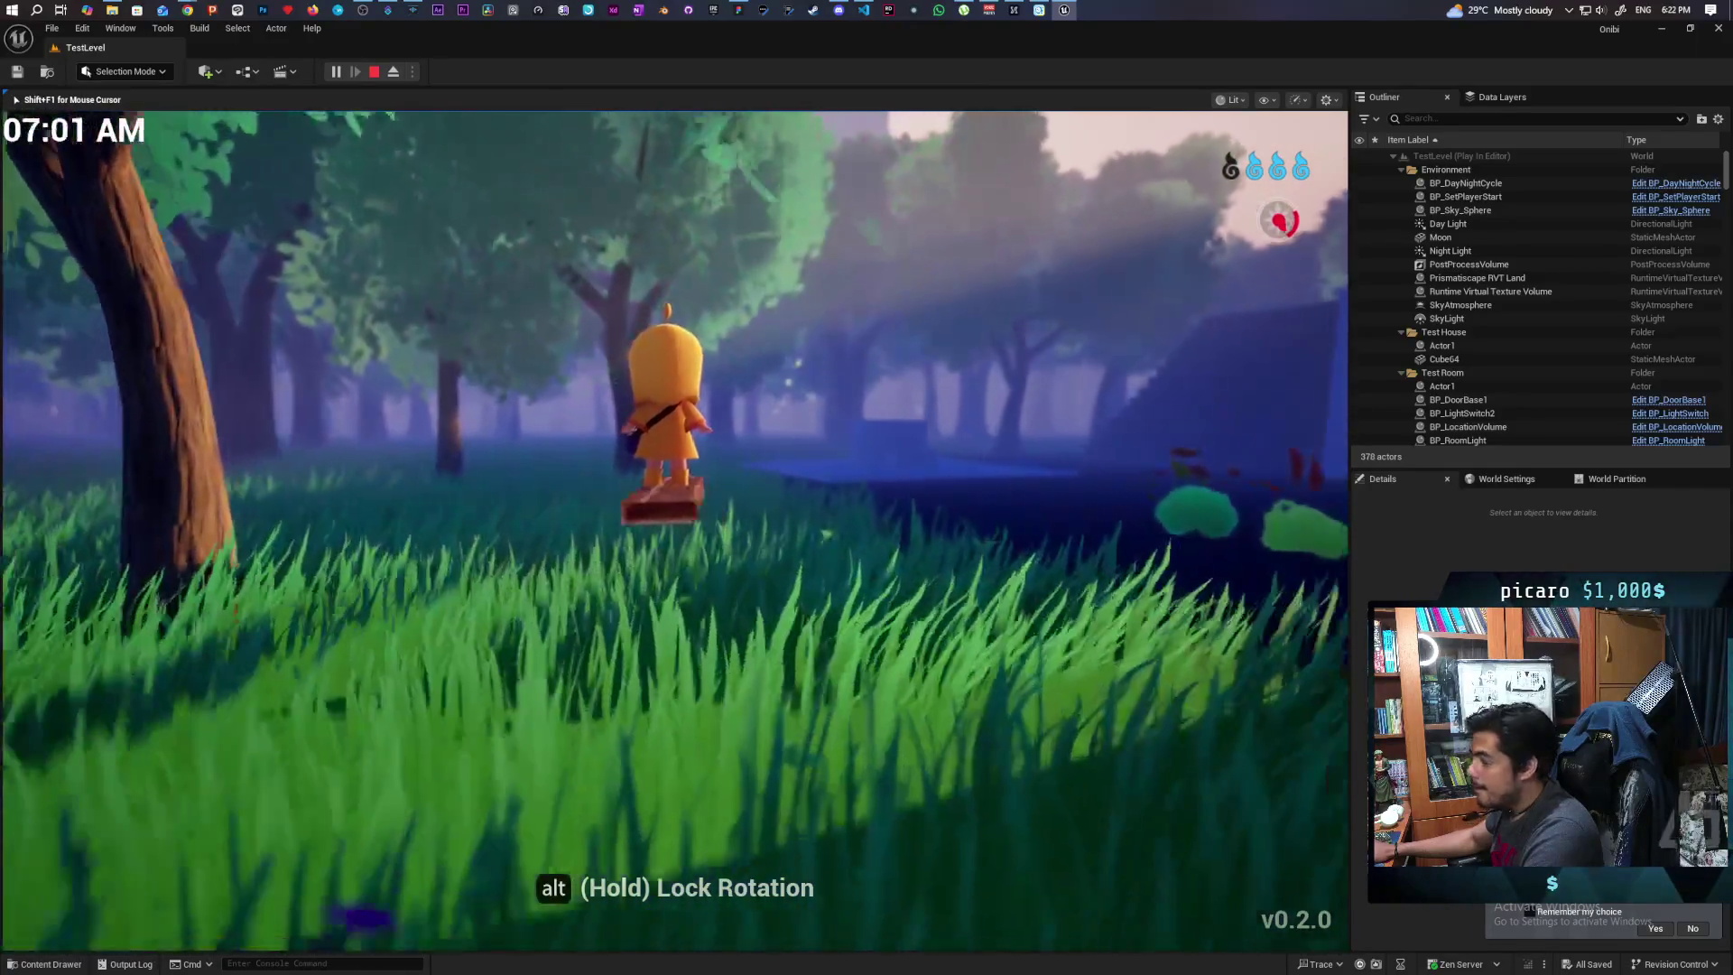
{"action": "key", "text": "w"}
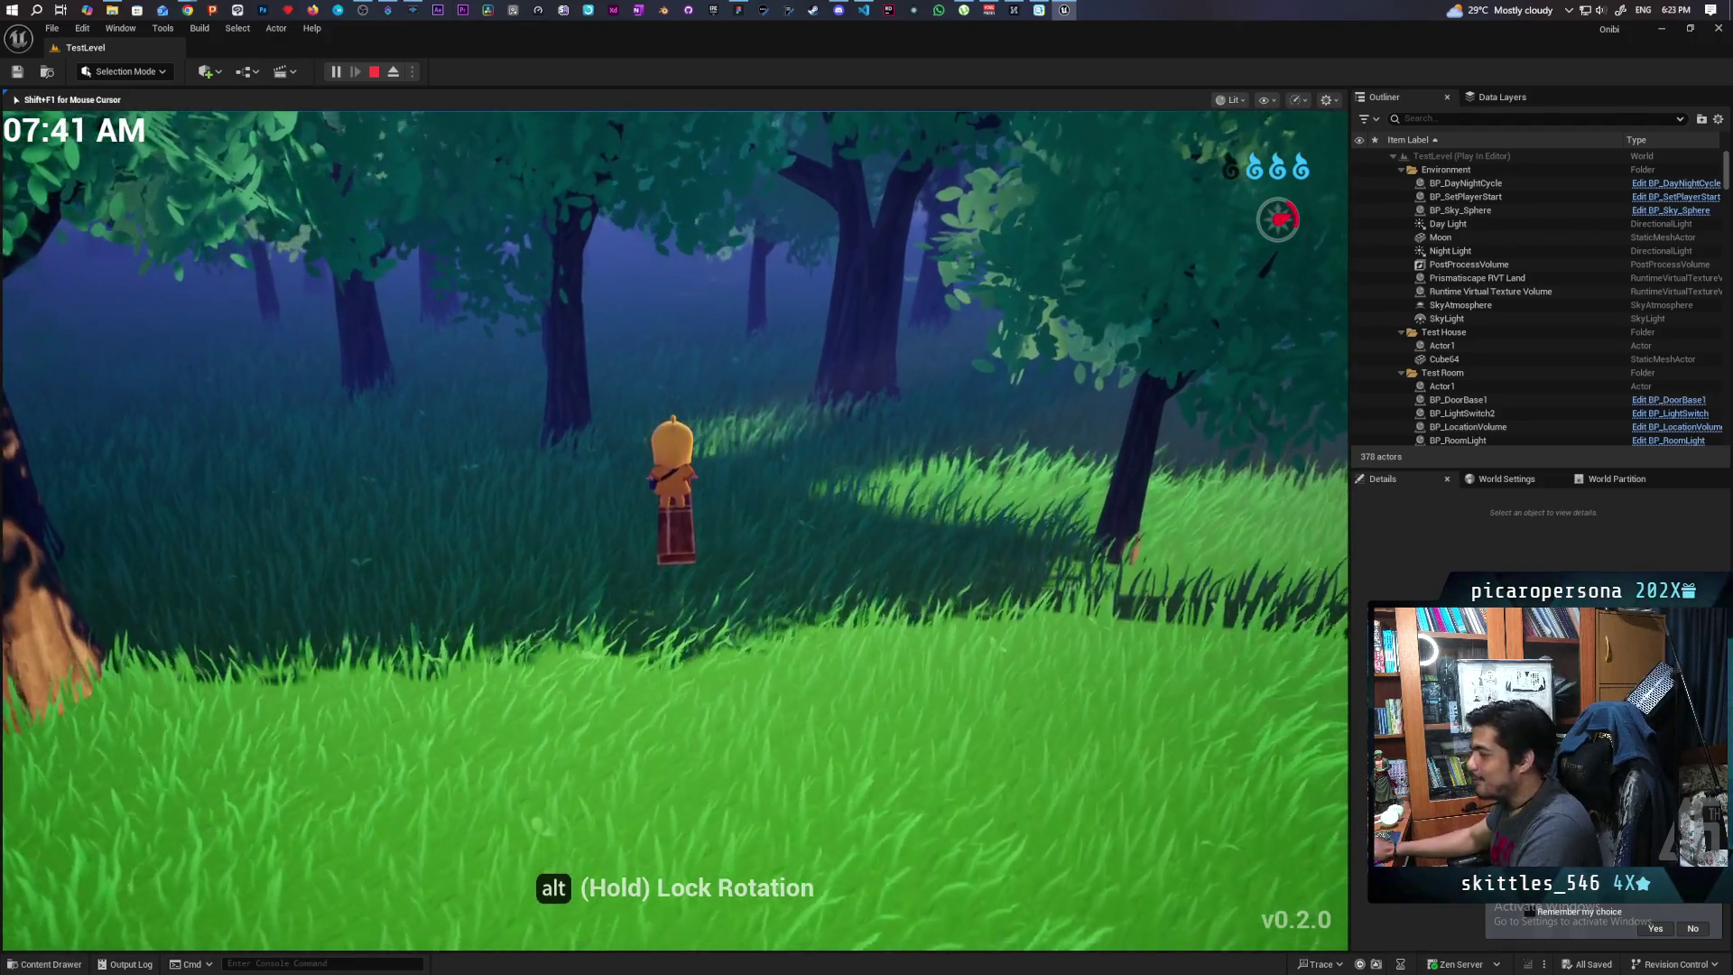
{"action": "key", "text": "Escape"}
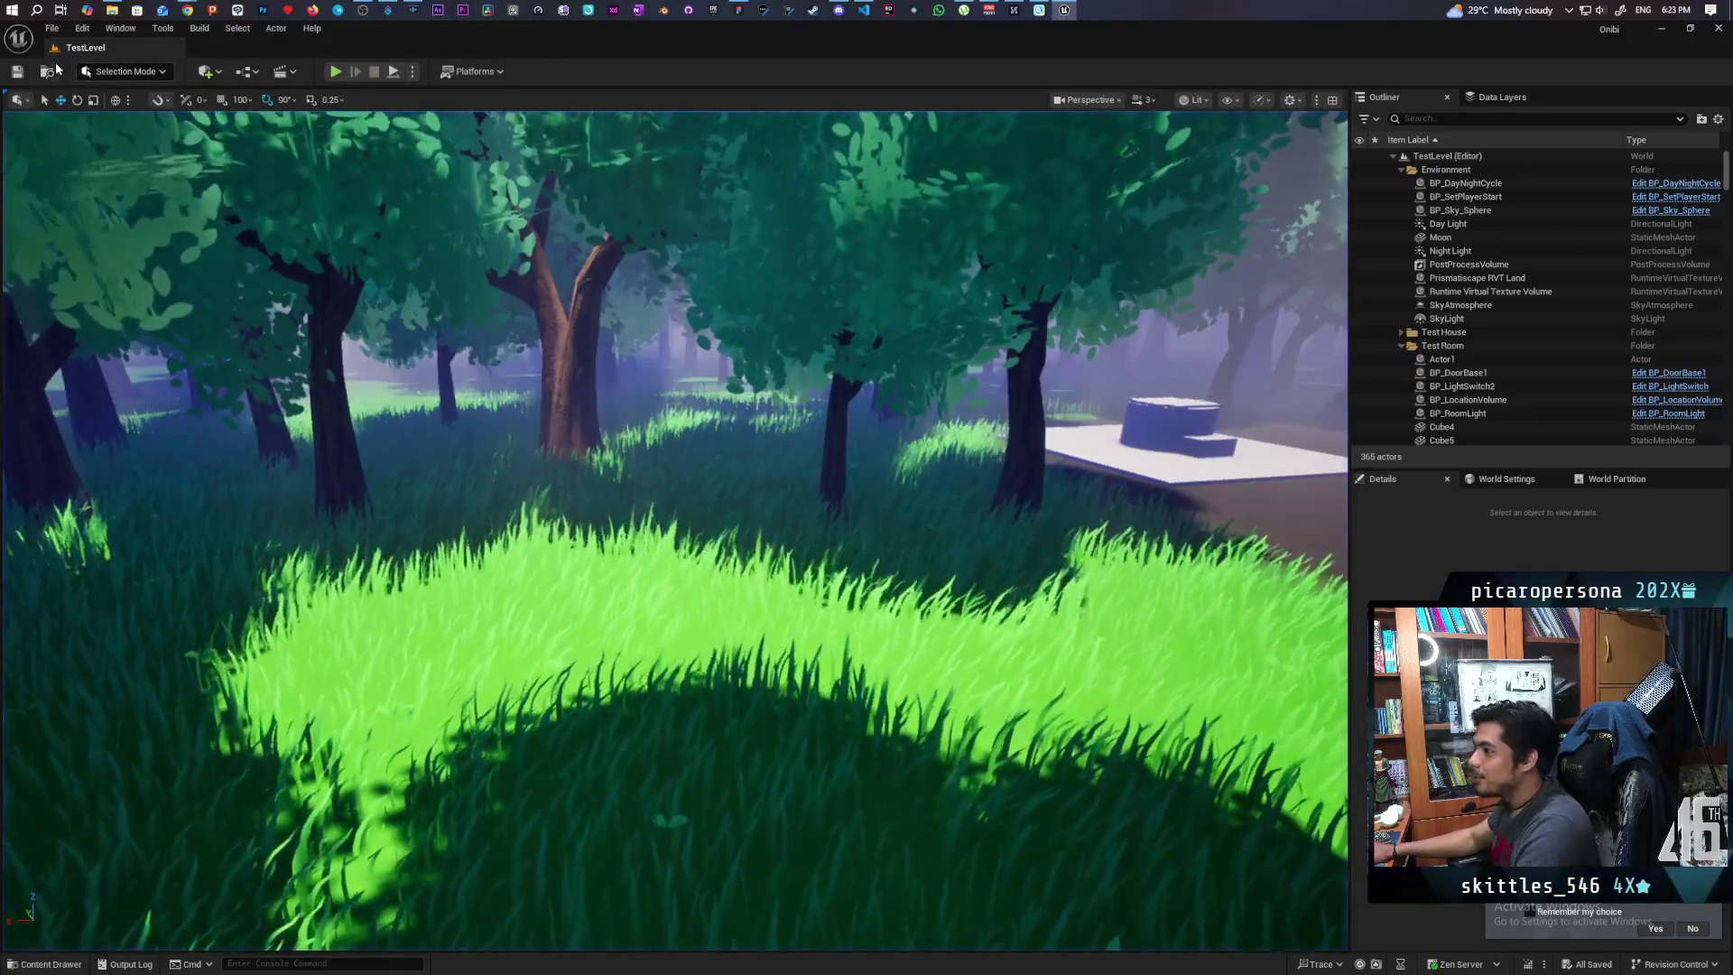
Open TestOpenWorld from the Greyboxes folder, dismiss the Landscape warning, and save all changes
{"action": "key", "text": "ctrl+space"}
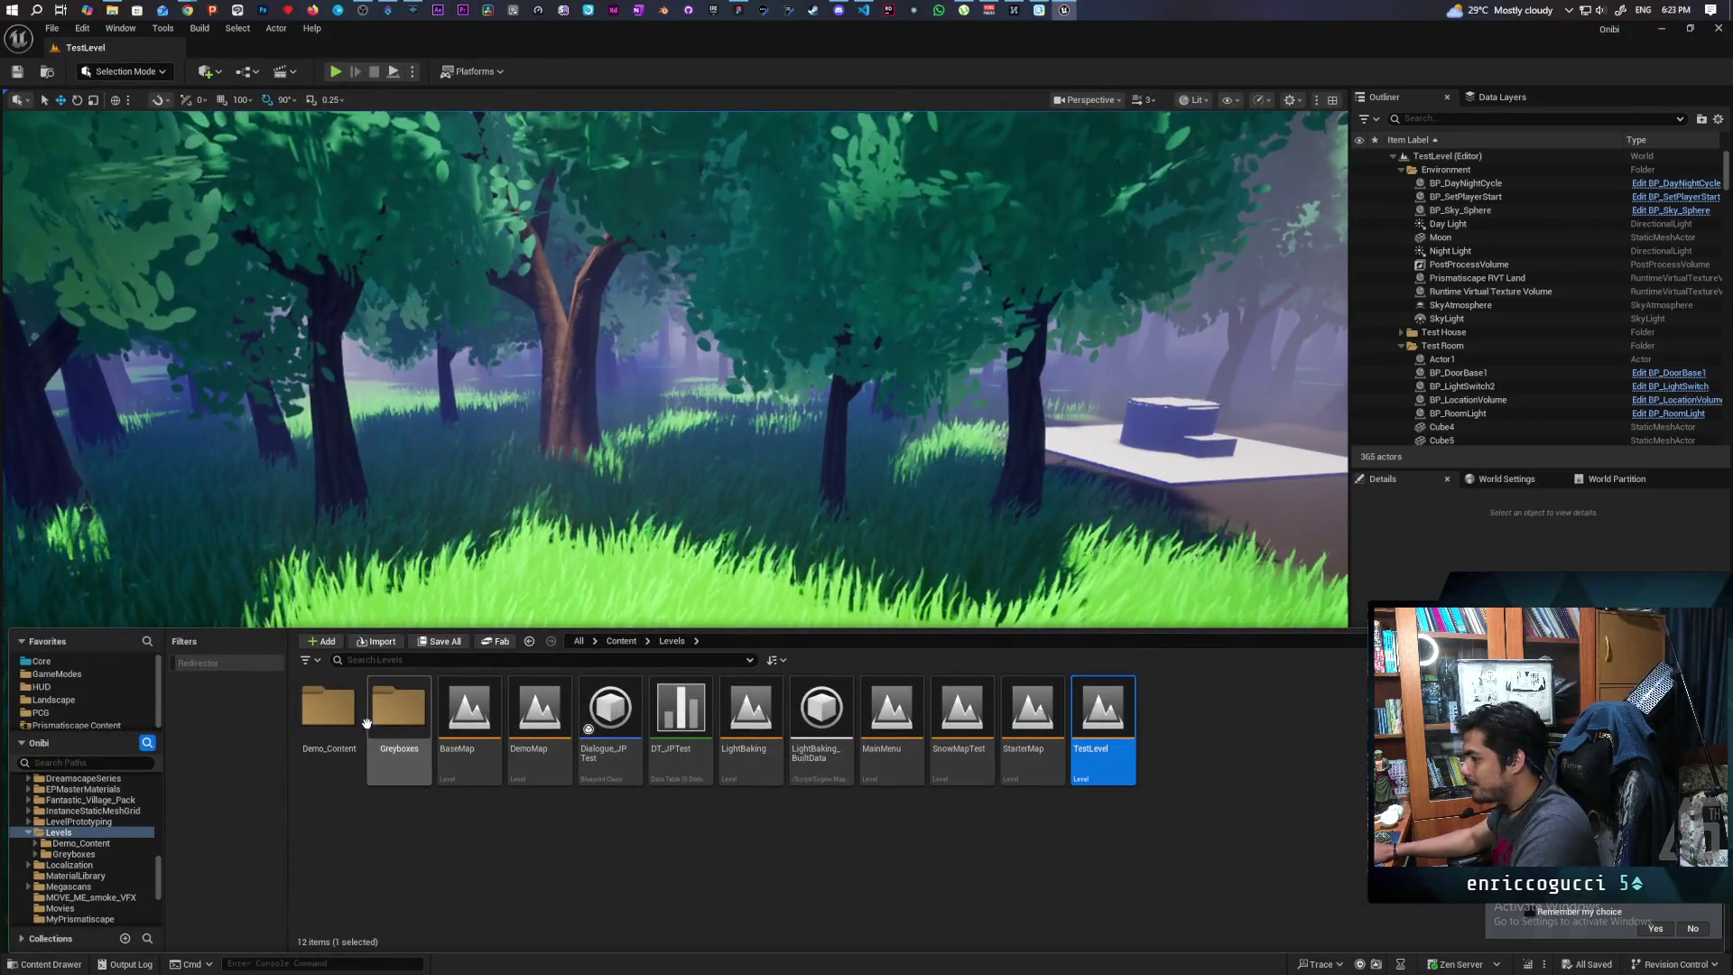
{"action": "double_click", "coordinate": [398, 708]}
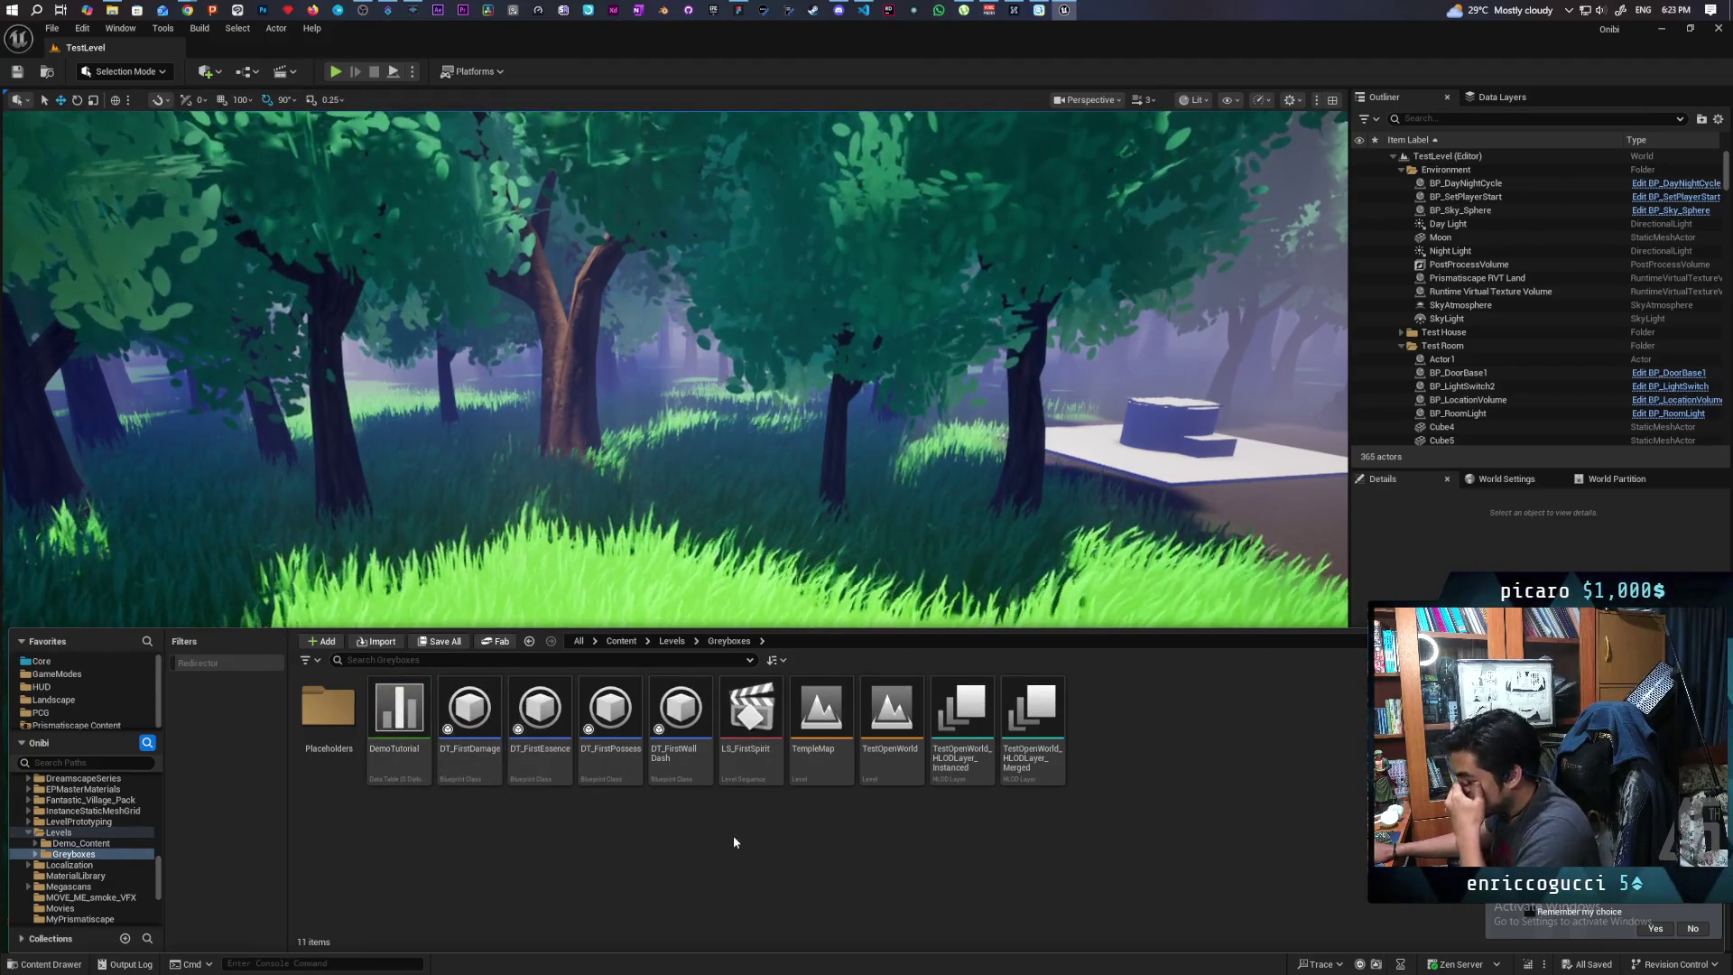
{"action": "left_click", "coordinate": [892, 722]}
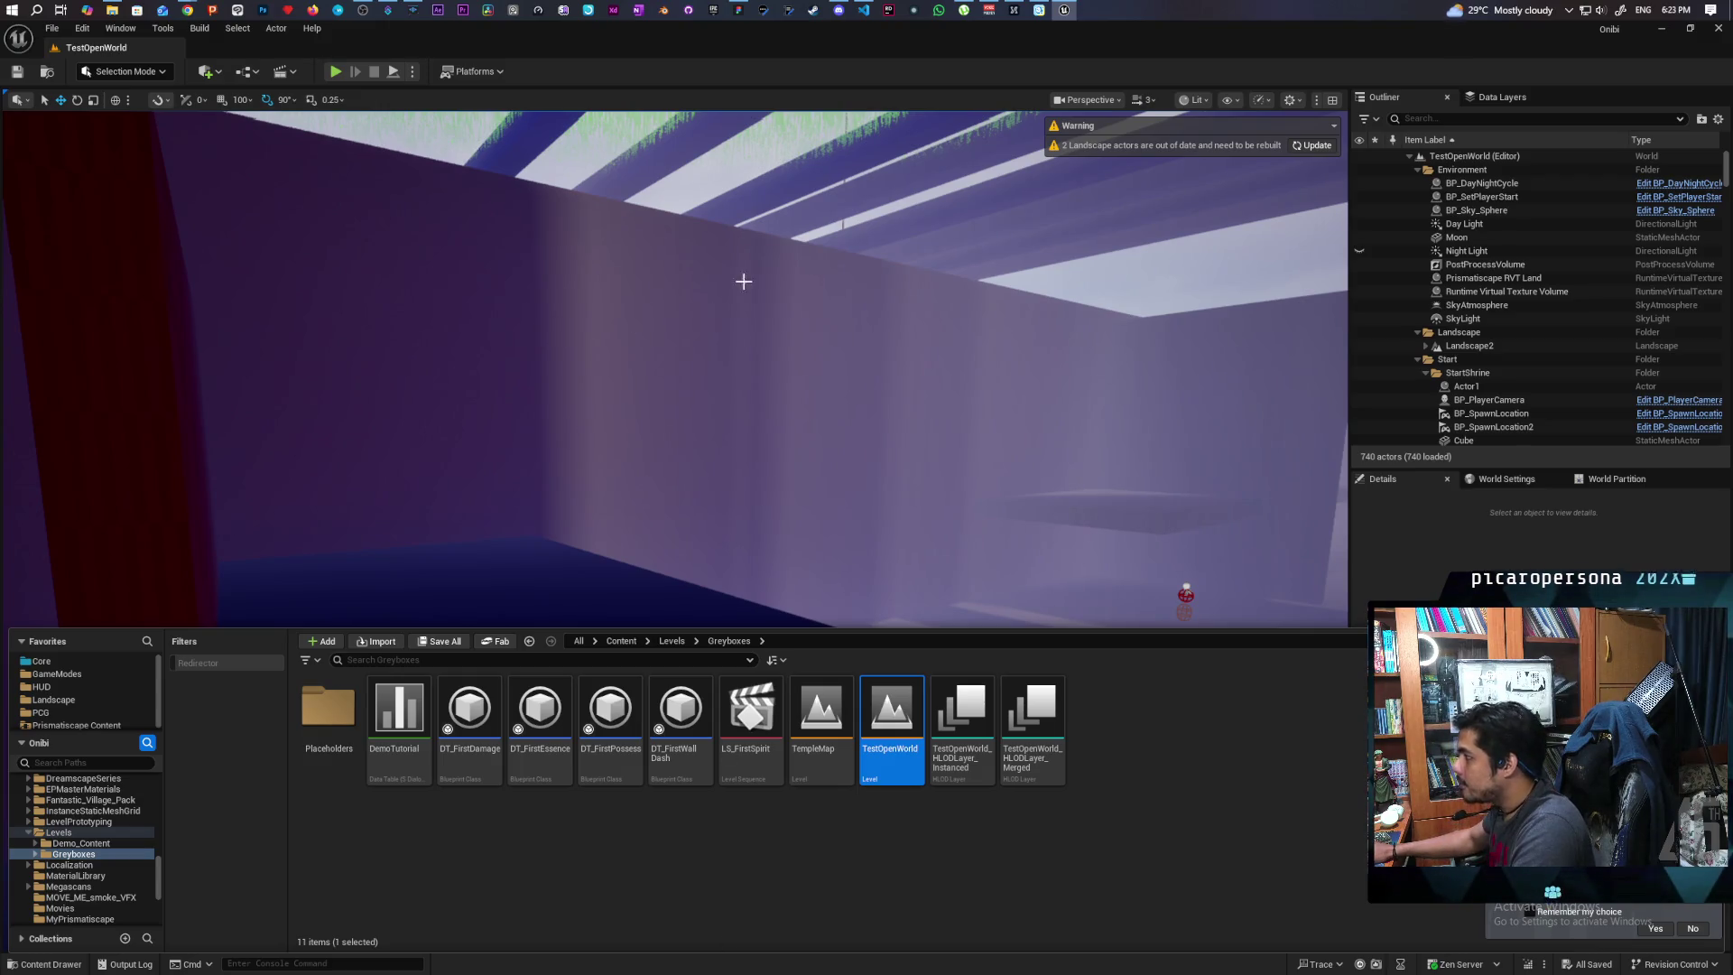
{"action": "left_click", "coordinate": [1318, 142]}
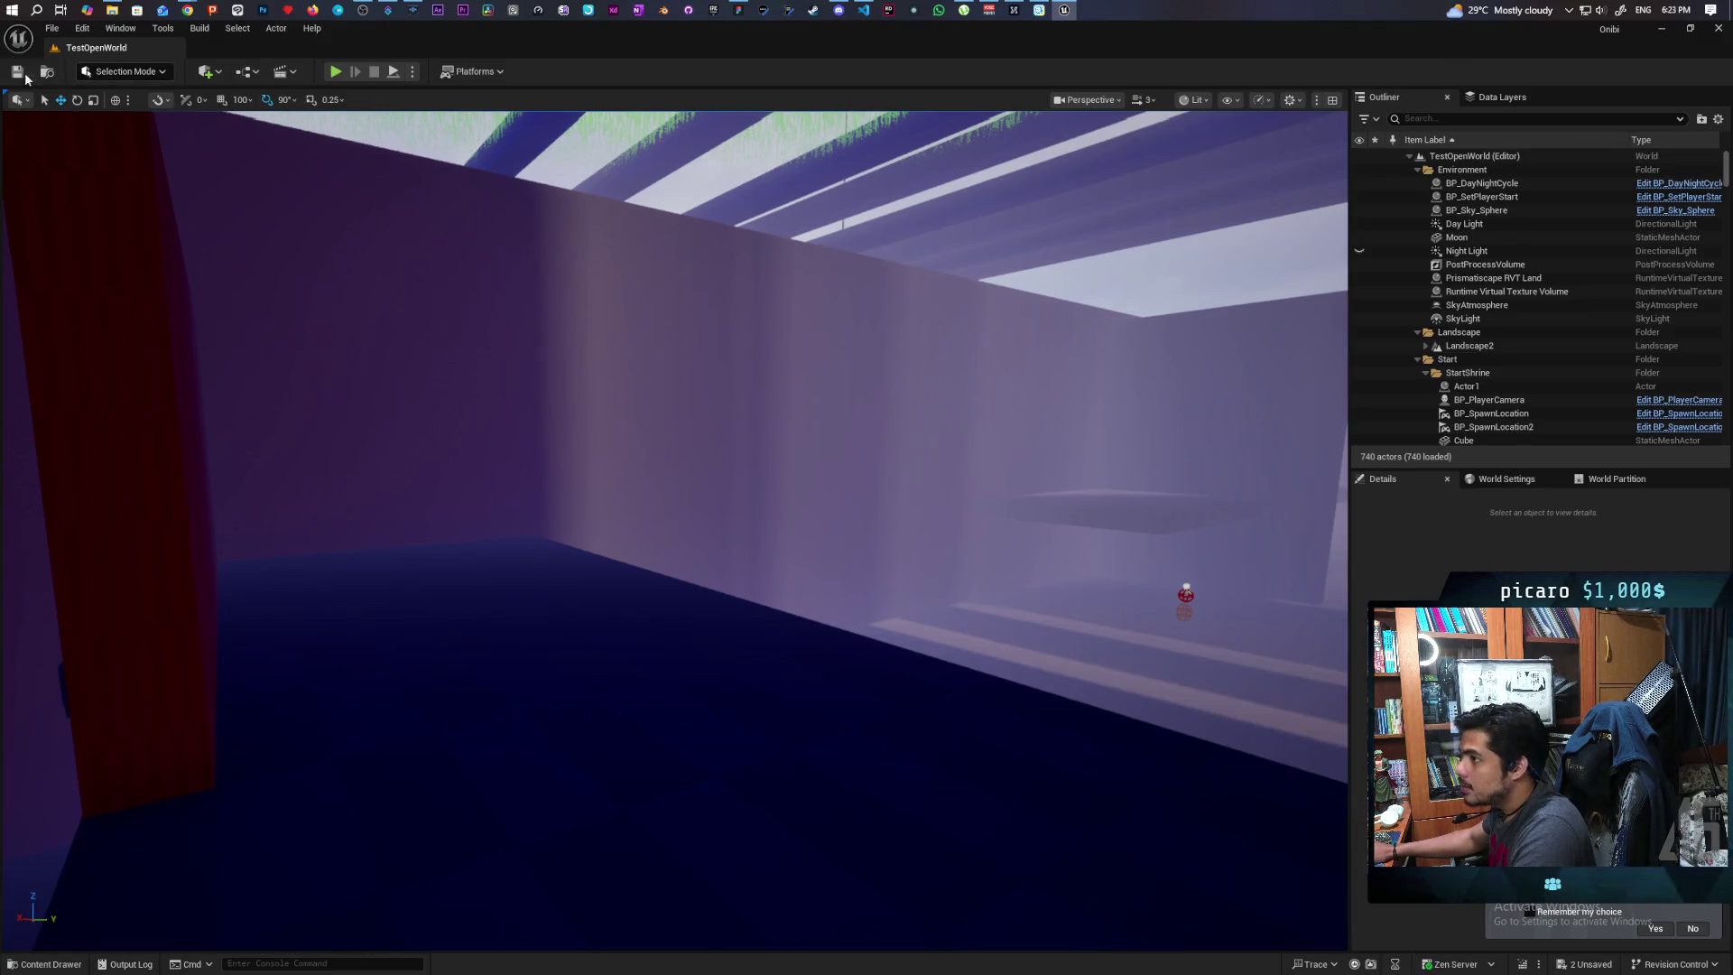
{"action": "left_click", "coordinate": [22, 74]}
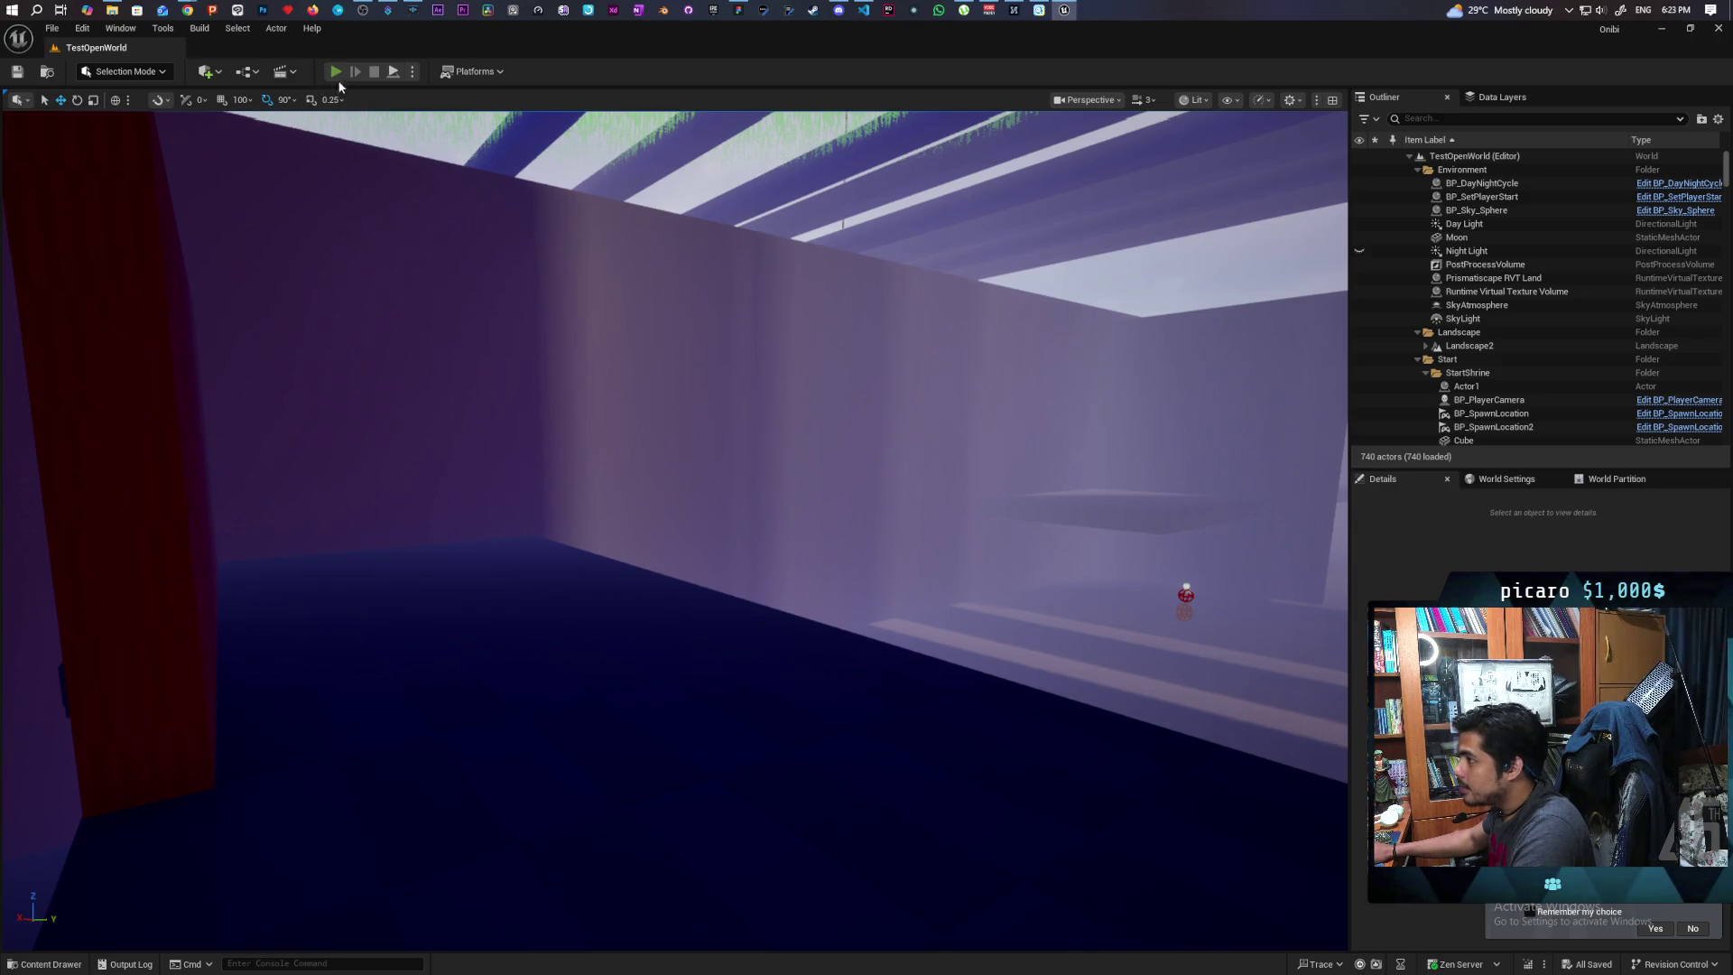
Start Play In Editor with Alt+P and have the spirit absorb the nearby essence, turning blue
{"action": "key", "text": "alt+p"}
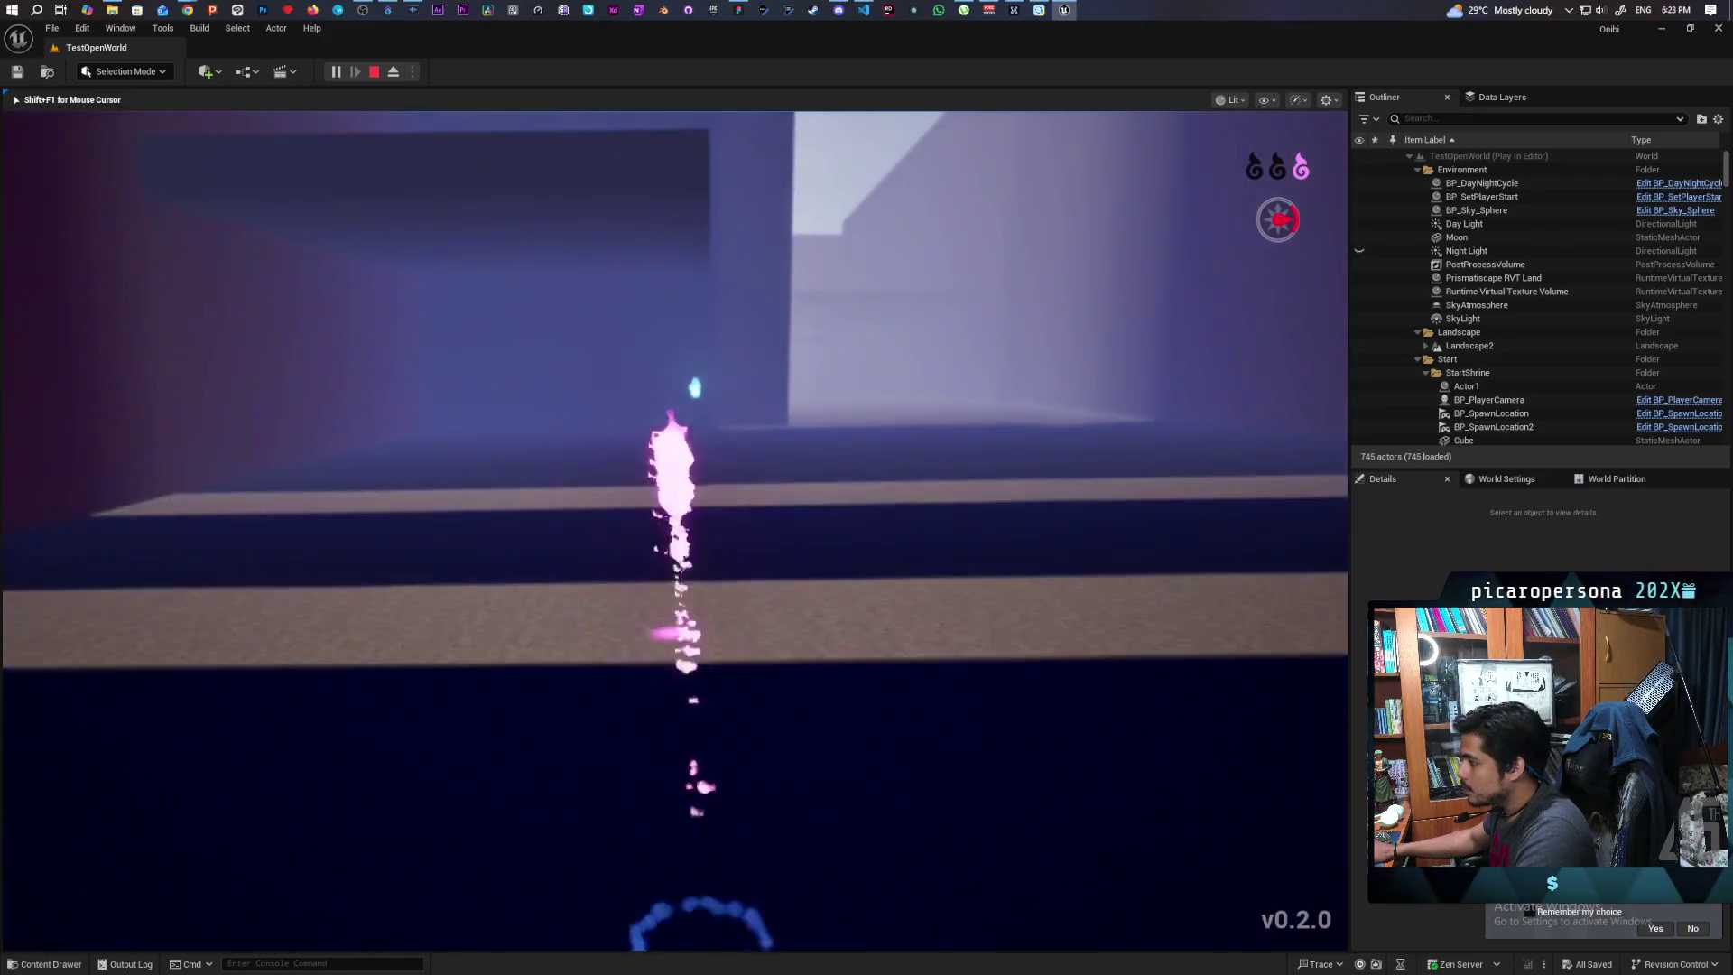
{"action": "key", "text": "e"}
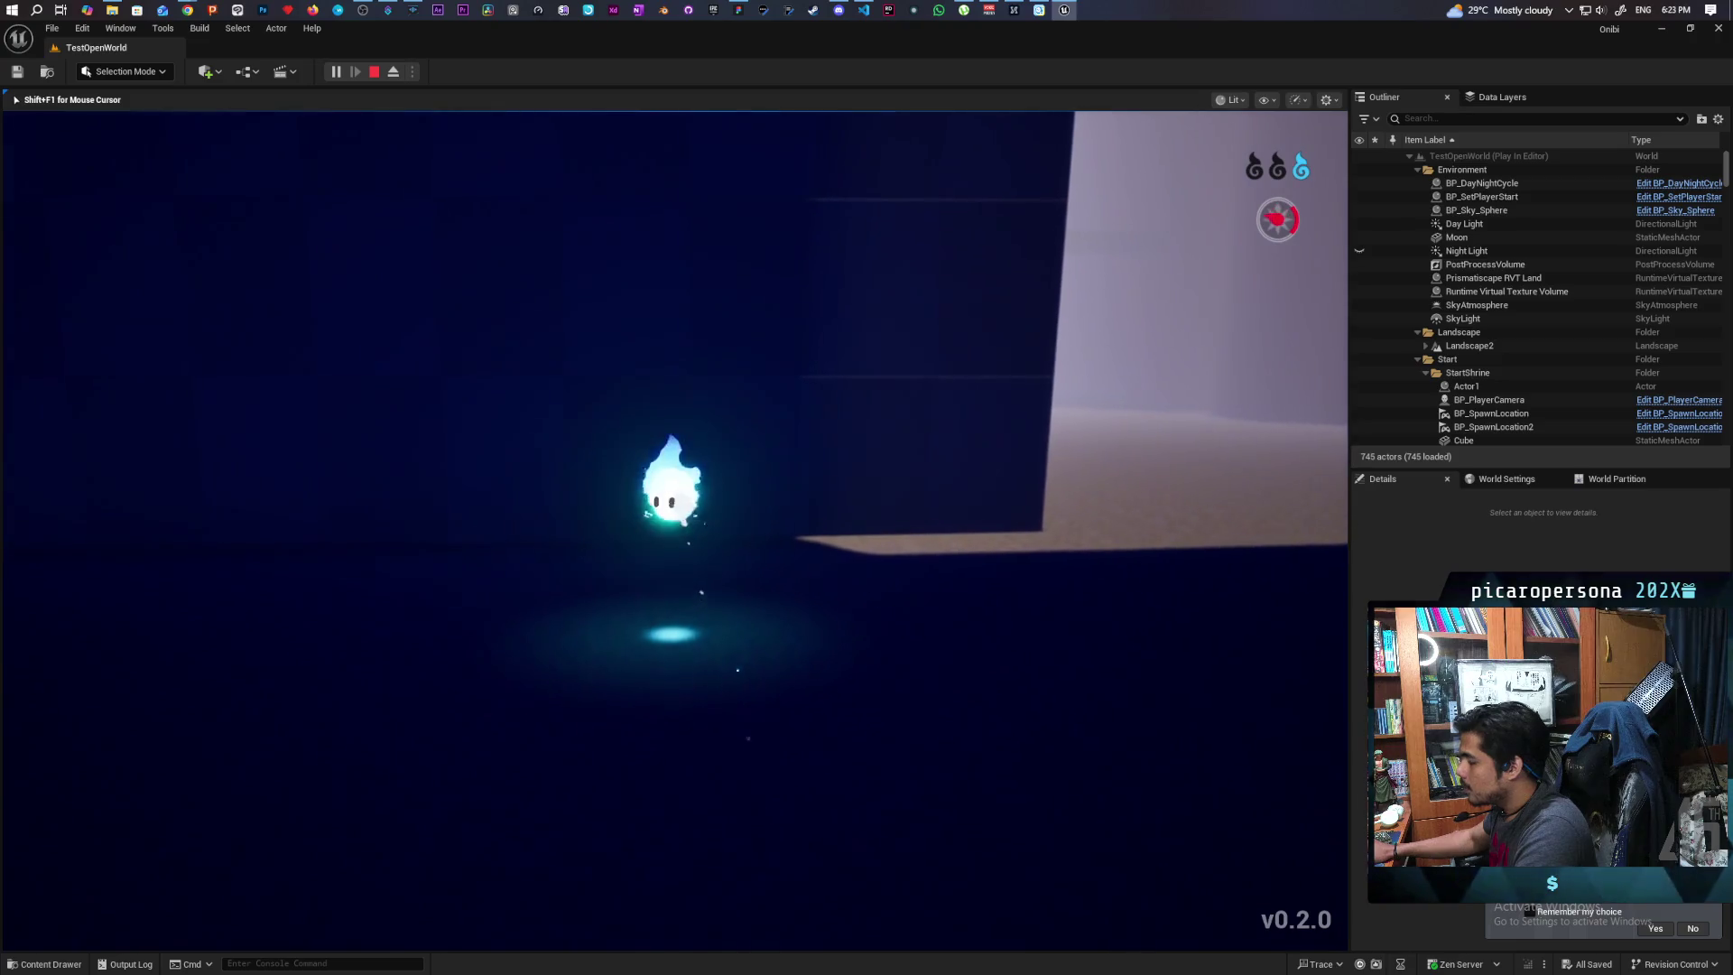
{"action": "key", "text": "f"}
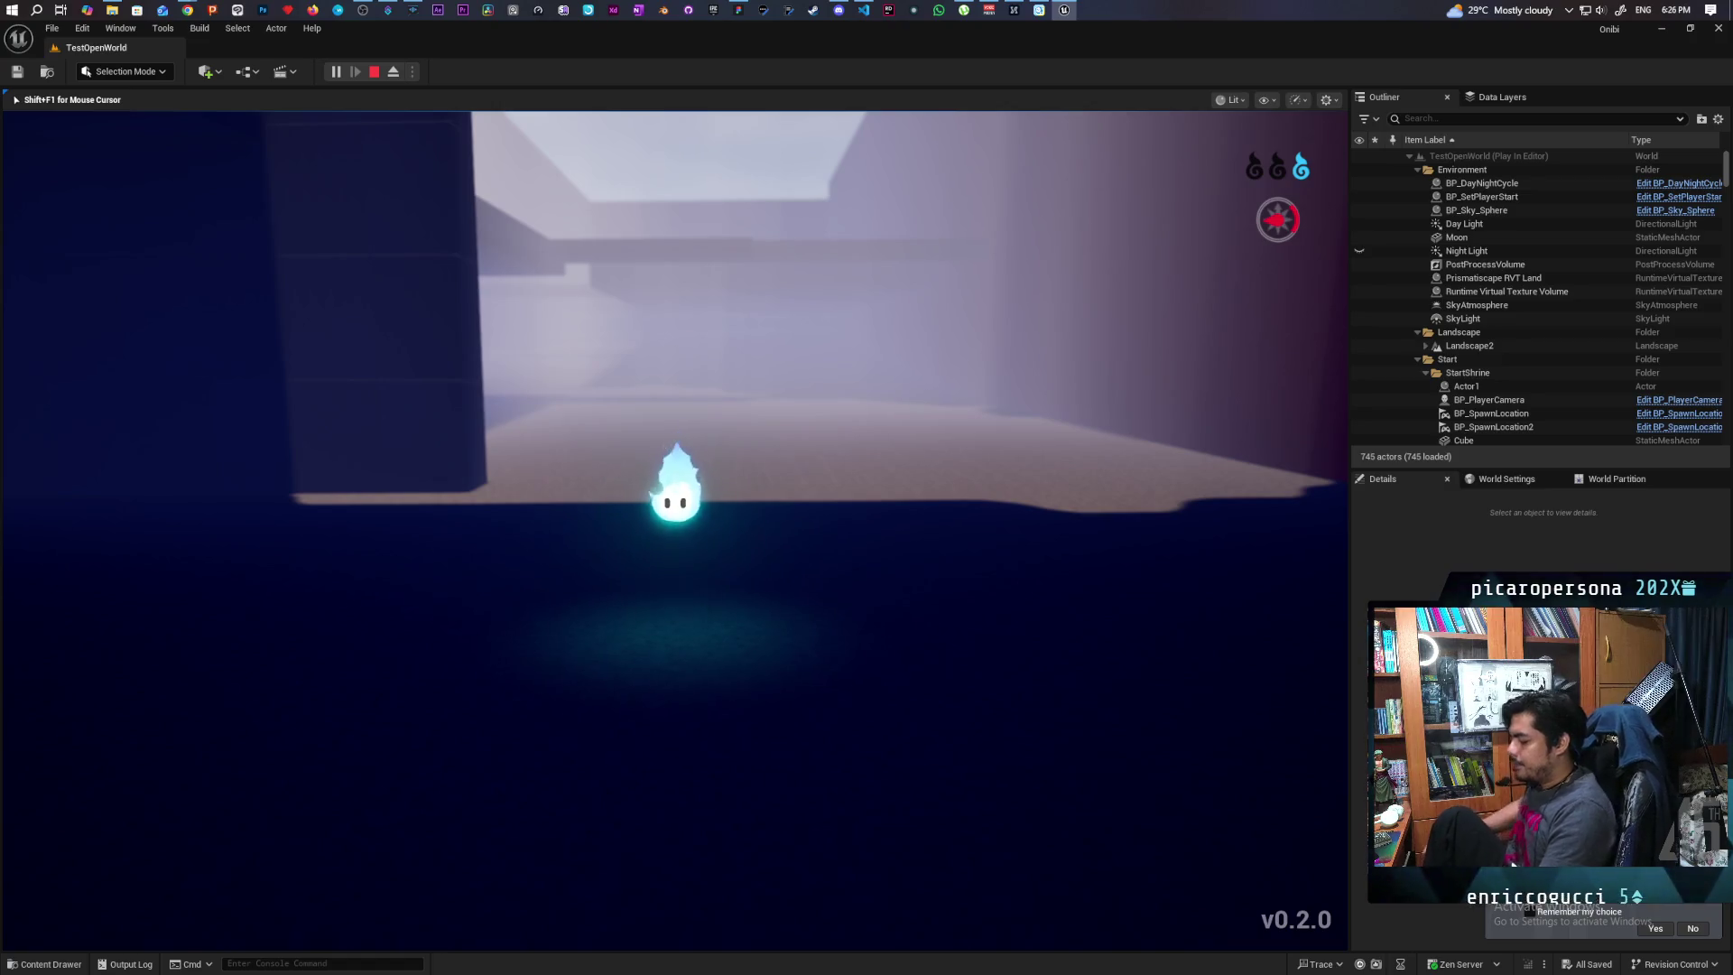
Jump repeatedly to test the blue-purple mid-air colour switch, then move past the ledge and turn left
{"action": "key", "text": "space"}
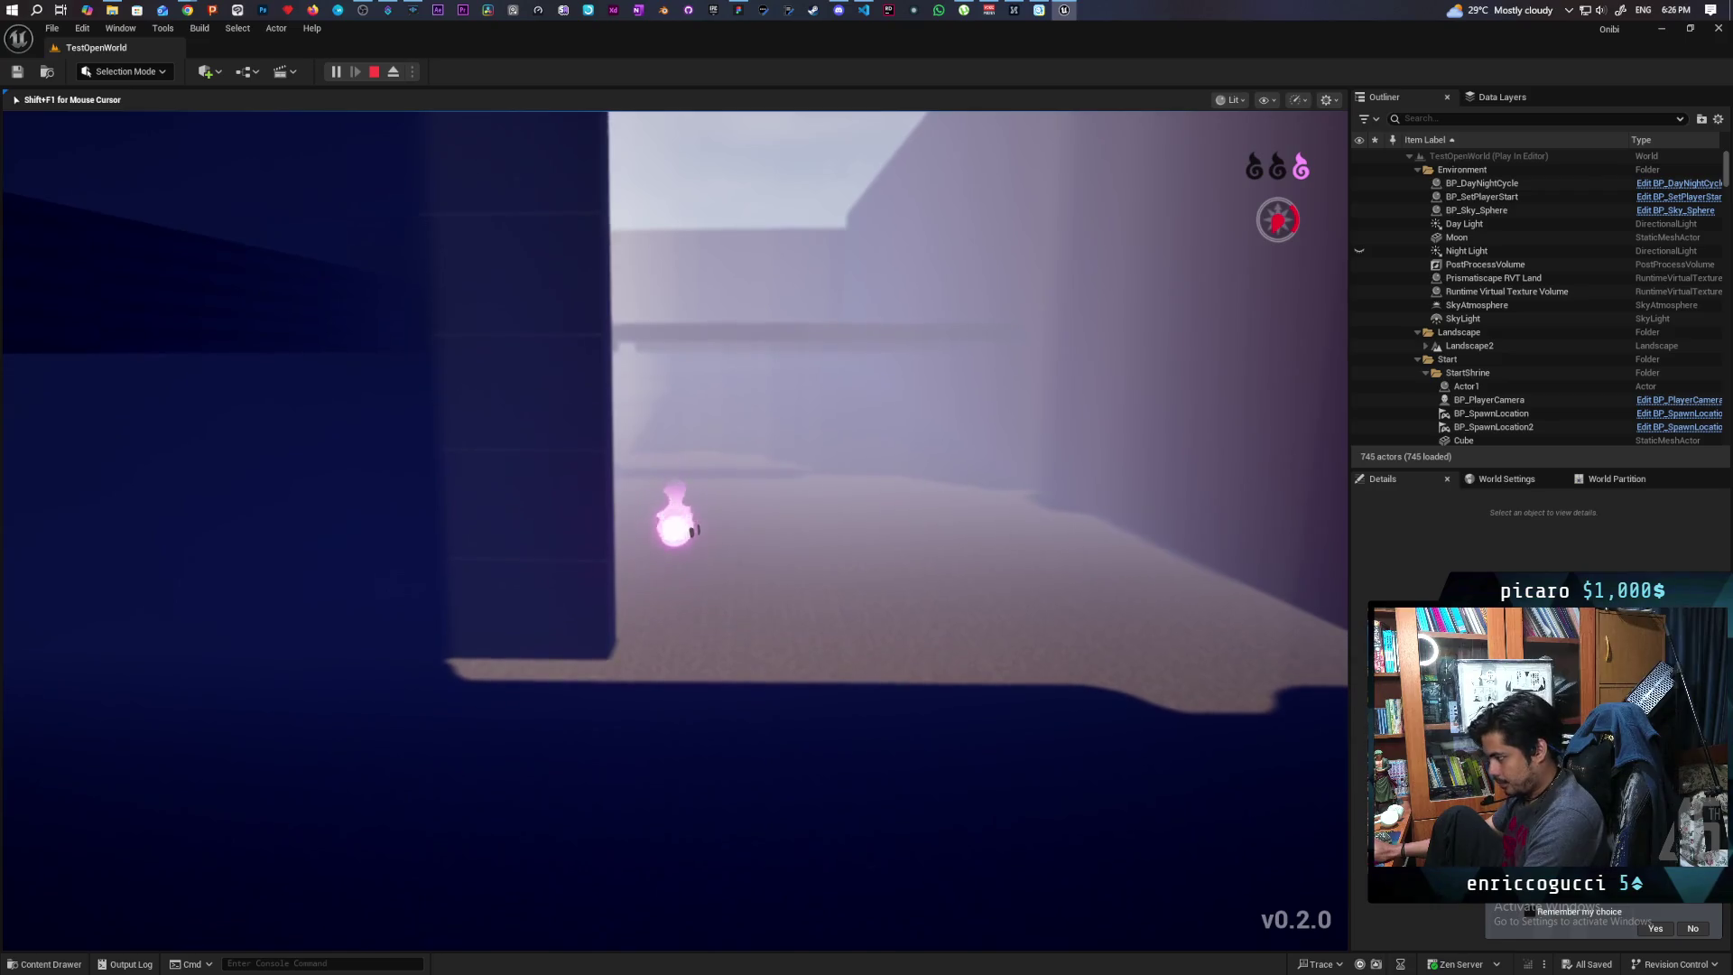
{"action": "key", "text": "space"}
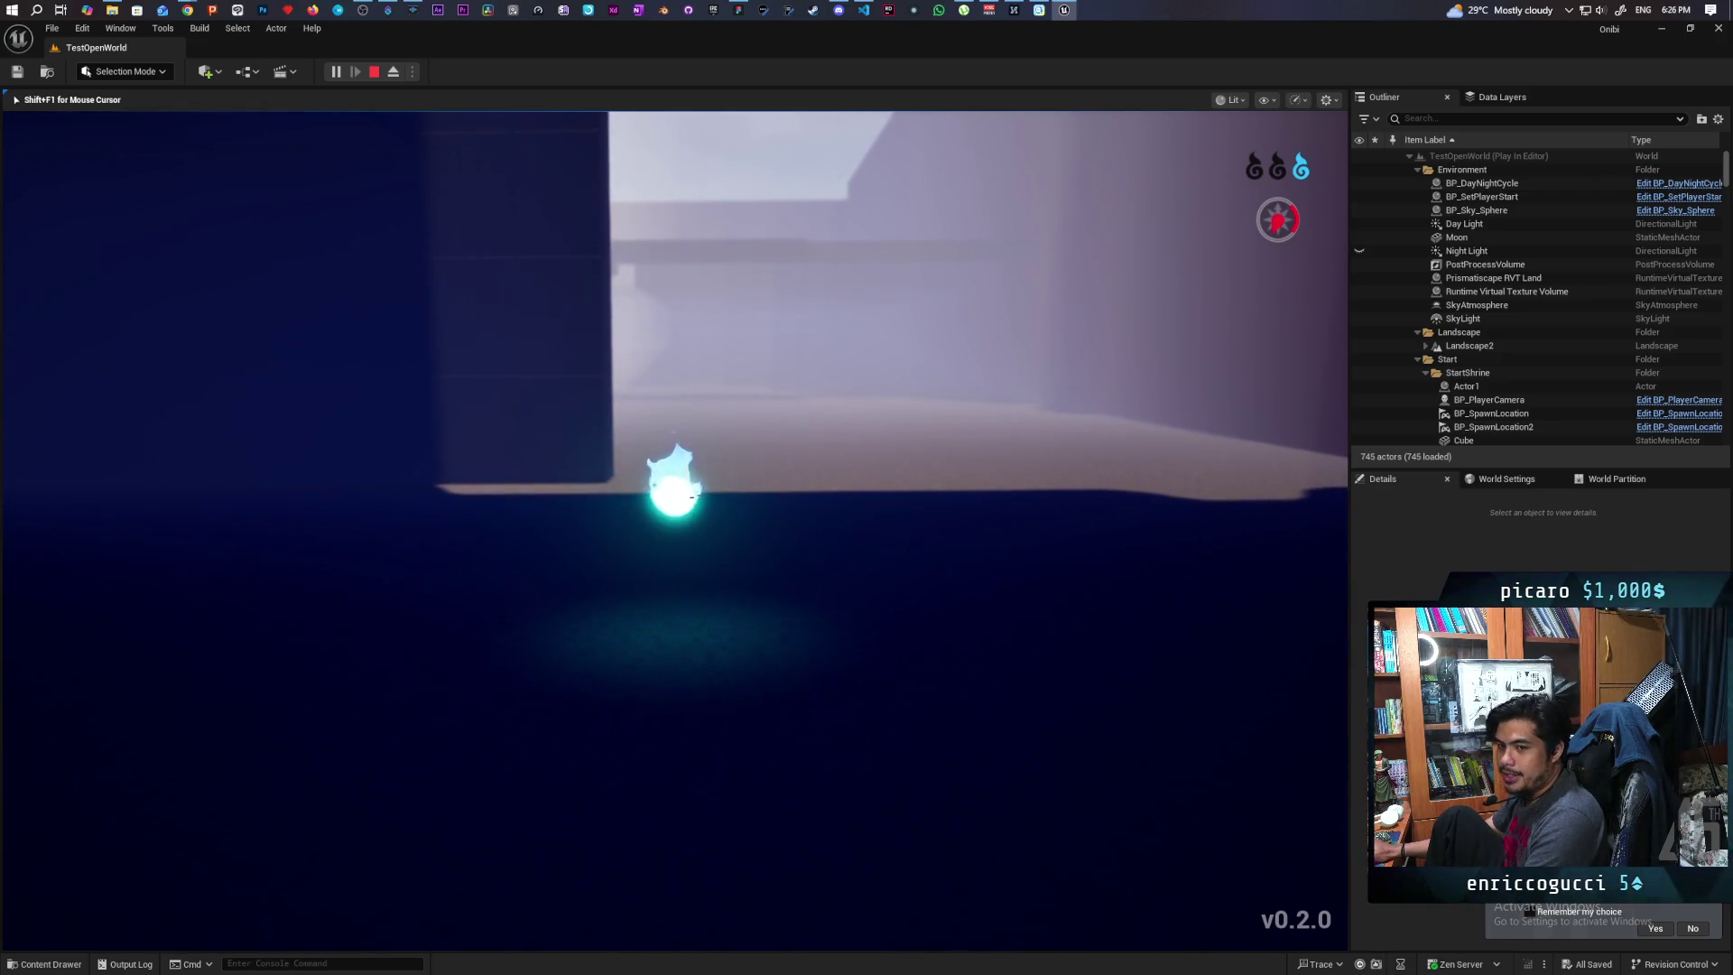
{"action": "key", "text": "space"}
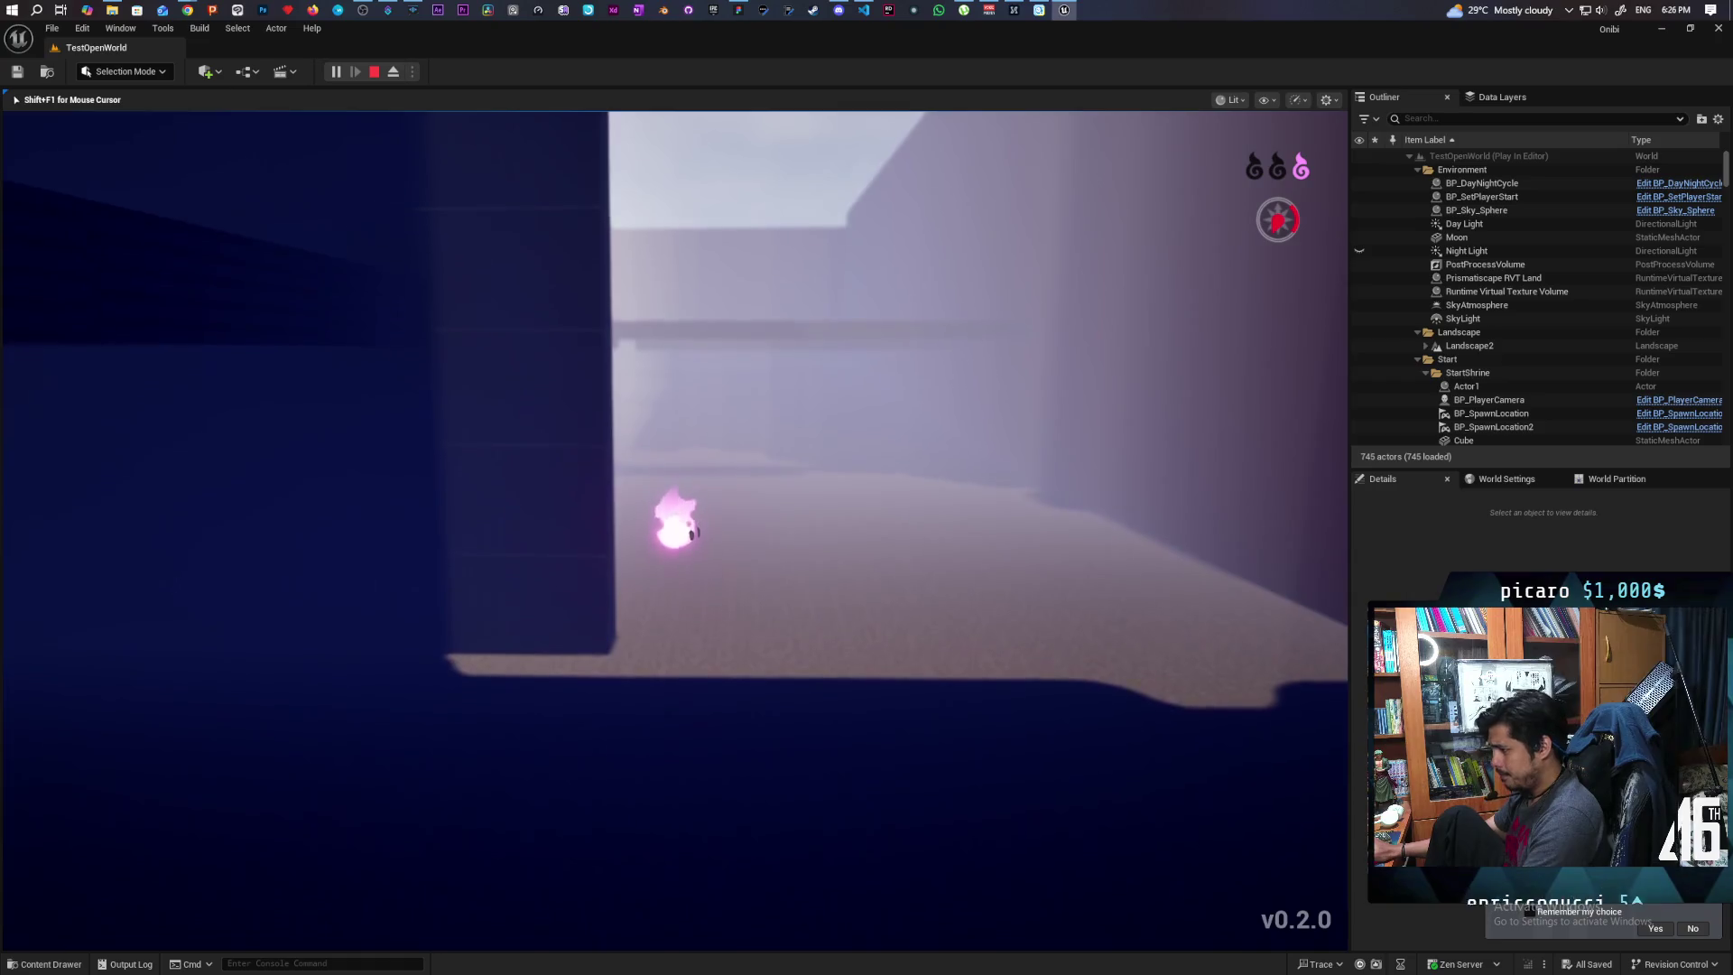
{"action": "key", "text": "space"}
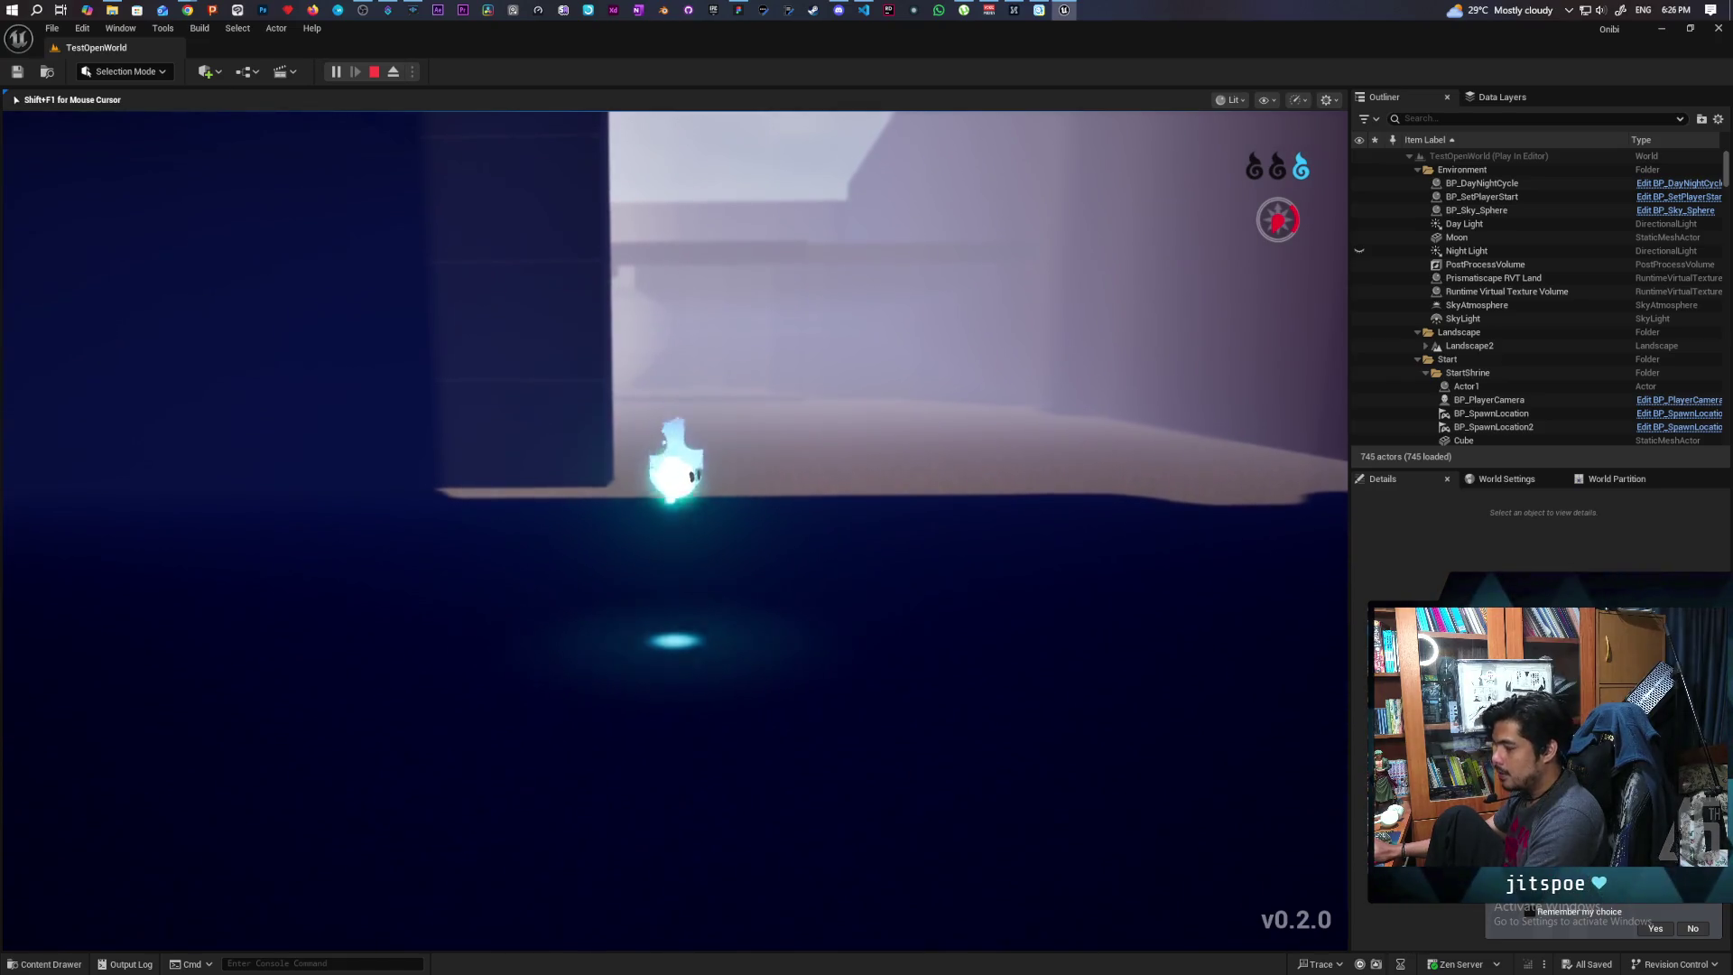
{"action": "key", "text": "space"}
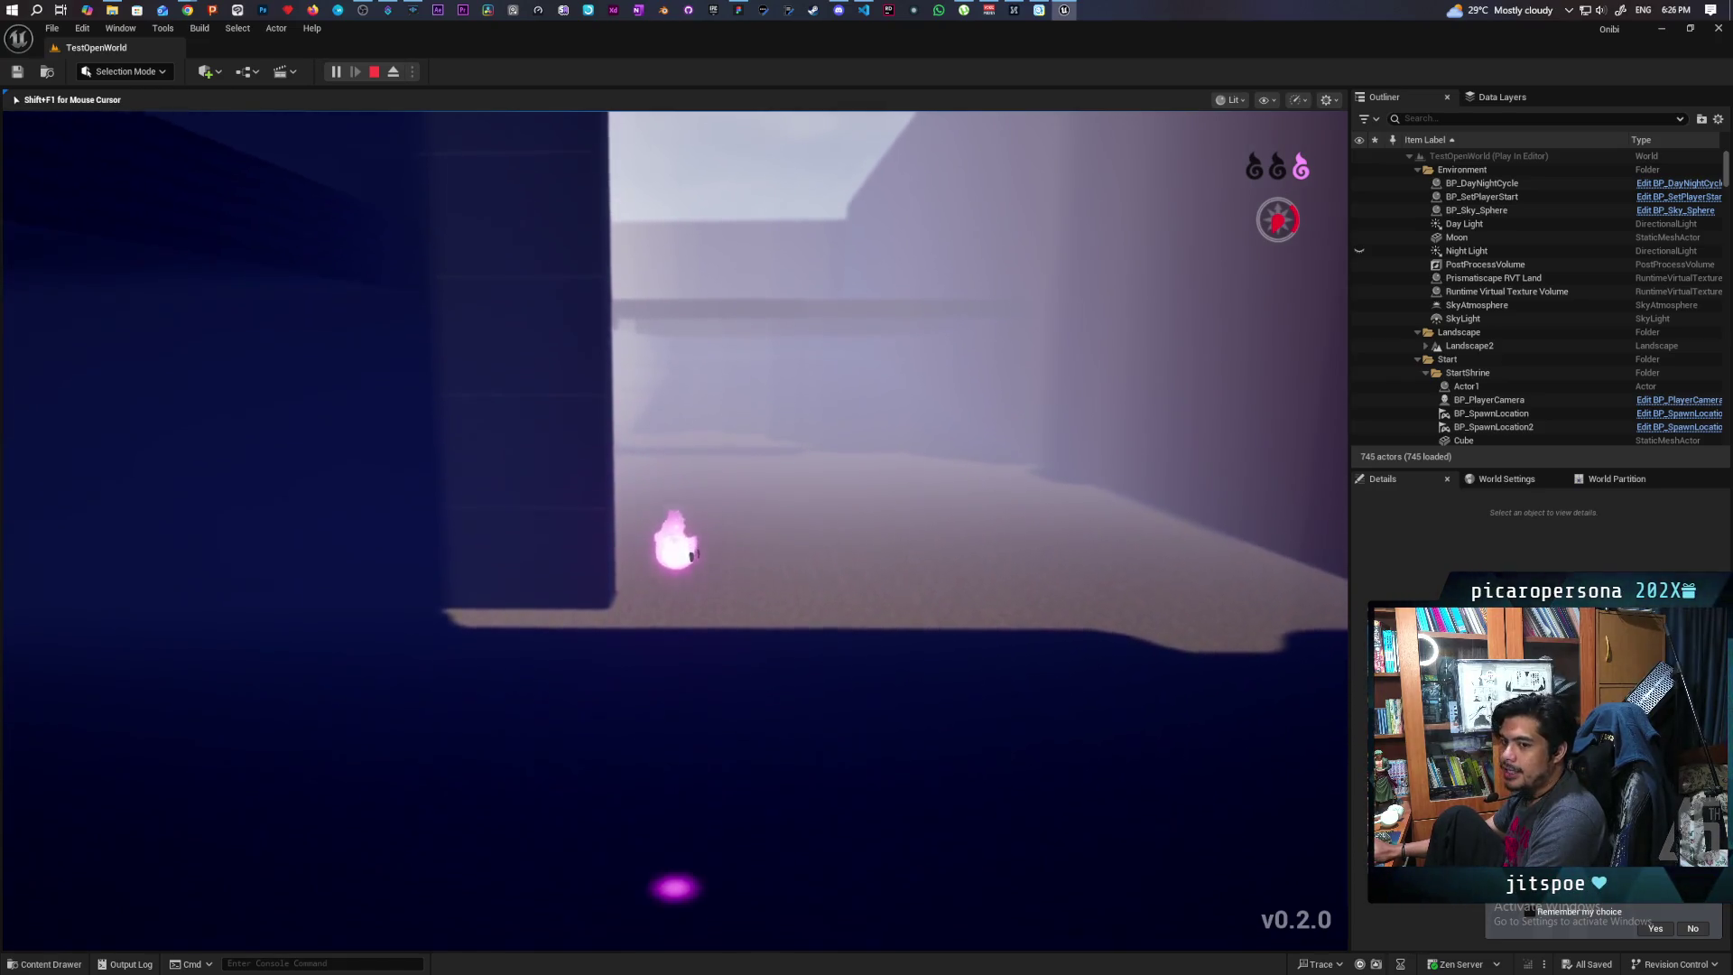
{"action": "key", "text": "space"}
{"action": "key", "text": "space"}
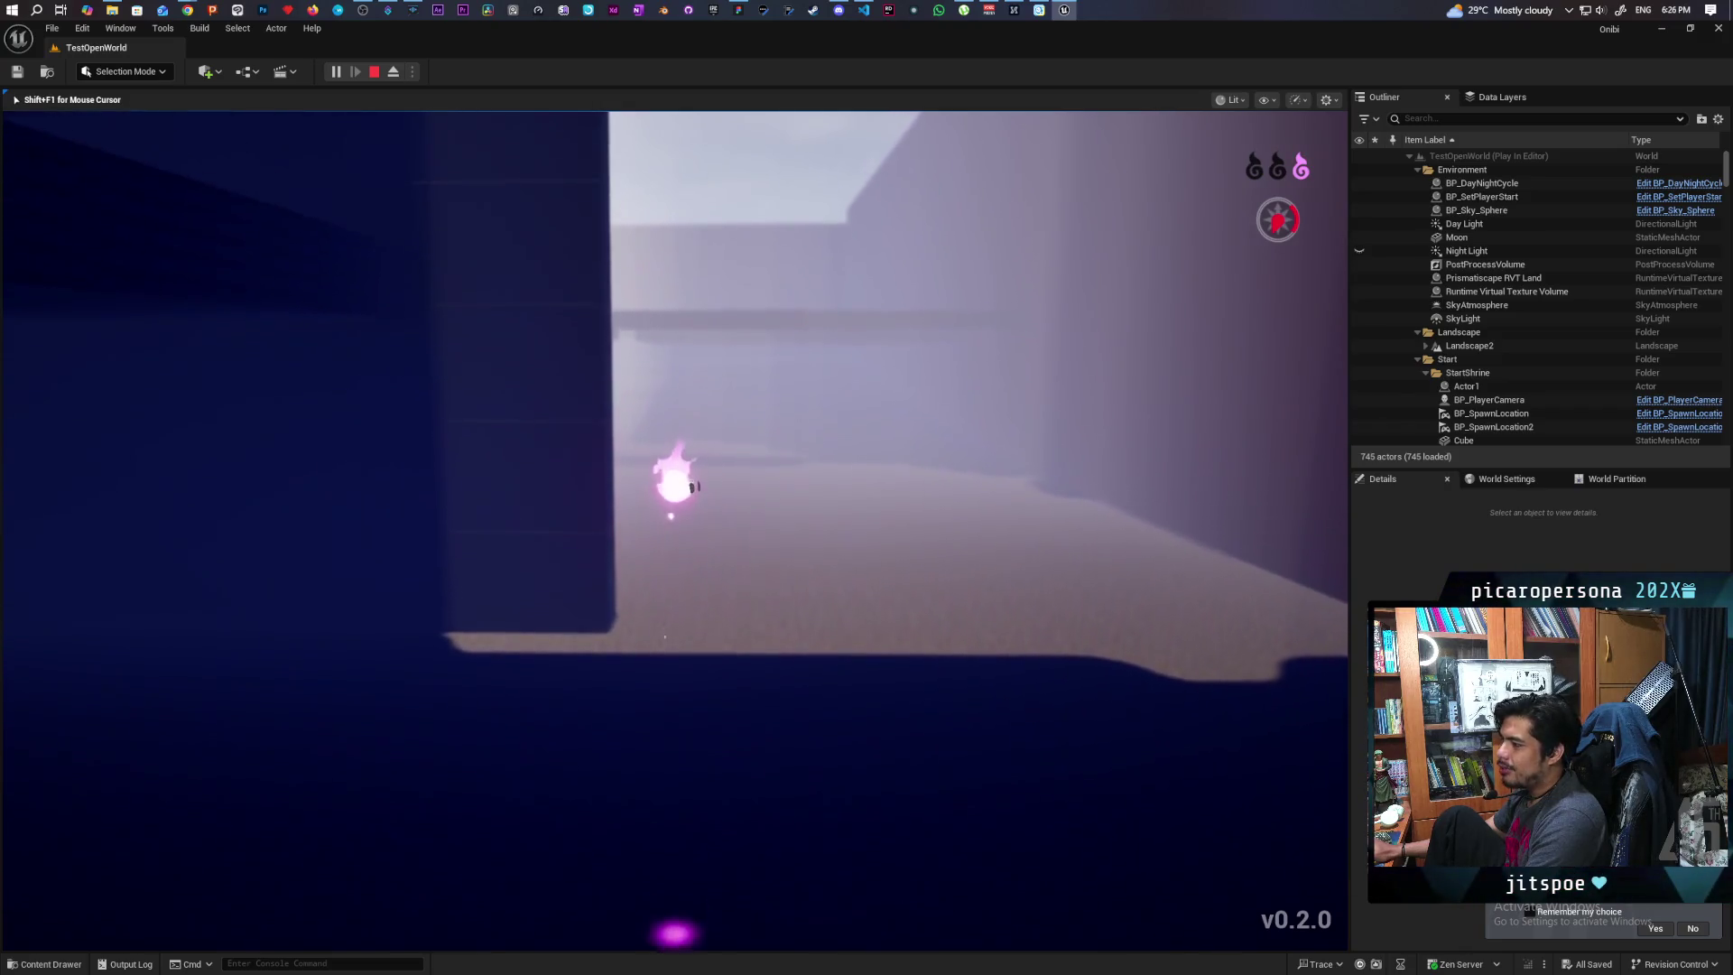
{"action": "key", "text": "space"}
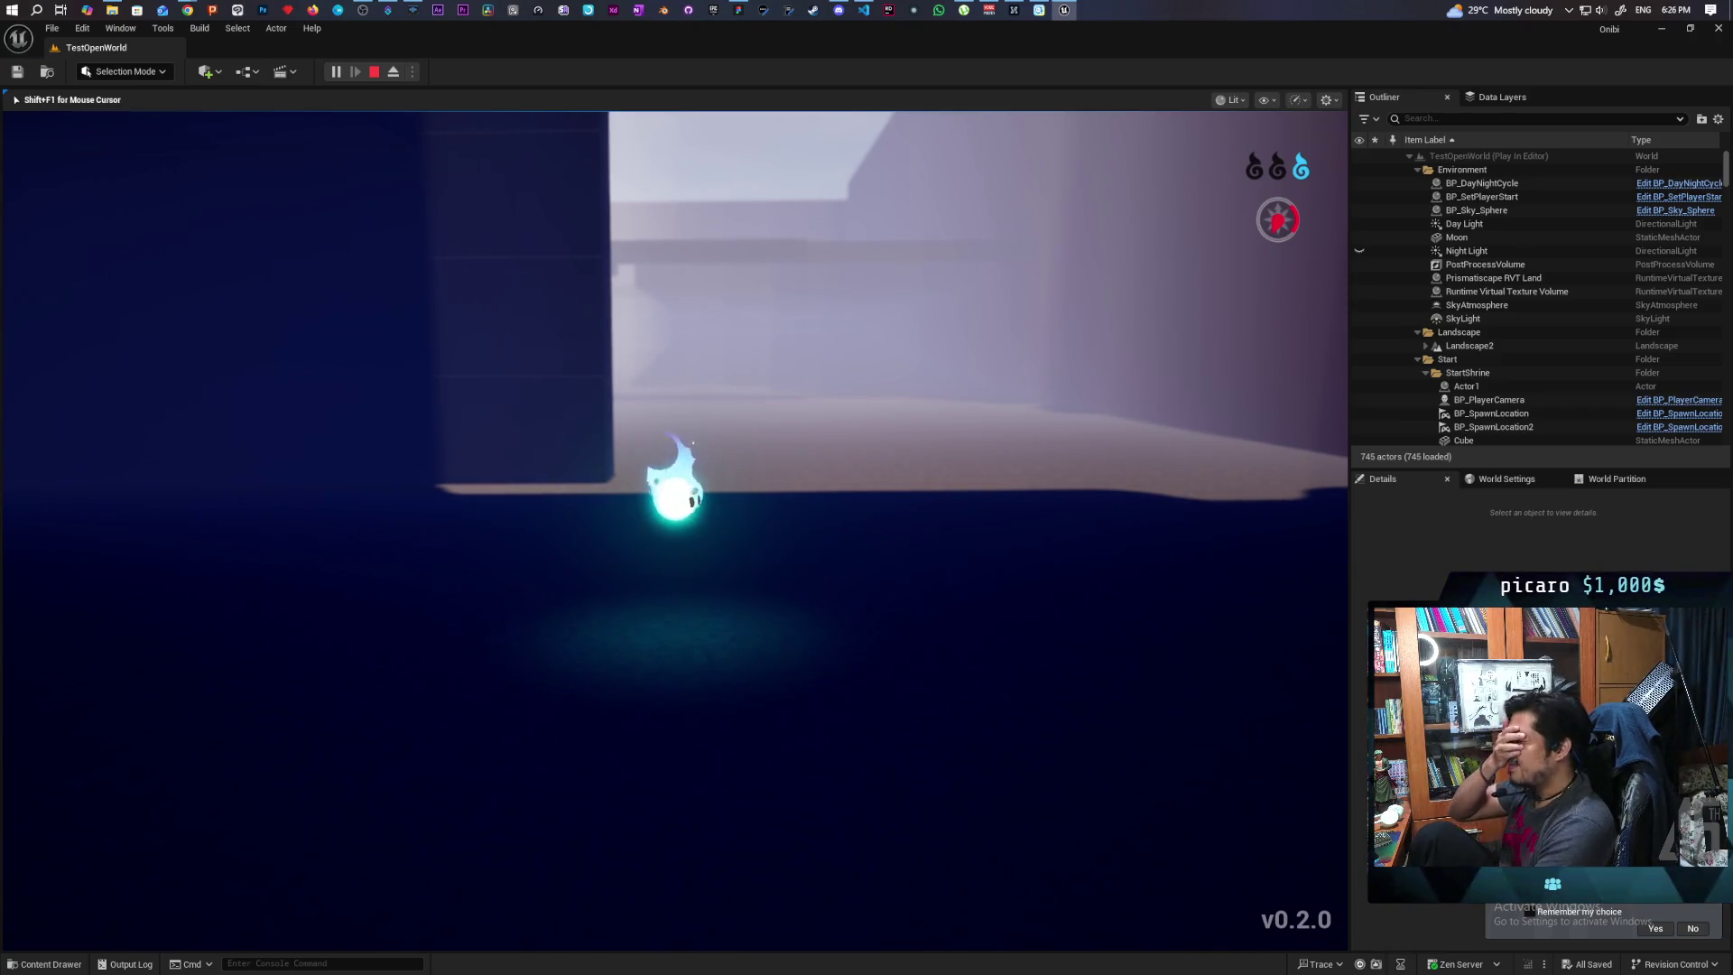
{"action": "key", "text": "w"}
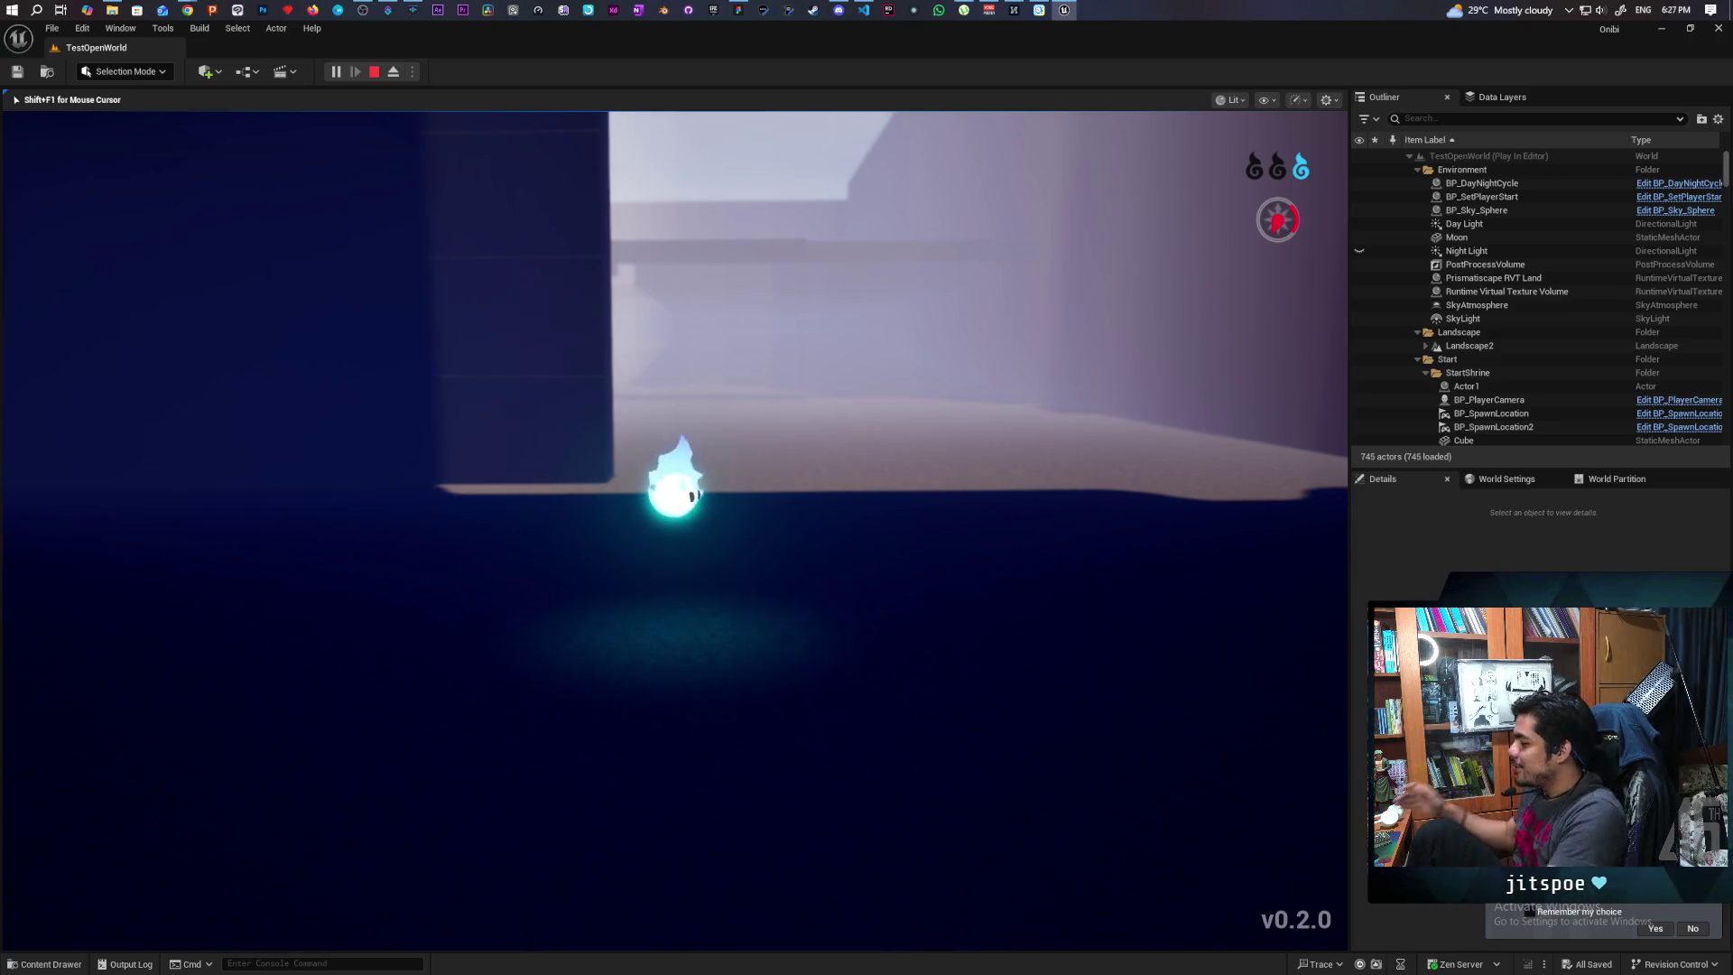
{"action": "key", "text": "a"}
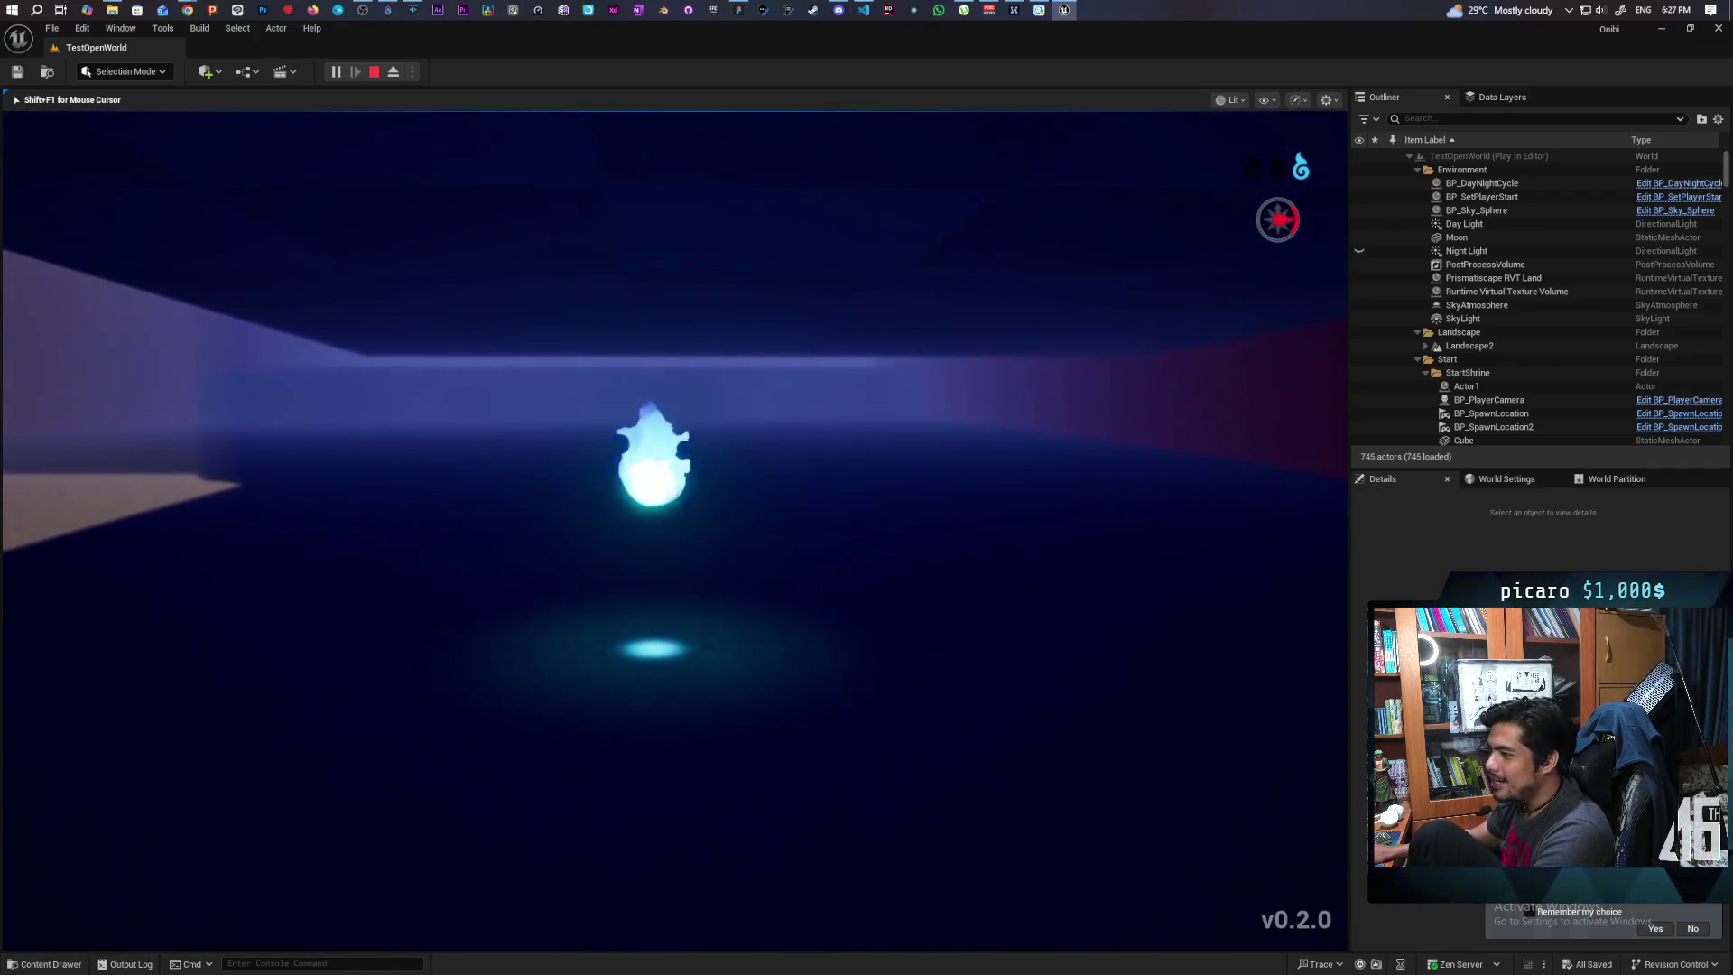
Toggle the spirit to magenta and back to blue, then turn and cross the rocky ground
{"action": "key", "text": "q"}
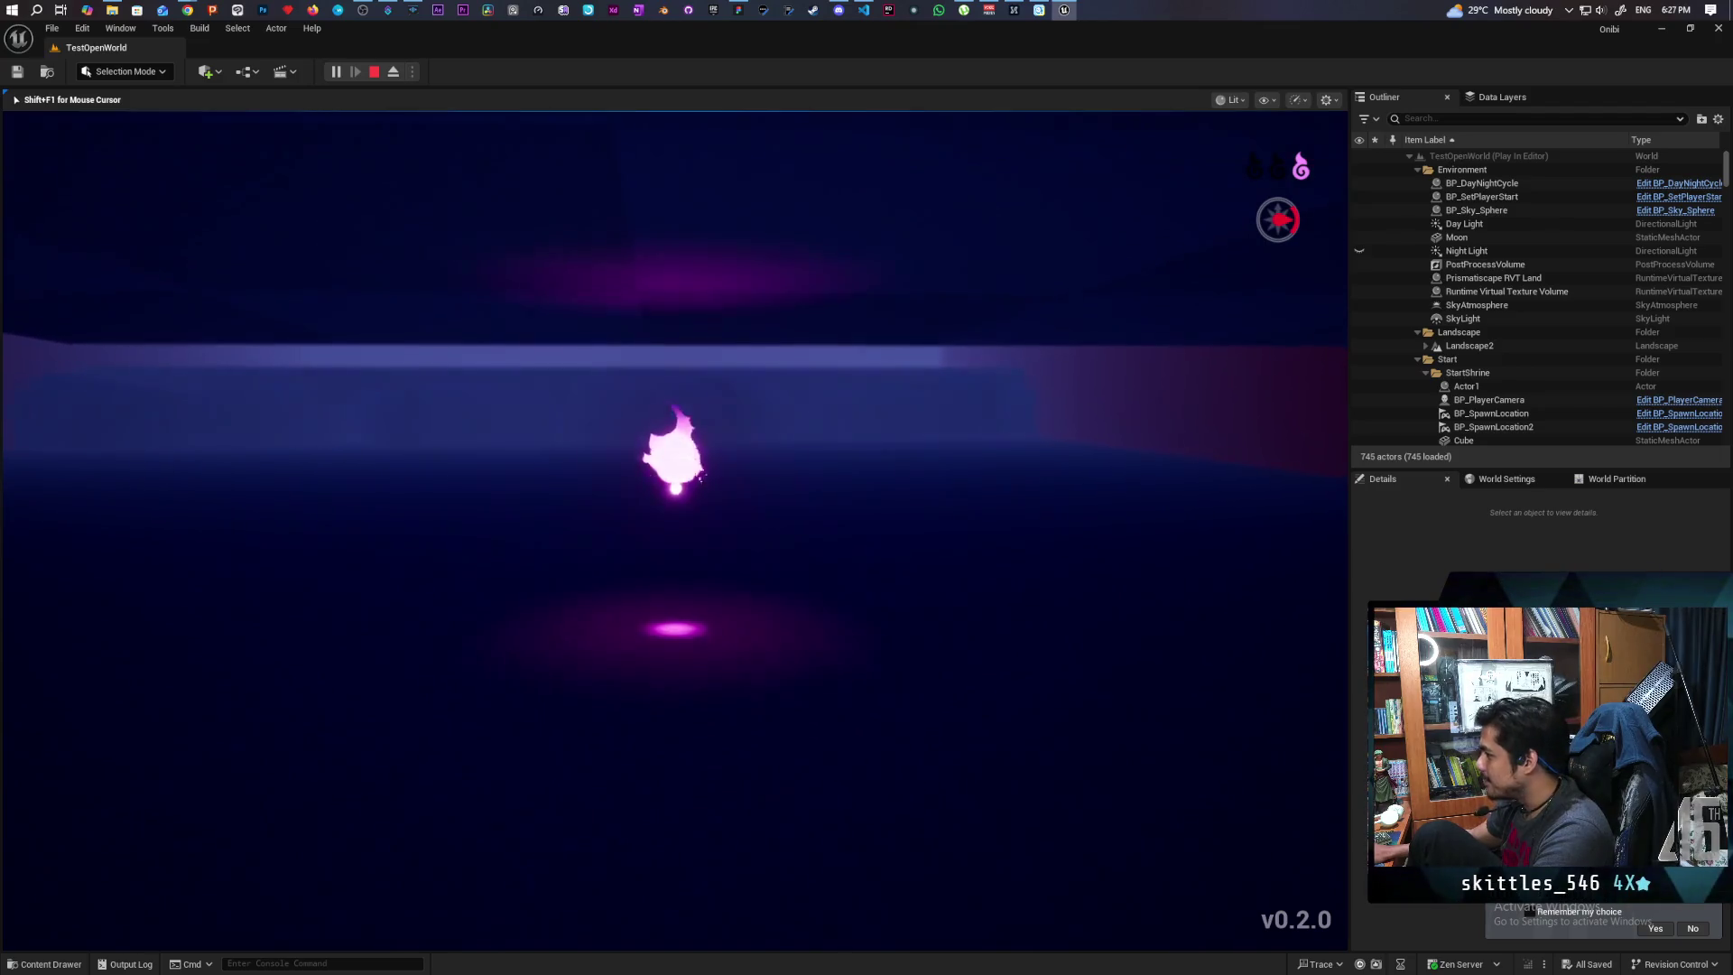
{"action": "key", "text": "q"}
{"action": "key", "text": "q"}
{"action": "key", "text": "q"}
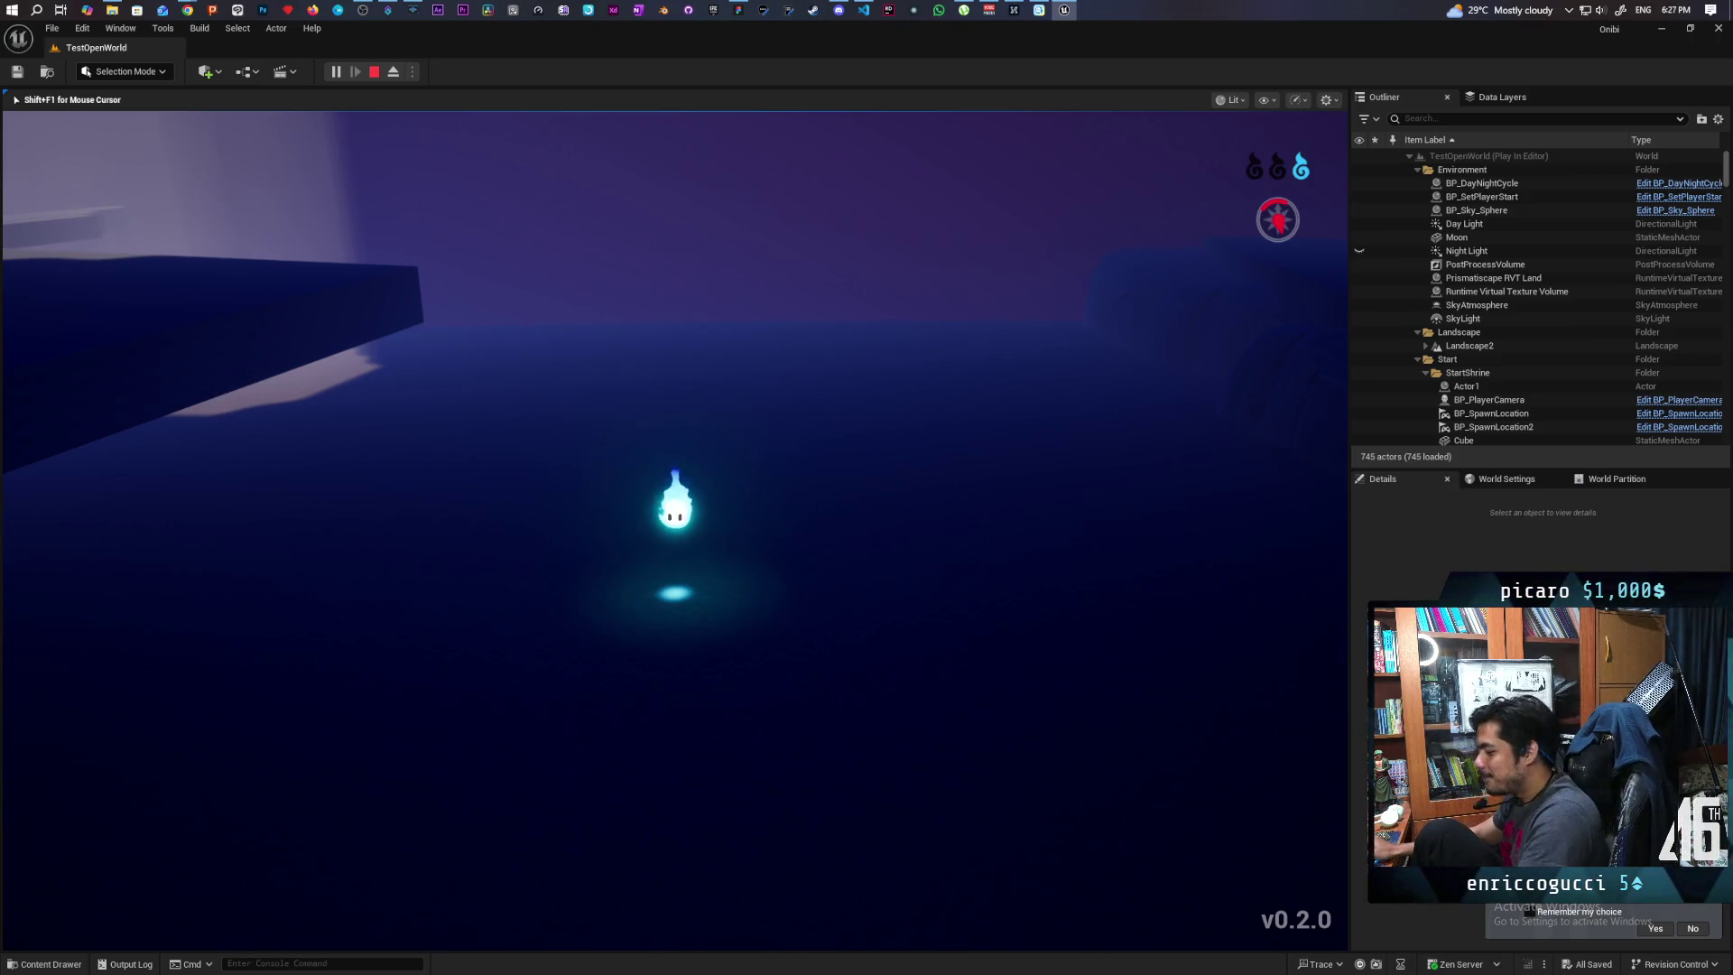
{"action": "key", "text": "d"}
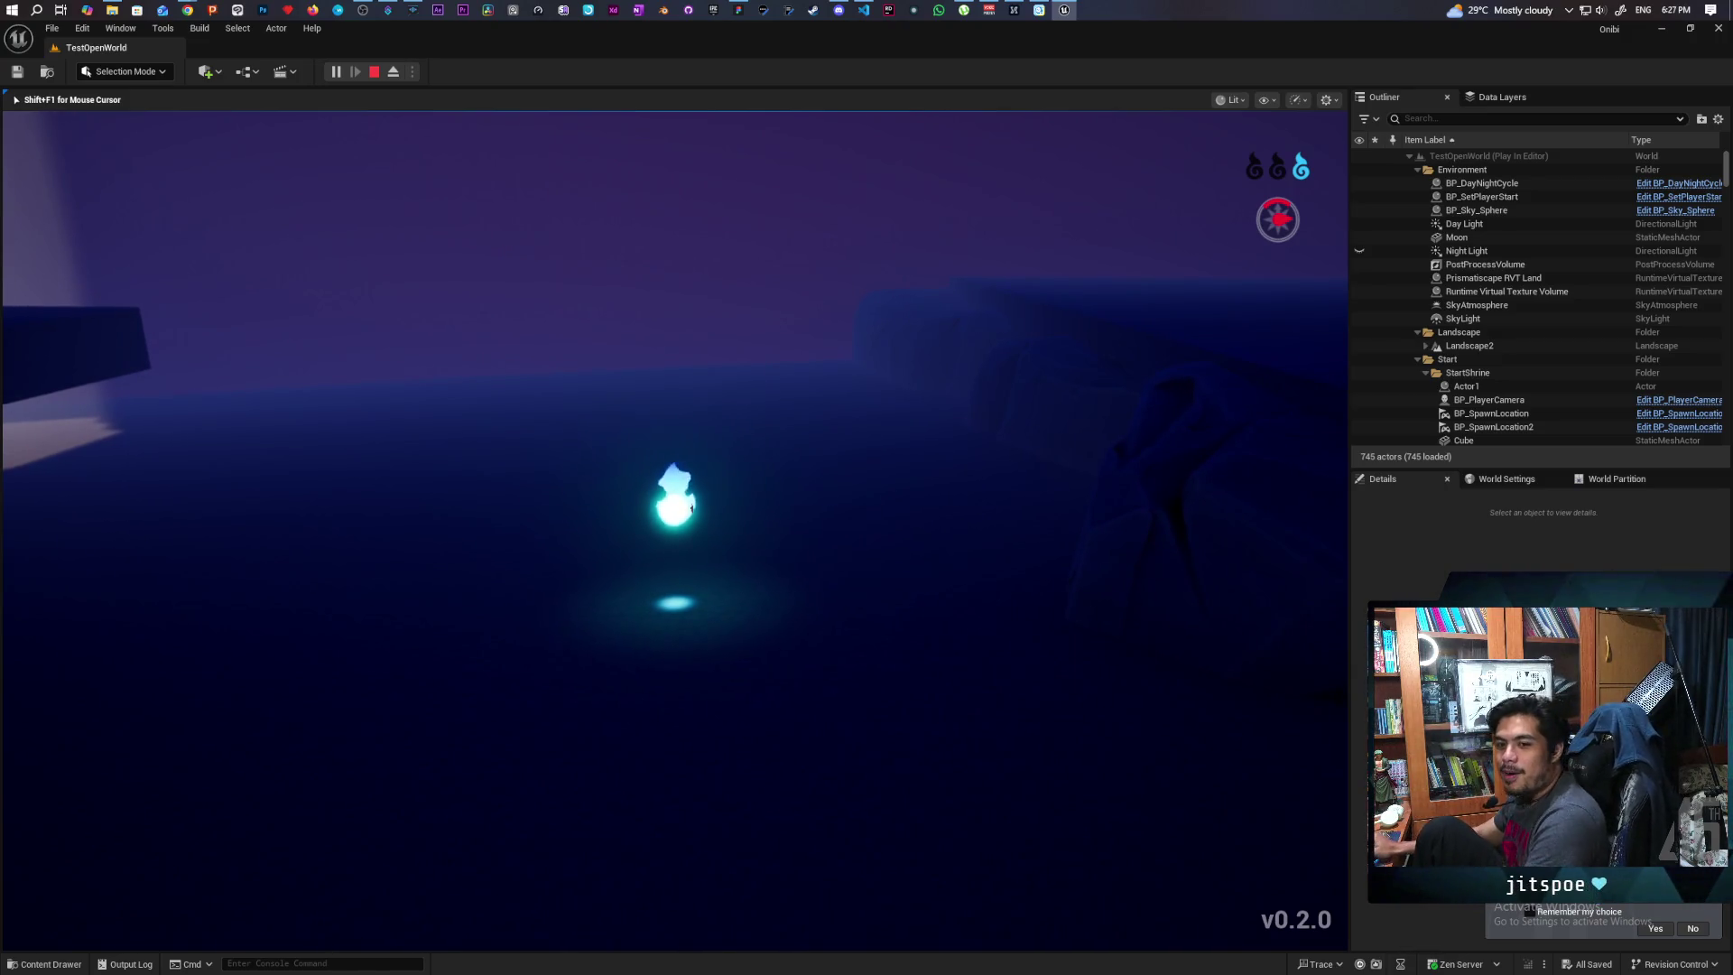
{"action": "key", "text": "w"}
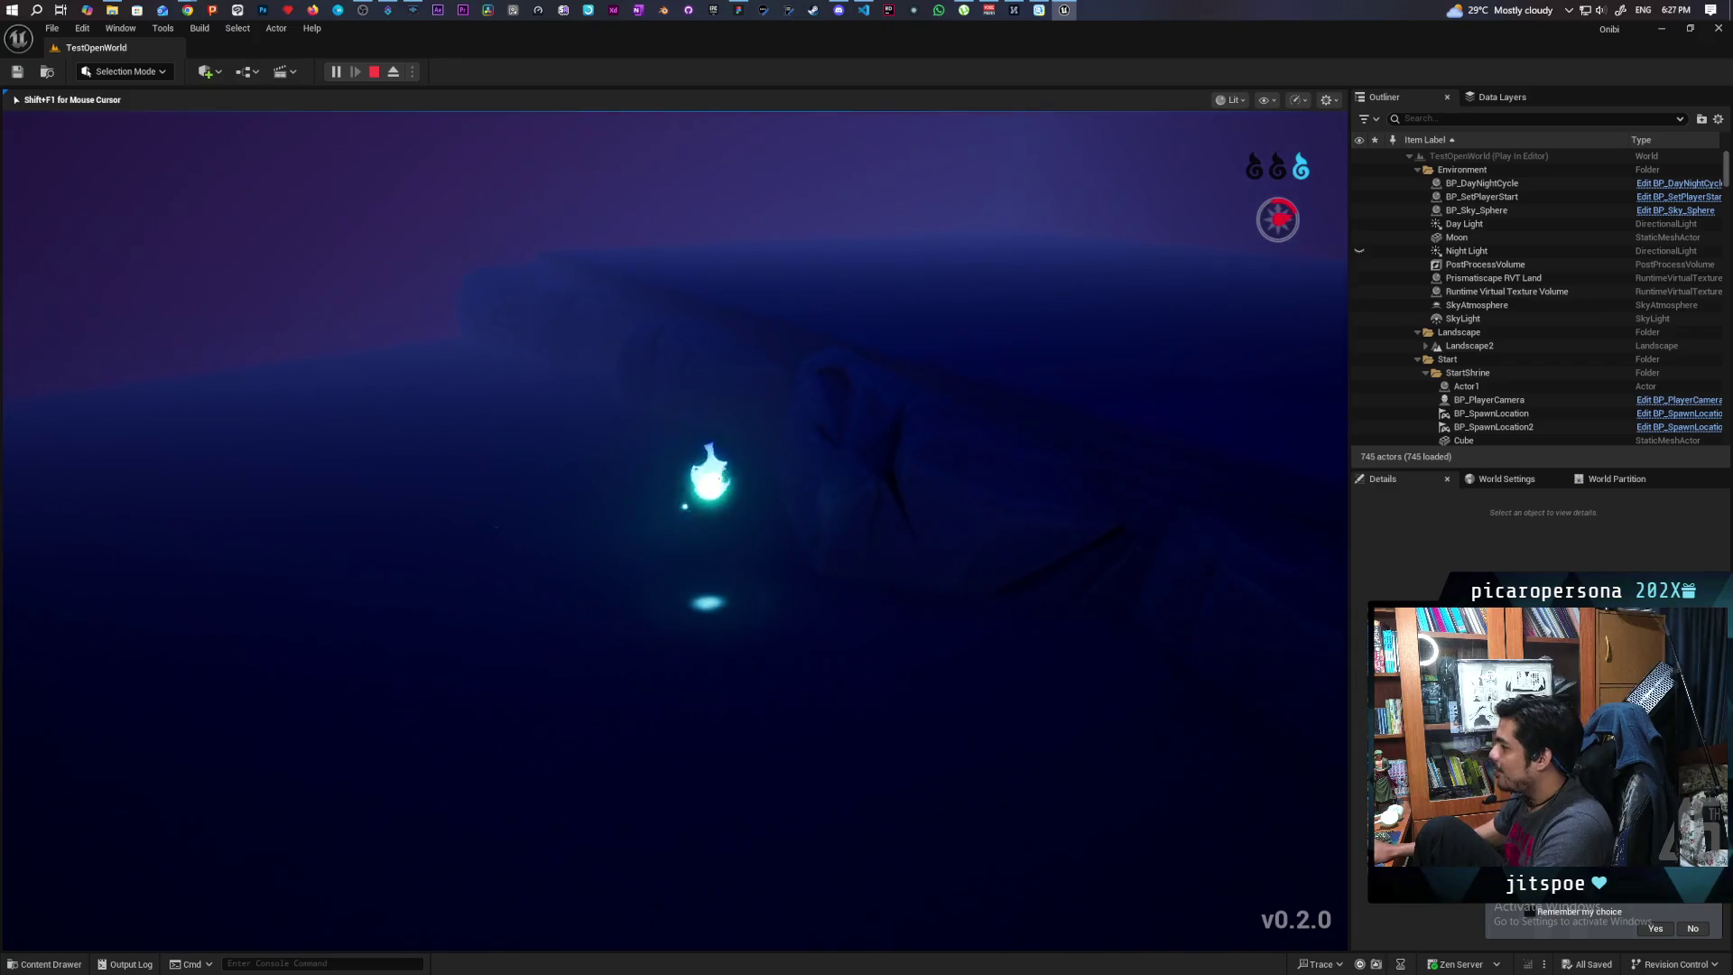
{"action": "key", "text": "w"}
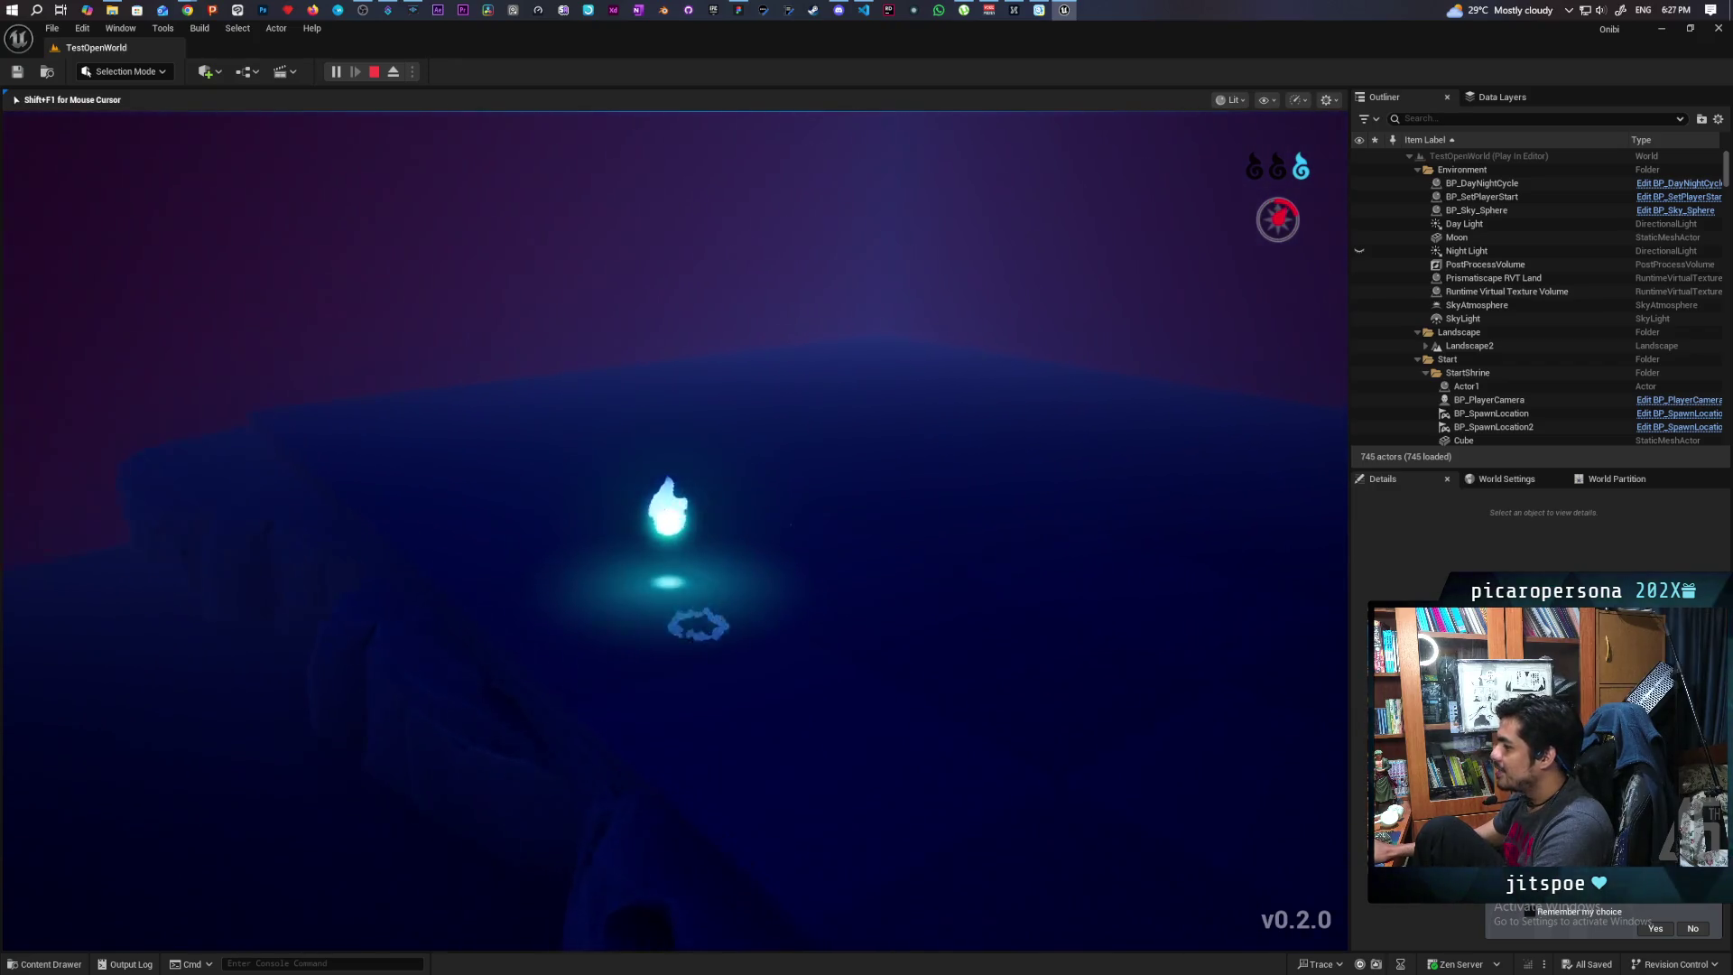
Head past the tall wall and walk into the bright corridor opening
{"action": "key", "text": "w"}
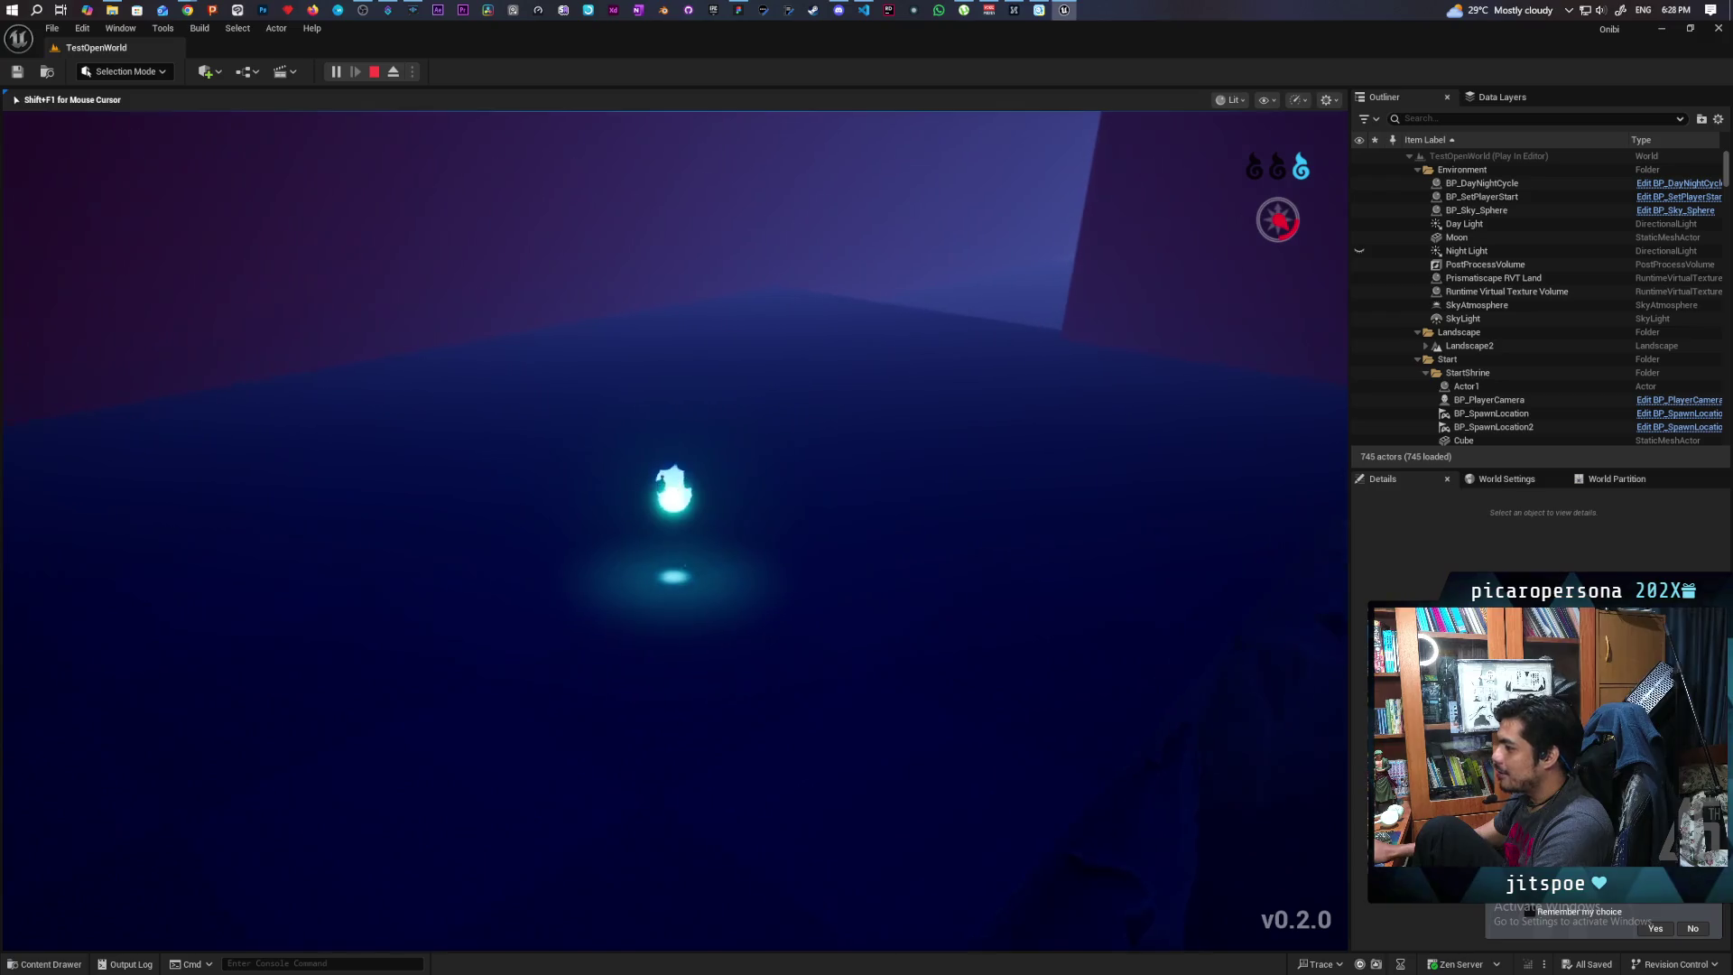
{"action": "key", "text": "w"}
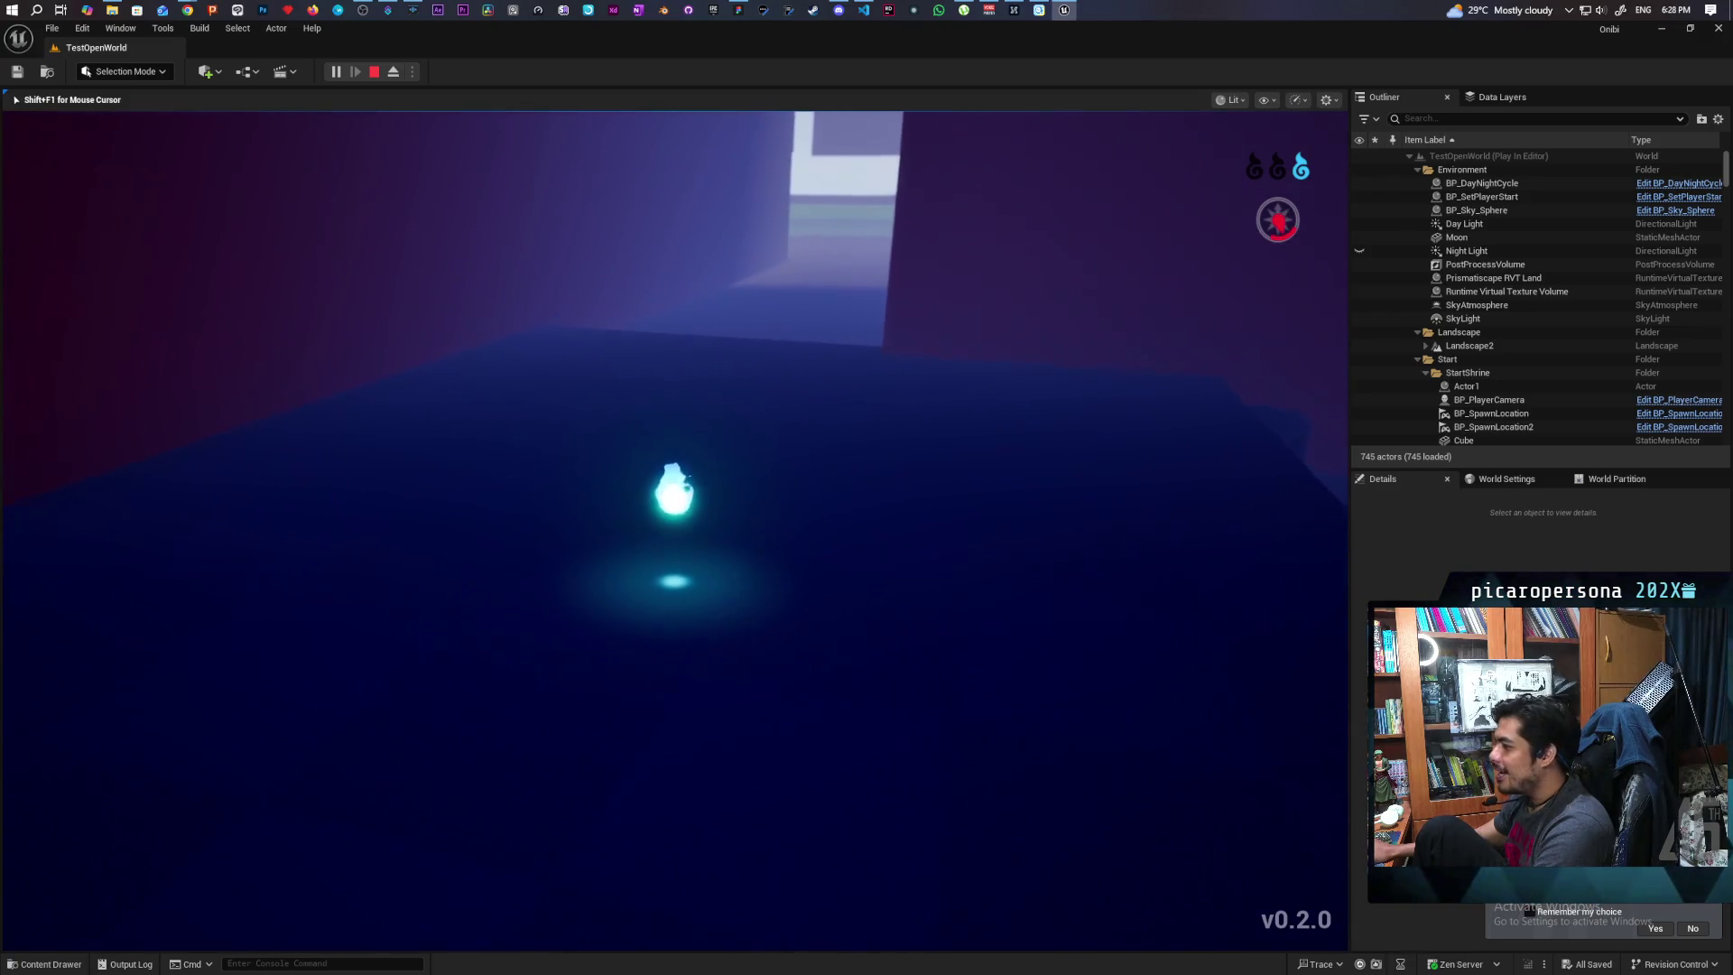
{"action": "key", "text": "w"}
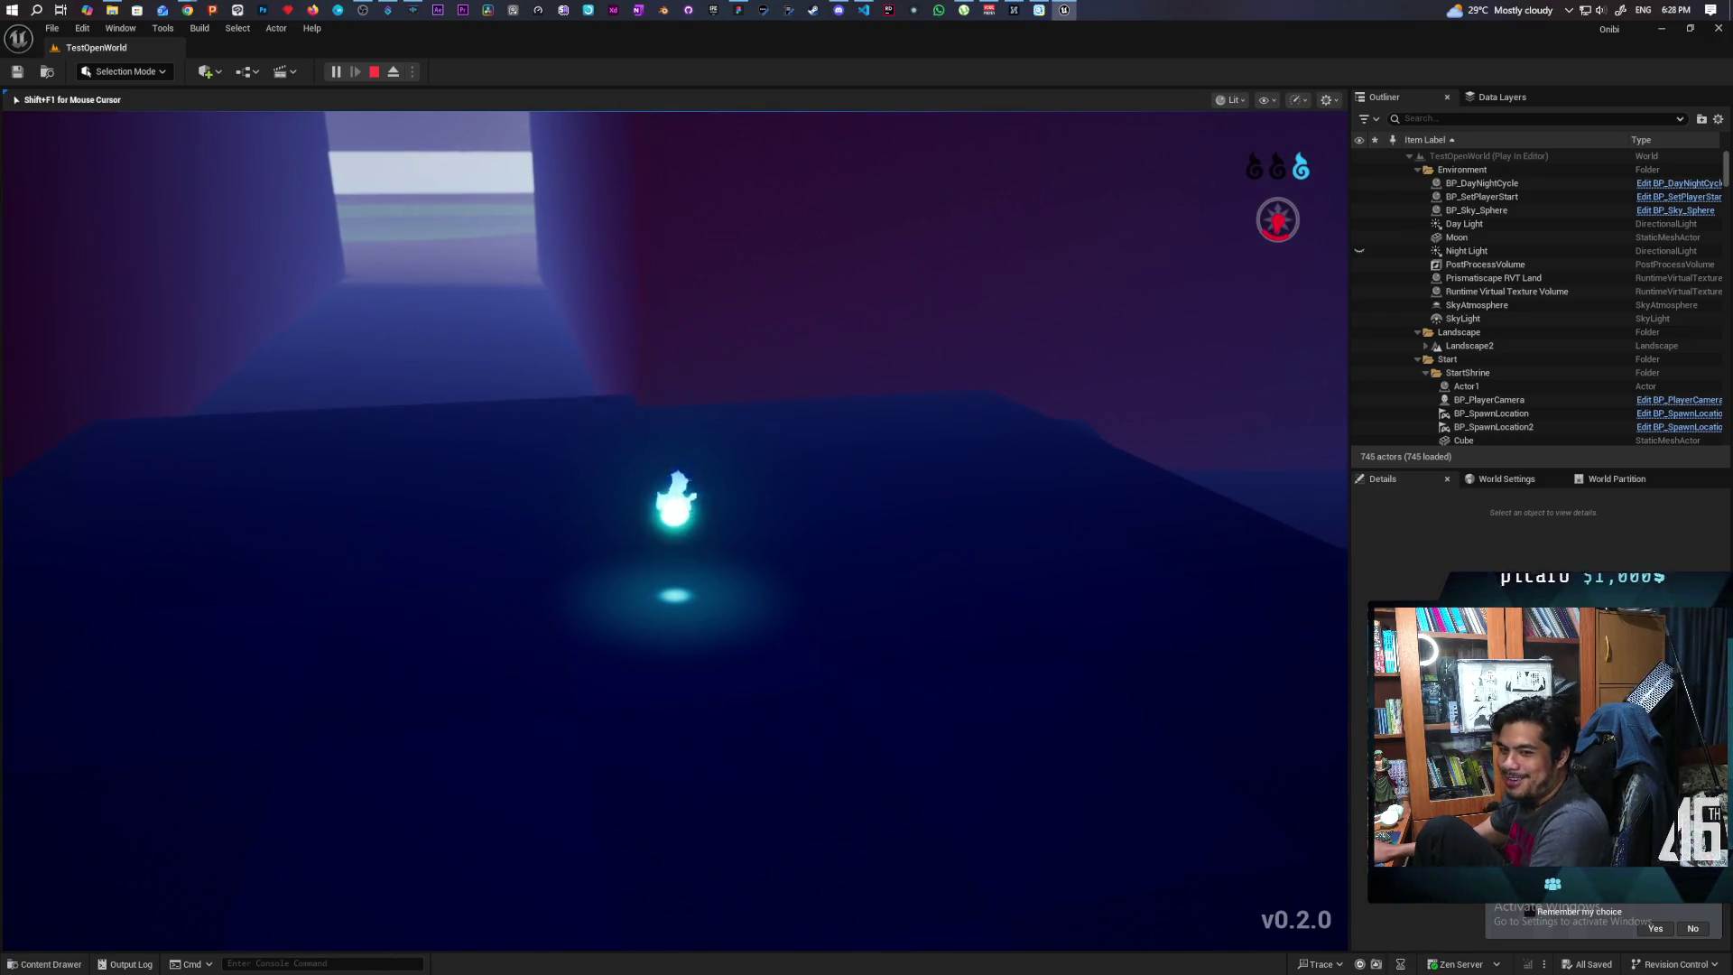
{"action": "key", "text": "w"}
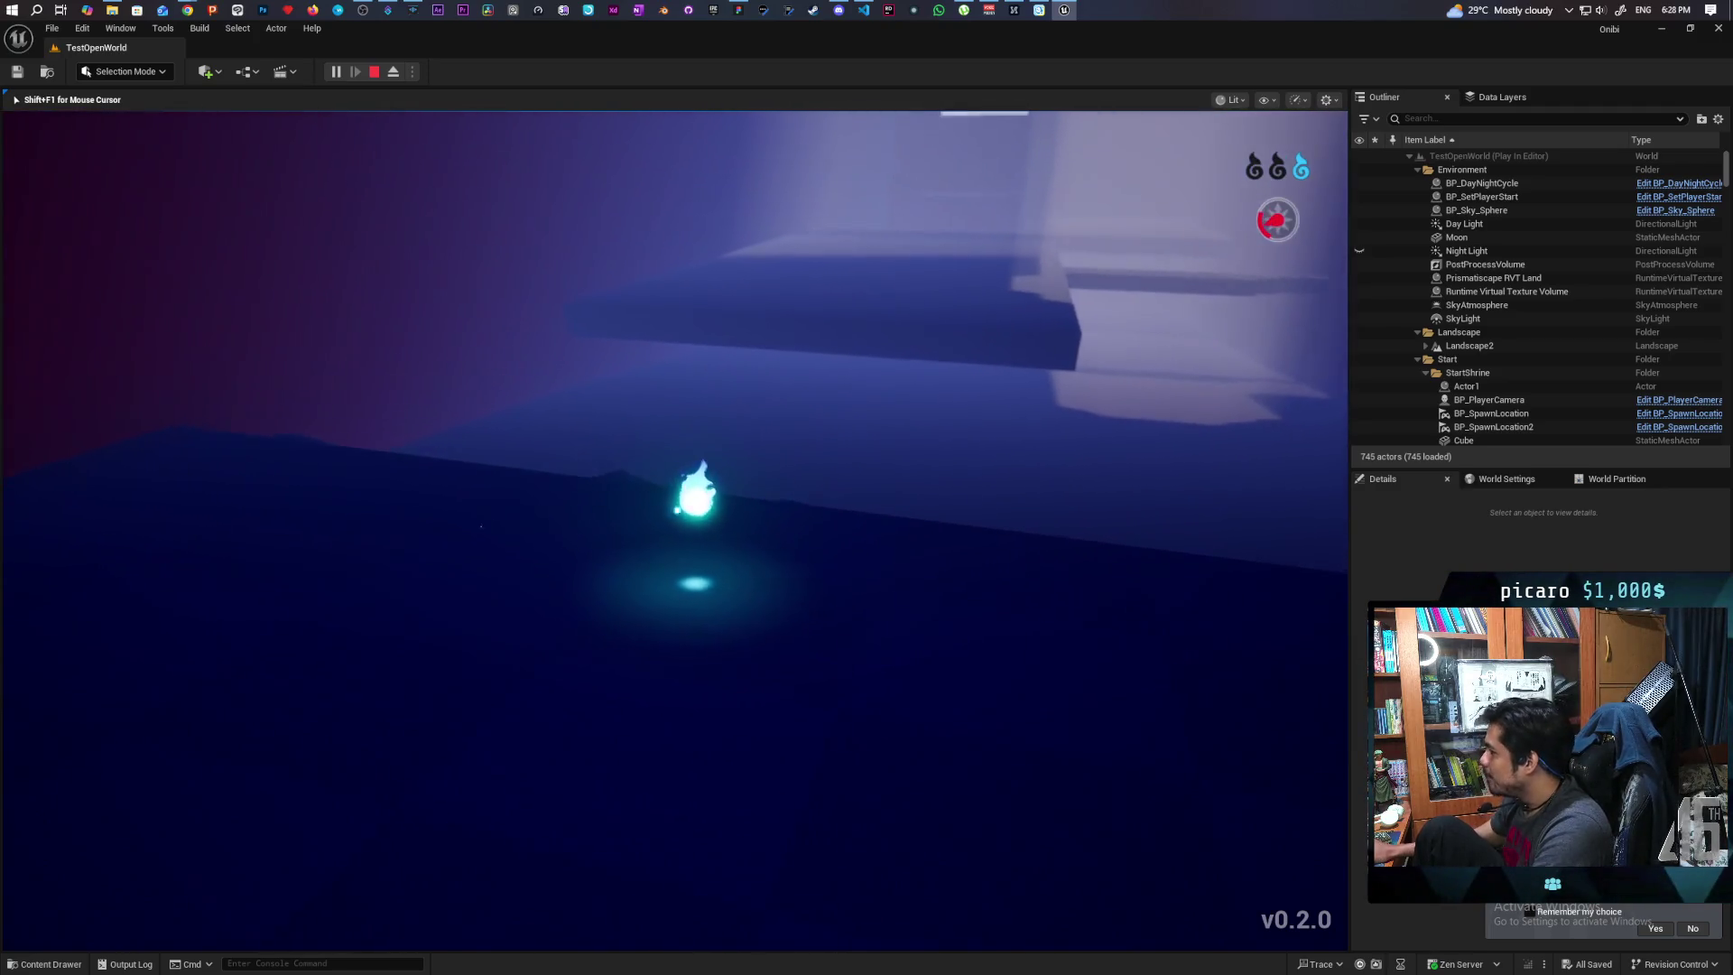
Swap between pink and blue while advancing, then jump onto the dark platform
{"action": "key", "text": "e"}
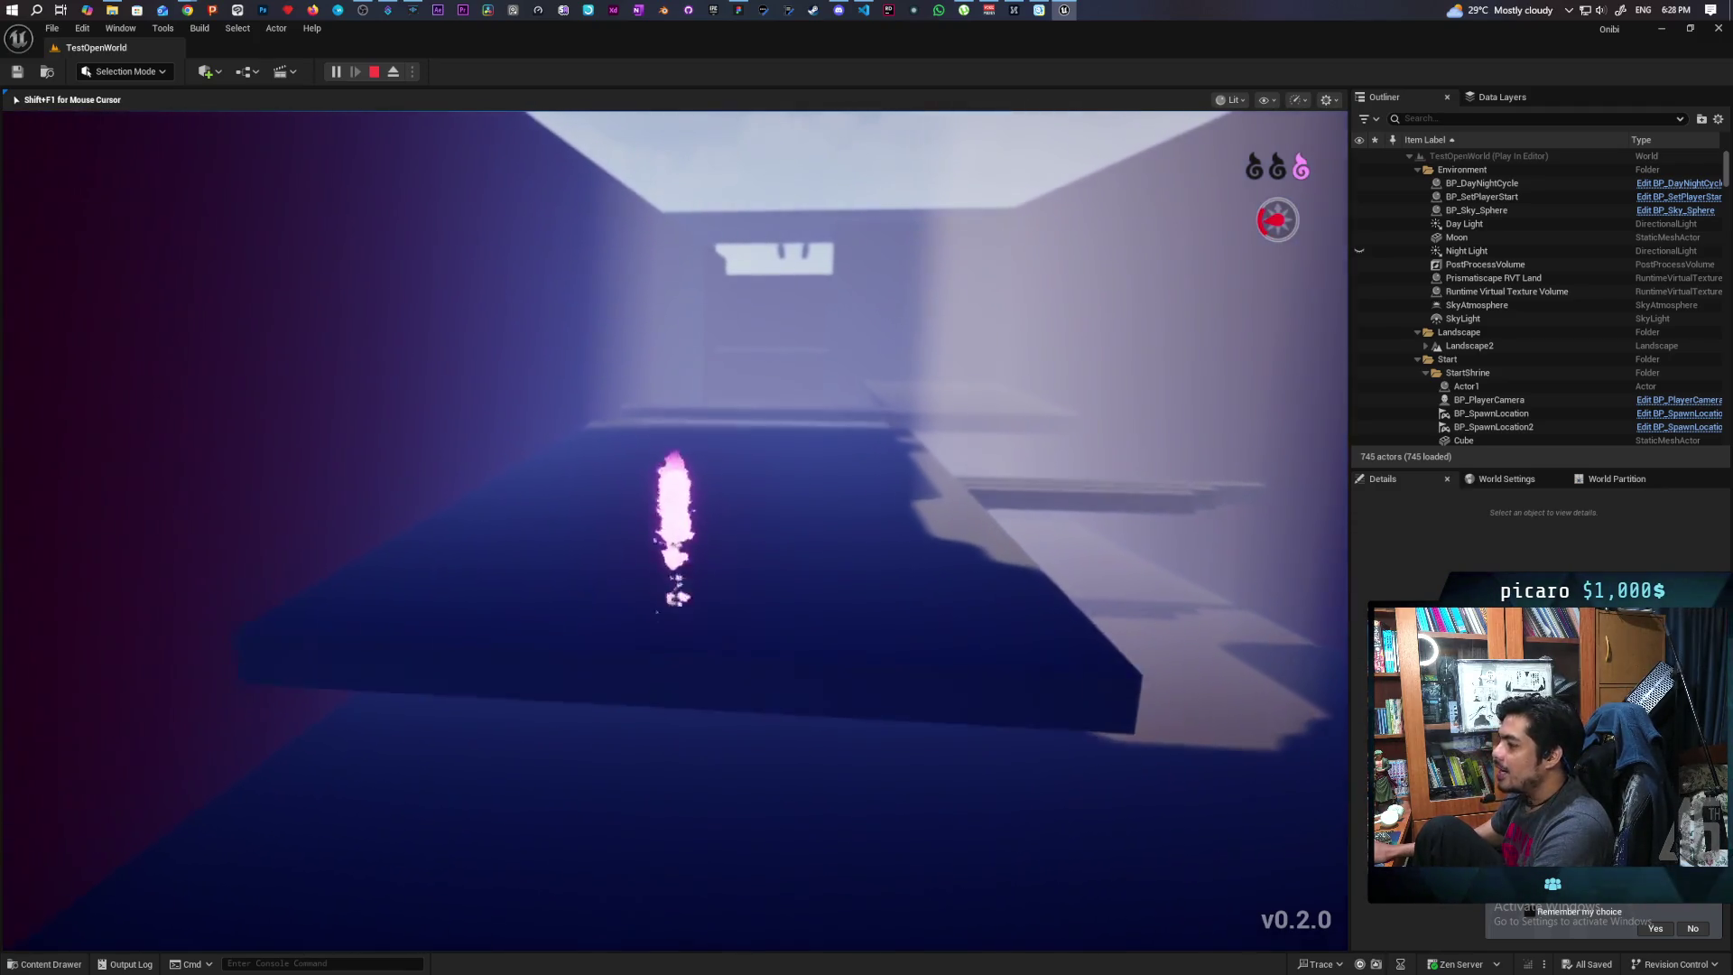
{"action": "key", "text": "w"}
{"action": "key", "text": "e"}
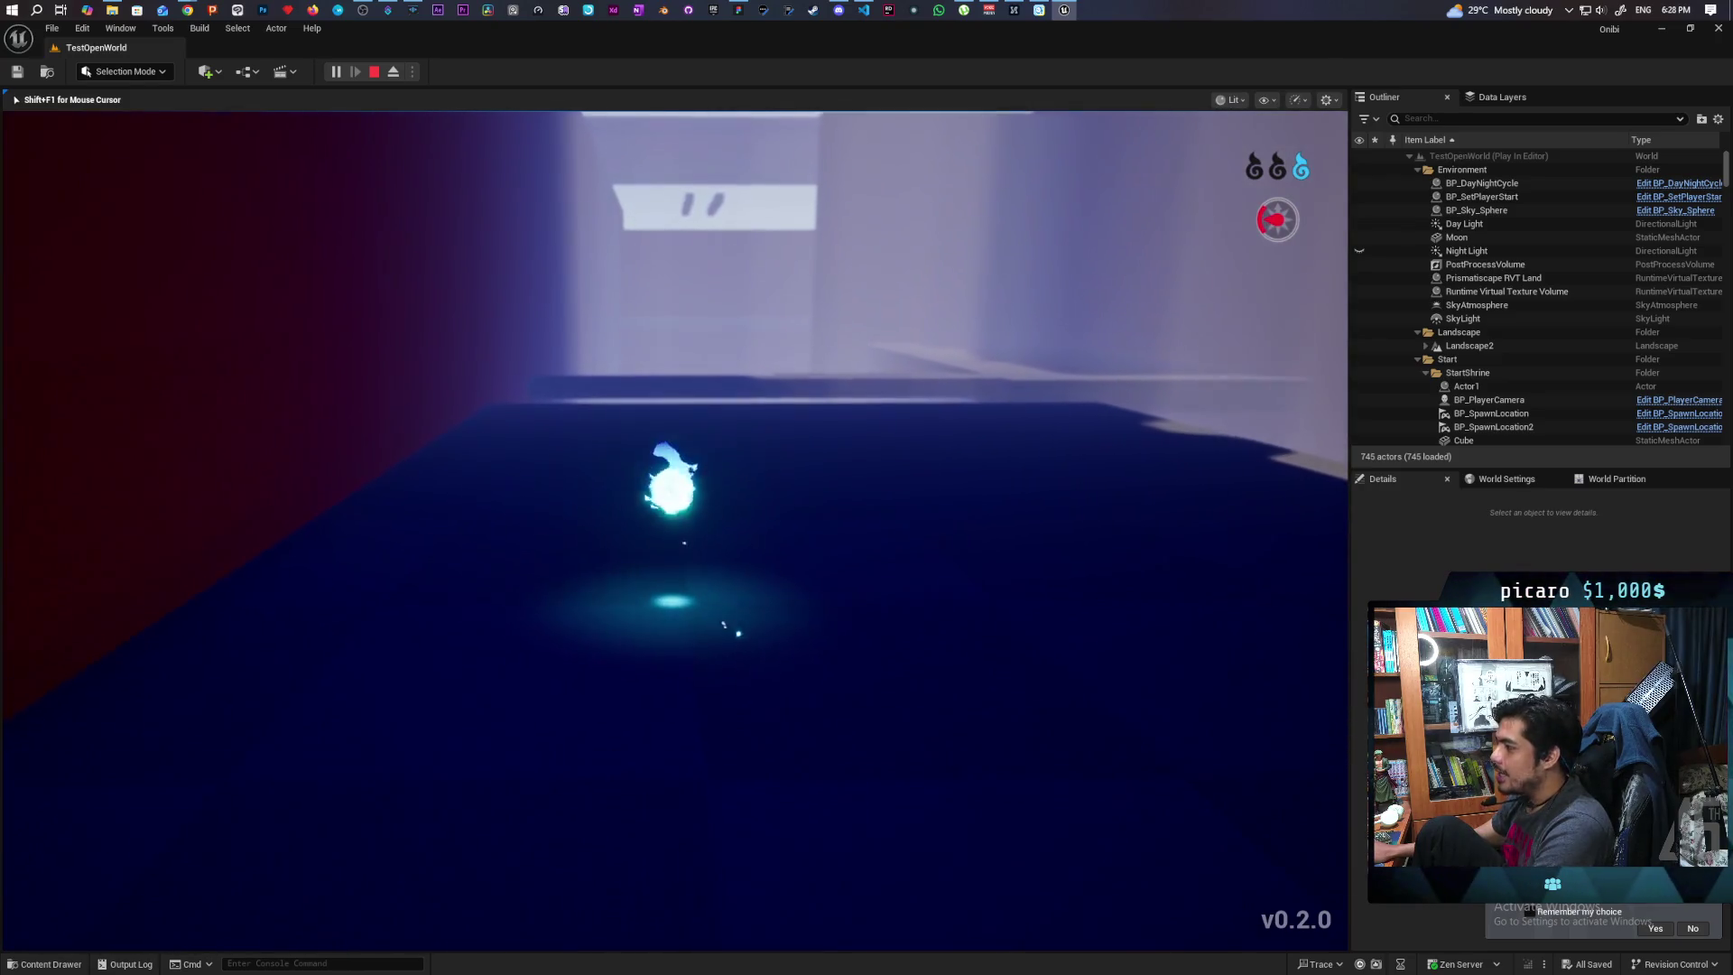
{"action": "key", "text": "w"}
{"action": "key", "text": "space"}
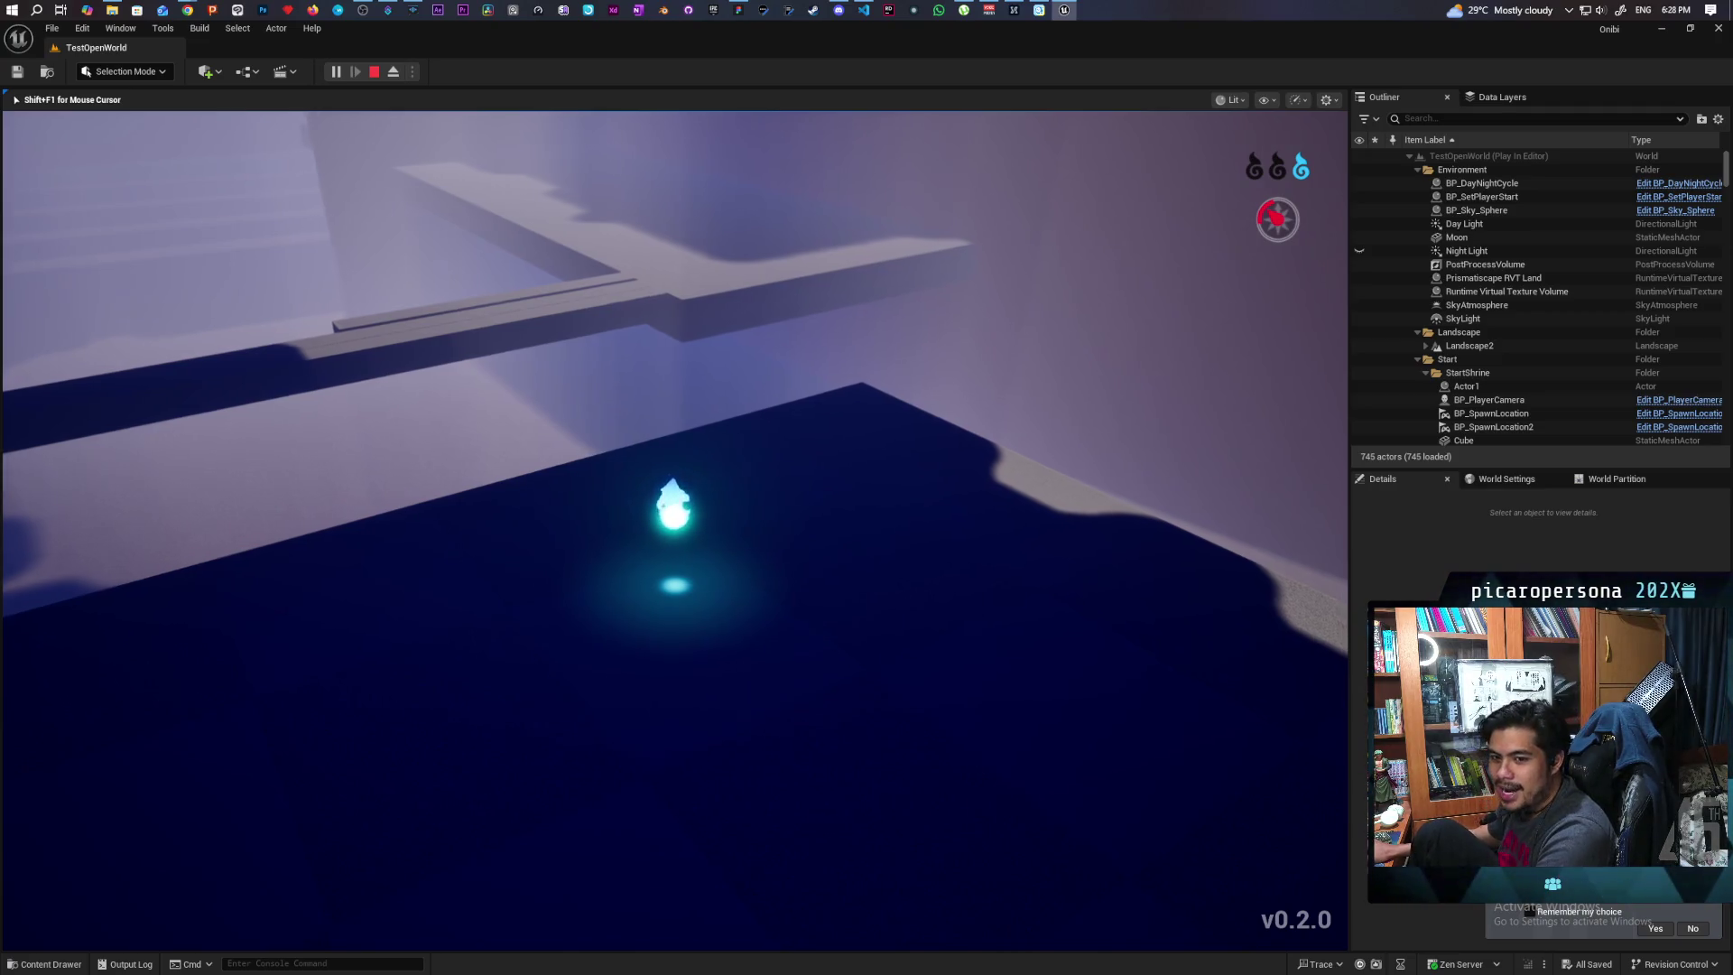
Move the spirit across the light platform and down the dark trench, then stop the play session
{"action": "key", "text": "w"}
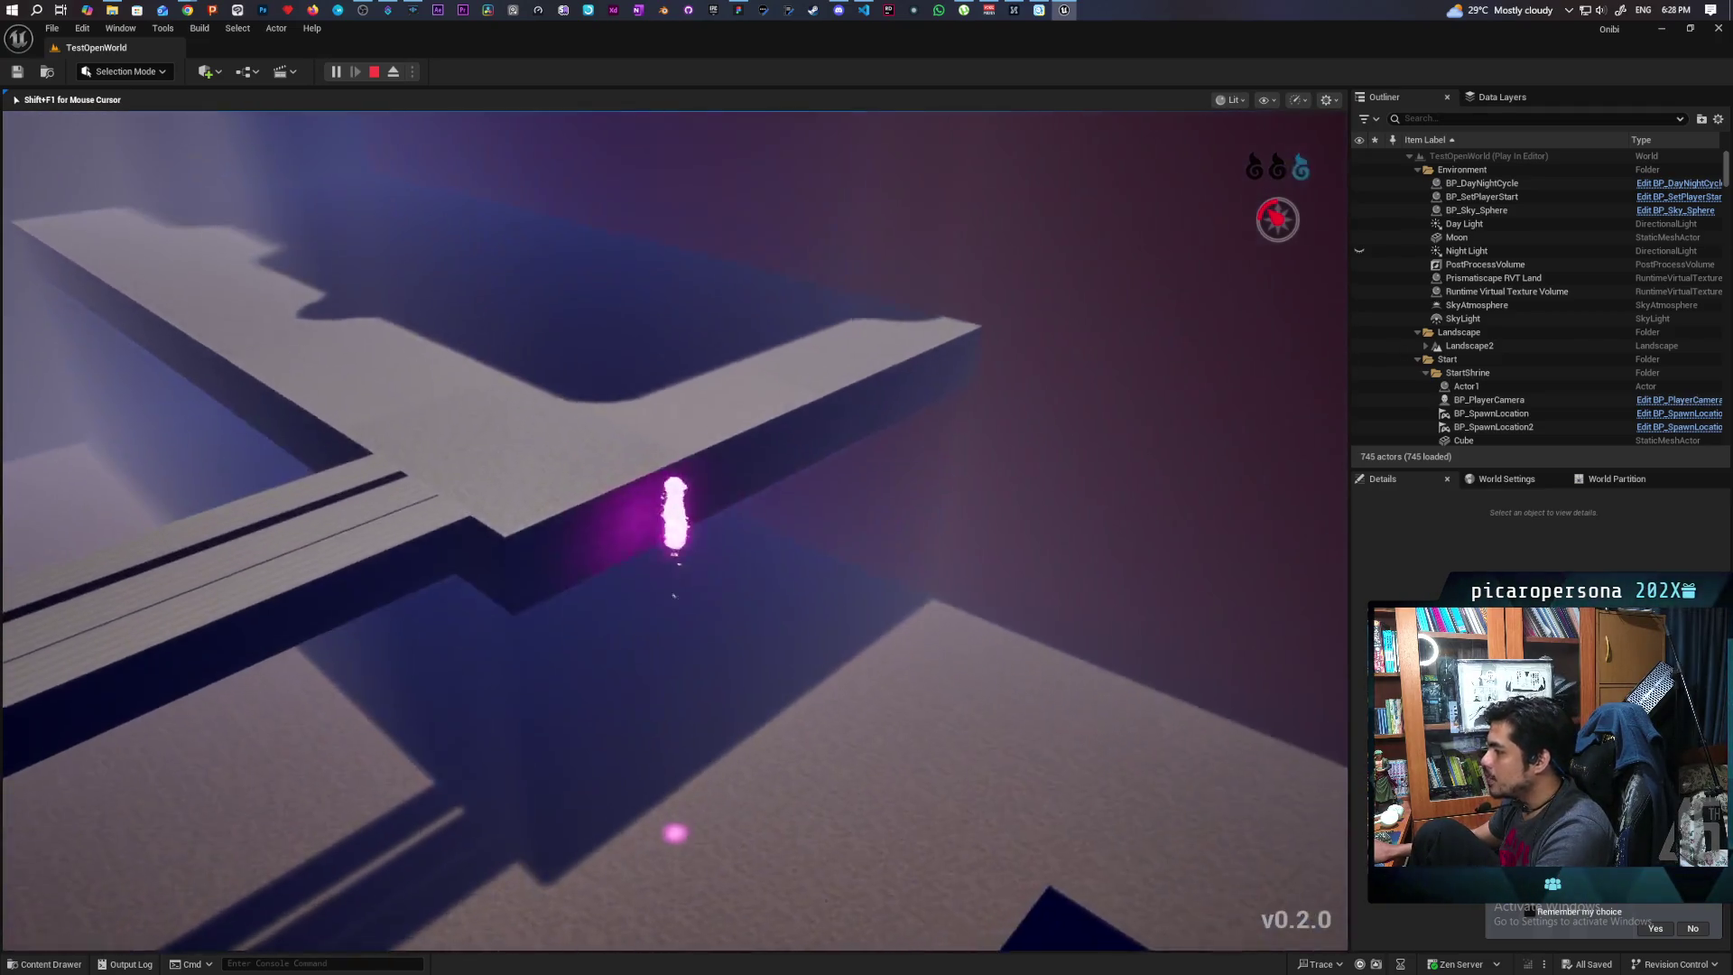
{"action": "key", "text": "w"}
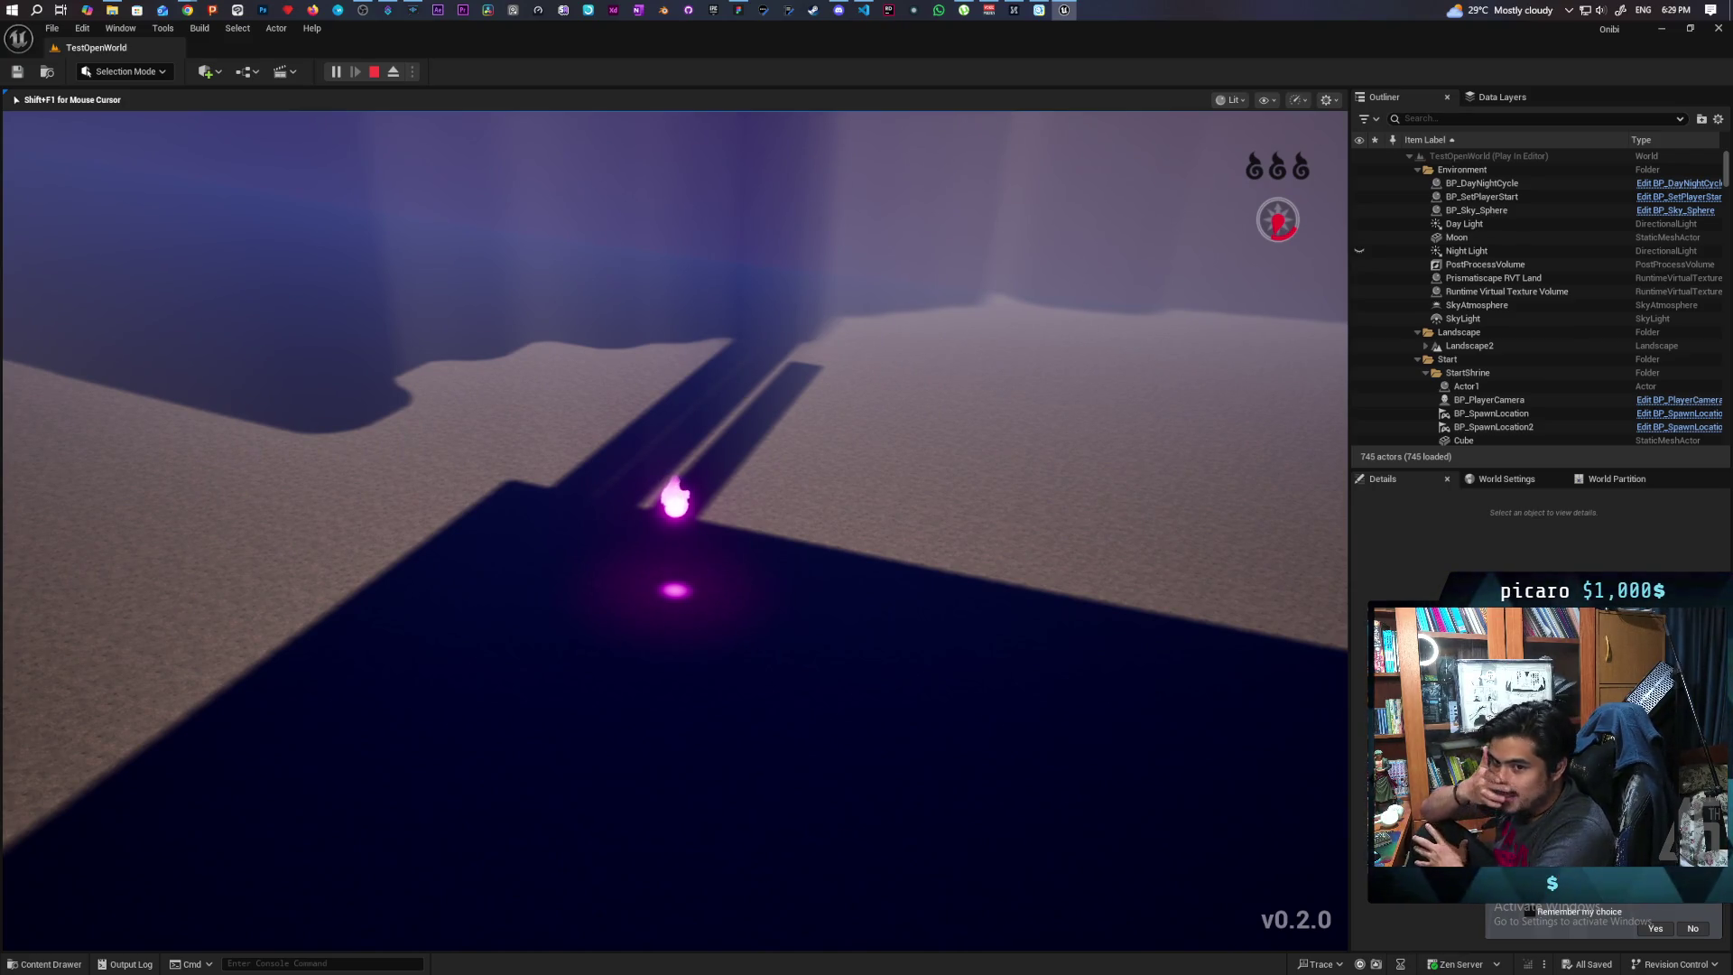
{"action": "key", "text": "w"}
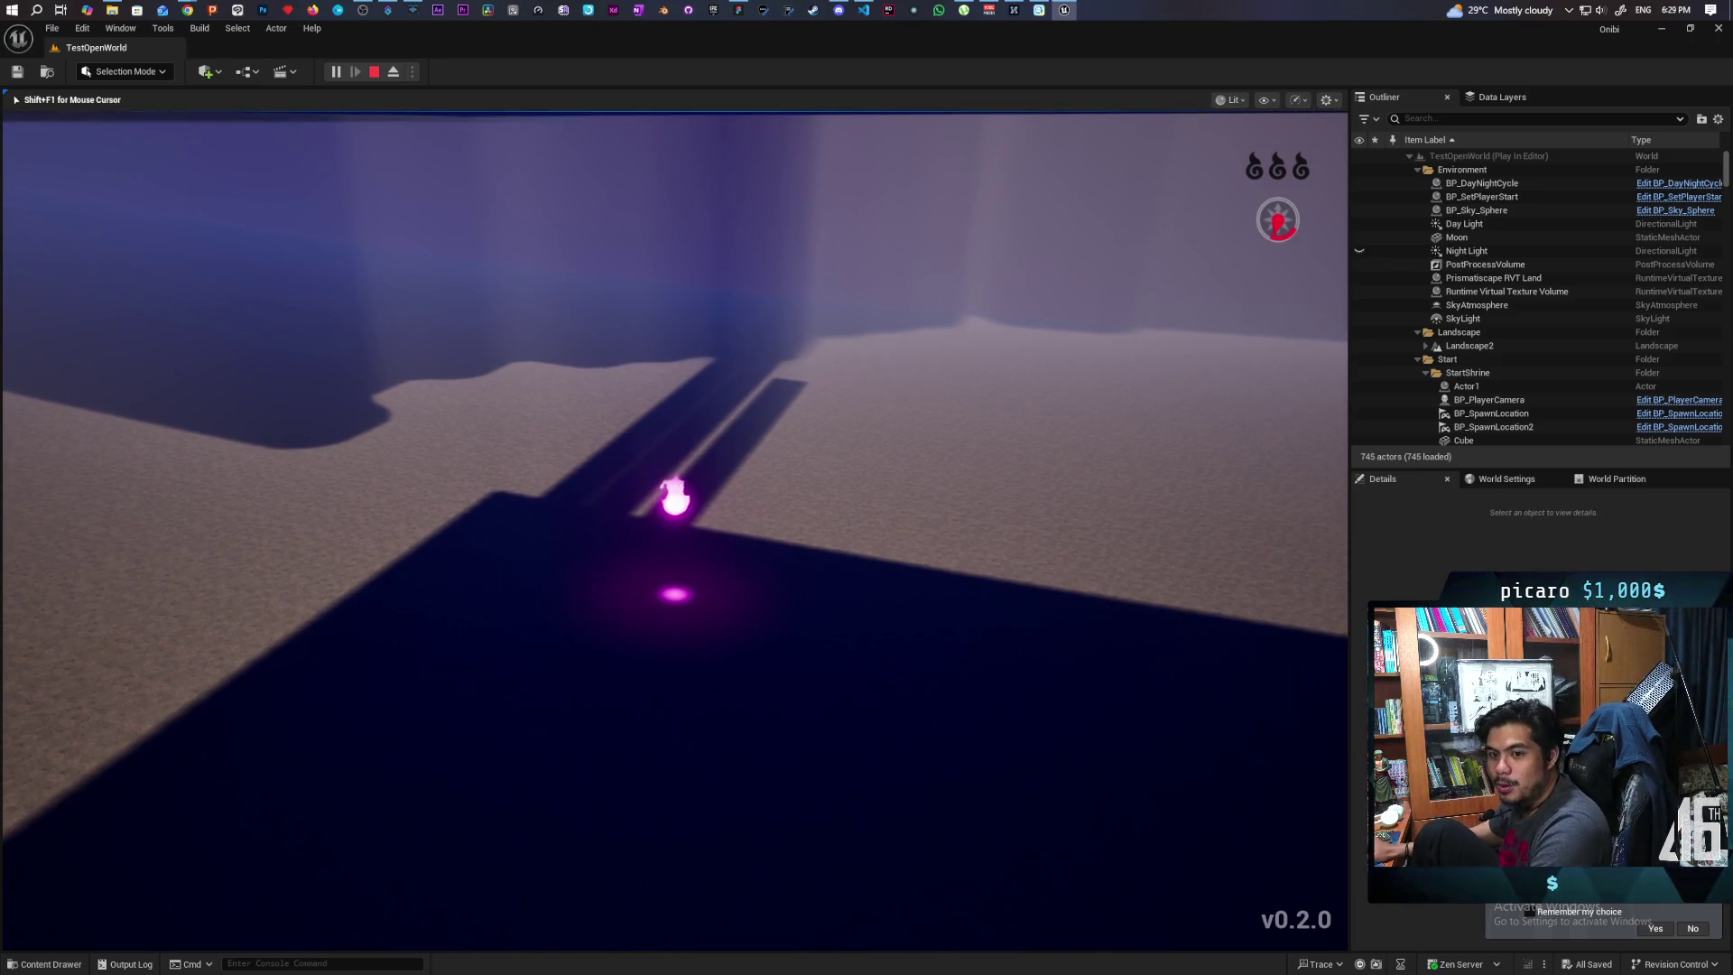
{"action": "key", "text": "w"}
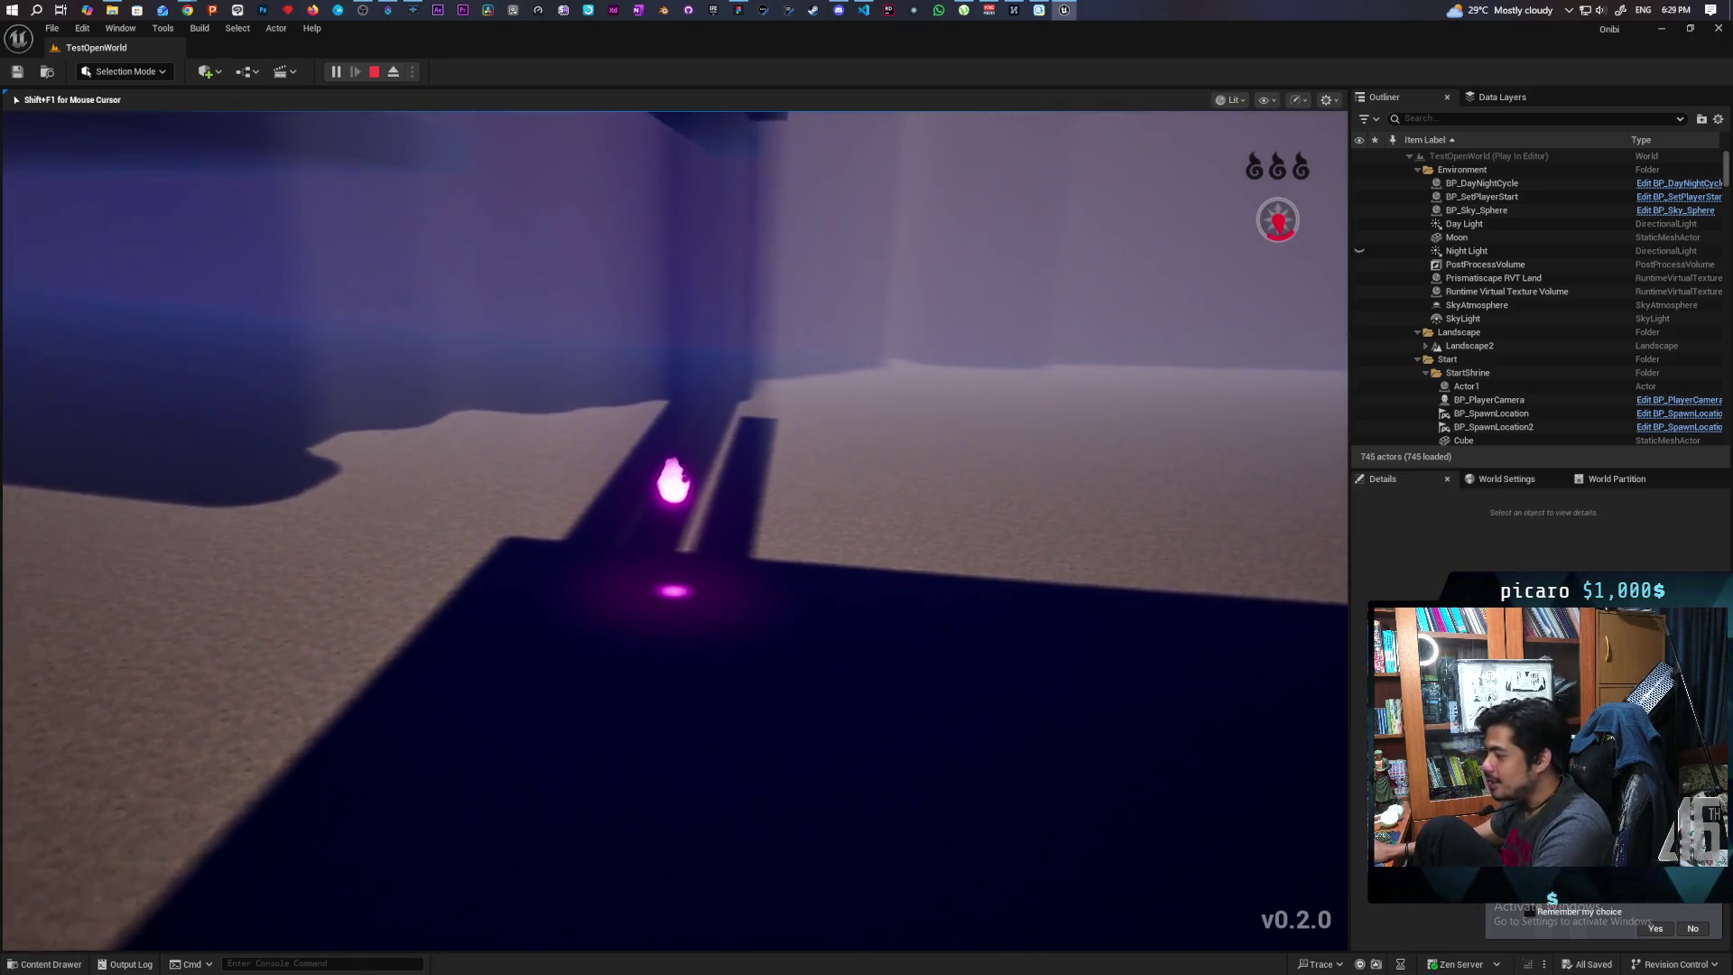
{"action": "key", "text": "w"}
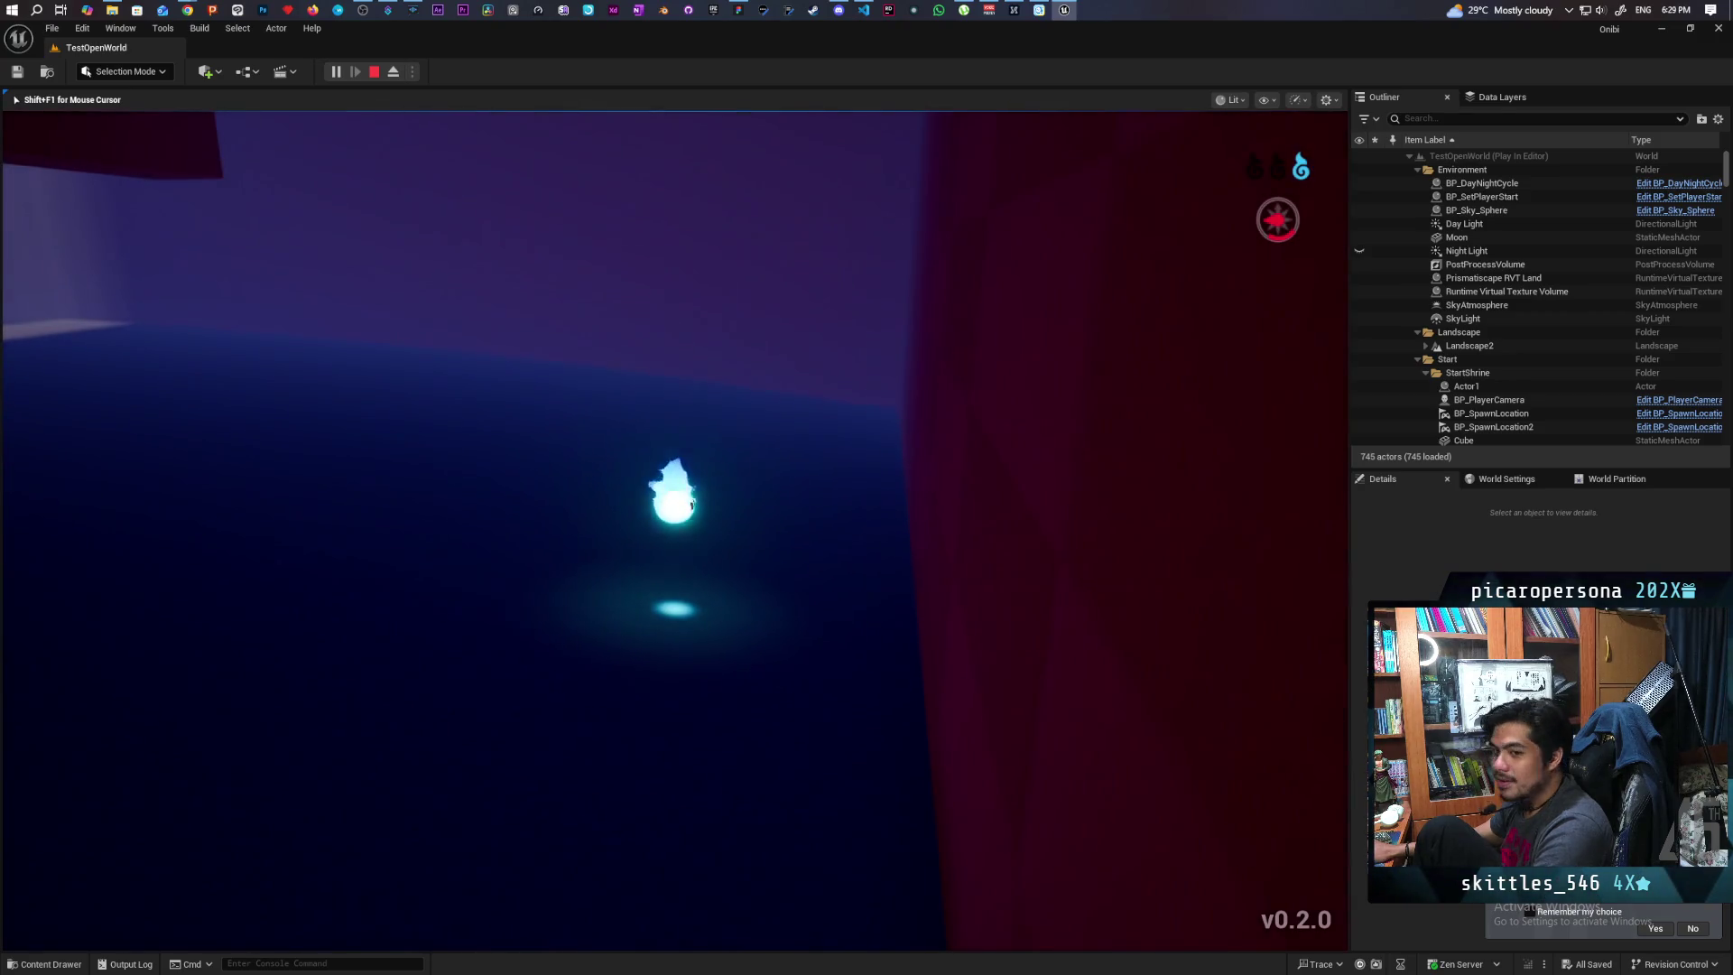
{"action": "key", "text": "Escape"}
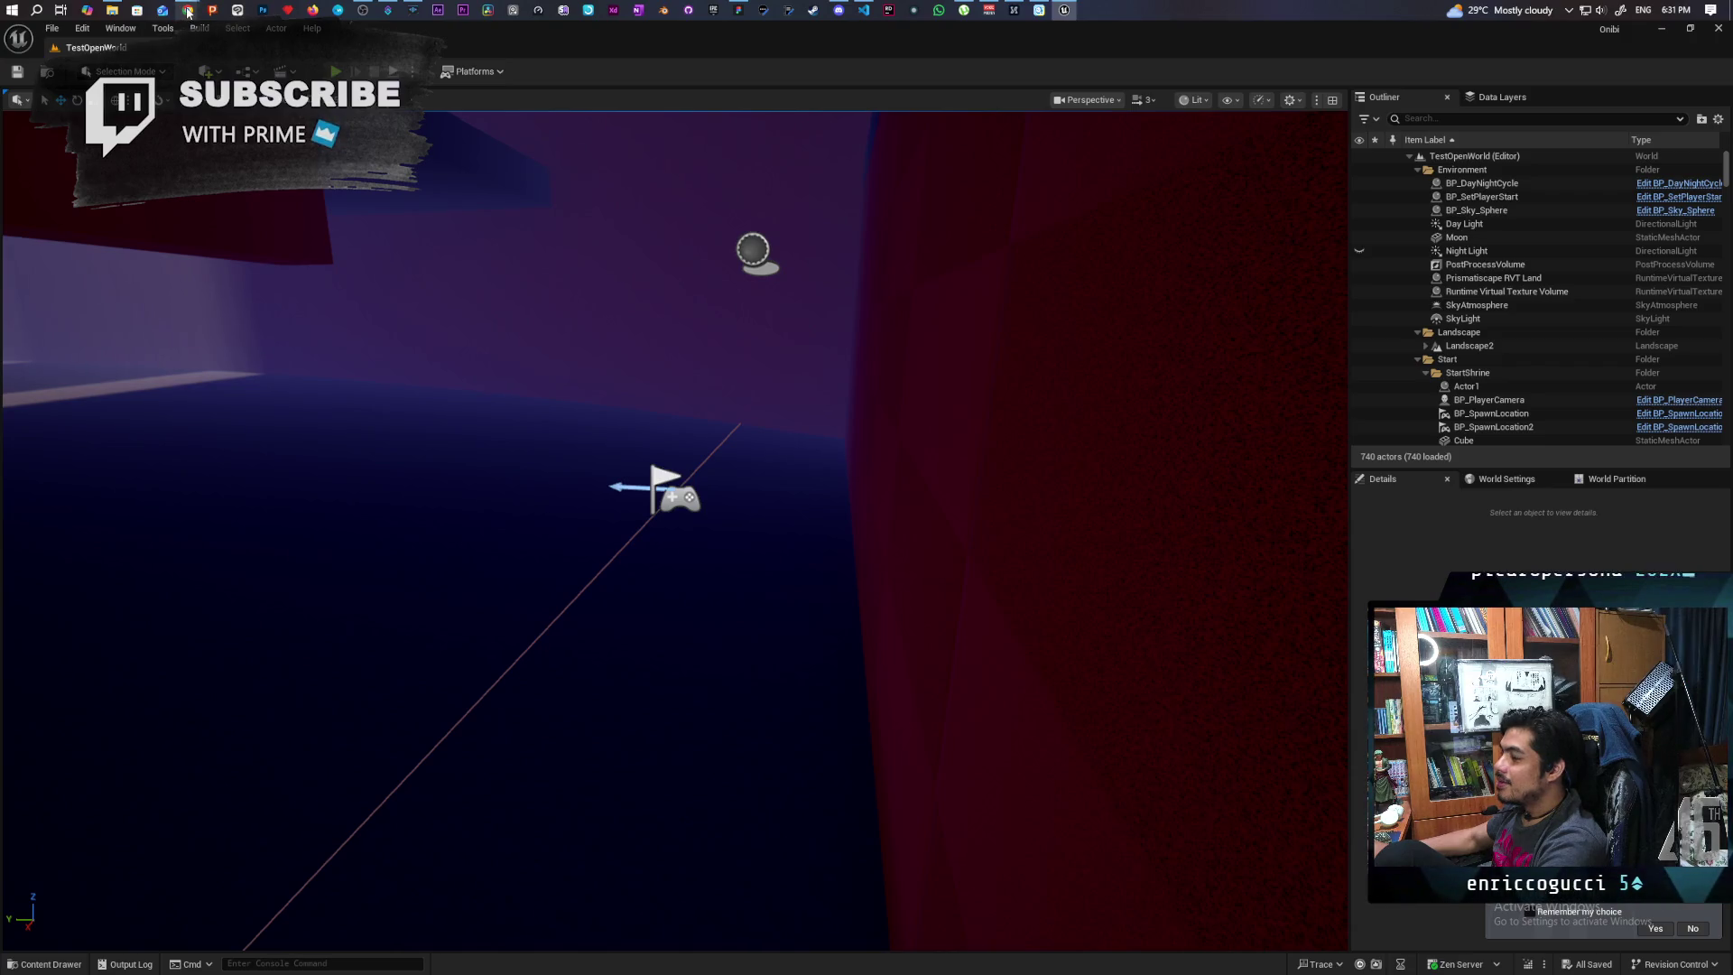
Fly the editor camera over to the forest shrine start area
{"action": "mouse_move", "coordinate": [186, 13]}
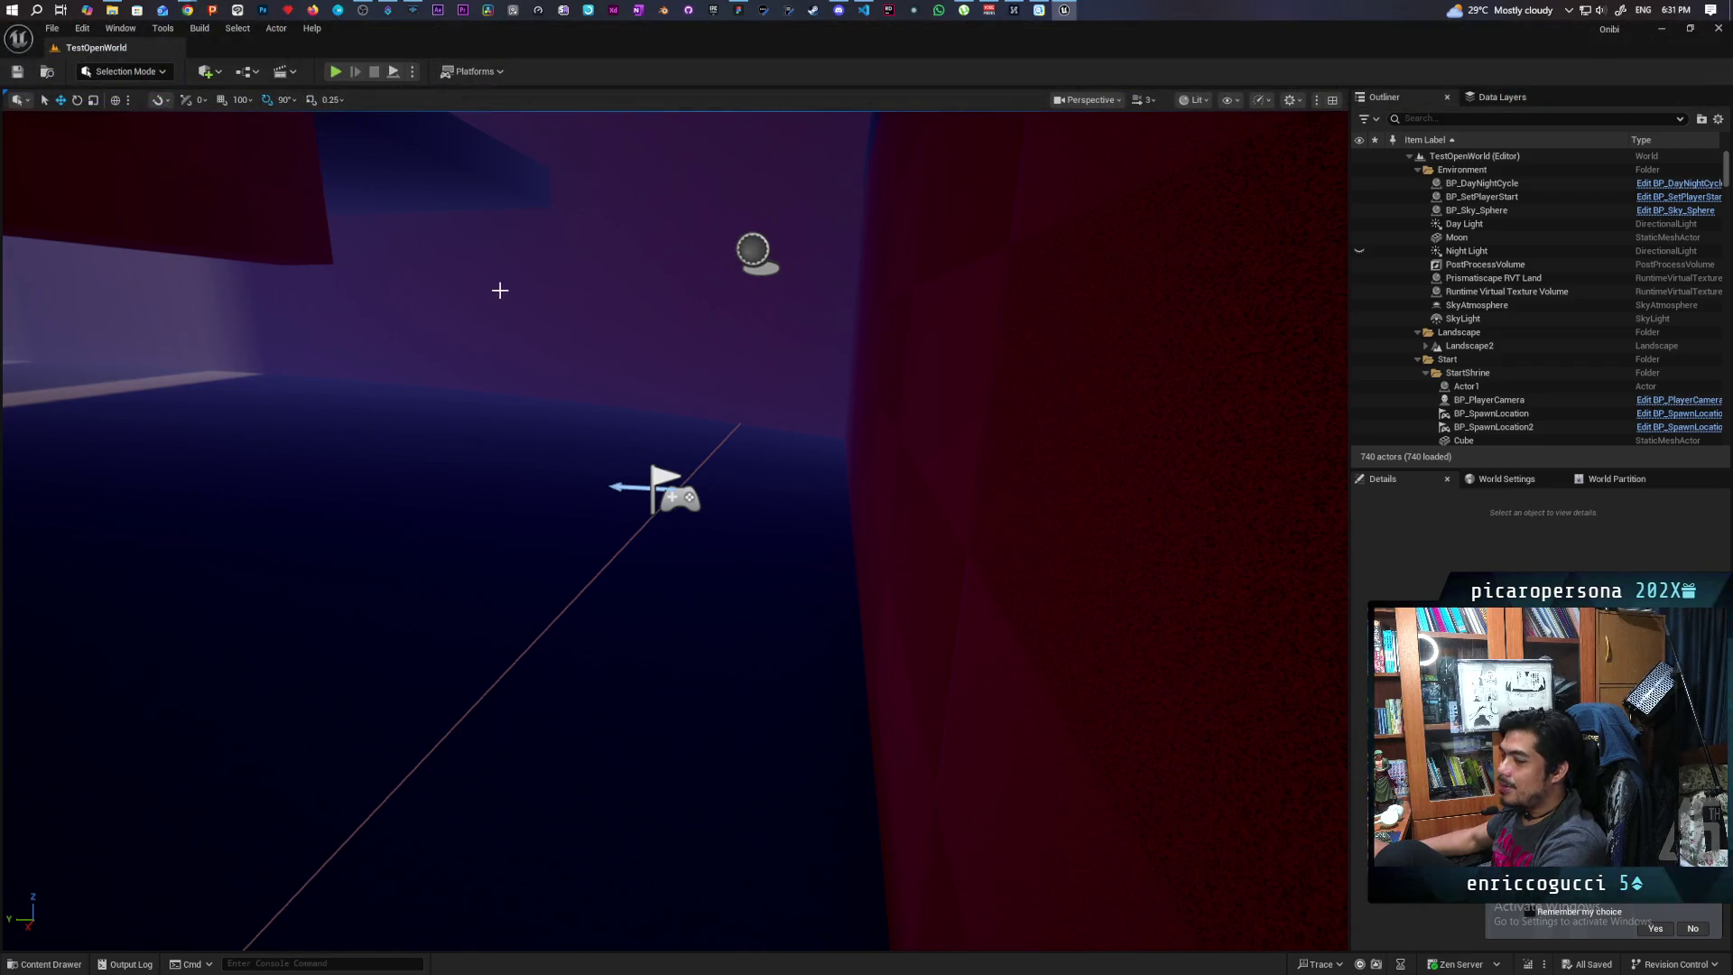
{"action": "left_click_drag", "start_coordinate": [500, 290], "coordinate": [499, 290]}
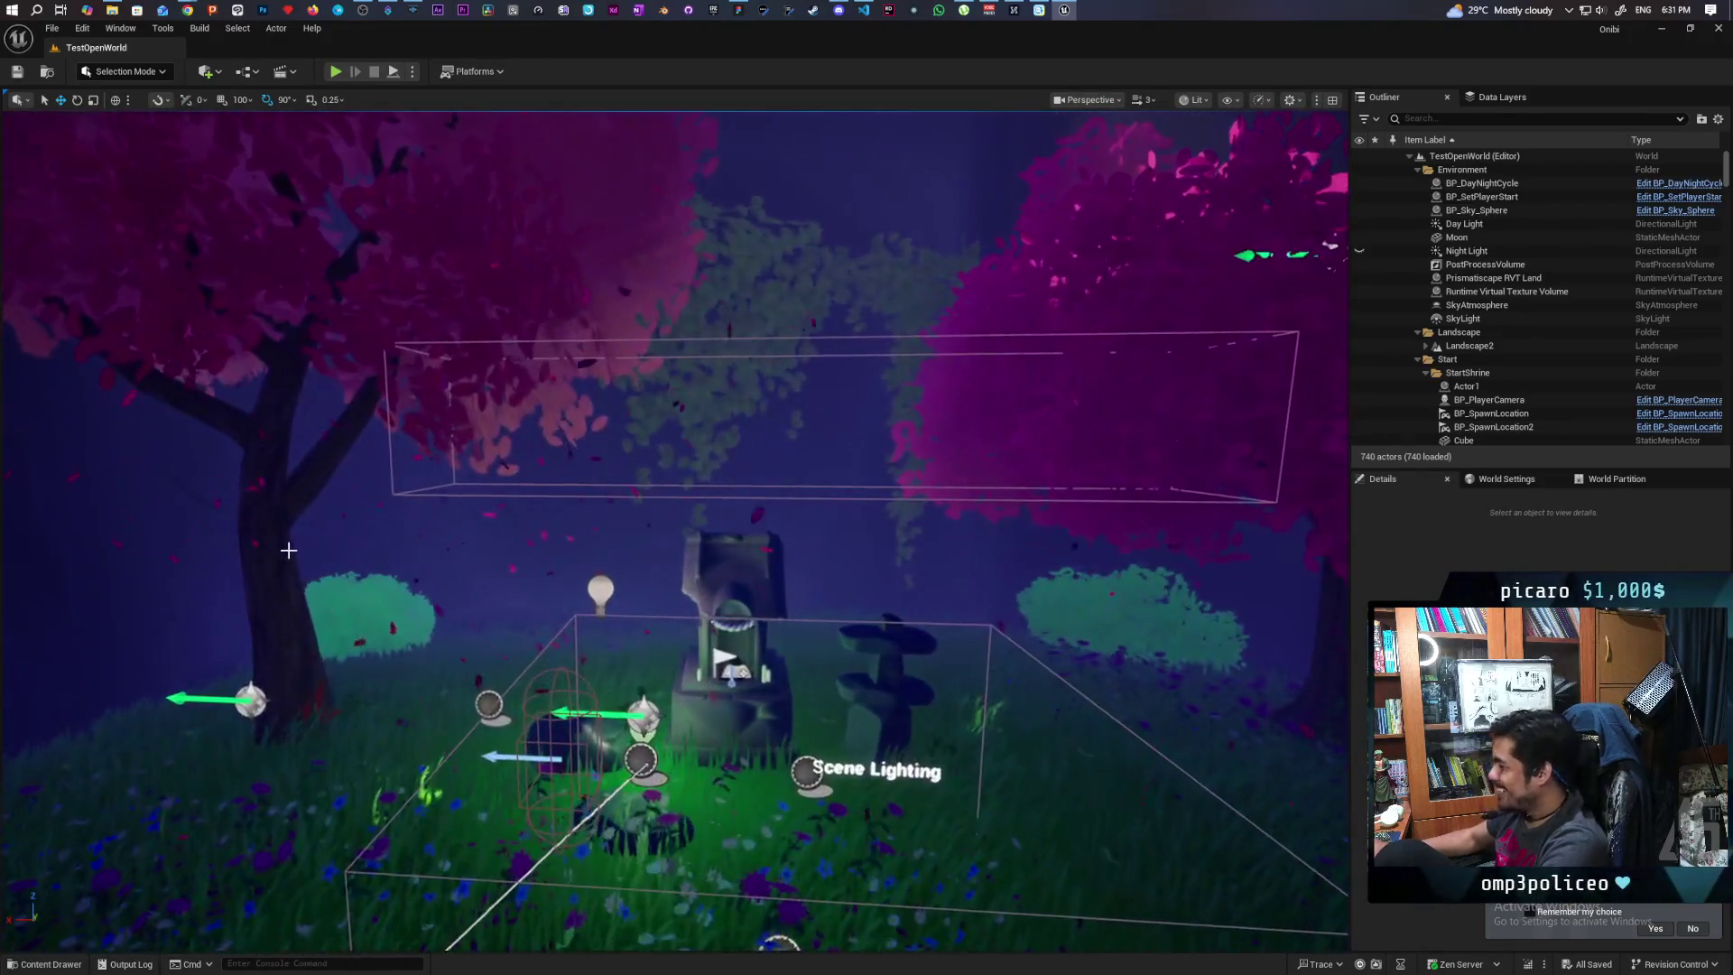
Change a setting on BP_SetPlayerStart, save the level with Ctrl+S, and start Play In Editor
{"action": "left_click", "coordinate": [1485, 197]}
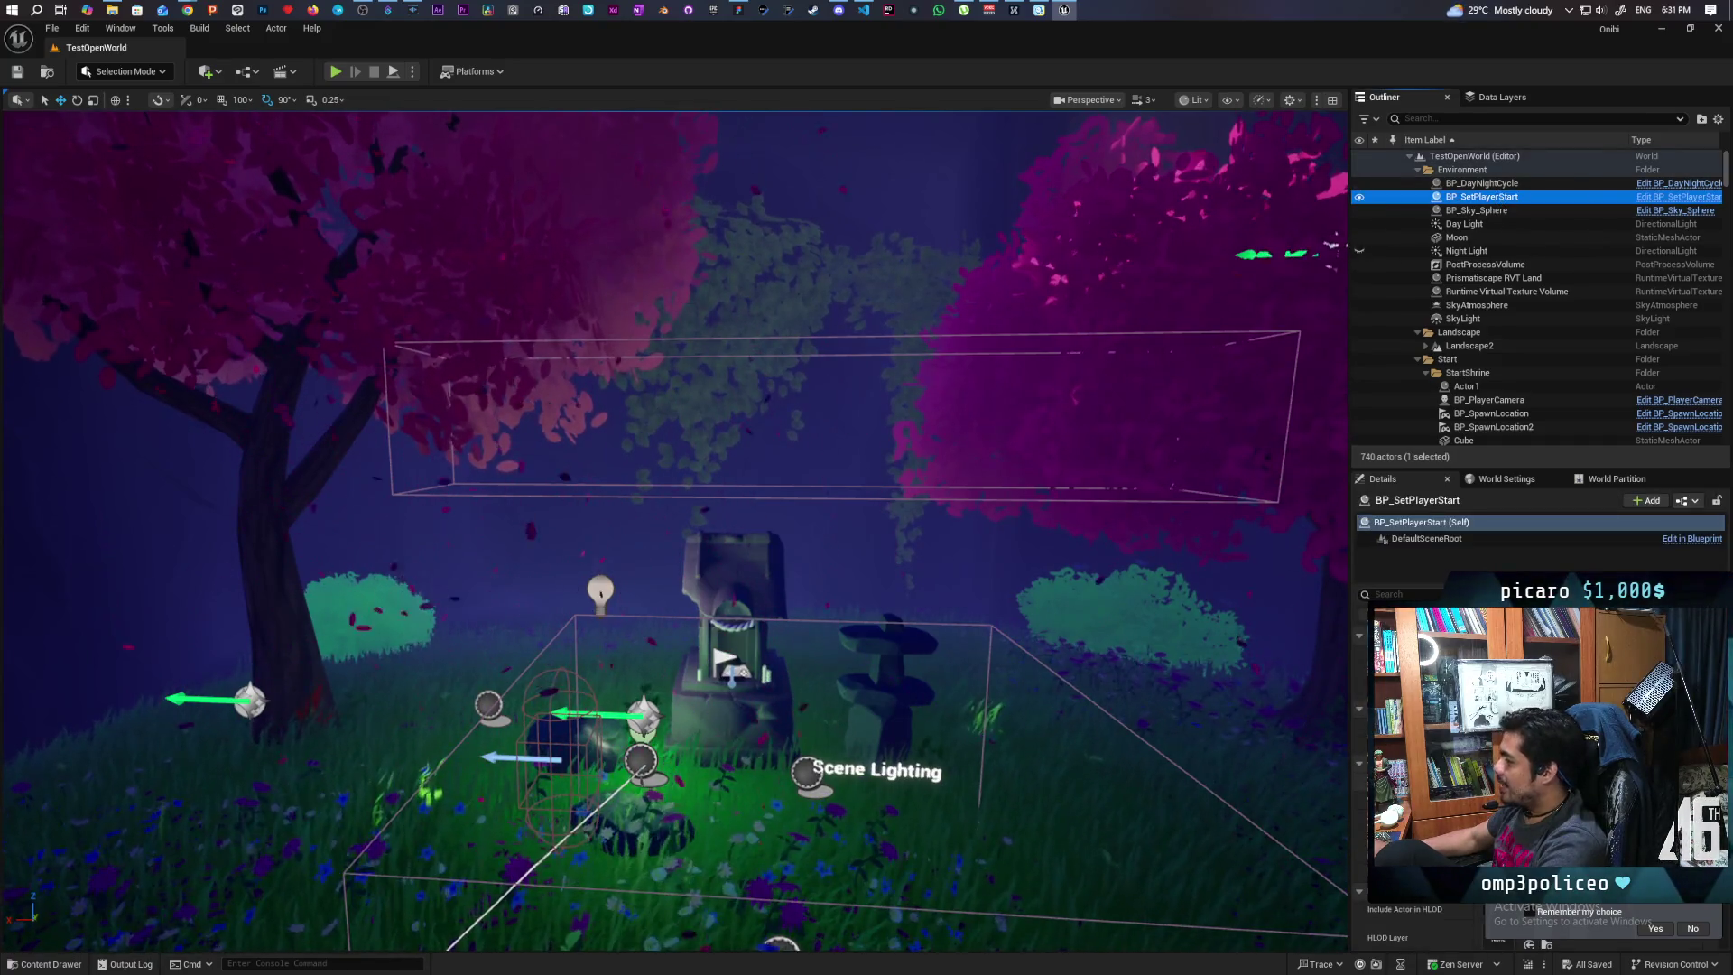
{"action": "scroll", "coordinate": [1535, 740], "scroll_direction": "down", "scroll_amount": 3}
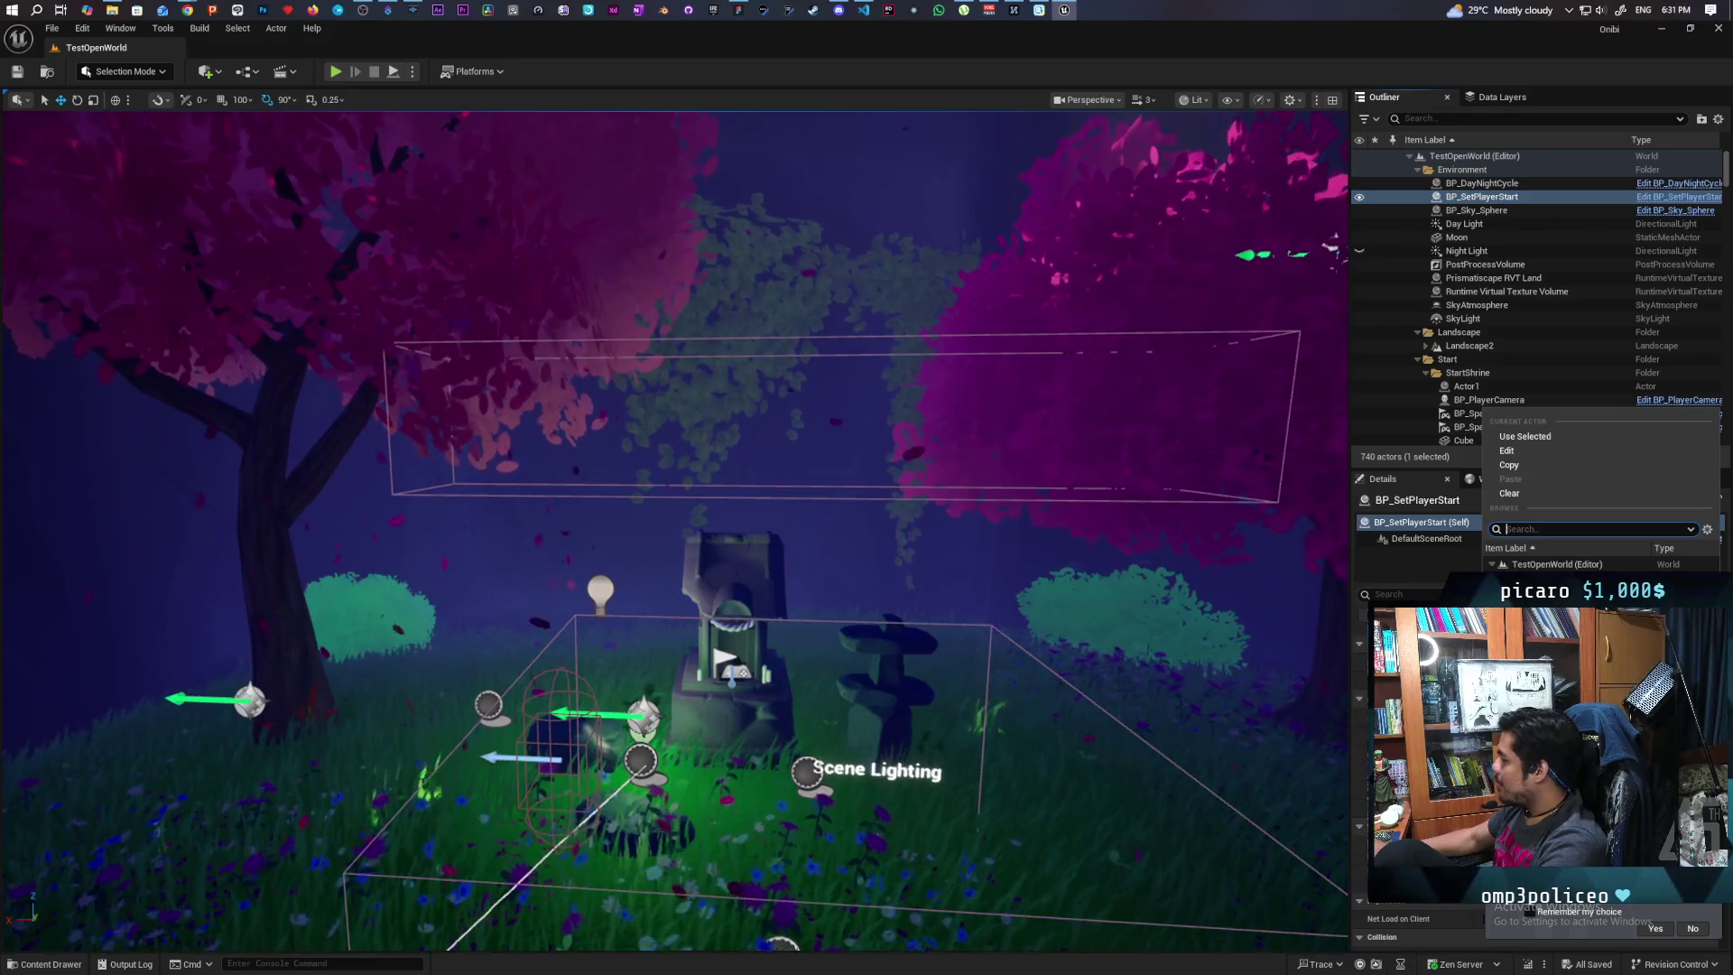
{"action": "left_click", "coordinate": [1375, 197]}
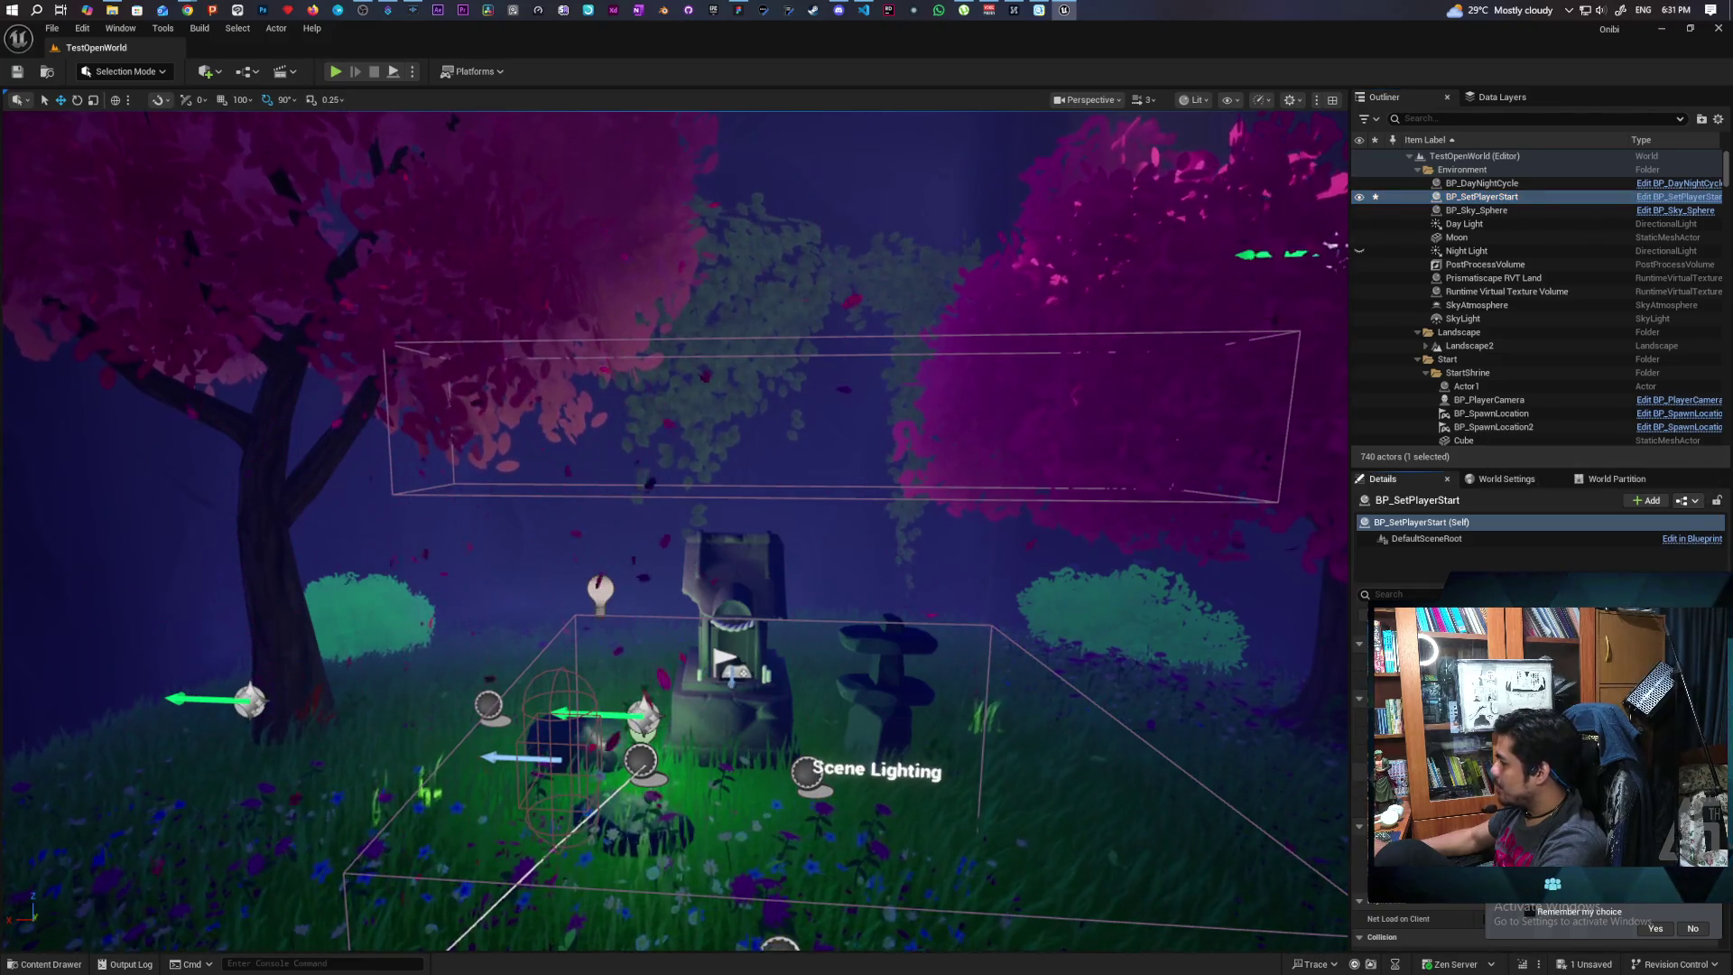
{"action": "key", "text": "ctrl+s"}
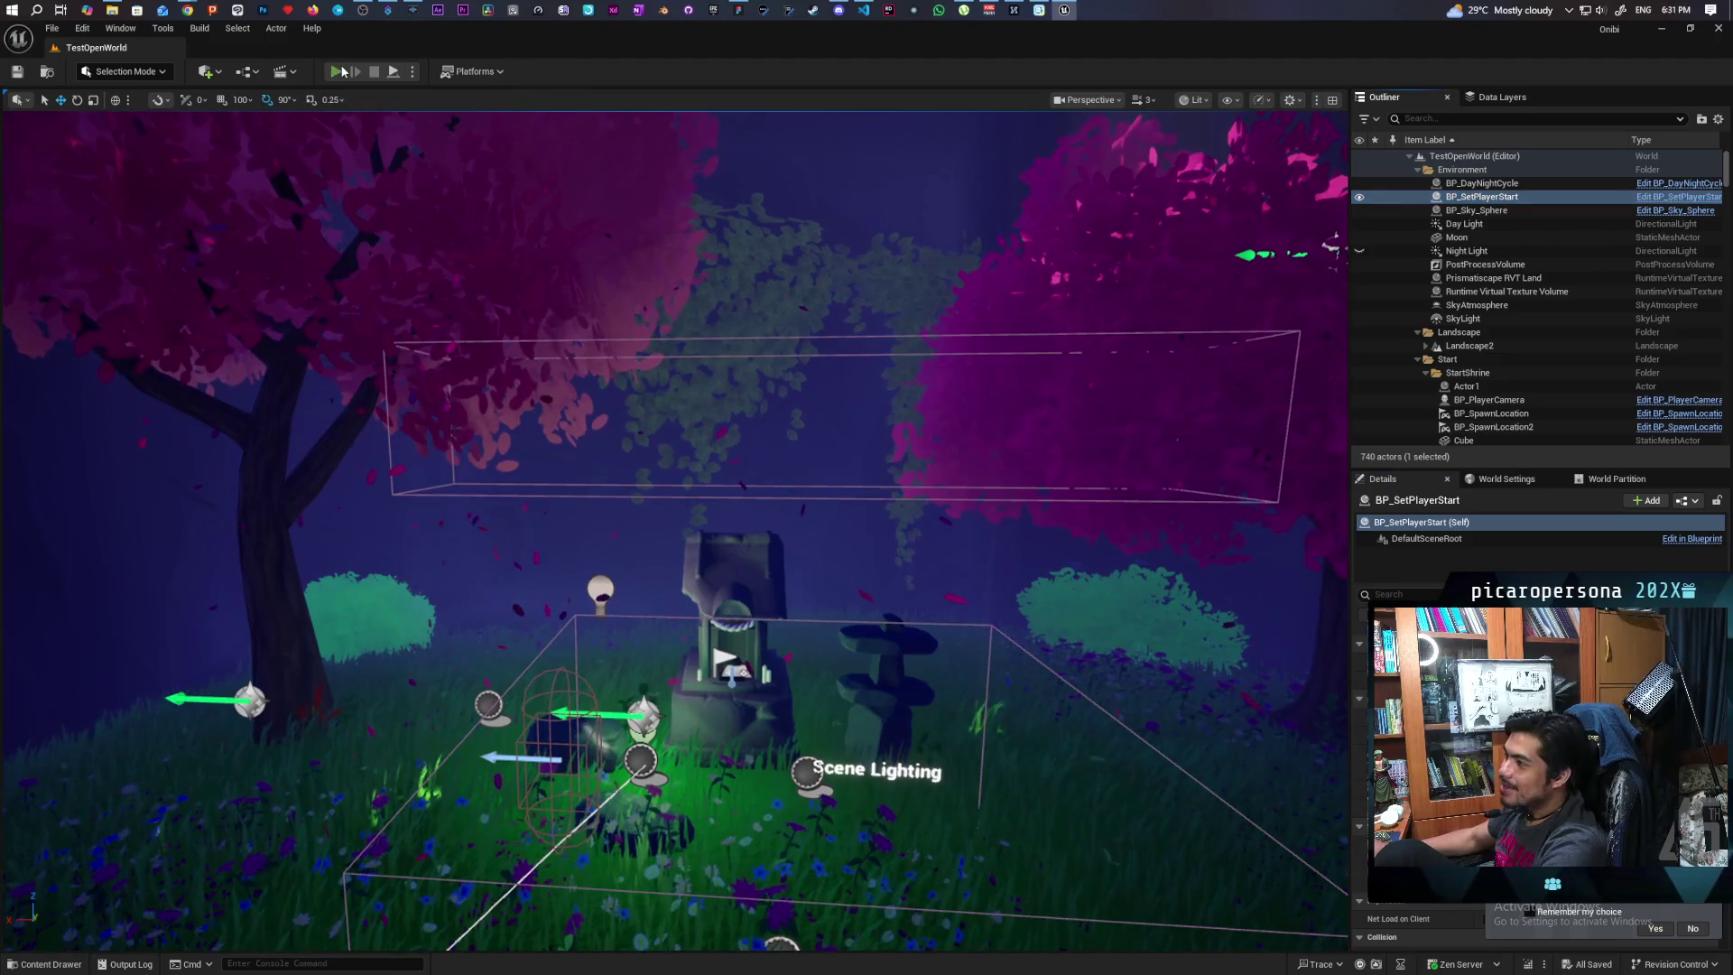
{"action": "left_click", "coordinate": [335, 72]}
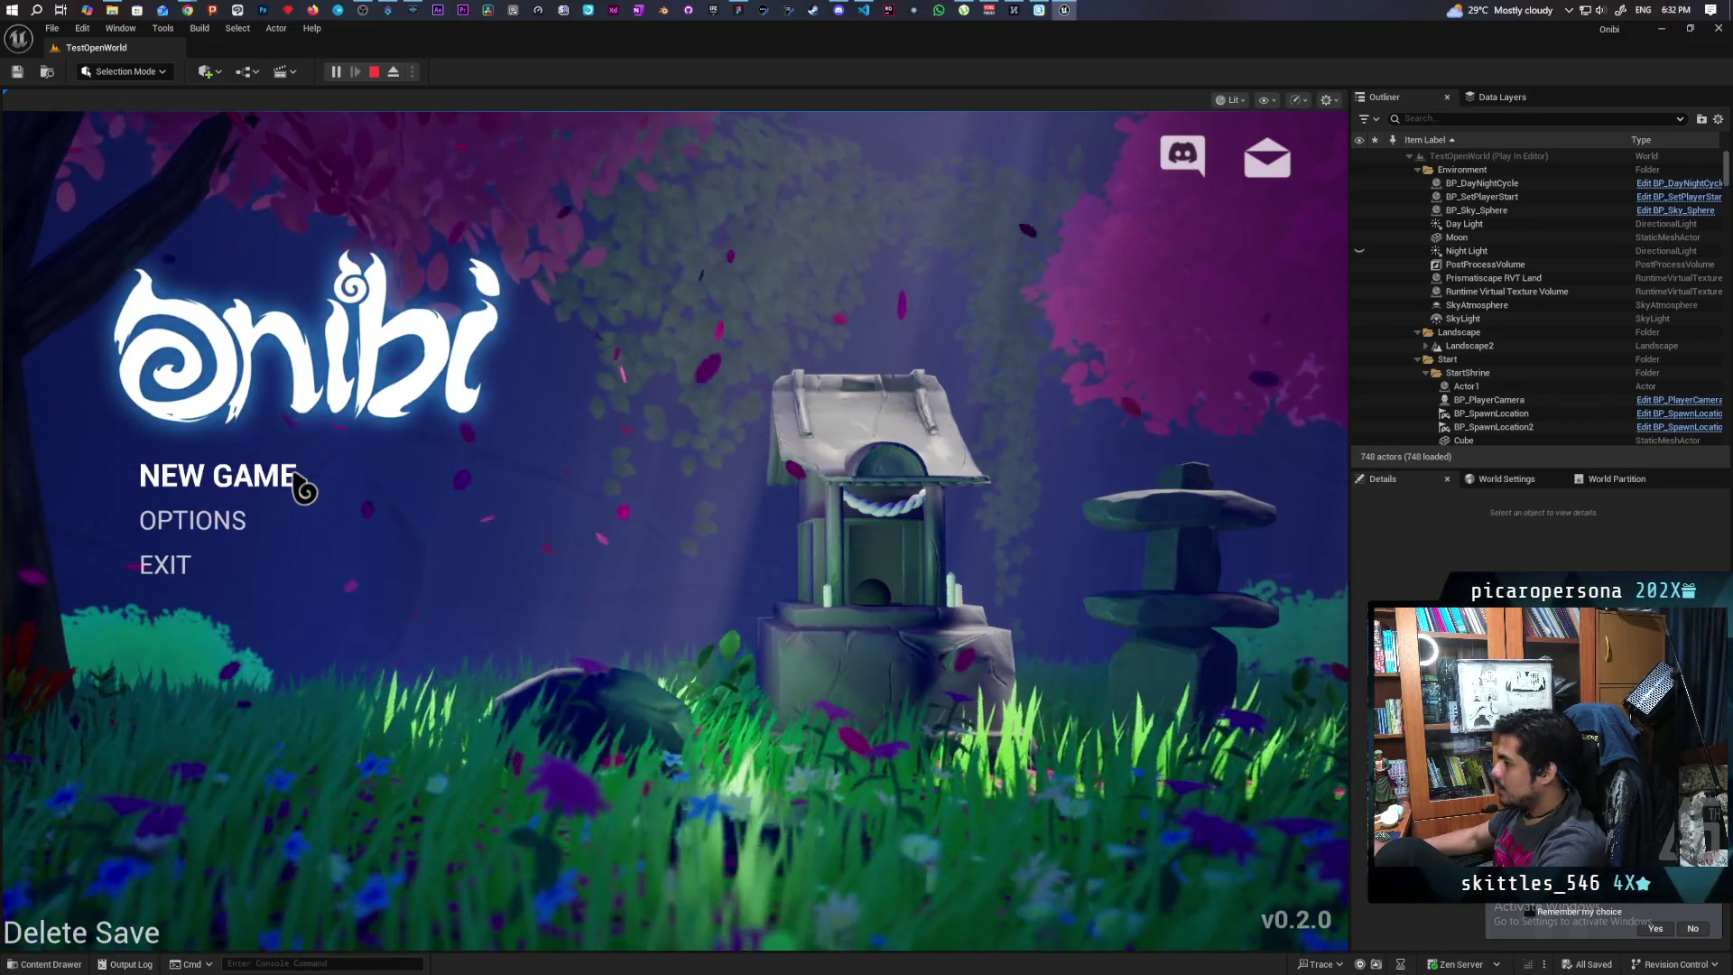
Choose NEW GAME from the Onibi main menu once it loads
{"action": "left_click", "coordinate": [298, 478]}
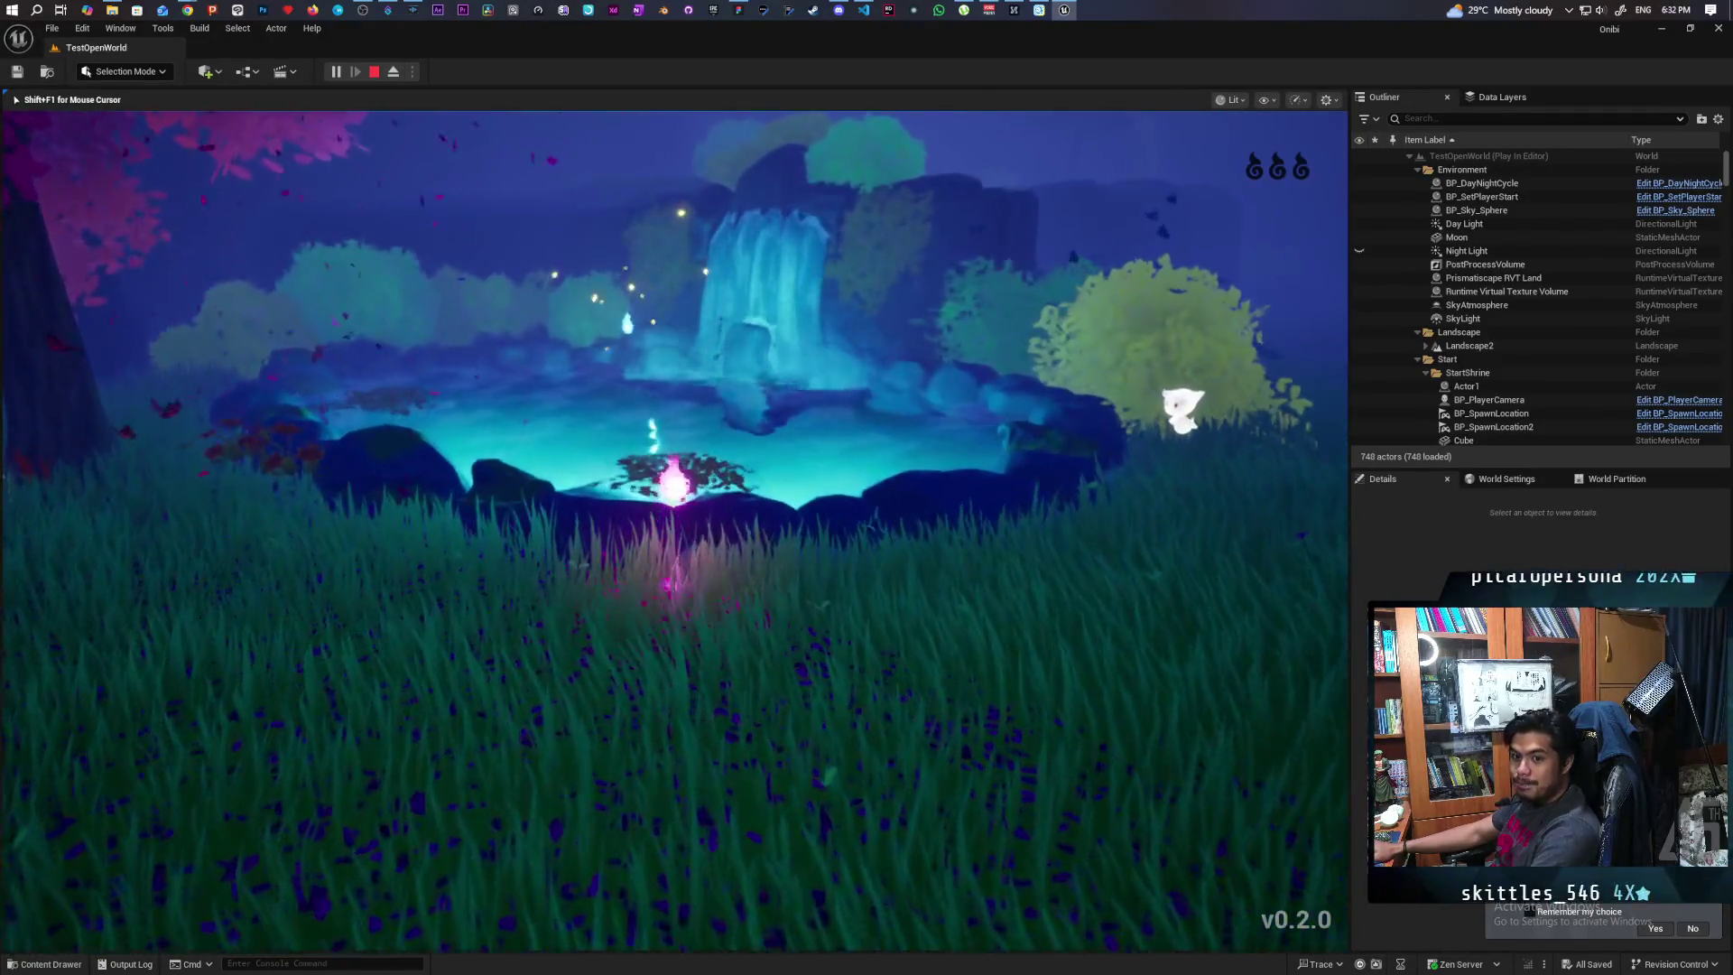
Walk the spirit past the waterfall pool, then run and dash through the grass into the shrine doorway
{"action": "key", "text": "w"}
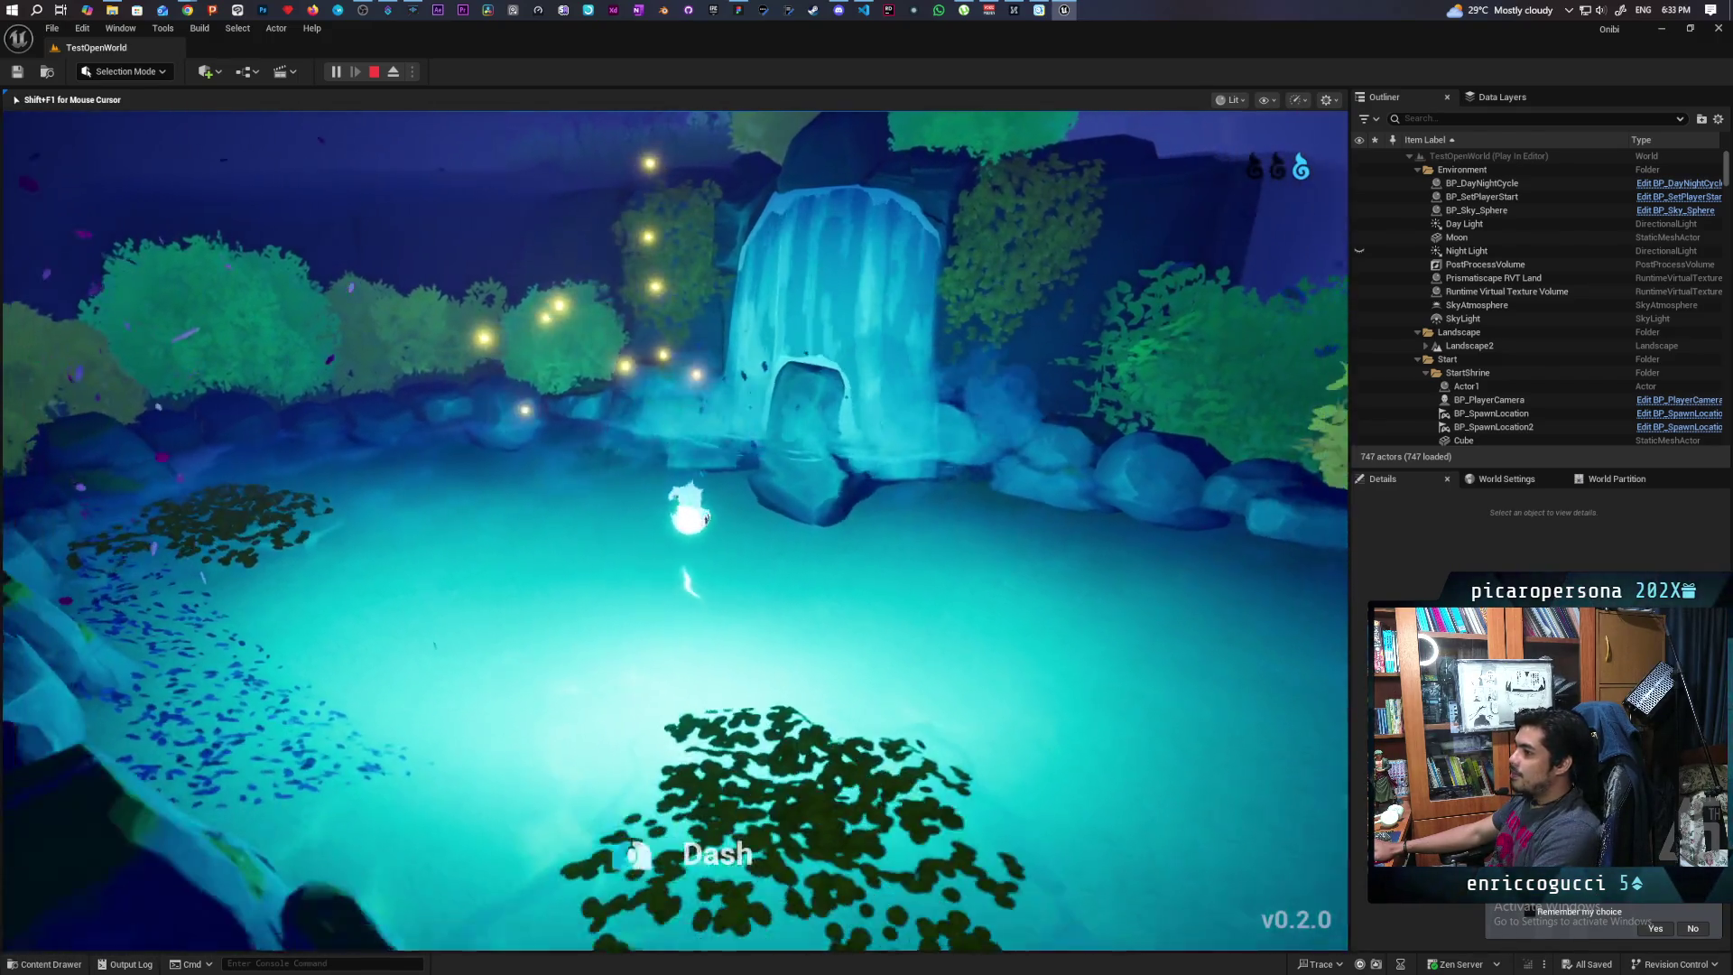
{"action": "key", "text": "shift"}
{"action": "key", "text": "w"}
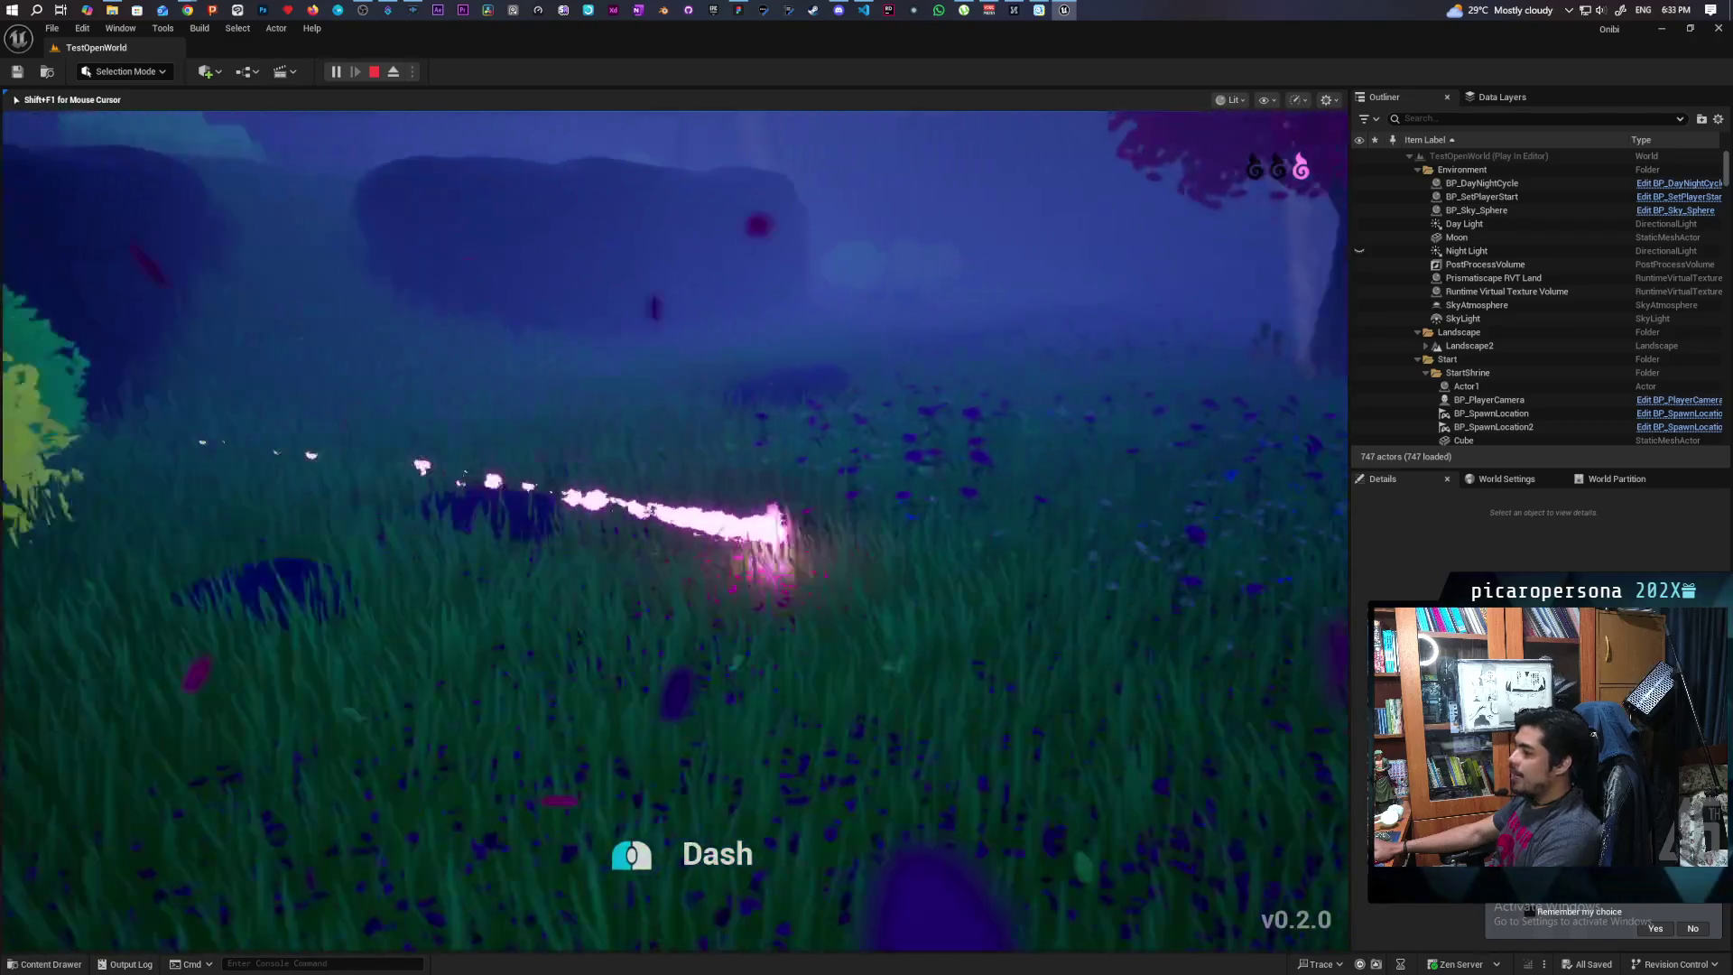
{"action": "key", "text": "w"}
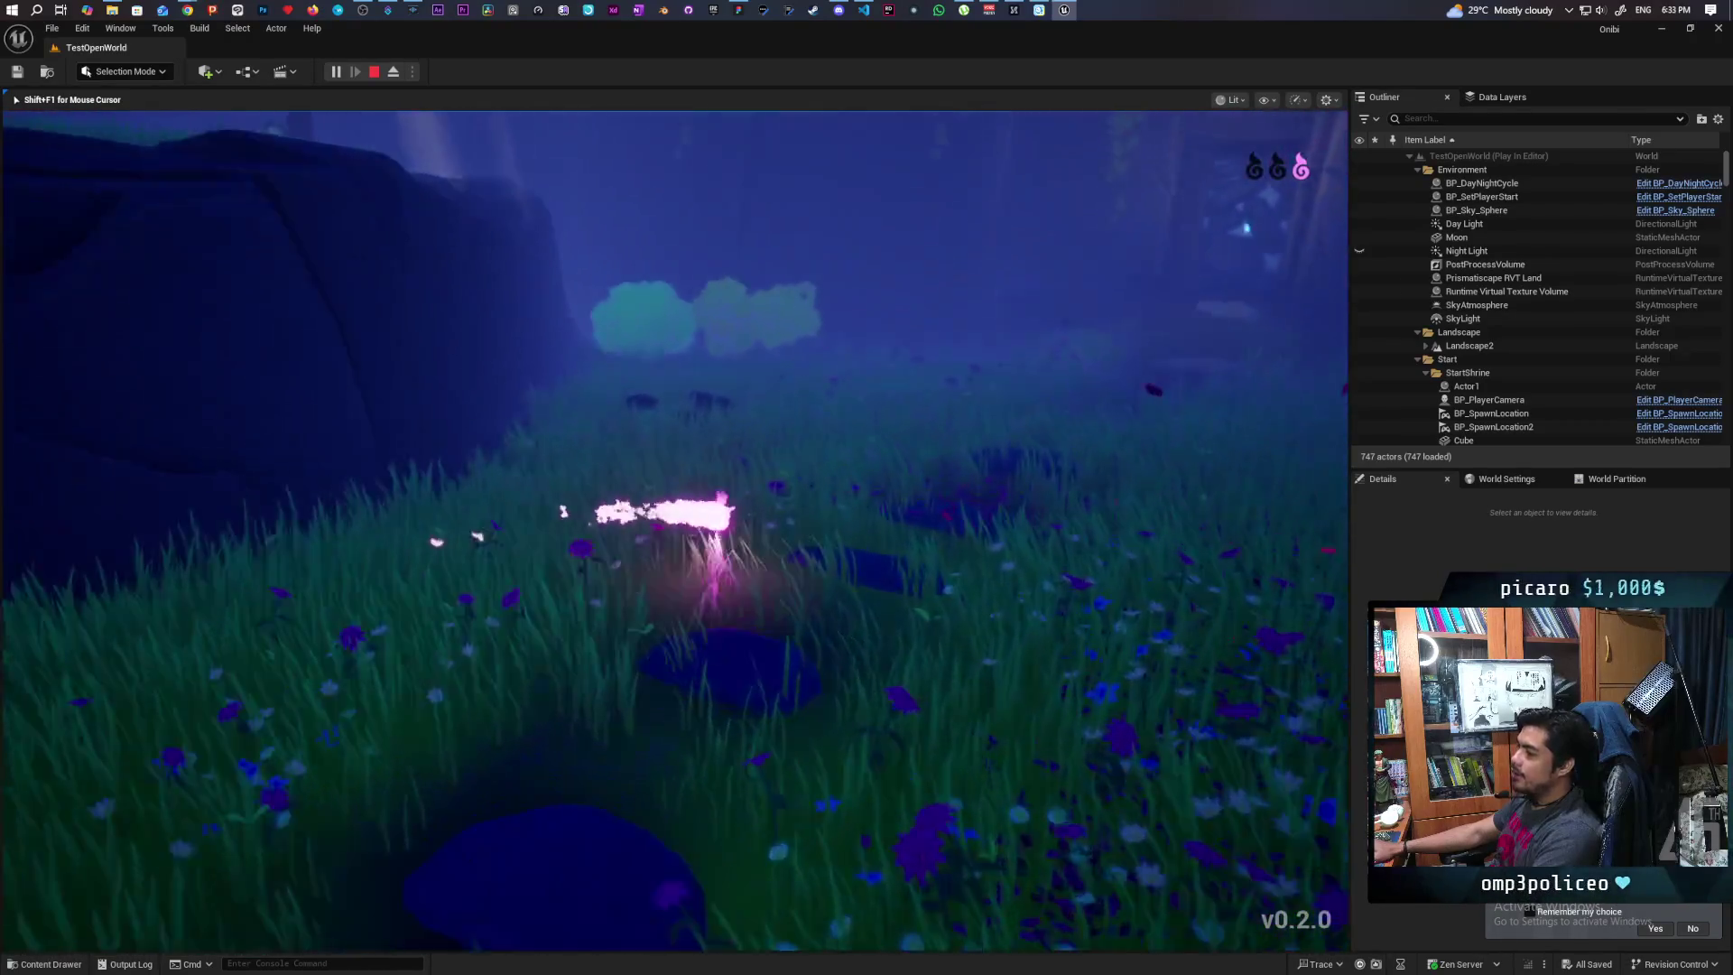
{"action": "key", "text": "shift"}
{"action": "key", "text": "w"}
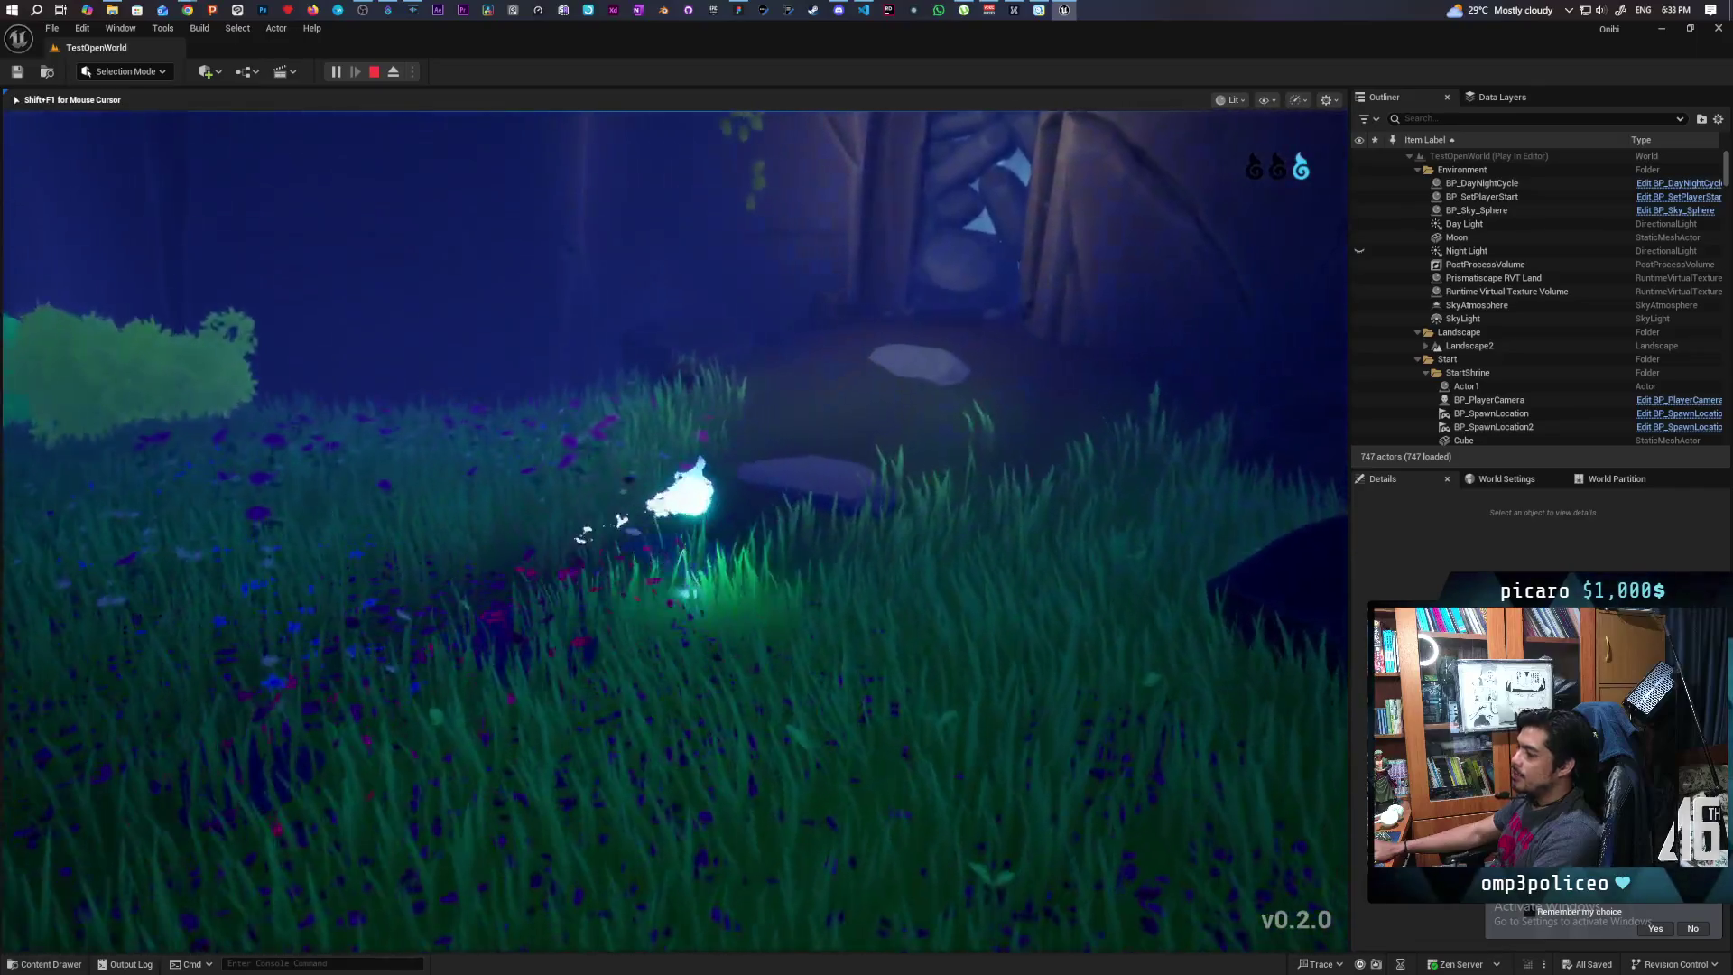
{"action": "key", "text": "w"}
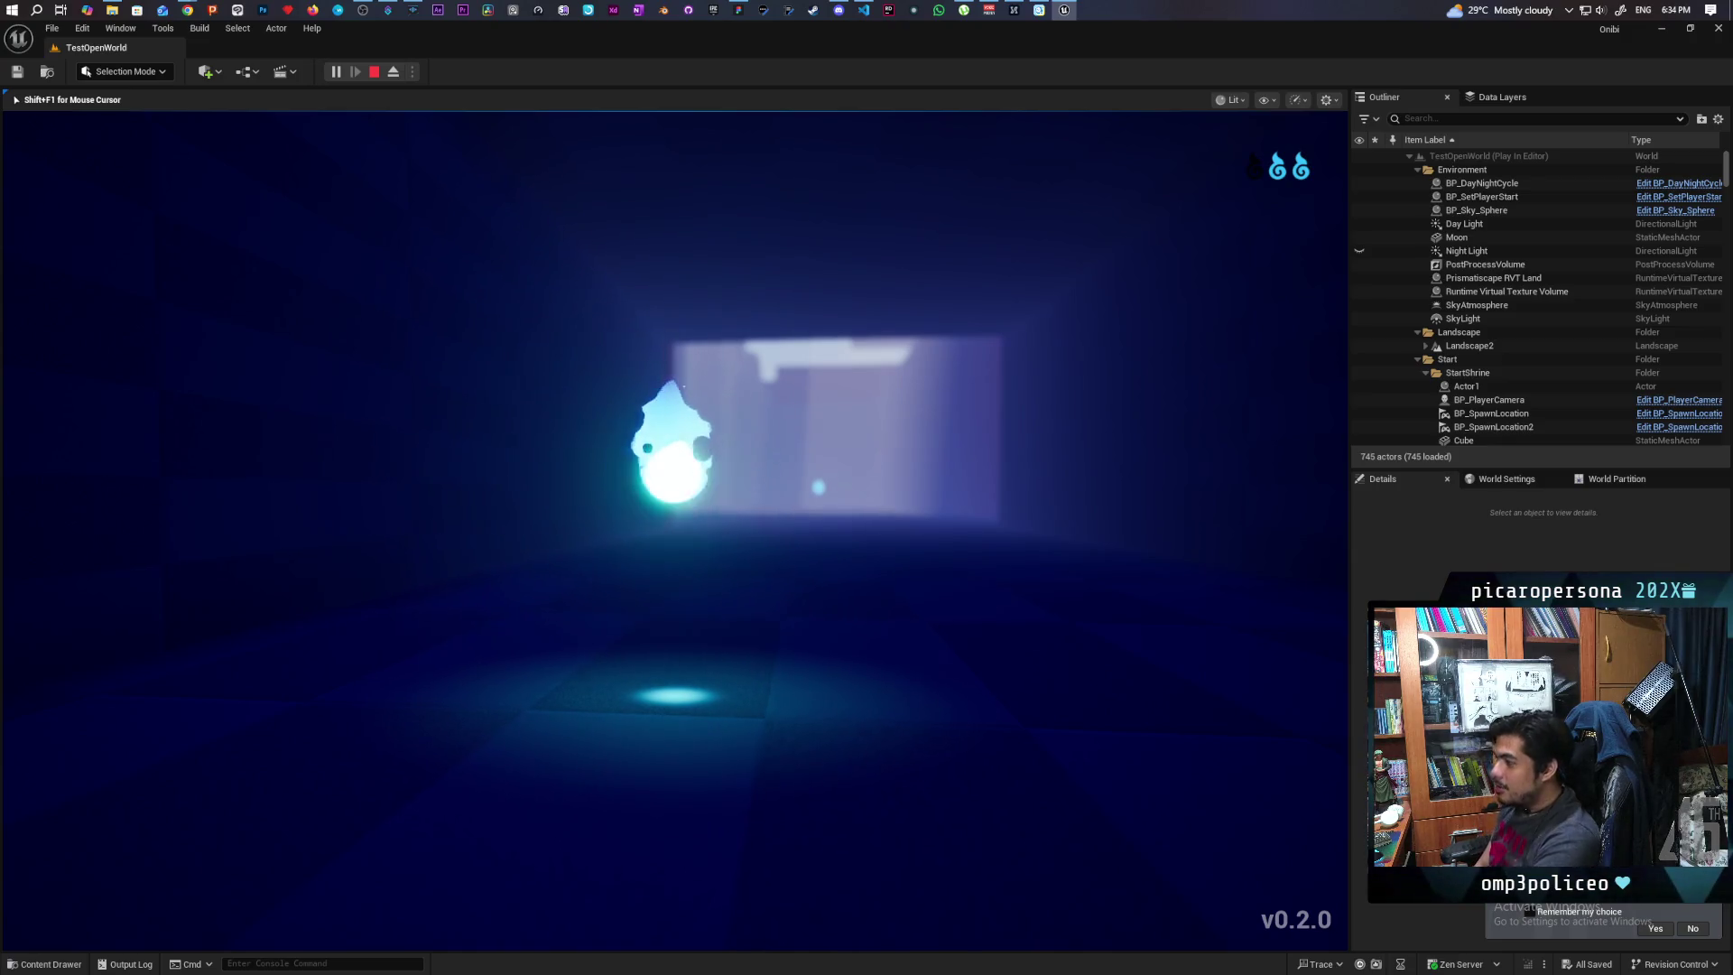
Walk the spirit through the doorway into the lit room and consume the nearby essence
{"action": "key", "text": "w"}
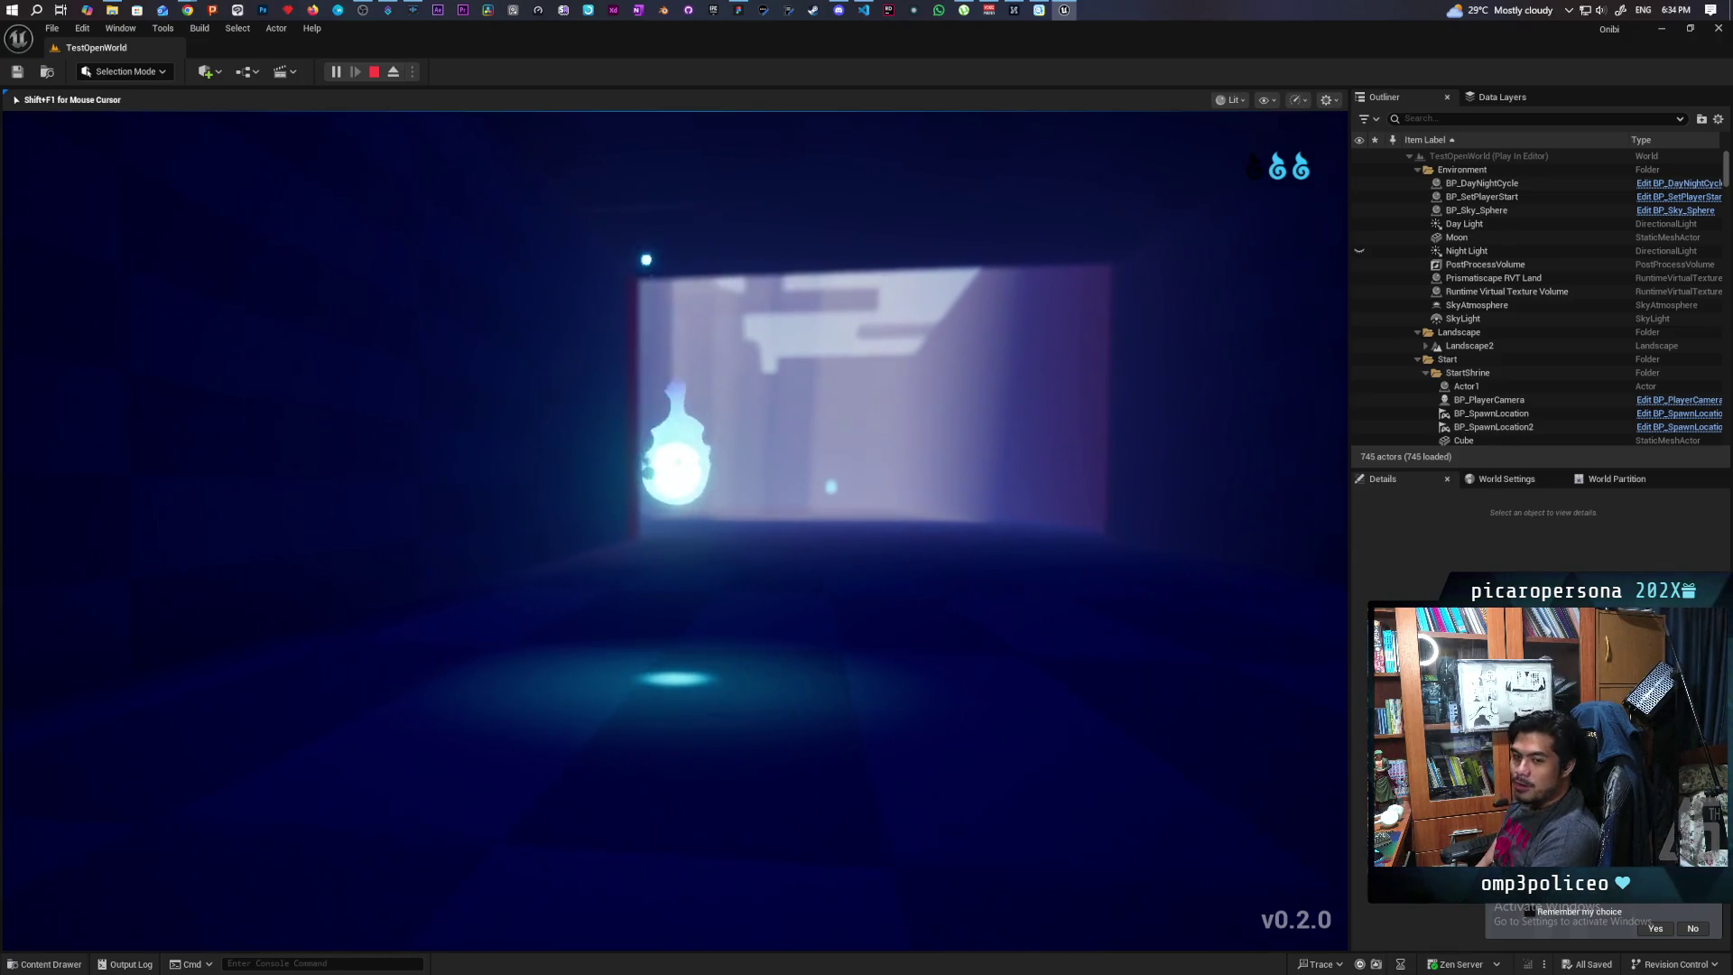
{"action": "key", "text": "w"}
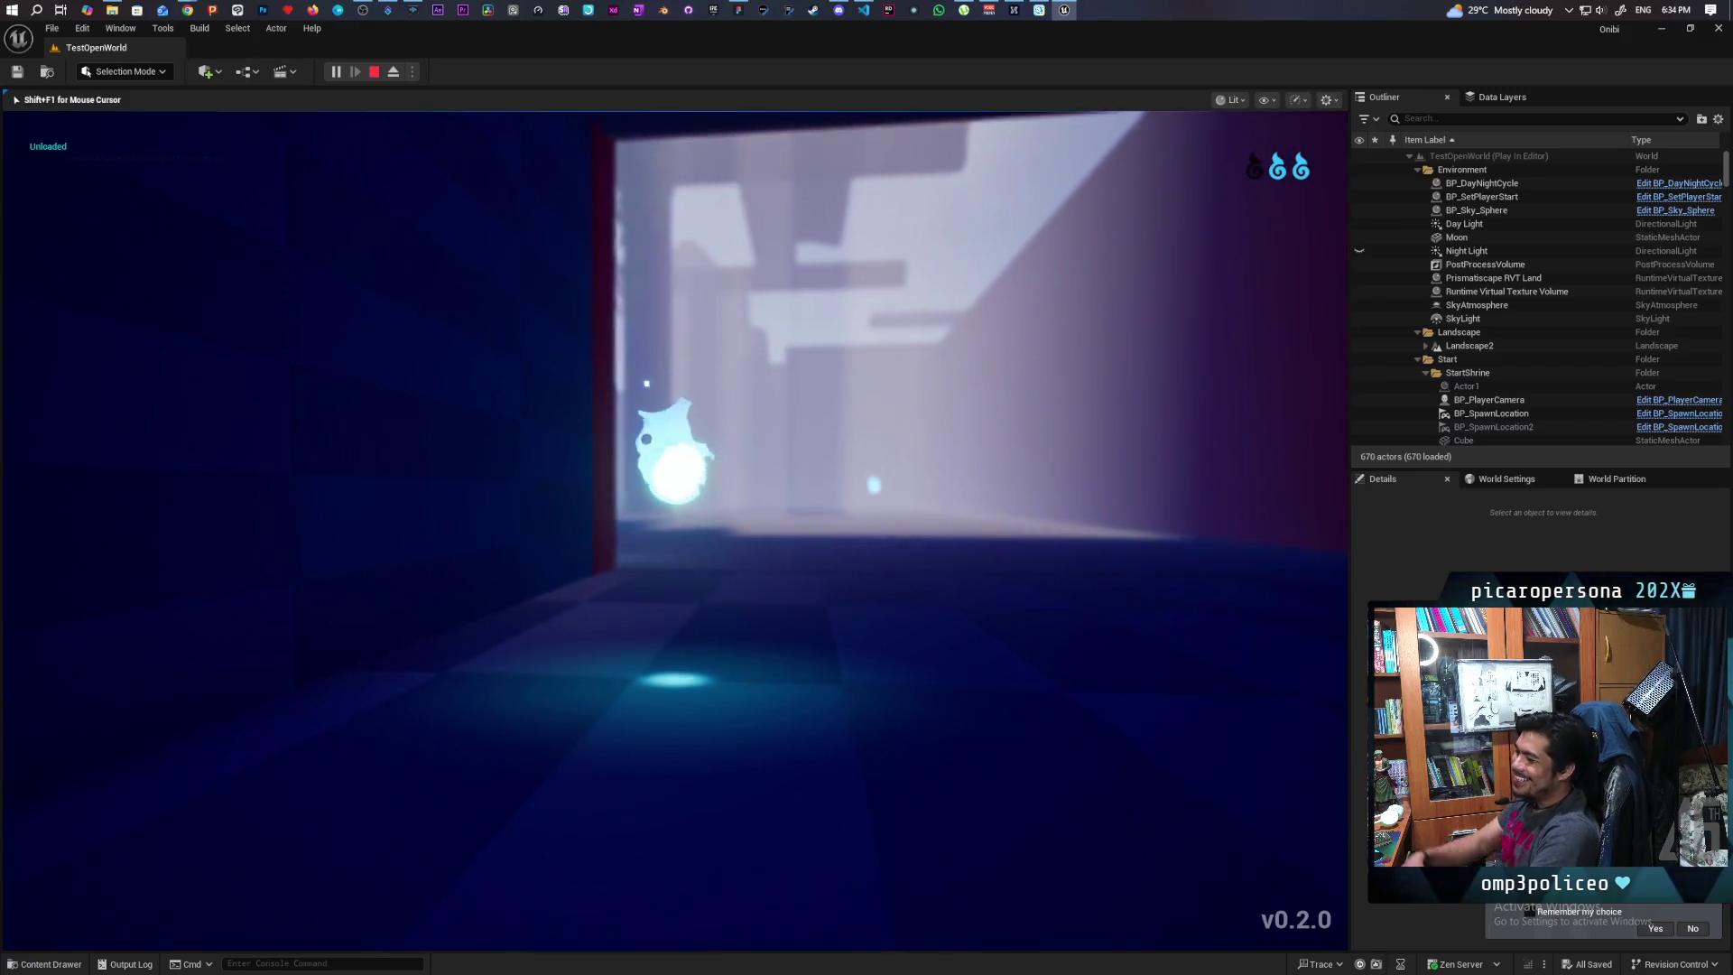
{"action": "key", "text": "w"}
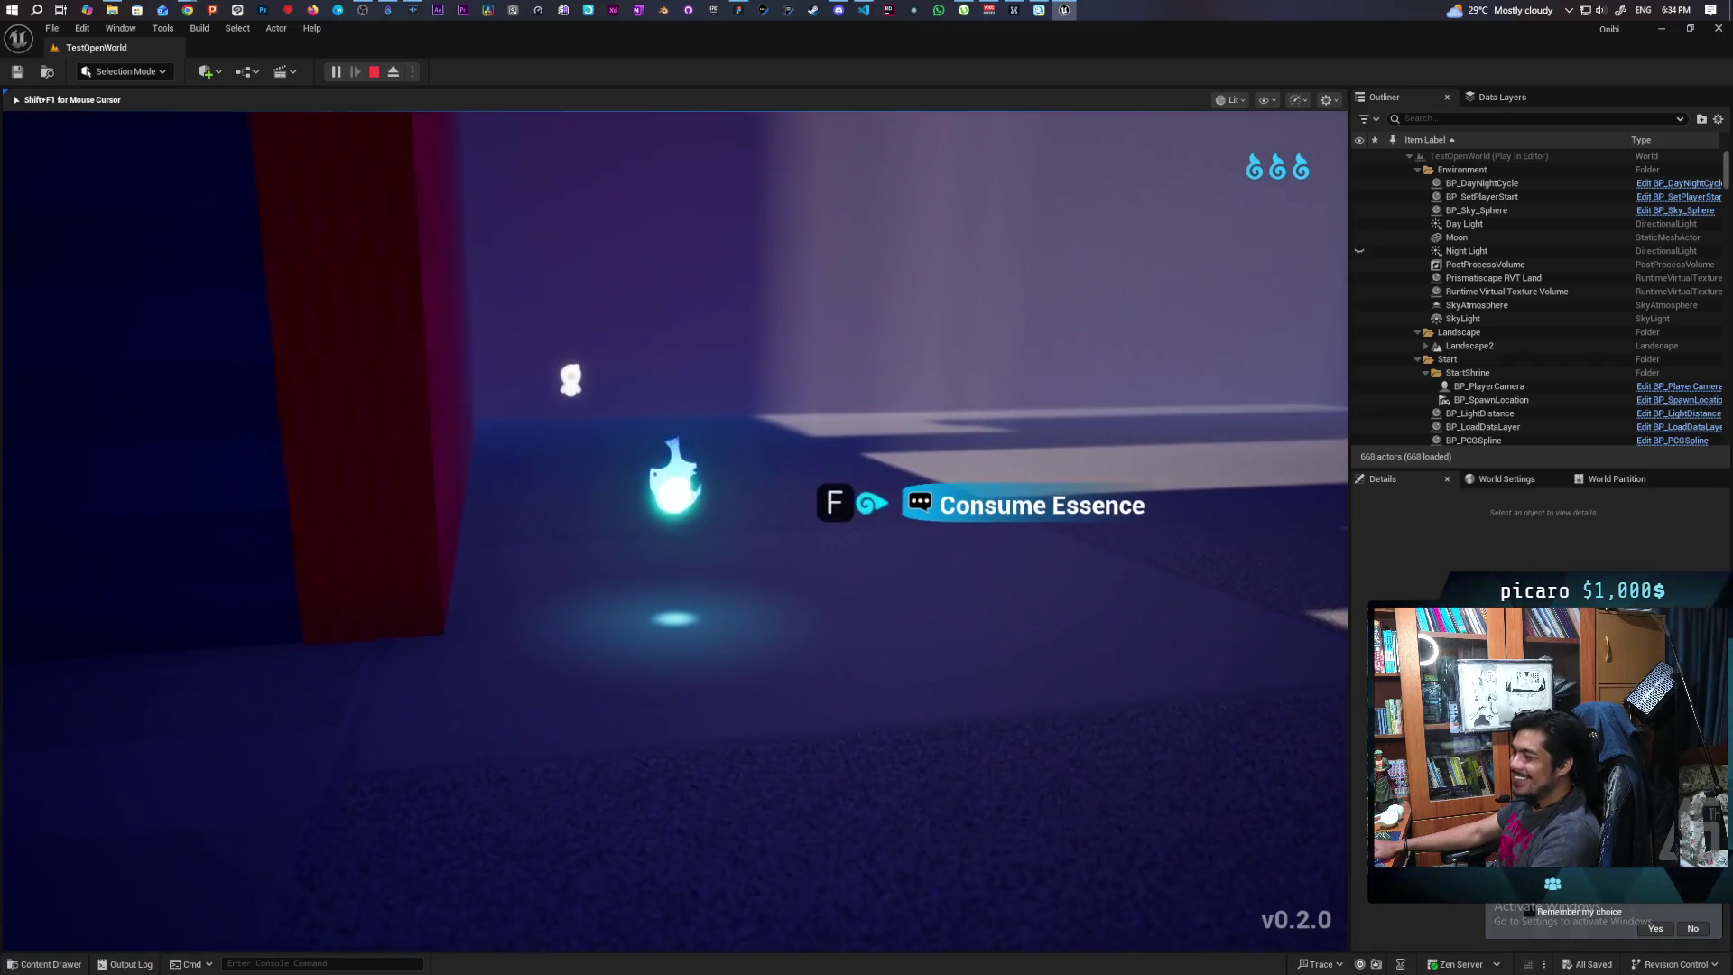
{"action": "key", "text": "f"}
Move down the tall-pillared corridor along the dark floor strip toward the far doorway
{"action": "key", "text": "w"}
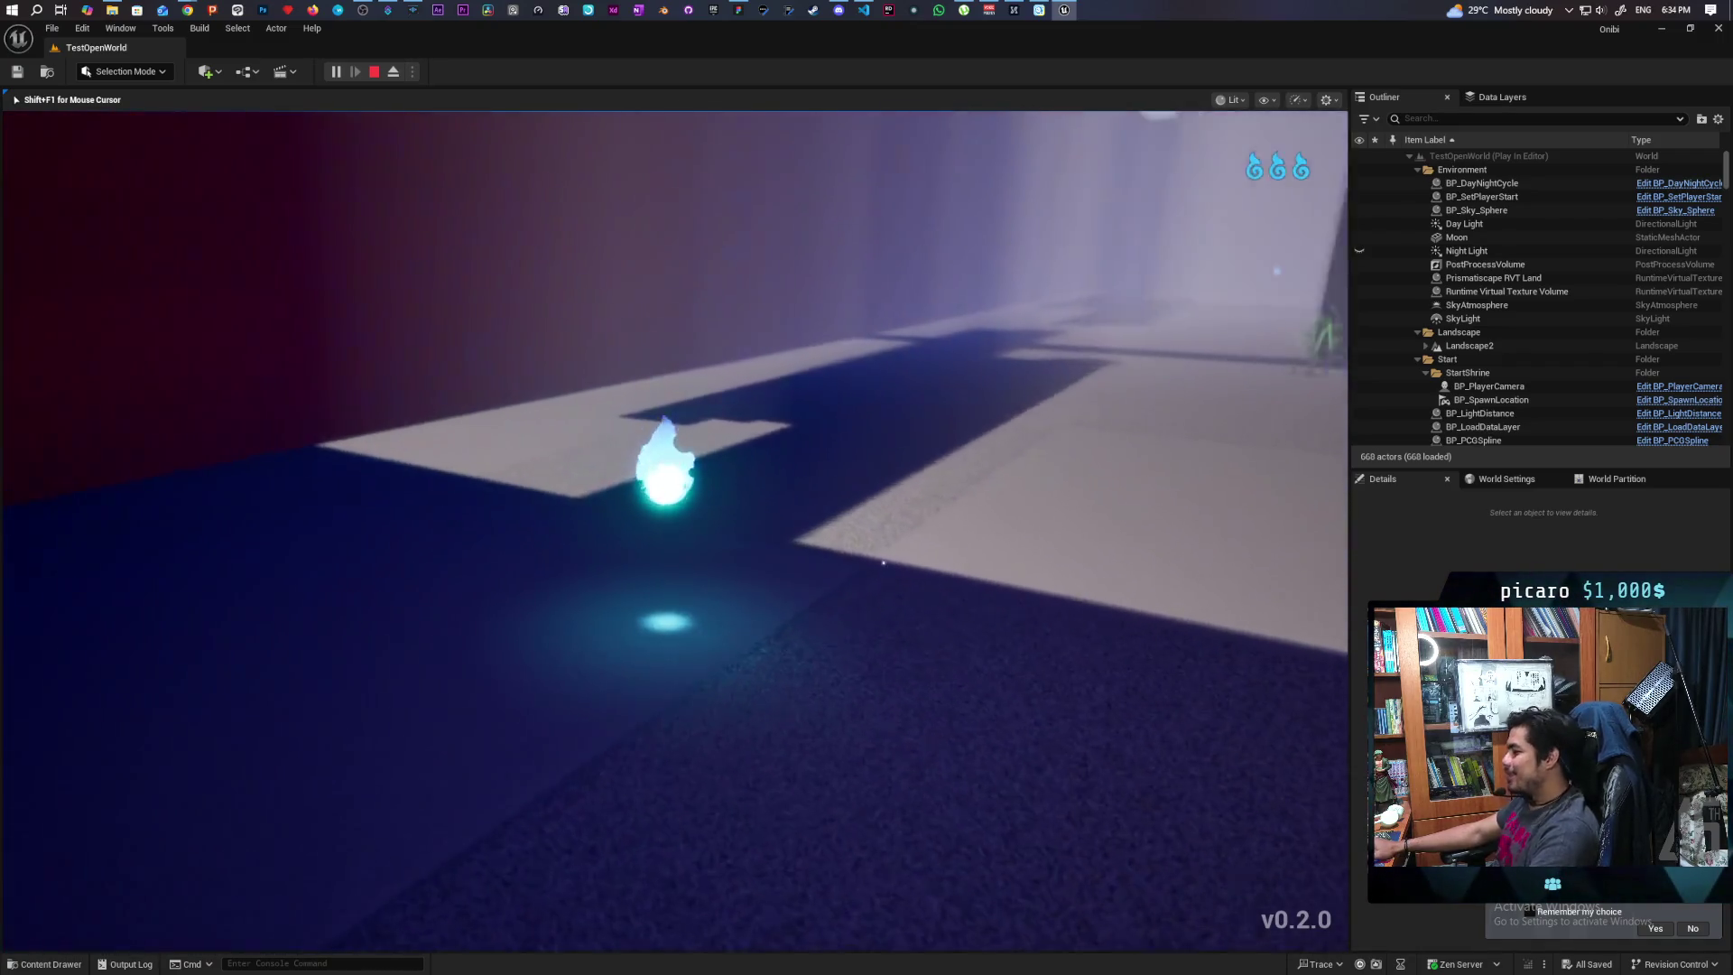
{"action": "key", "text": "w"}
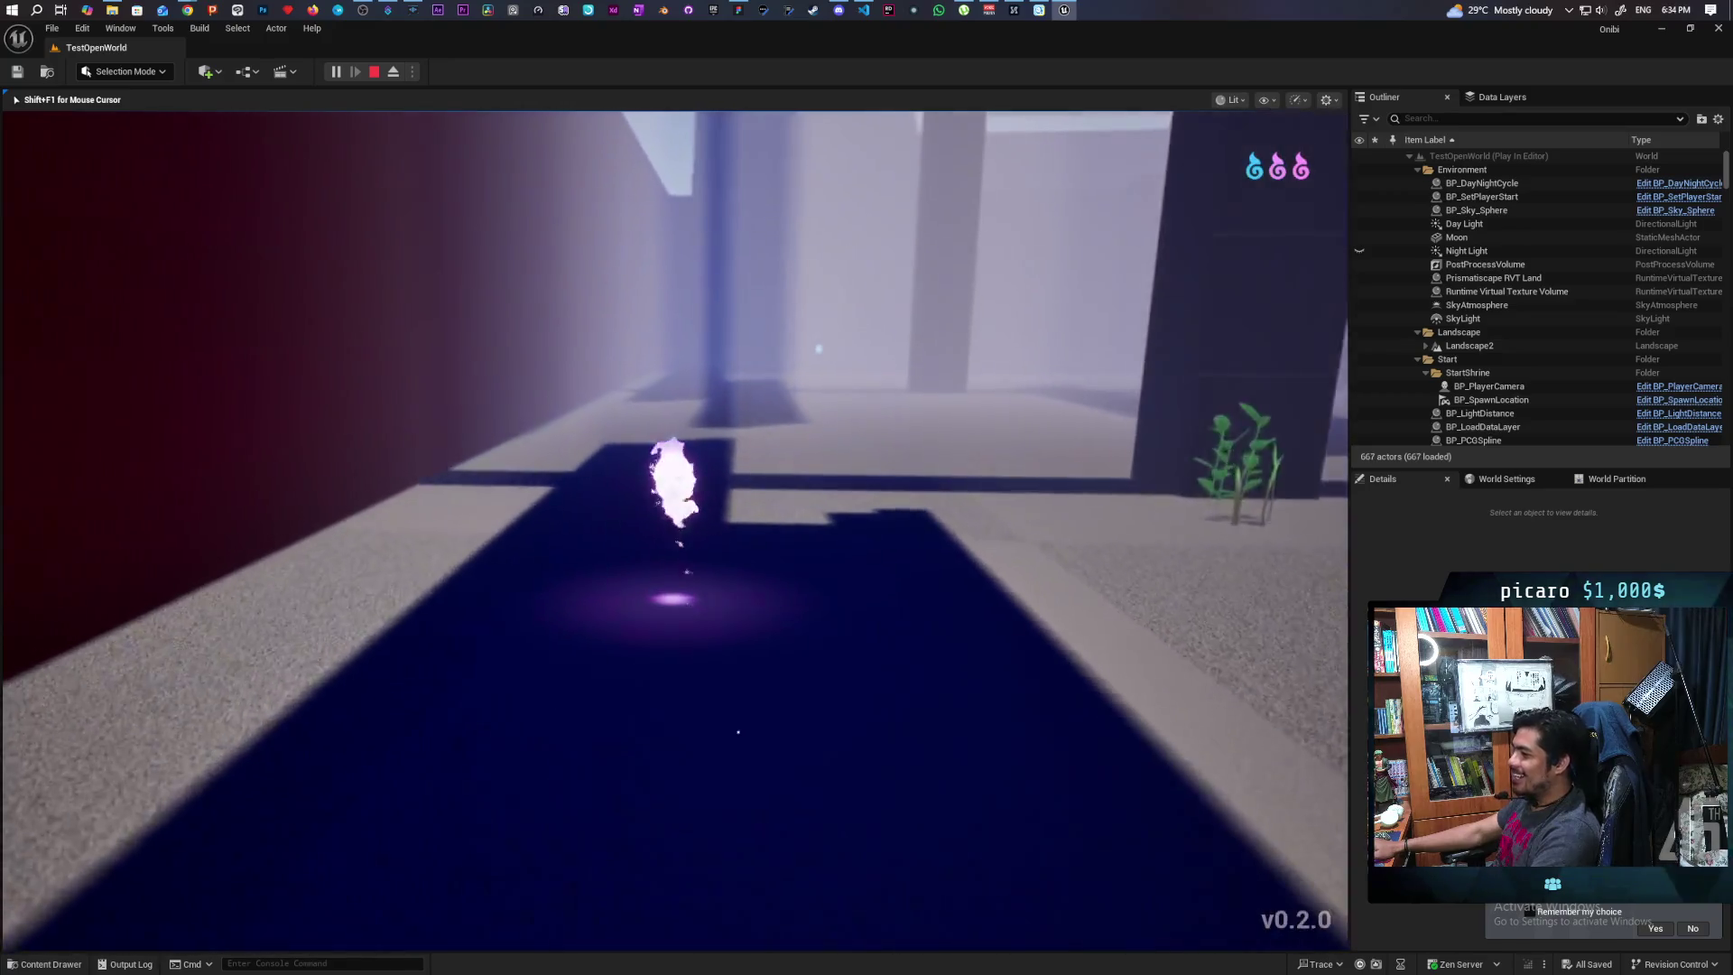
{"action": "key", "text": "w"}
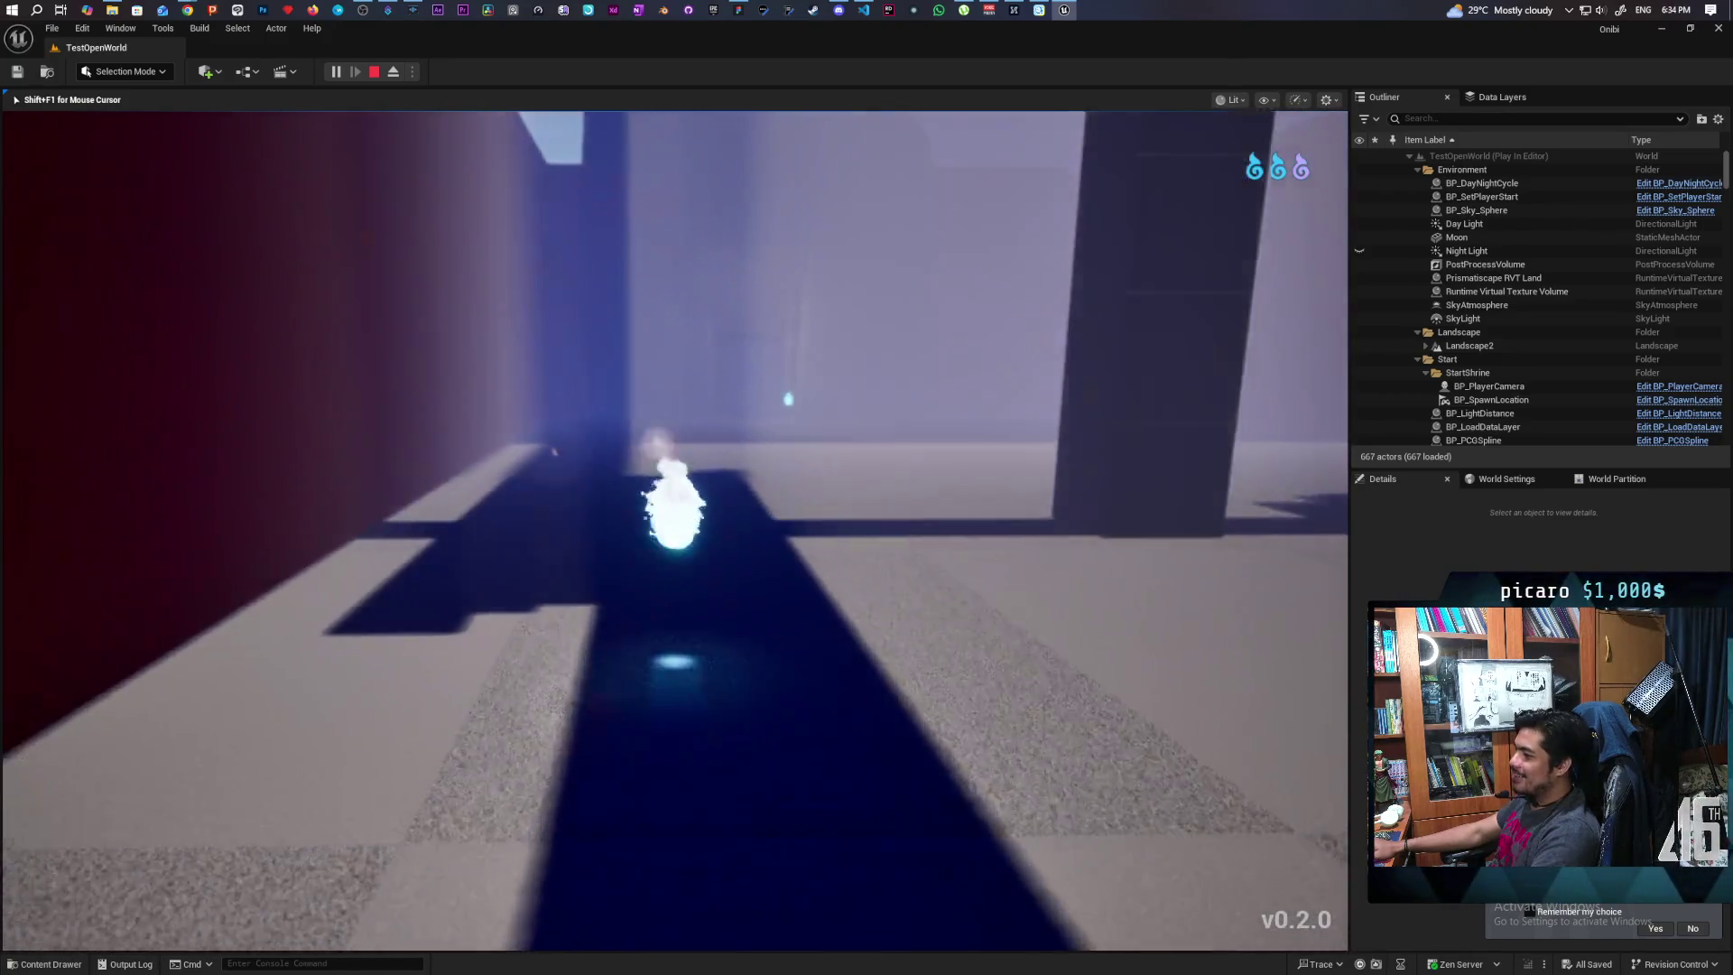
{"action": "key", "text": "w"}
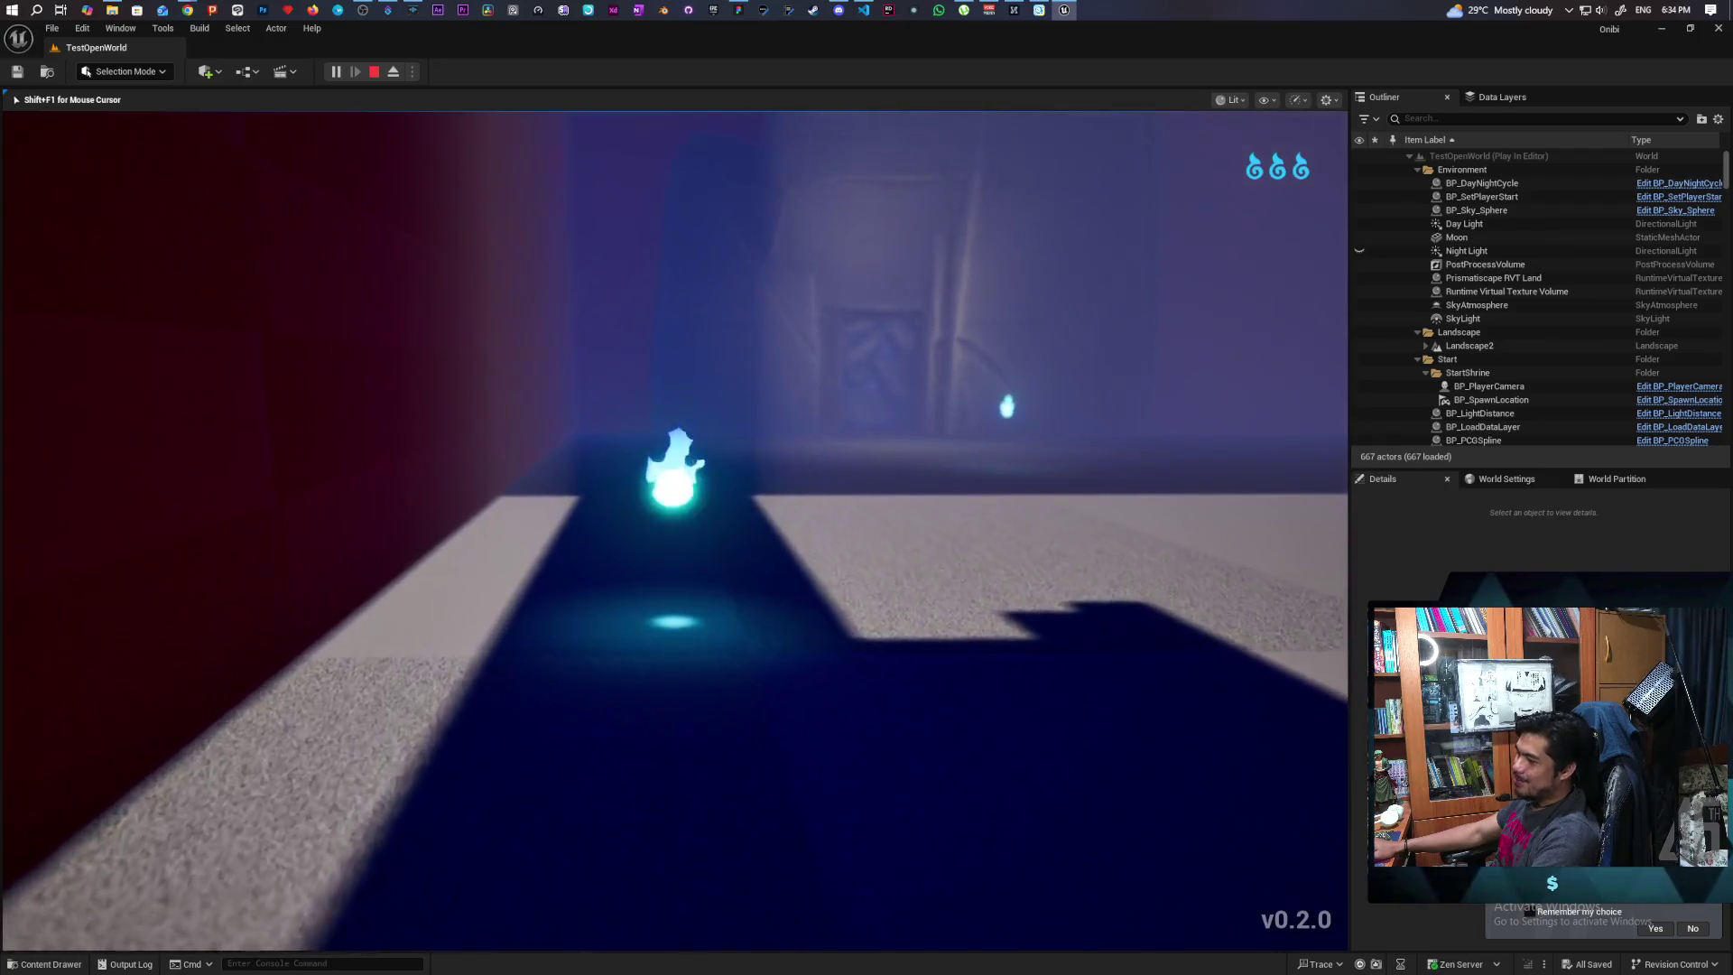
{"action": "key", "text": "w"}
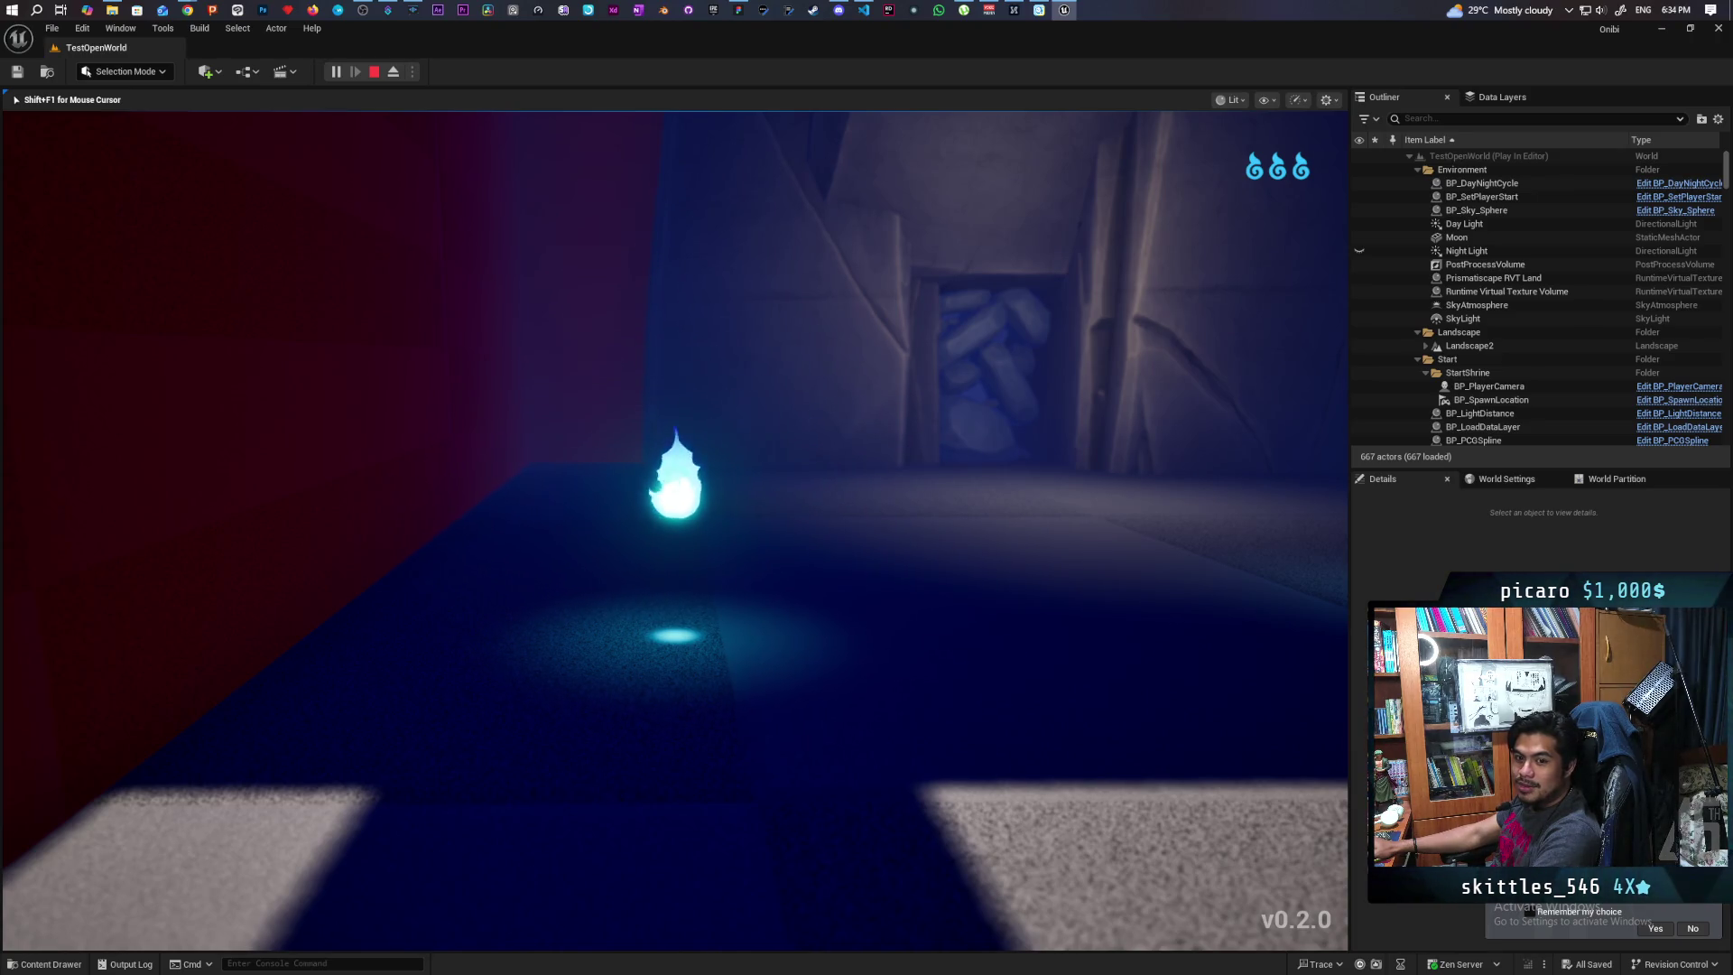
Approach the doorway, consume the essence beside it, and look back at the spirit
{"action": "key", "text": "w"}
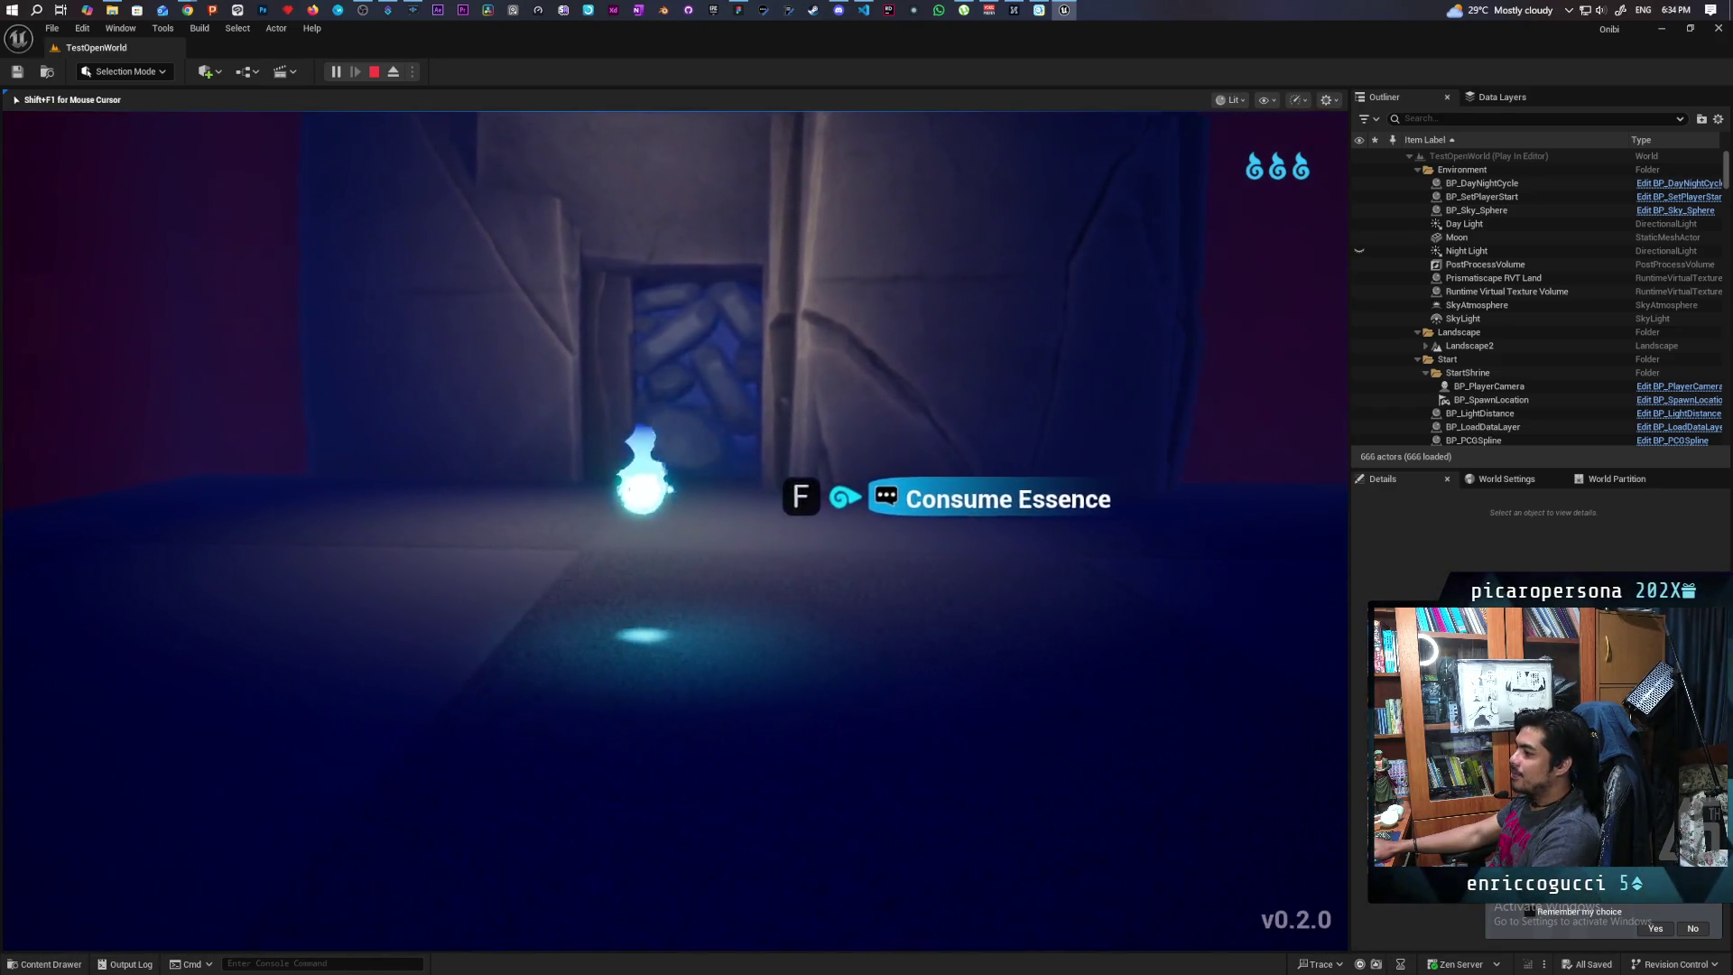
{"action": "key", "text": "f"}
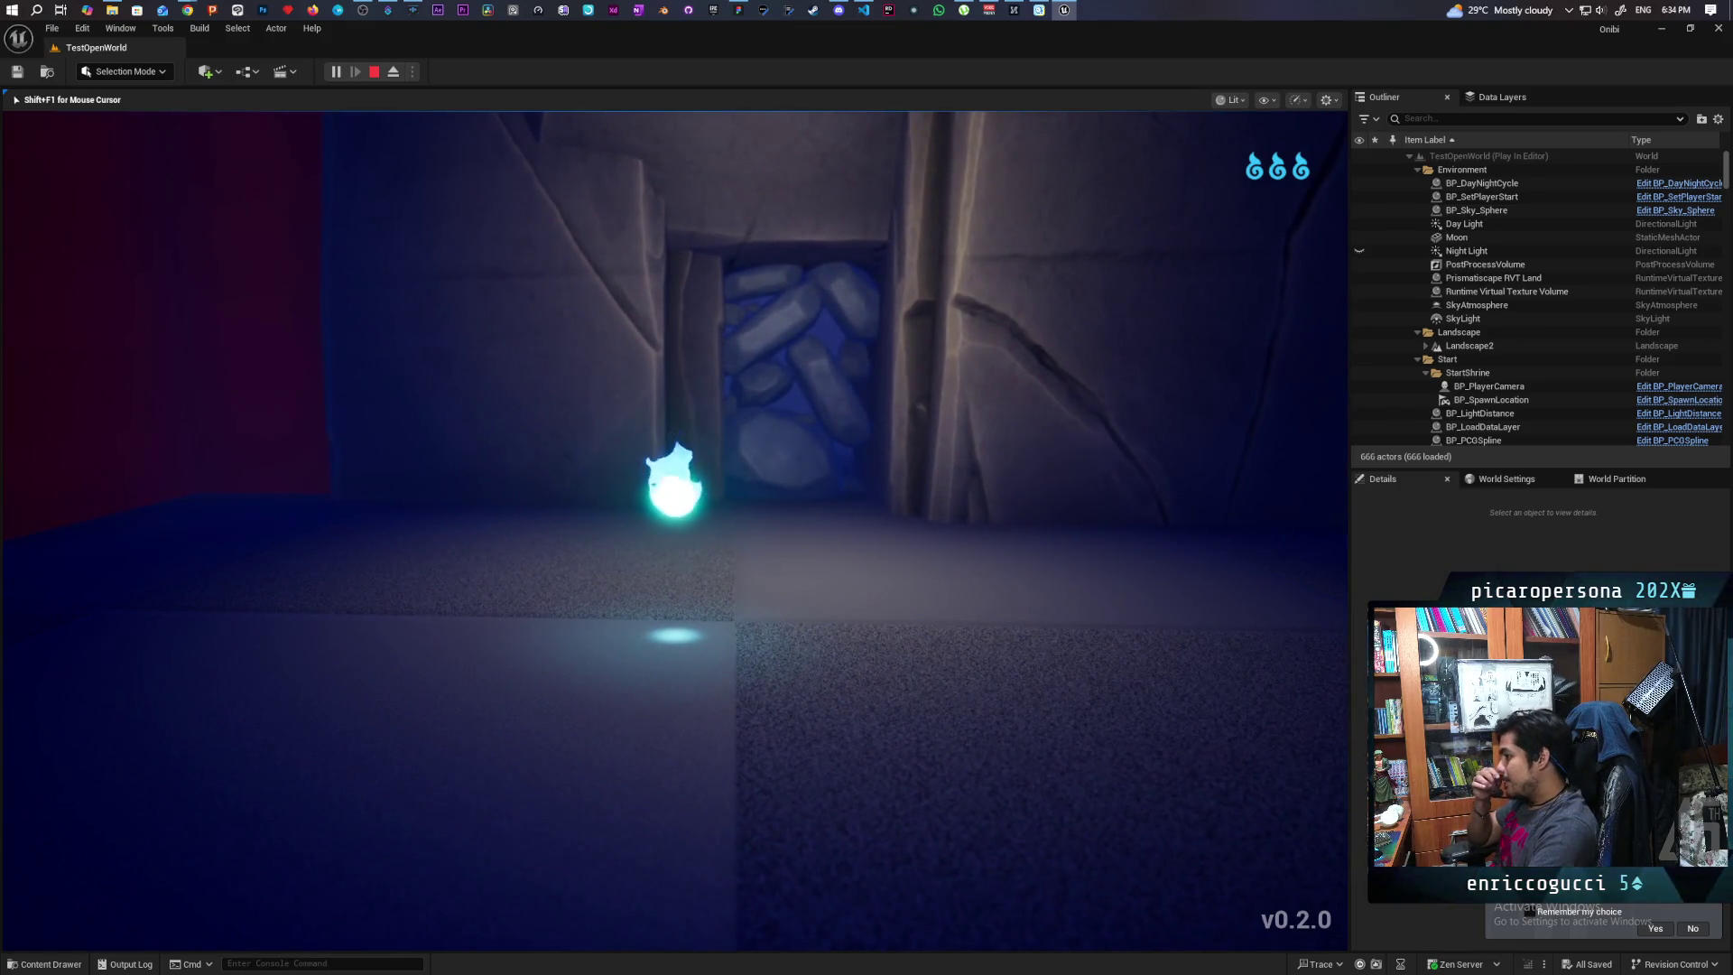
{"action": "key", "text": "s"}
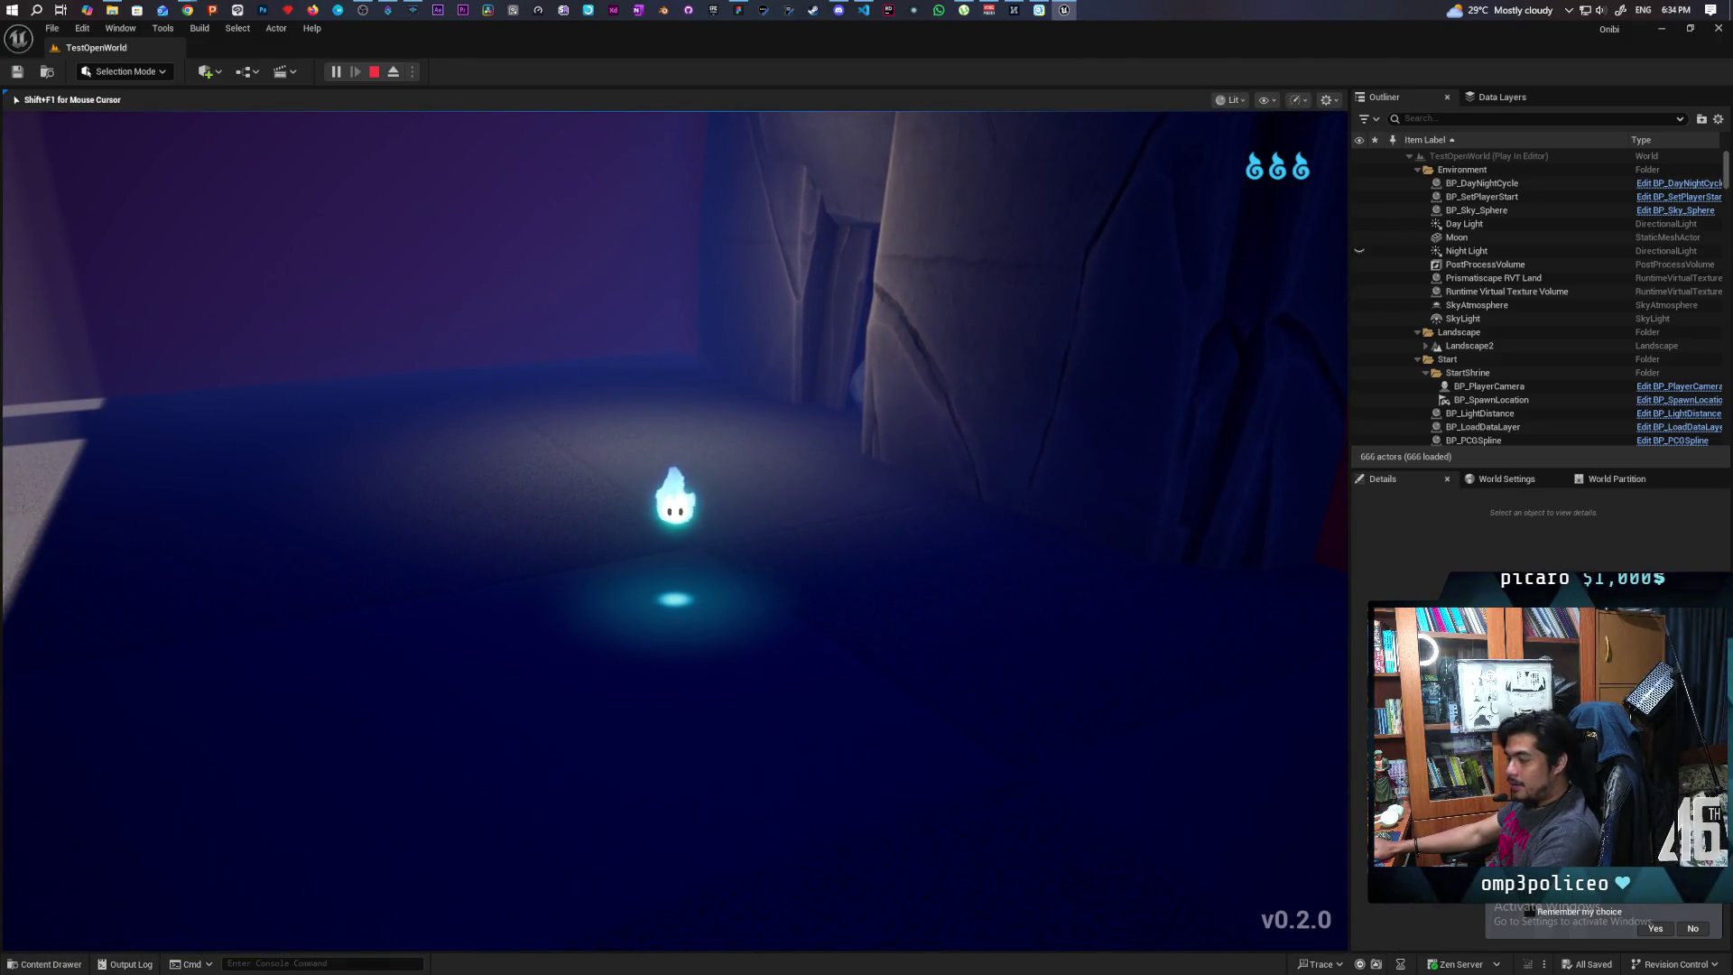
{"action": "key", "text": "w"}
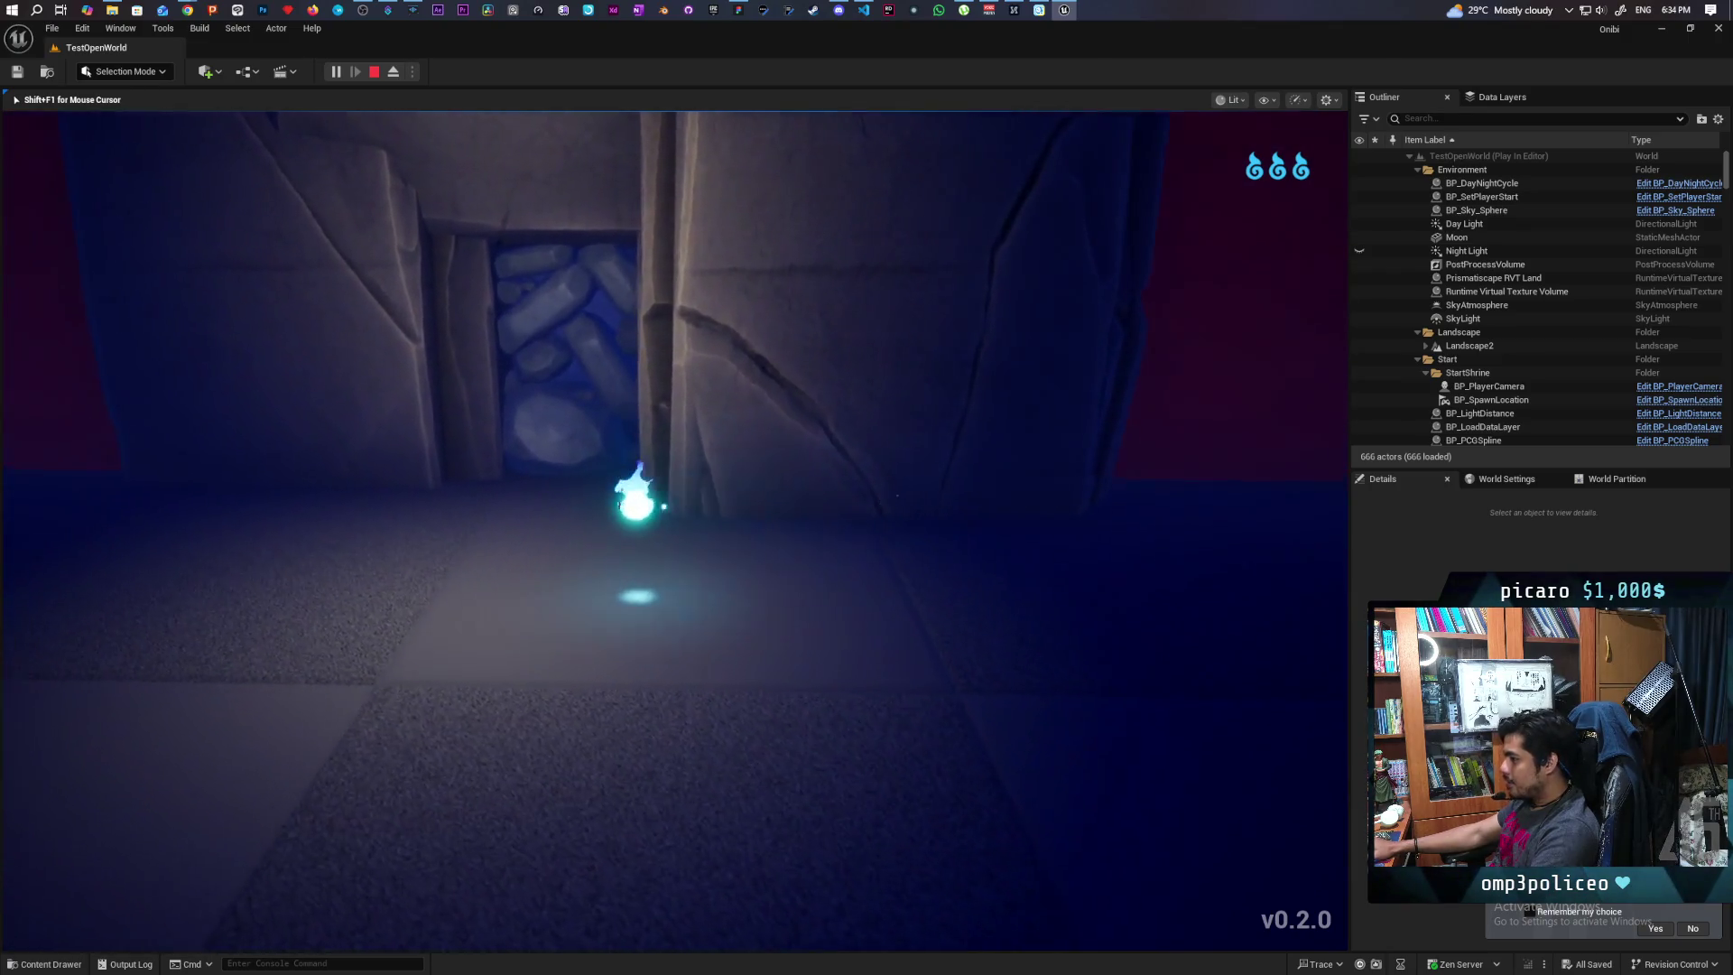
Line the spirit up with the rock-filled doorway and push it into the opening
{"action": "key", "text": "s"}
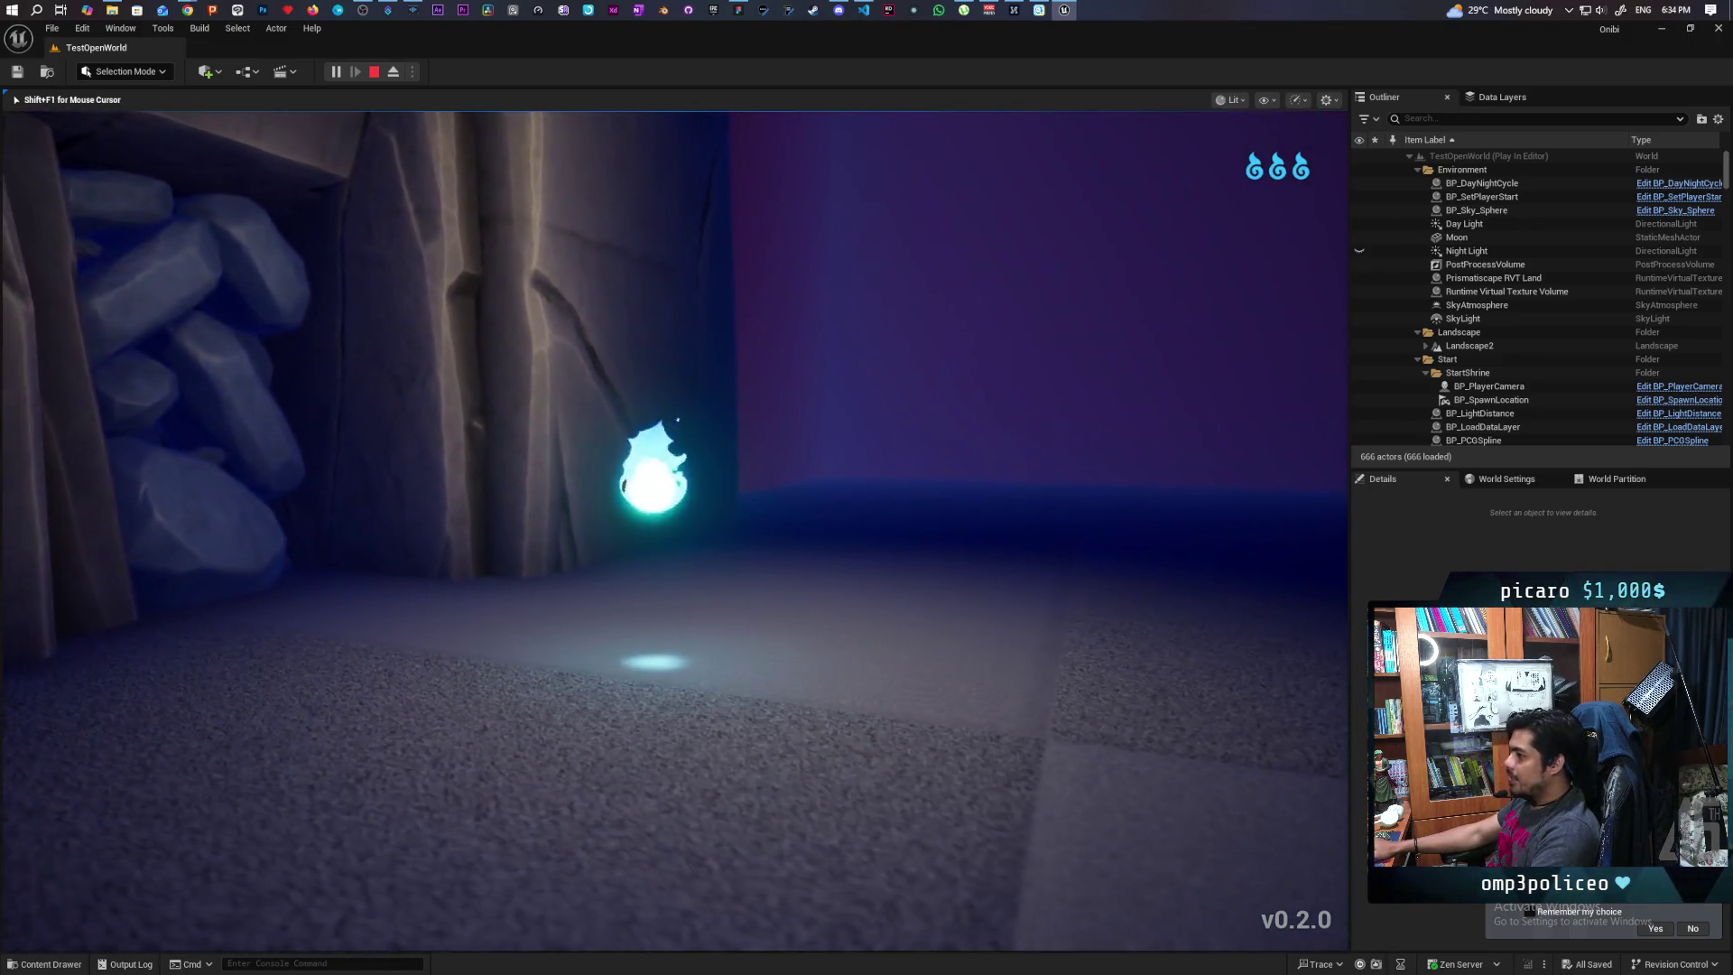
{"action": "key", "text": "a"}
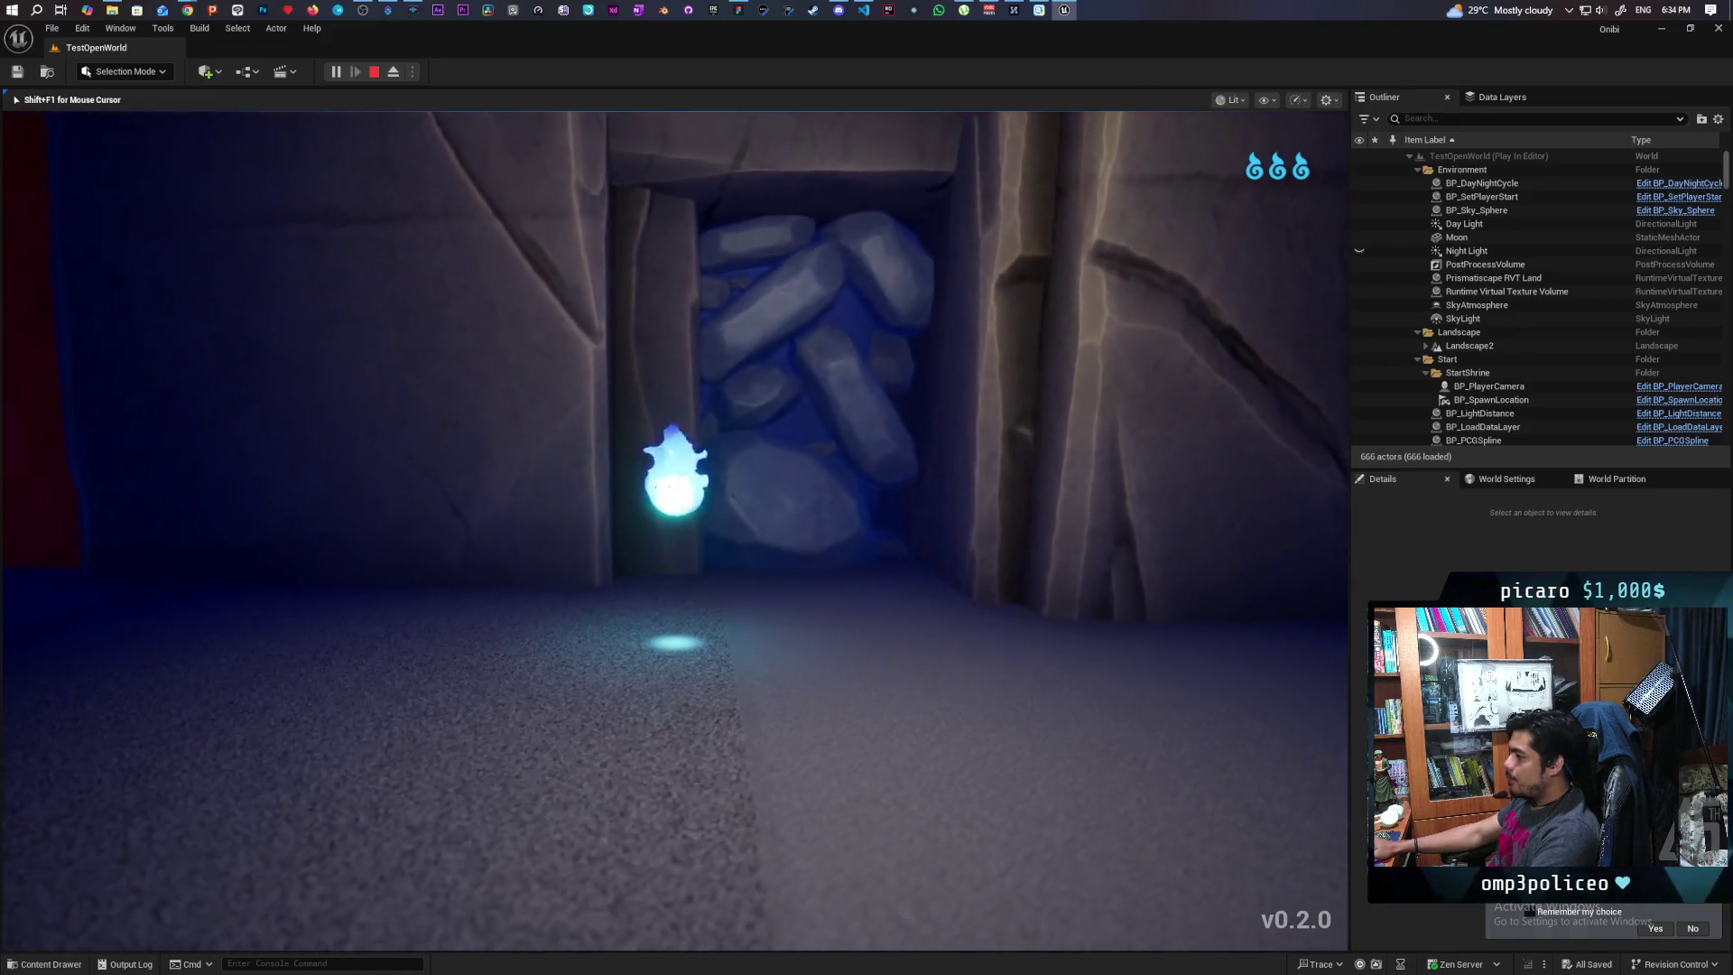
{"action": "key", "text": "w"}
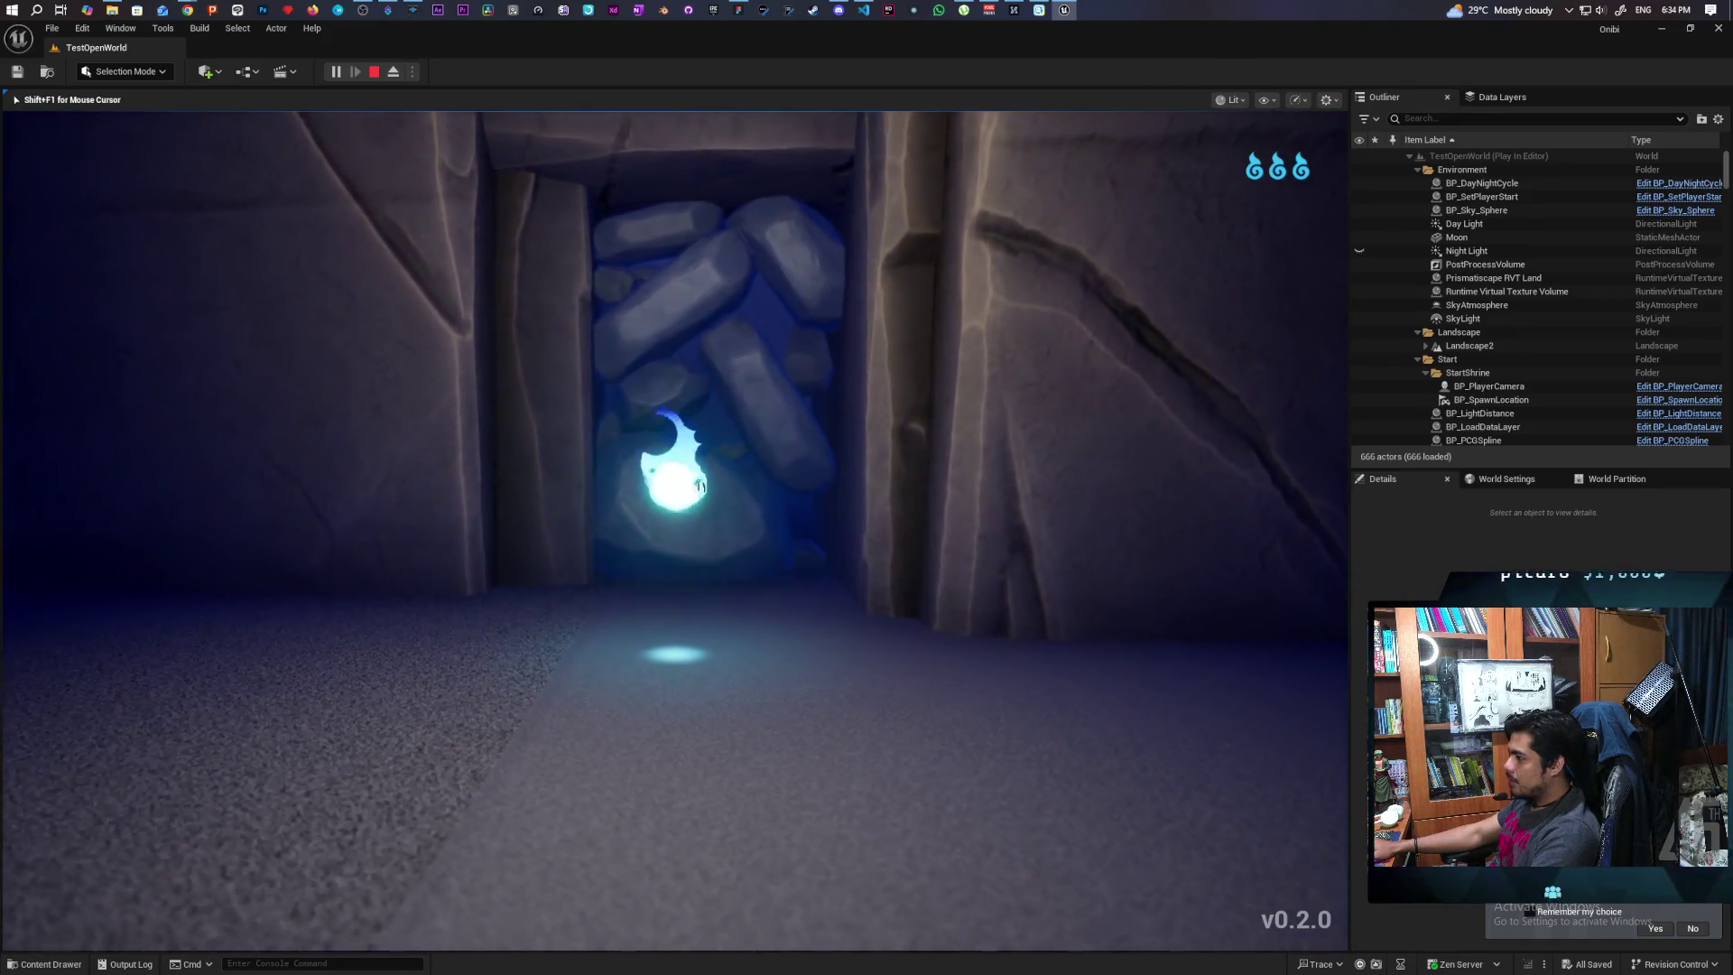
{"action": "key", "text": "w"}
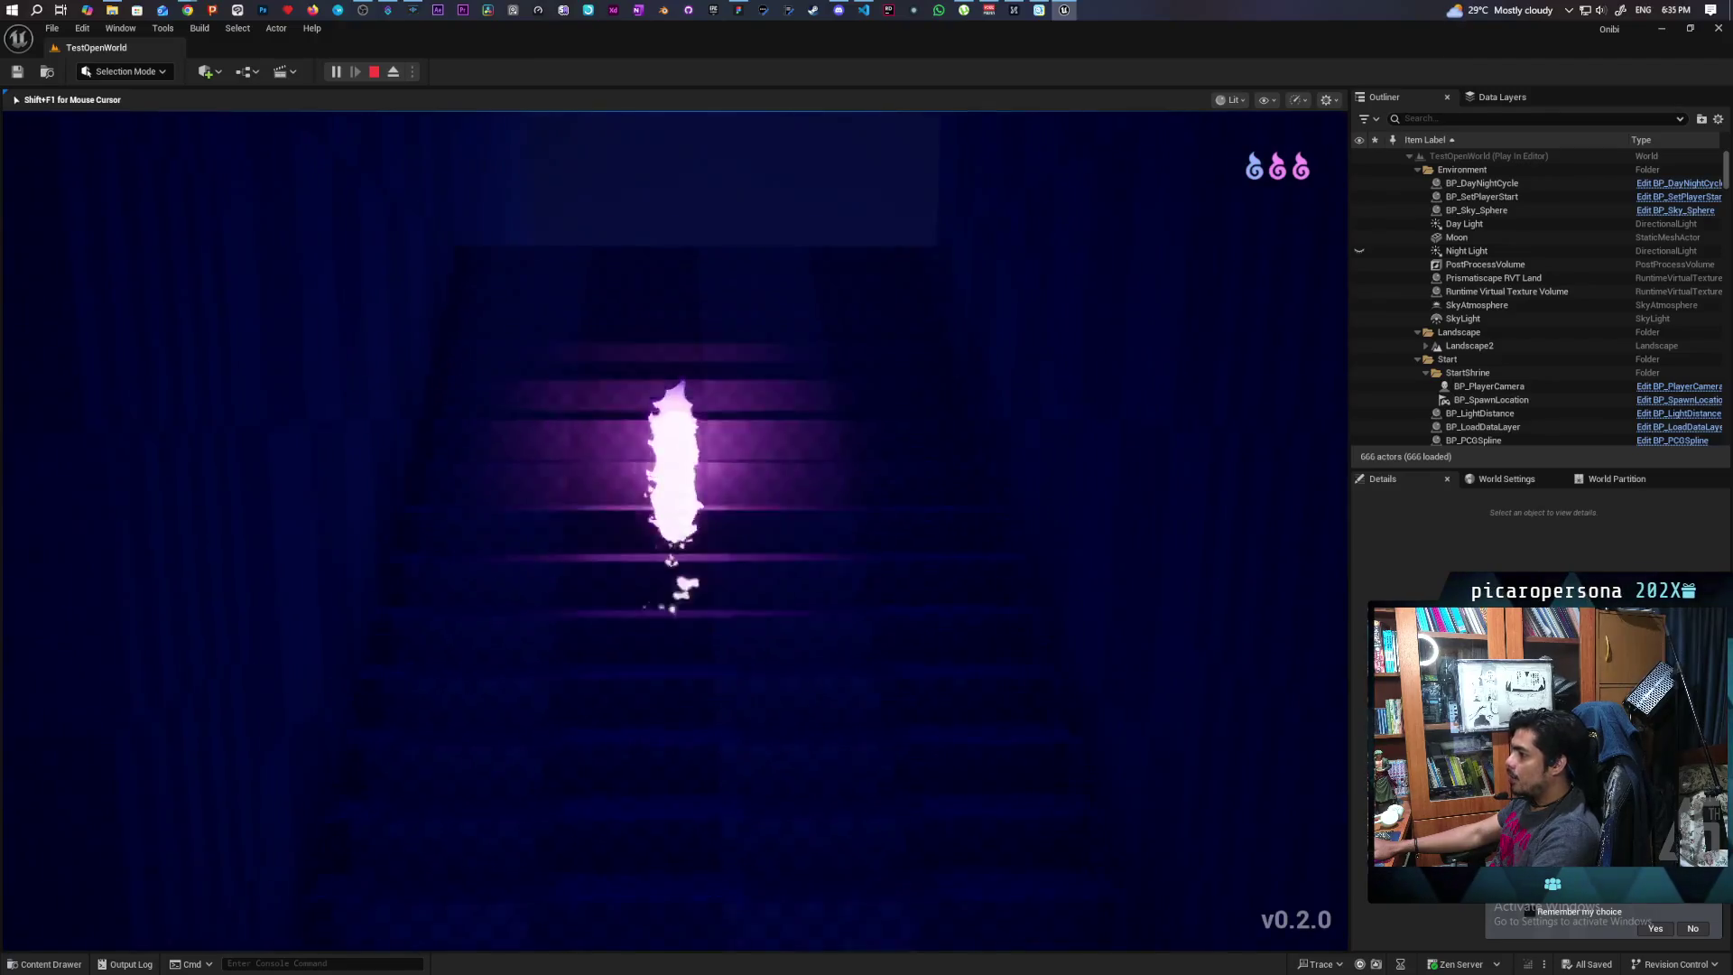
Climb the stairs, dash through the red-lit rooms, and turn toward the corridor with the bright ledge
{"action": "key", "text": "w"}
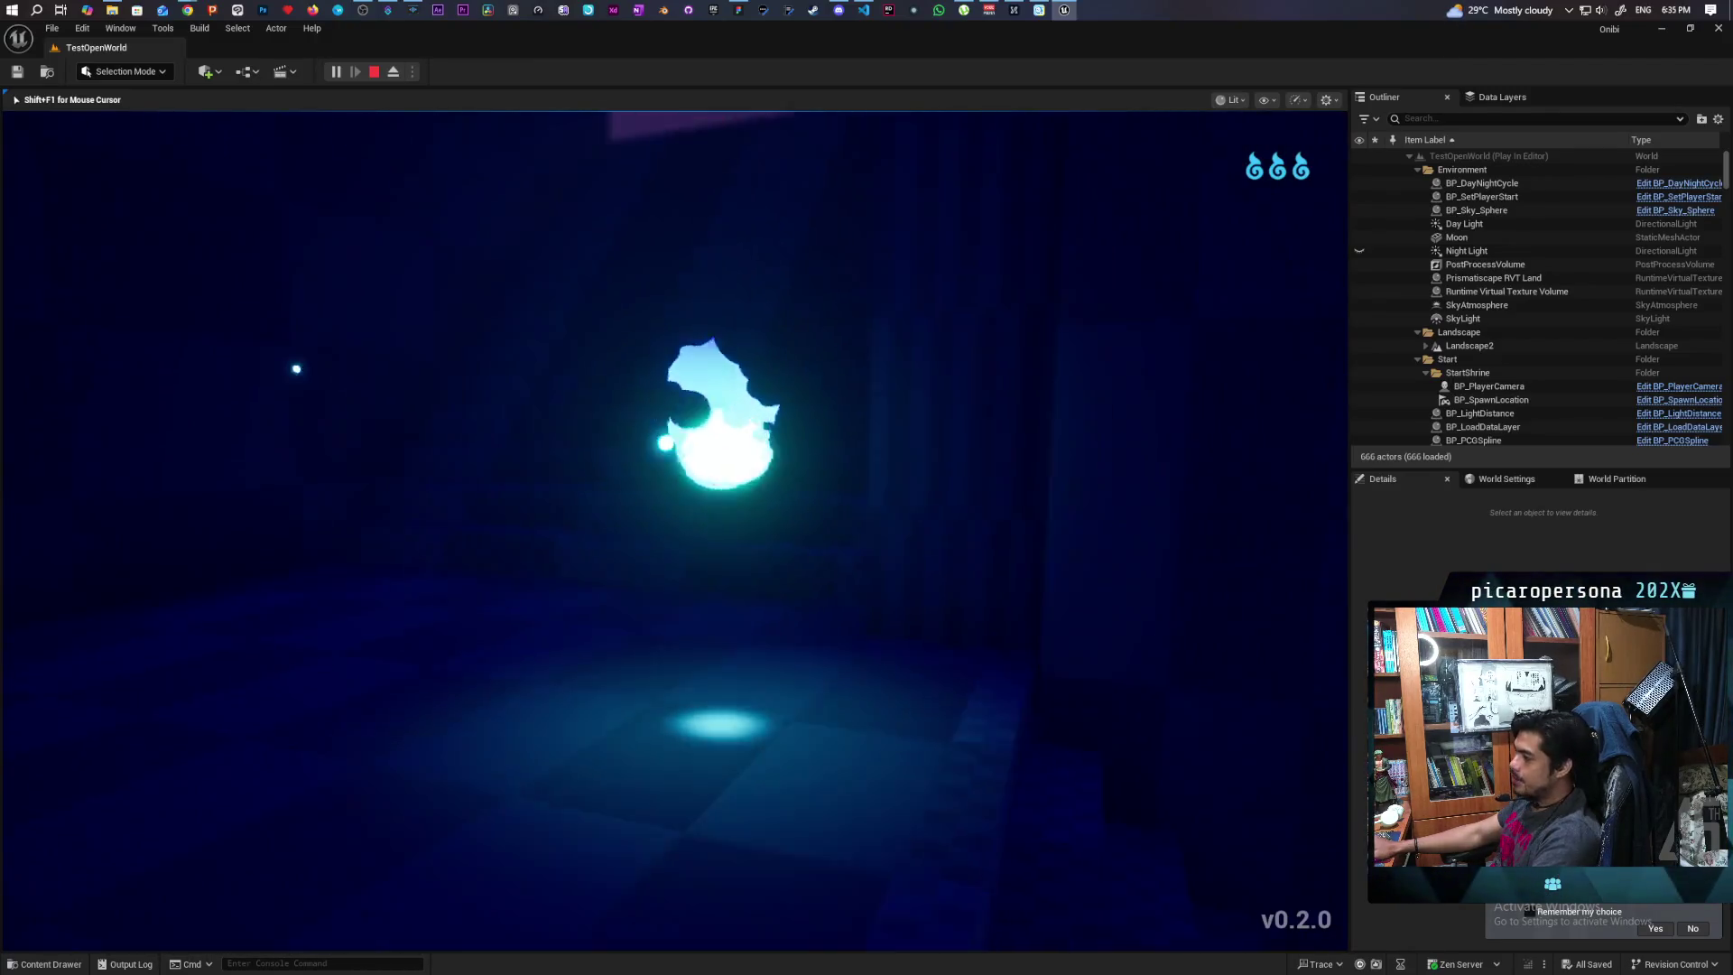
{"action": "key", "text": "w"}
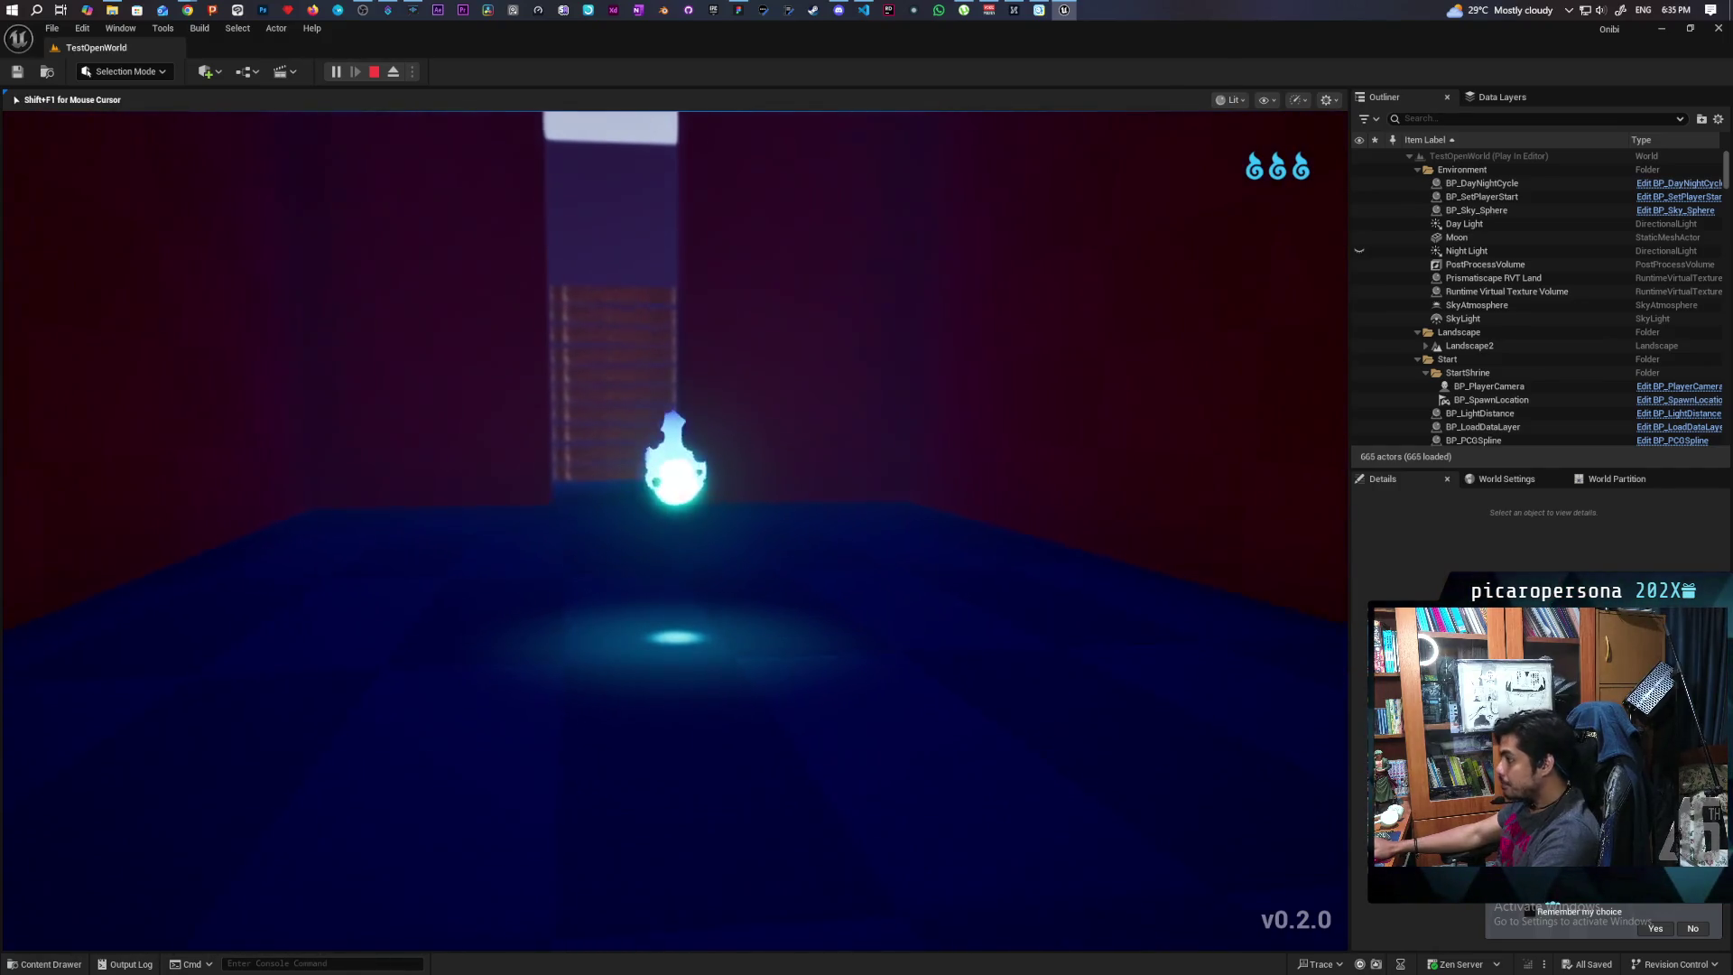
{"action": "key", "text": "w"}
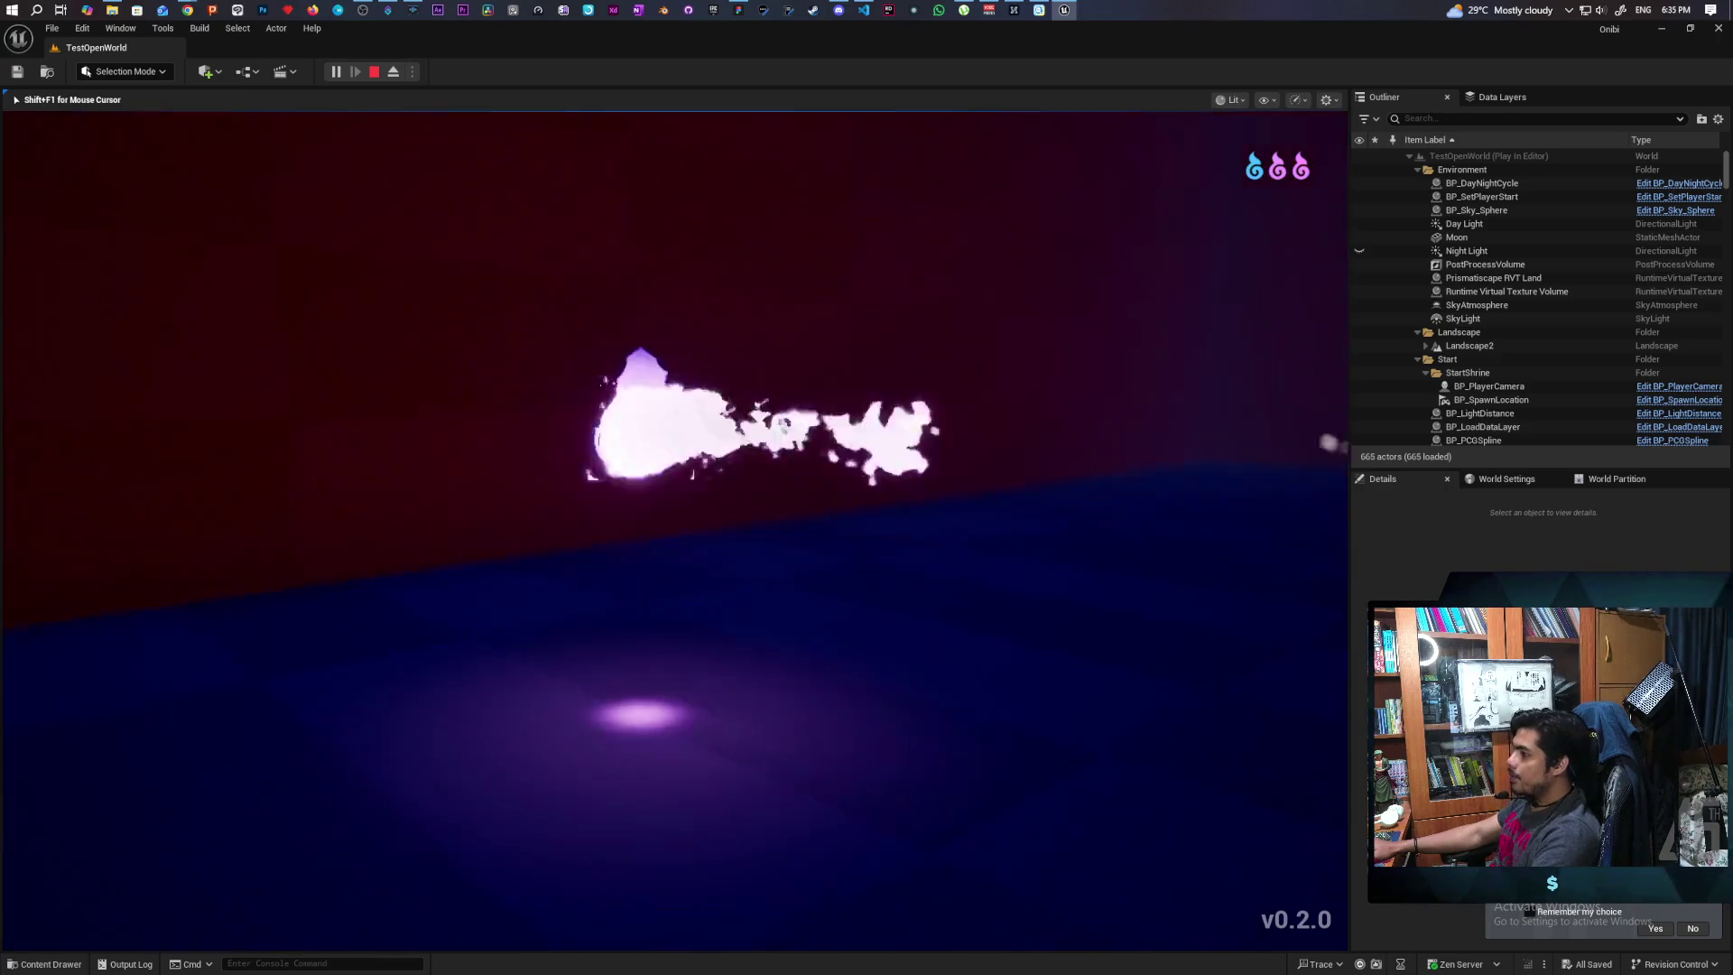
{"action": "key", "text": "w"}
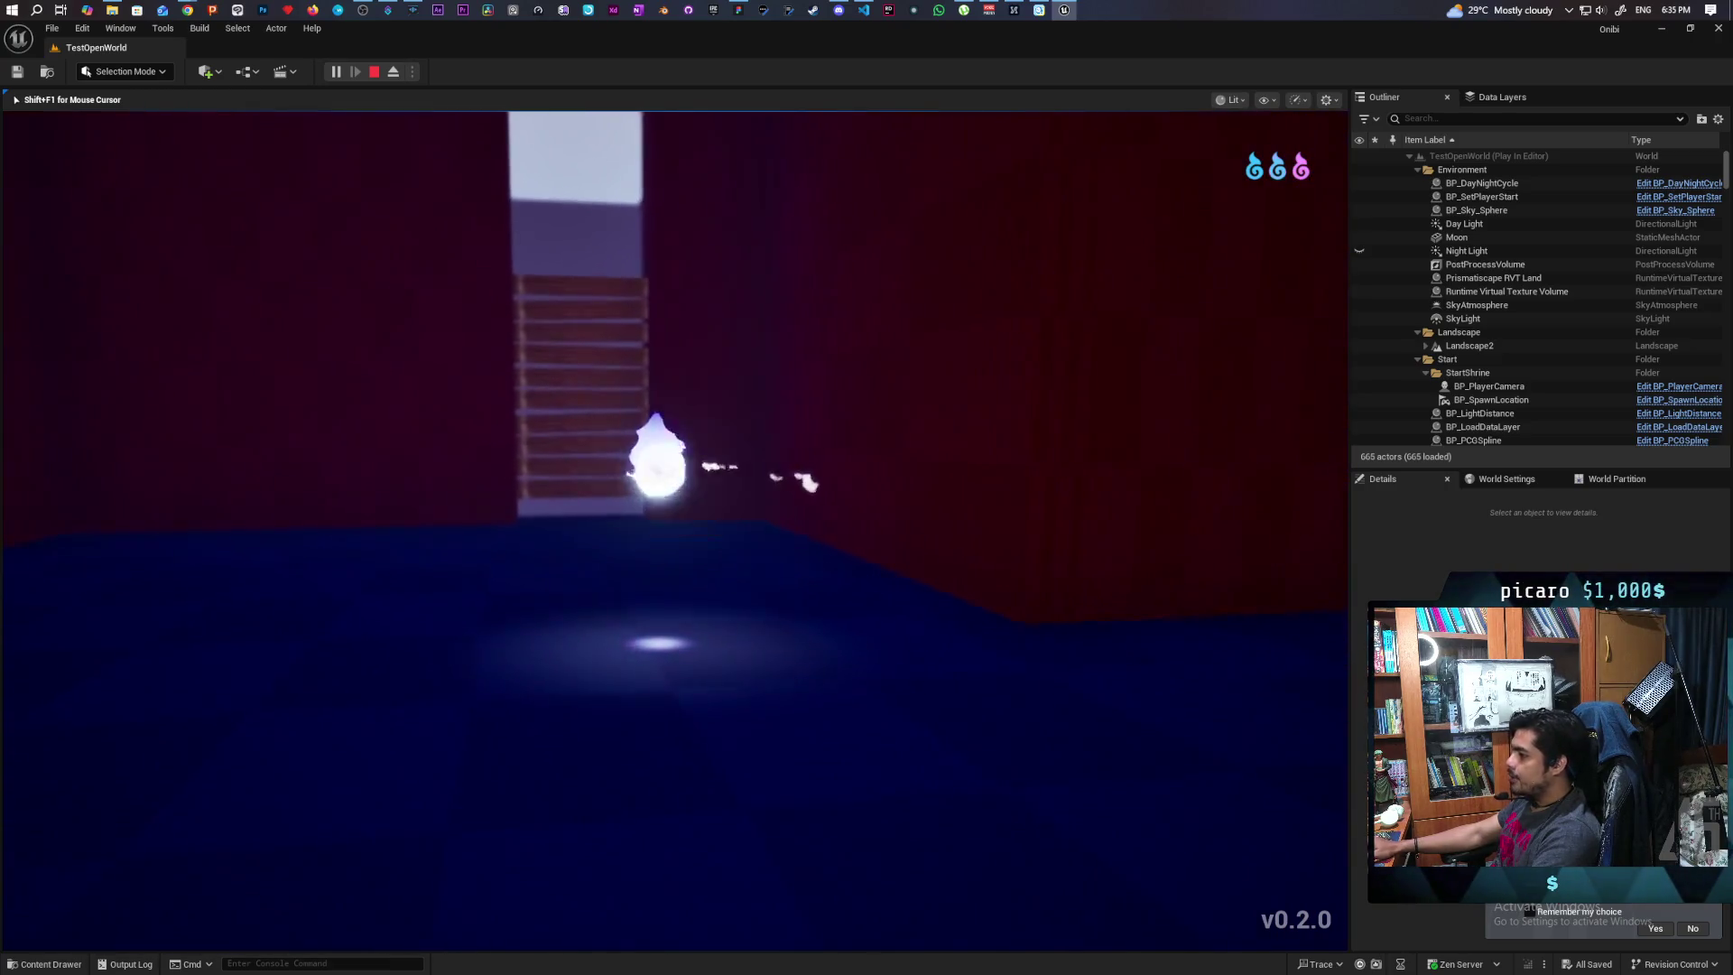
{"action": "key", "text": "w"}
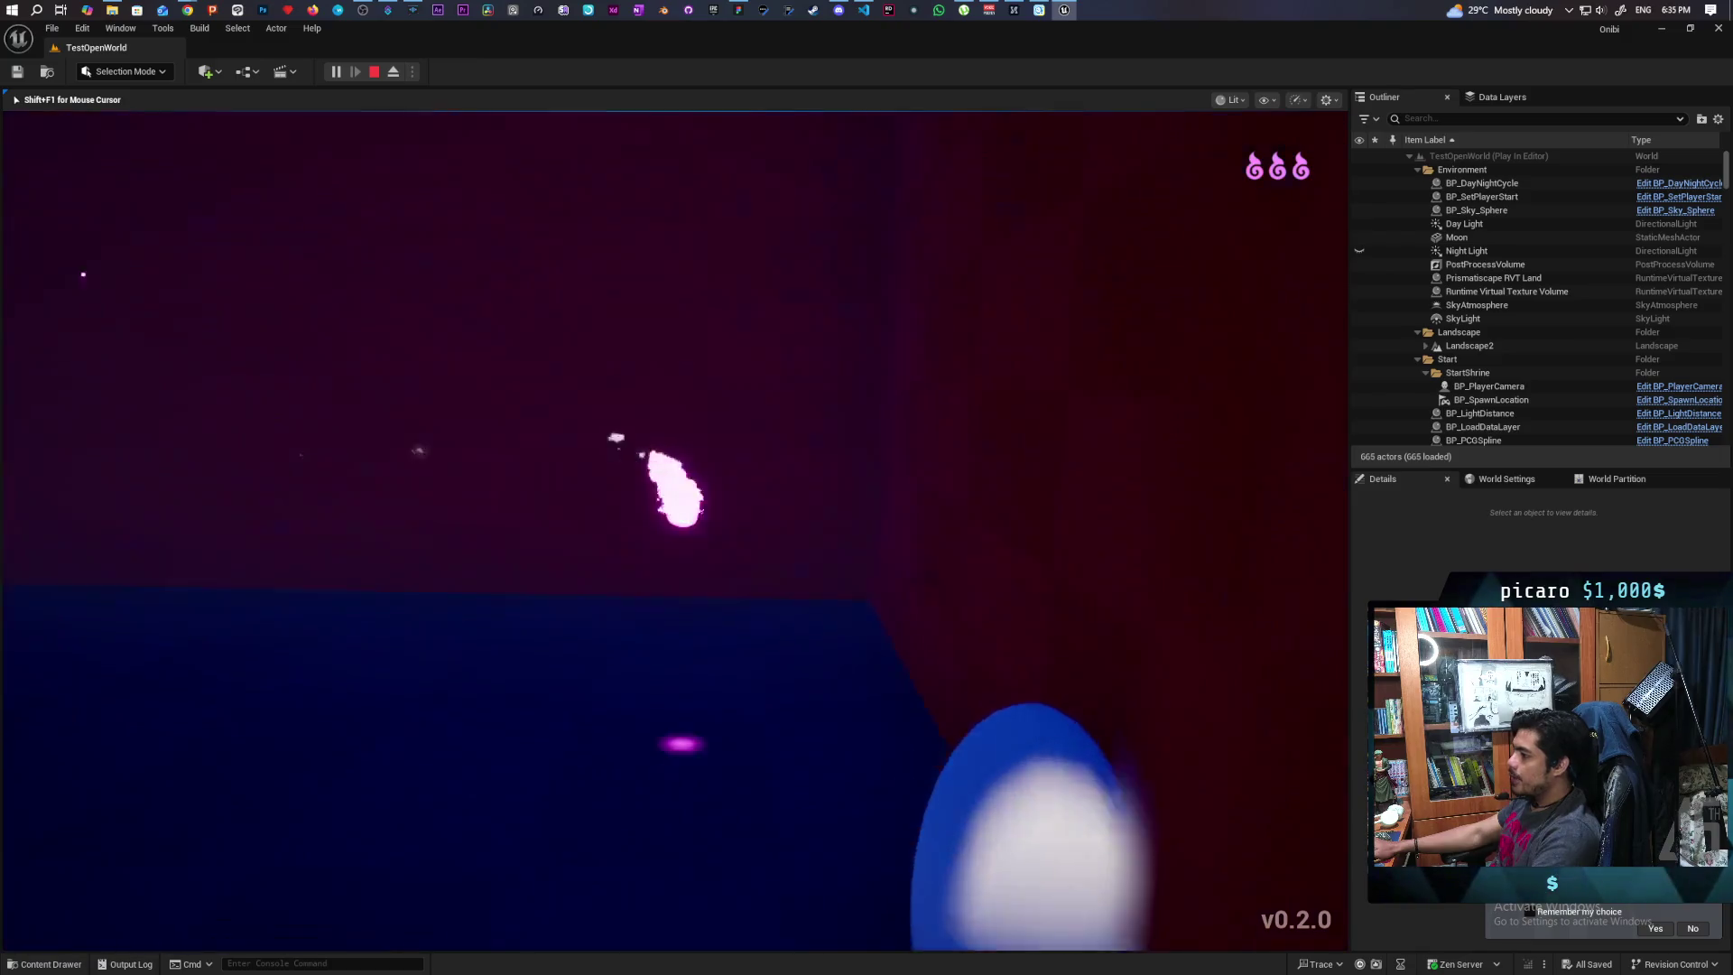
{"action": "key", "text": "w"}
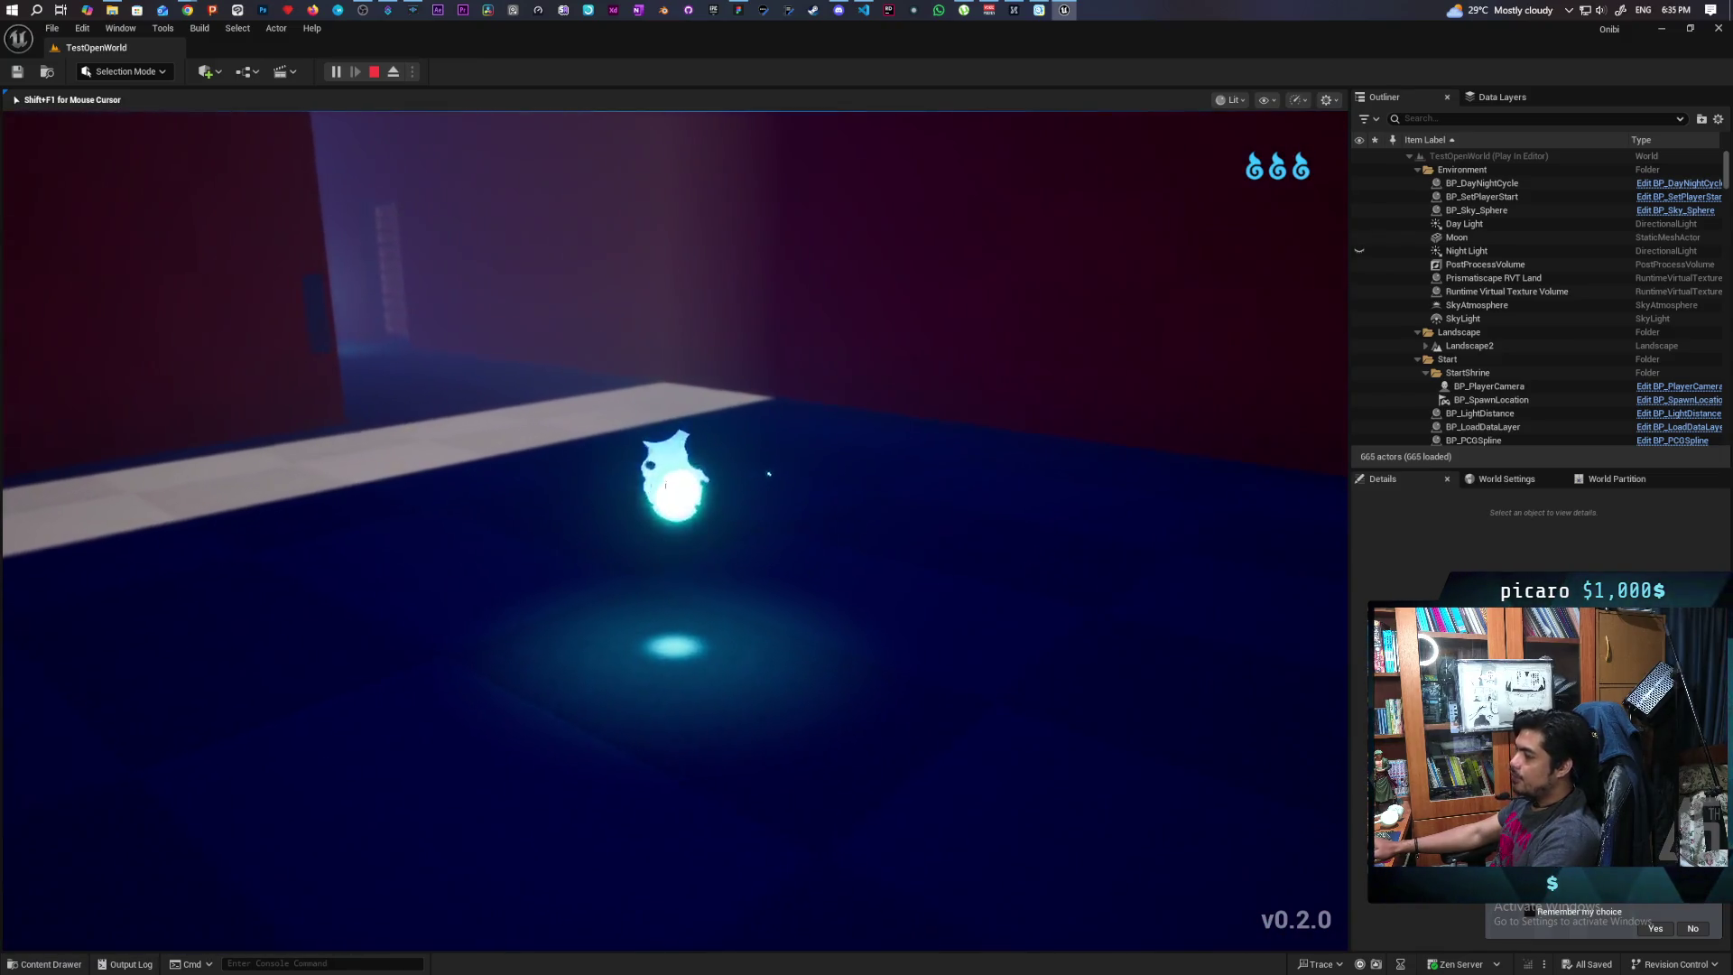
Consume an essence among the spirits in the red room, then cross into the pink room
{"action": "key", "text": "w"}
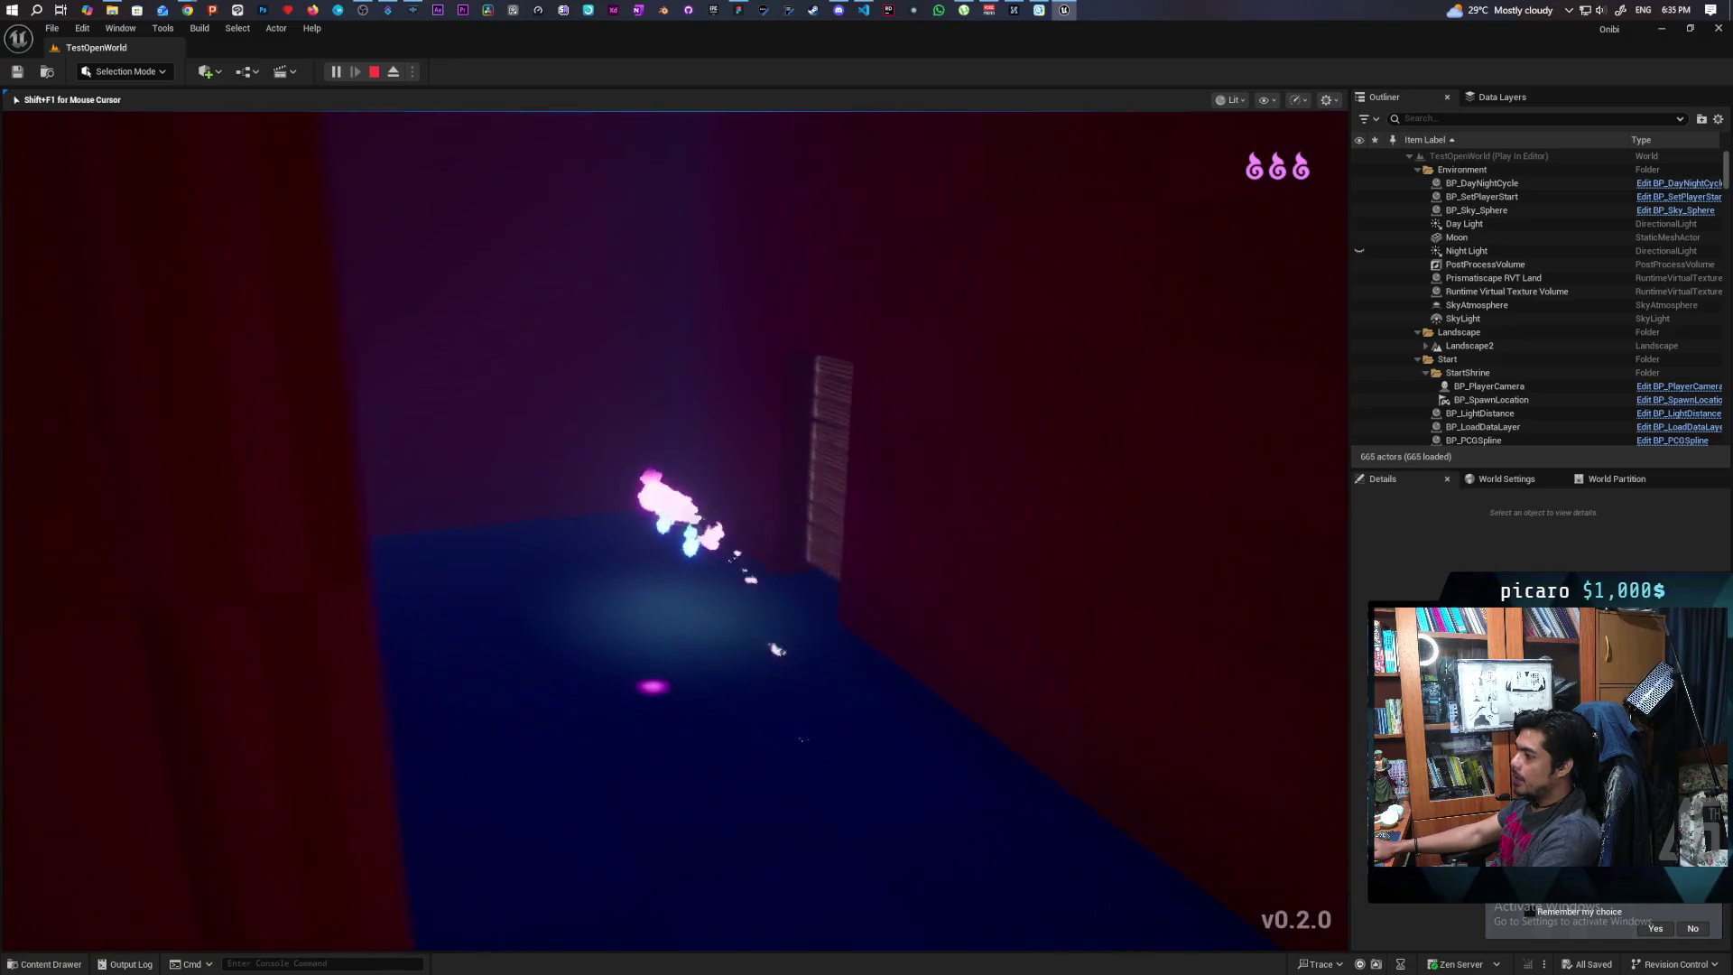
{"action": "key", "text": "w"}
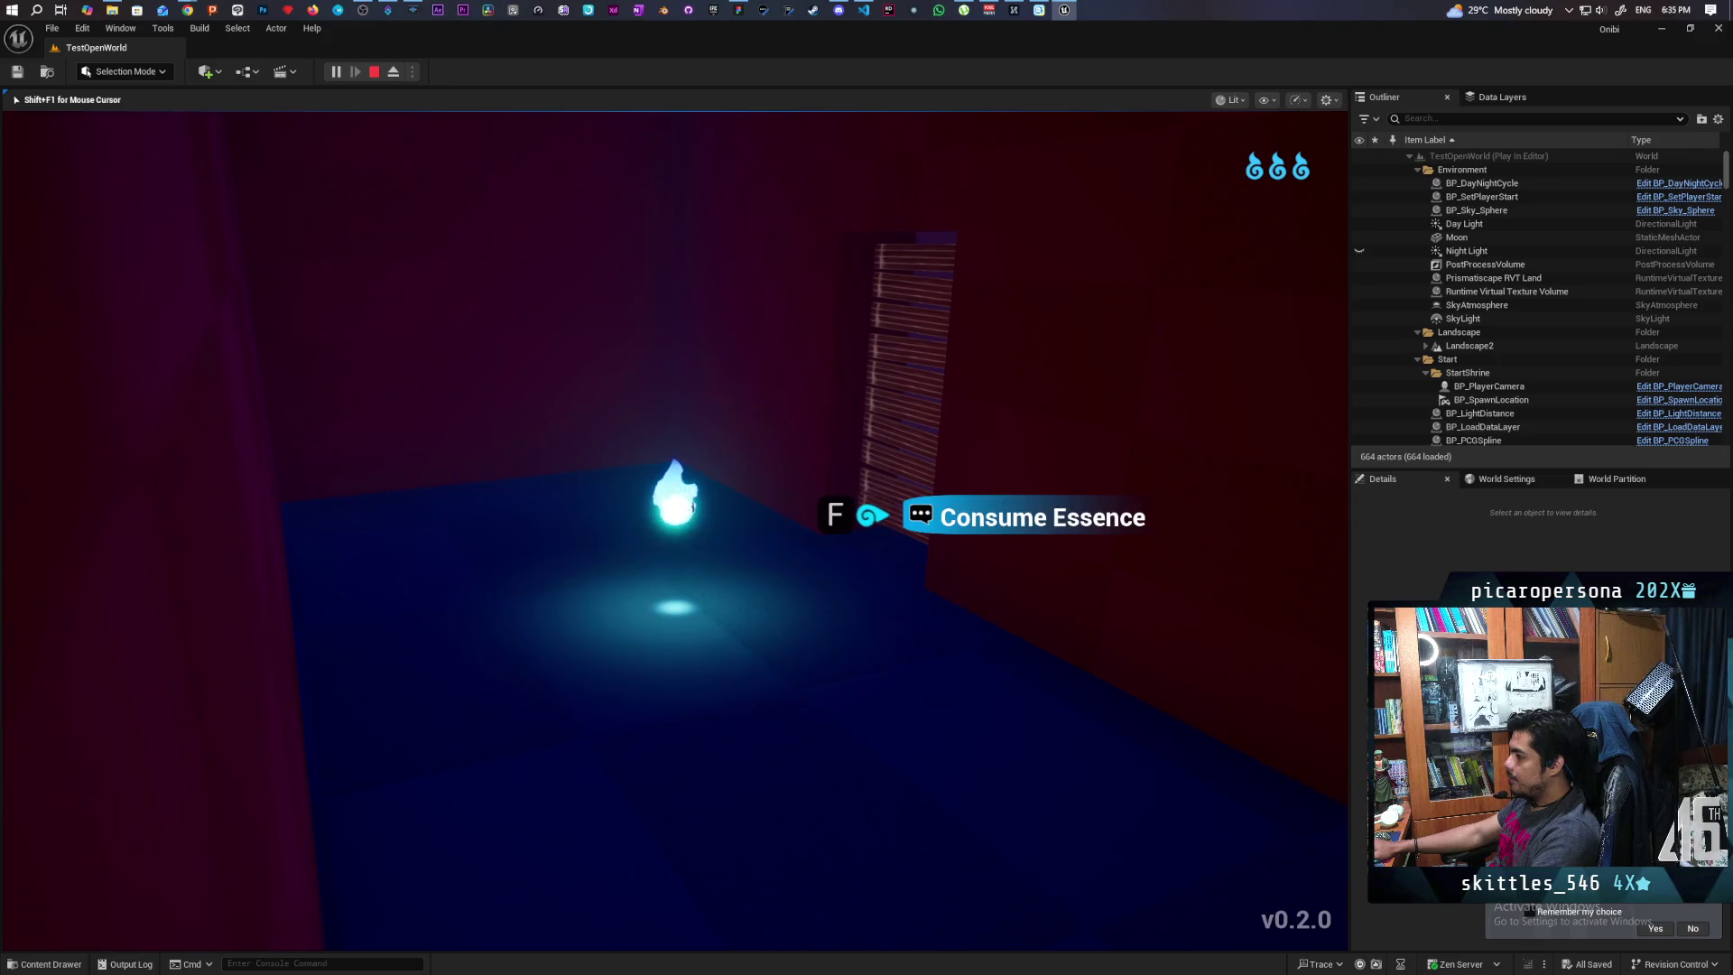
{"action": "key", "text": "w"}
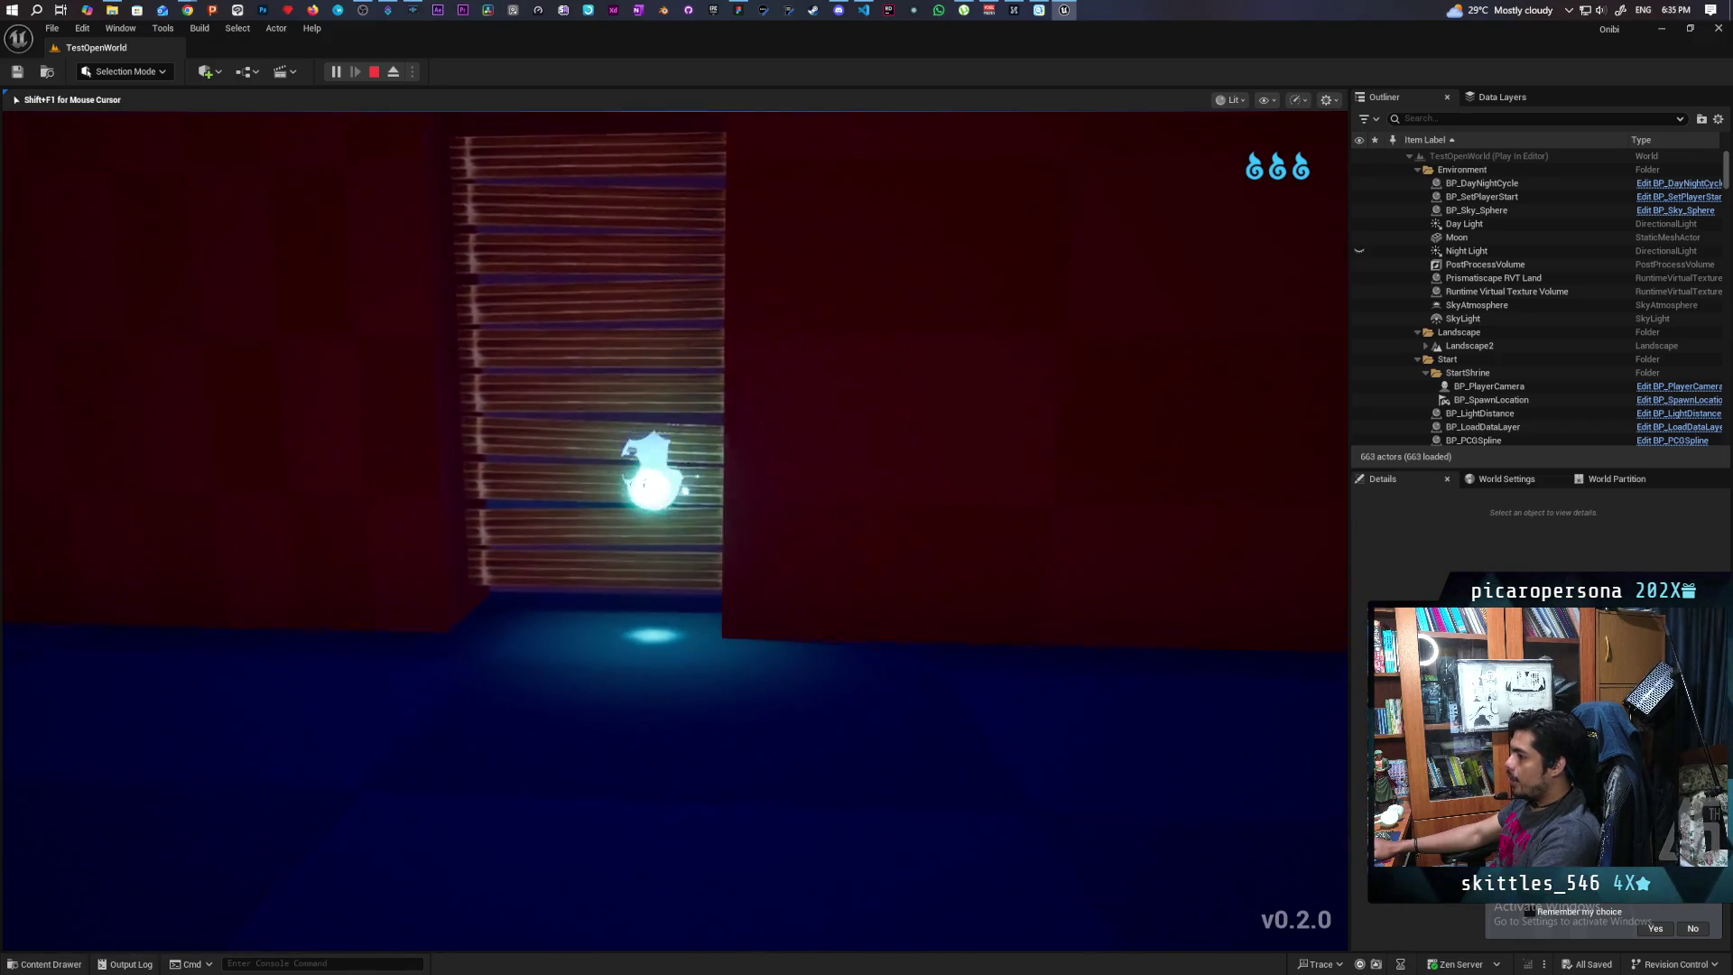
{"action": "key", "text": "w"}
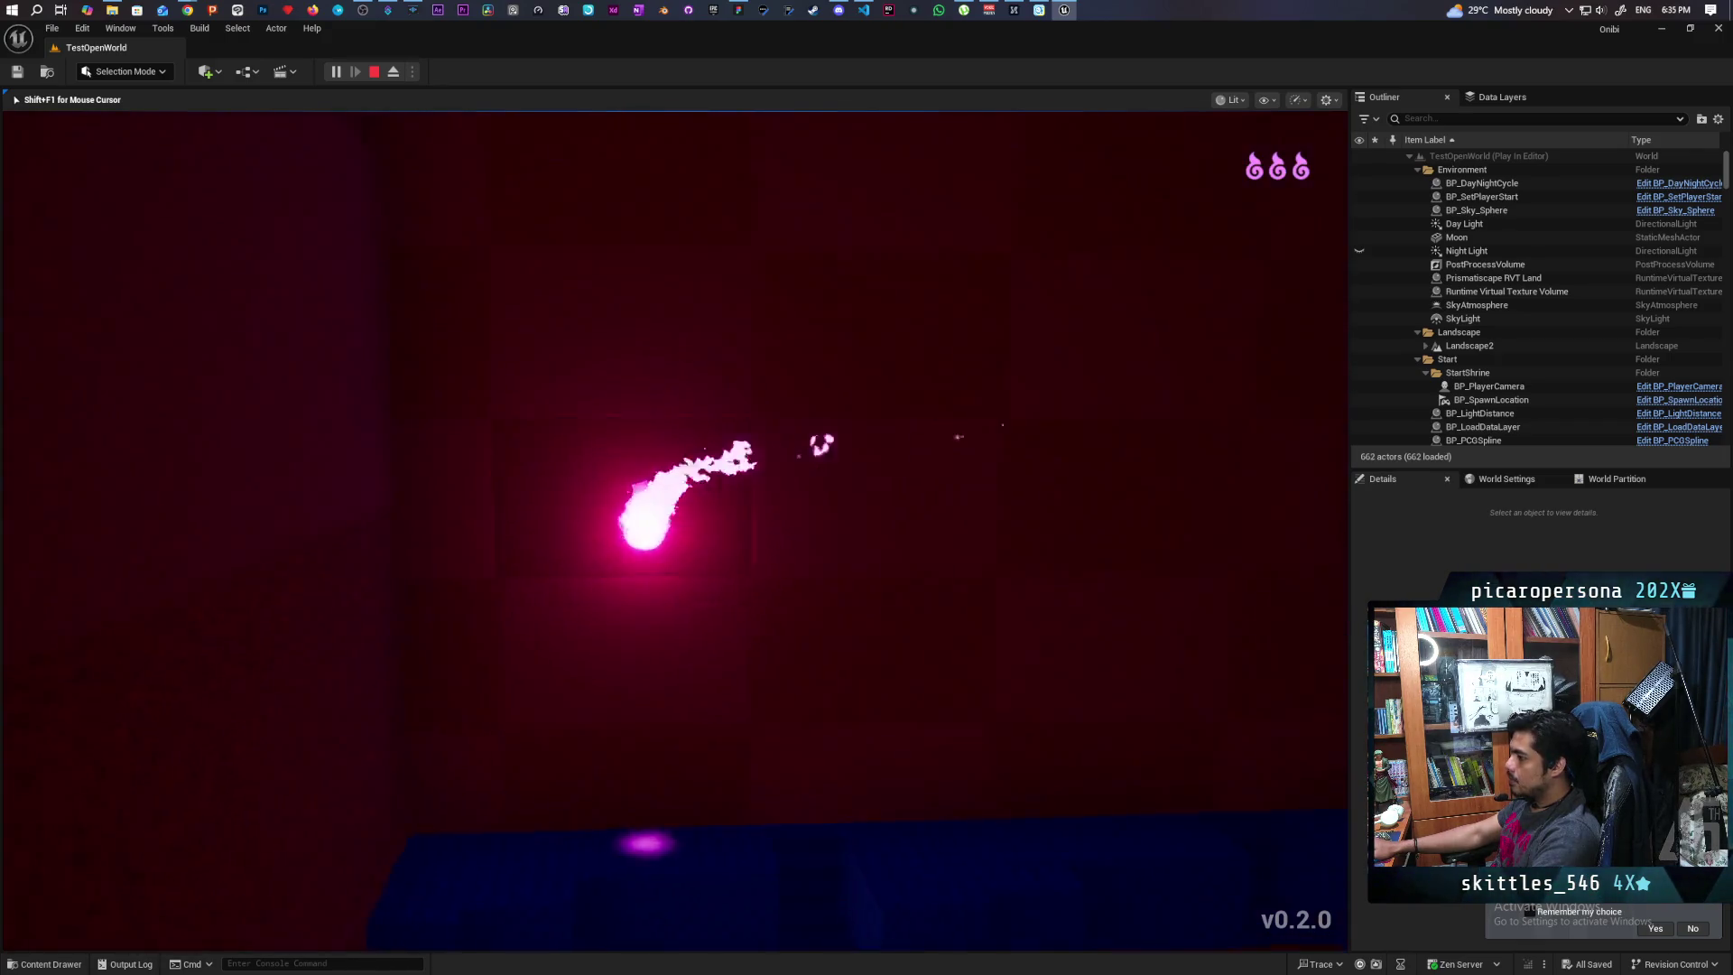
{"action": "key", "text": "w"}
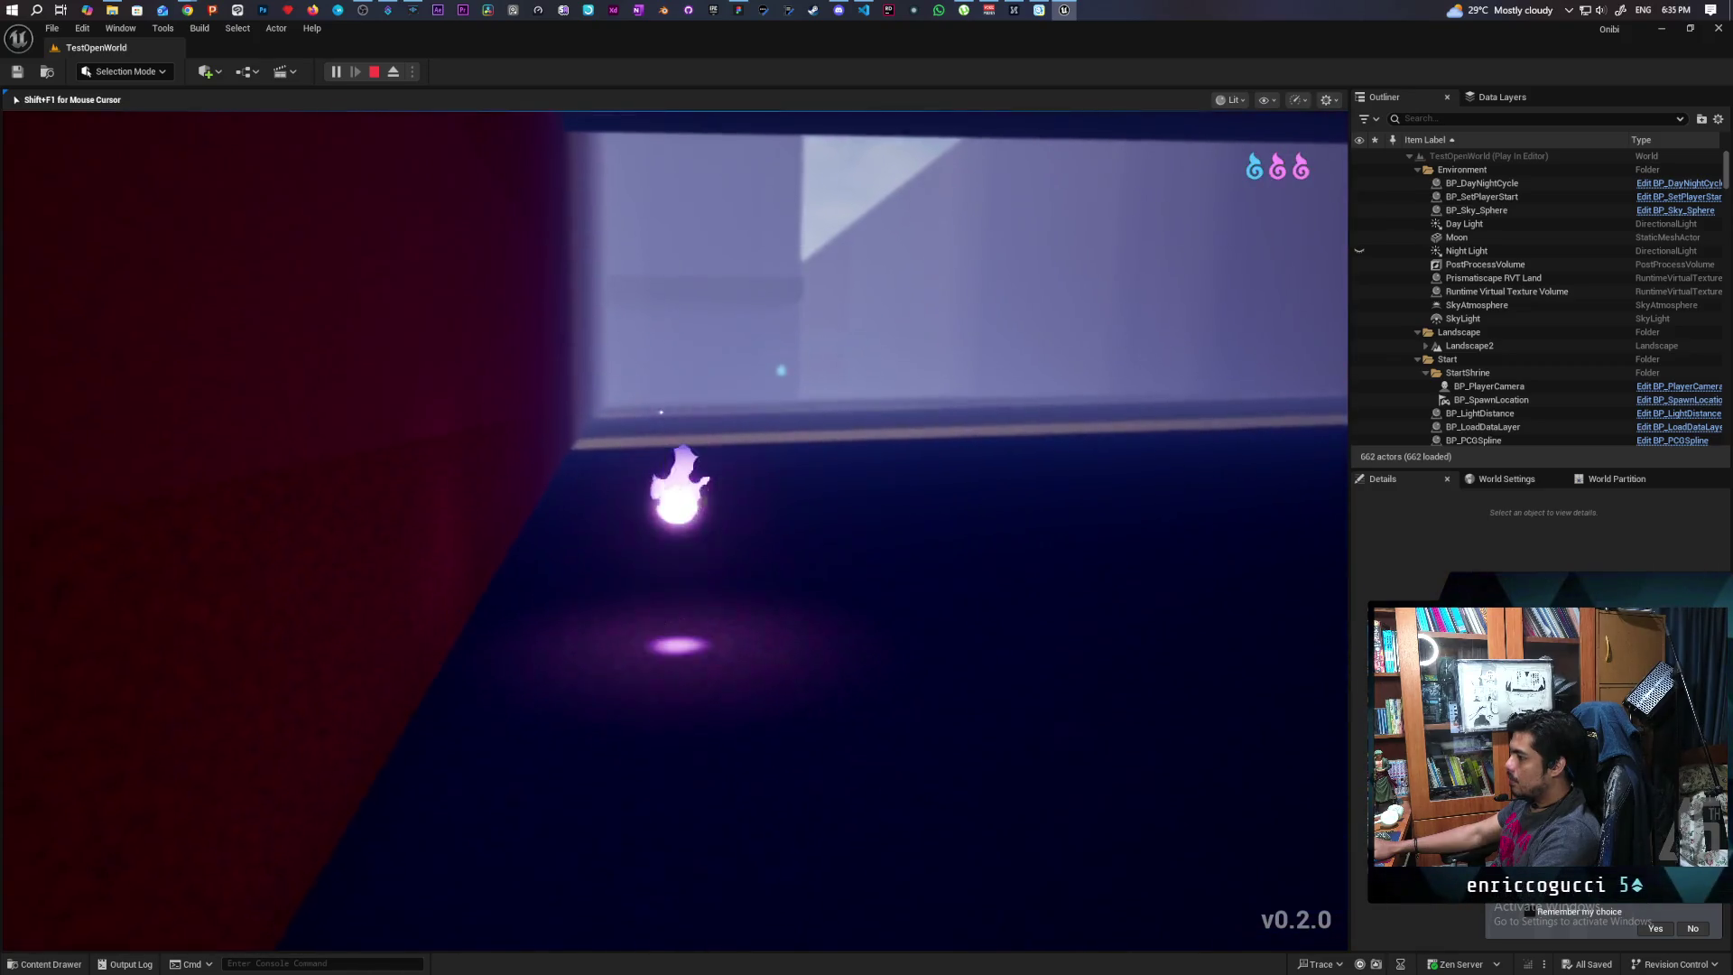
Follow the wall out of the pink room to the blue spirit by the pale wall
{"action": "key", "text": "w"}
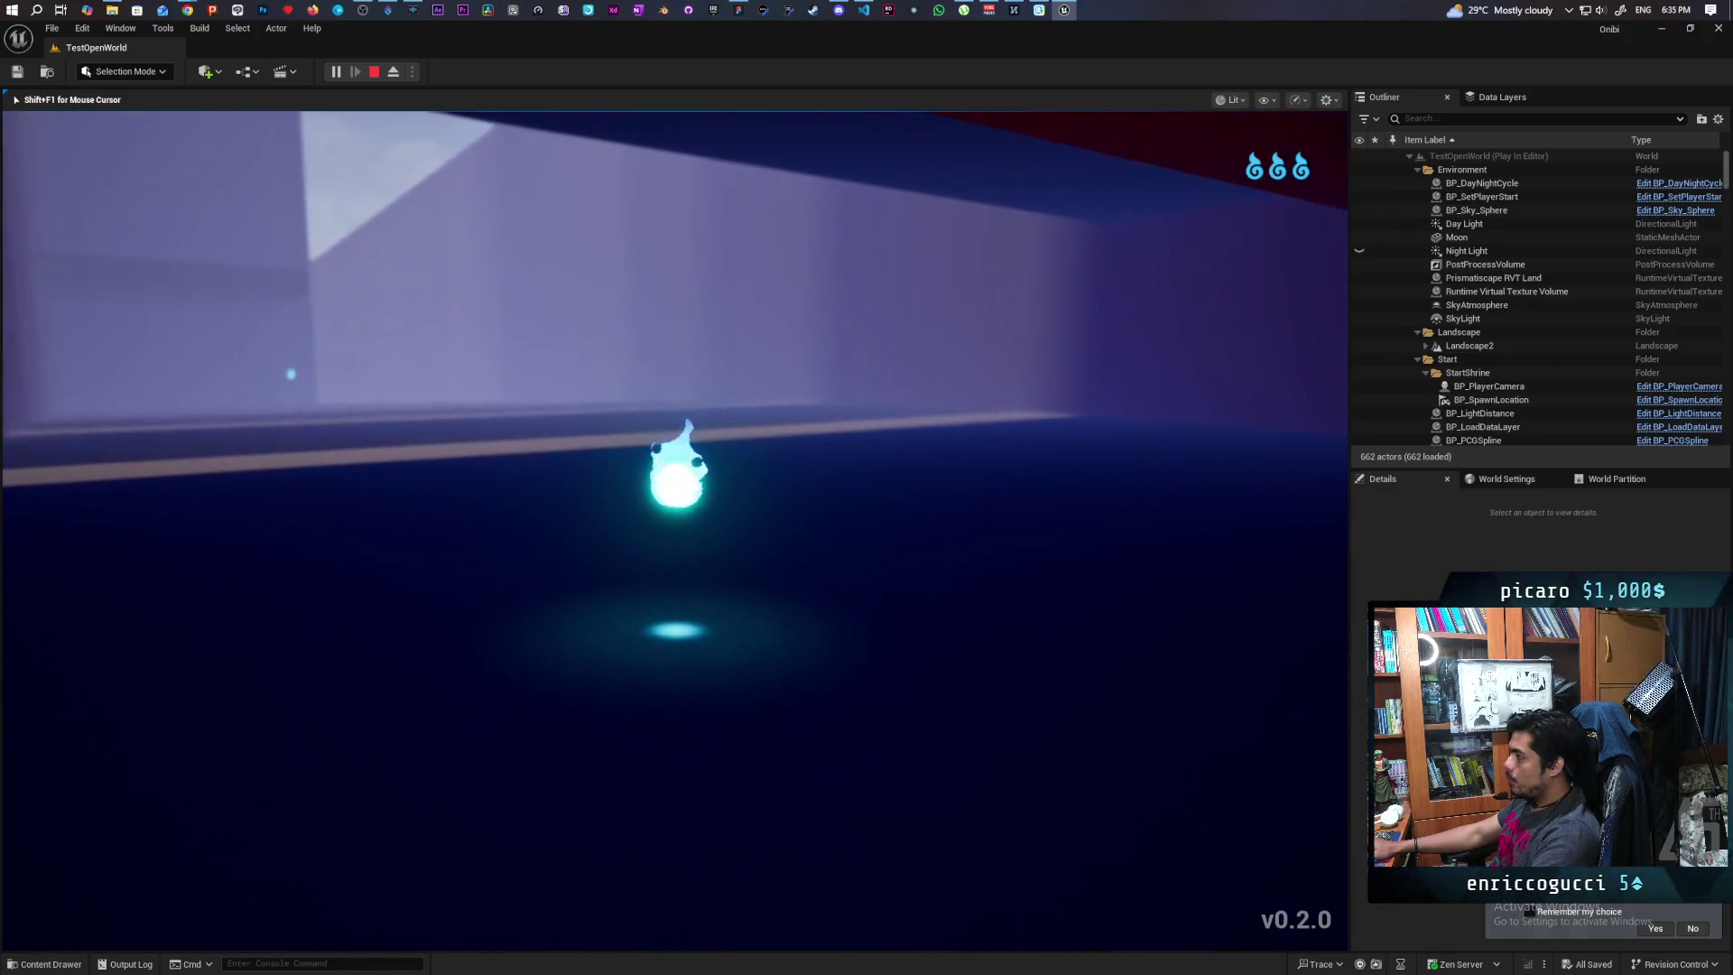
{"action": "key", "text": "w"}
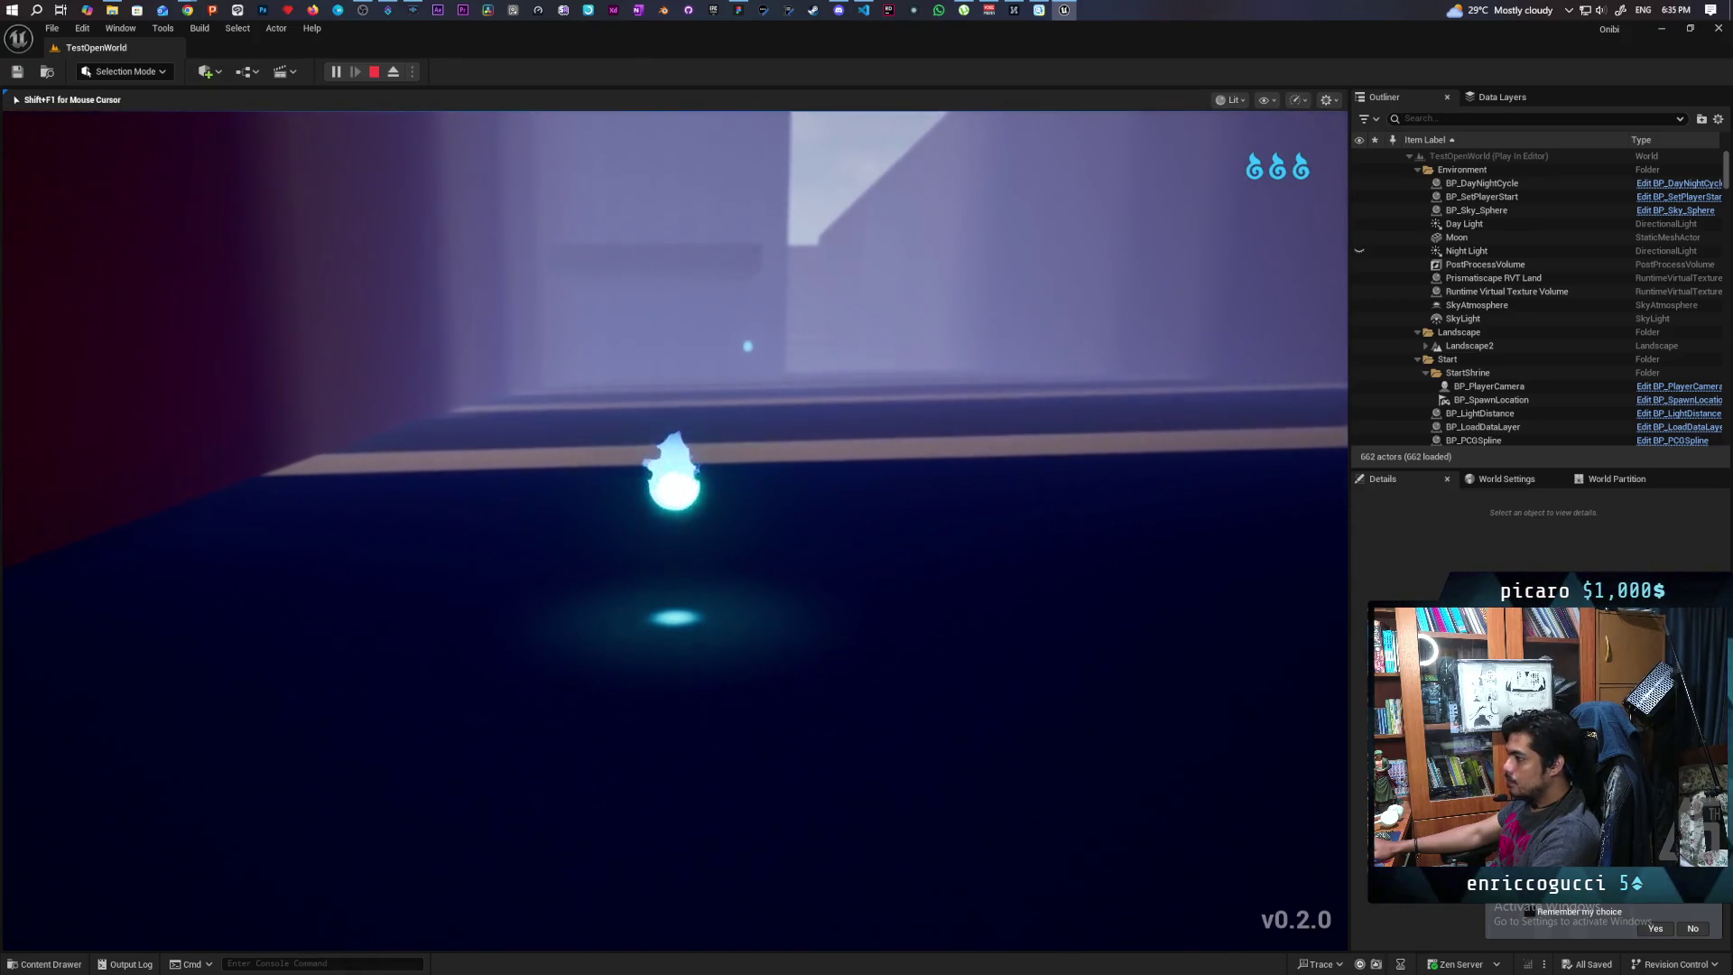
{"action": "key", "text": "w"}
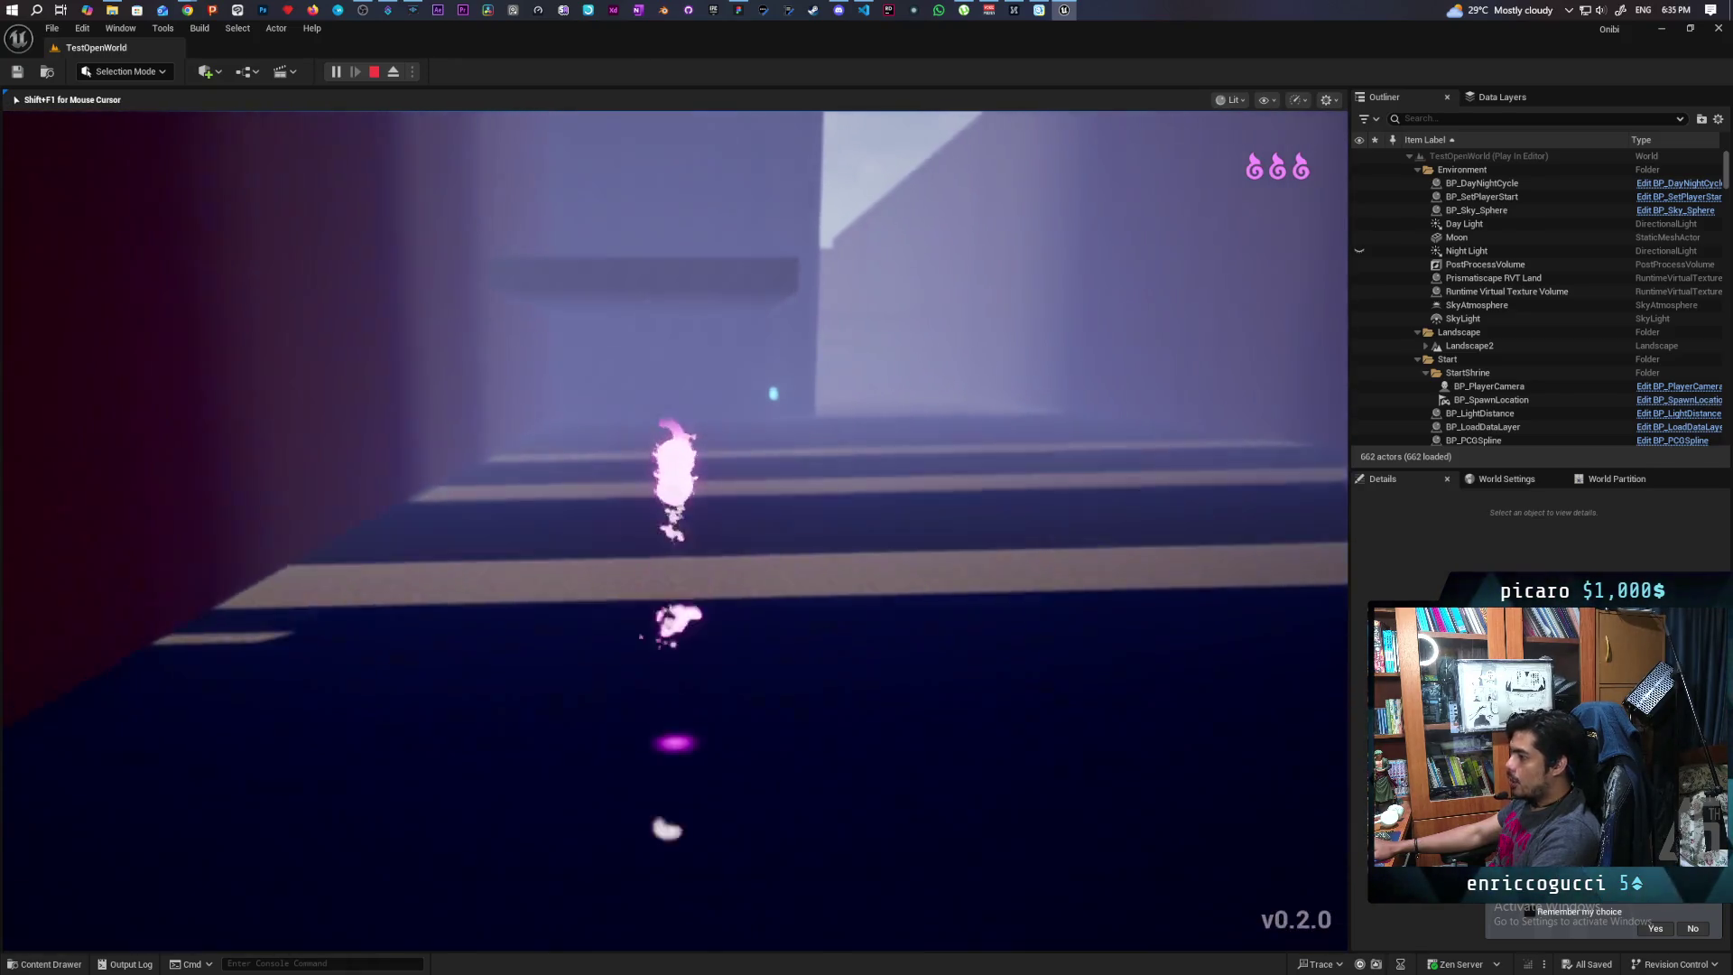
{"action": "key", "text": "w"}
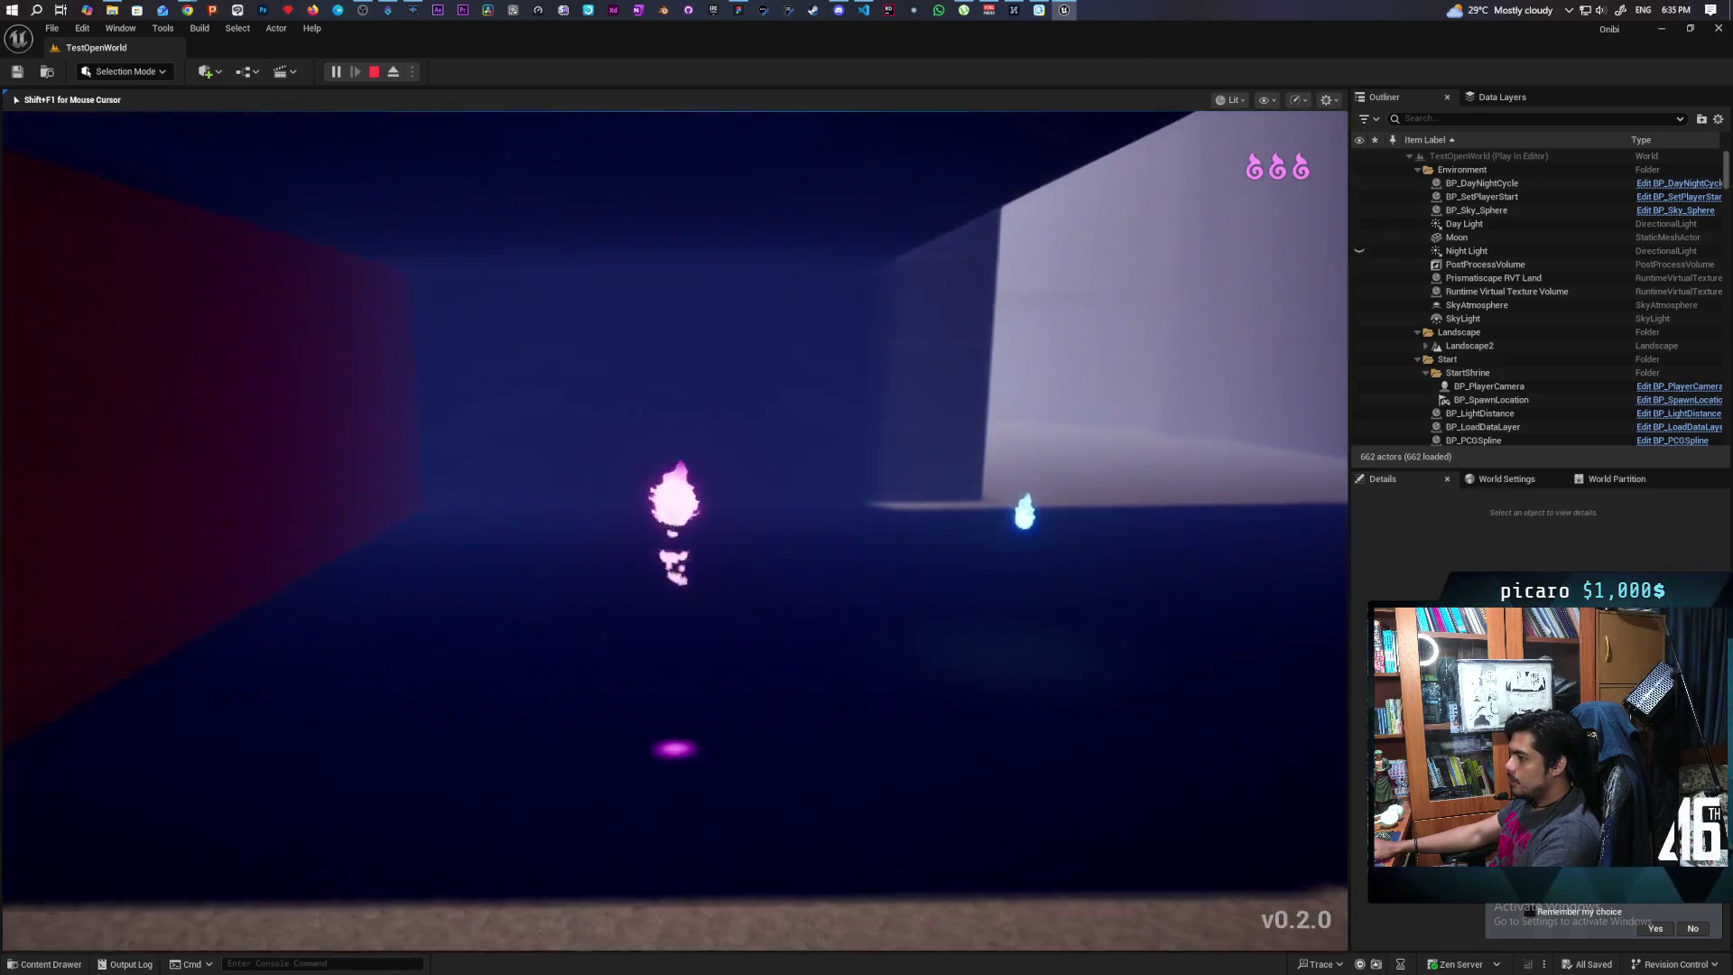
{"action": "key", "text": "w"}
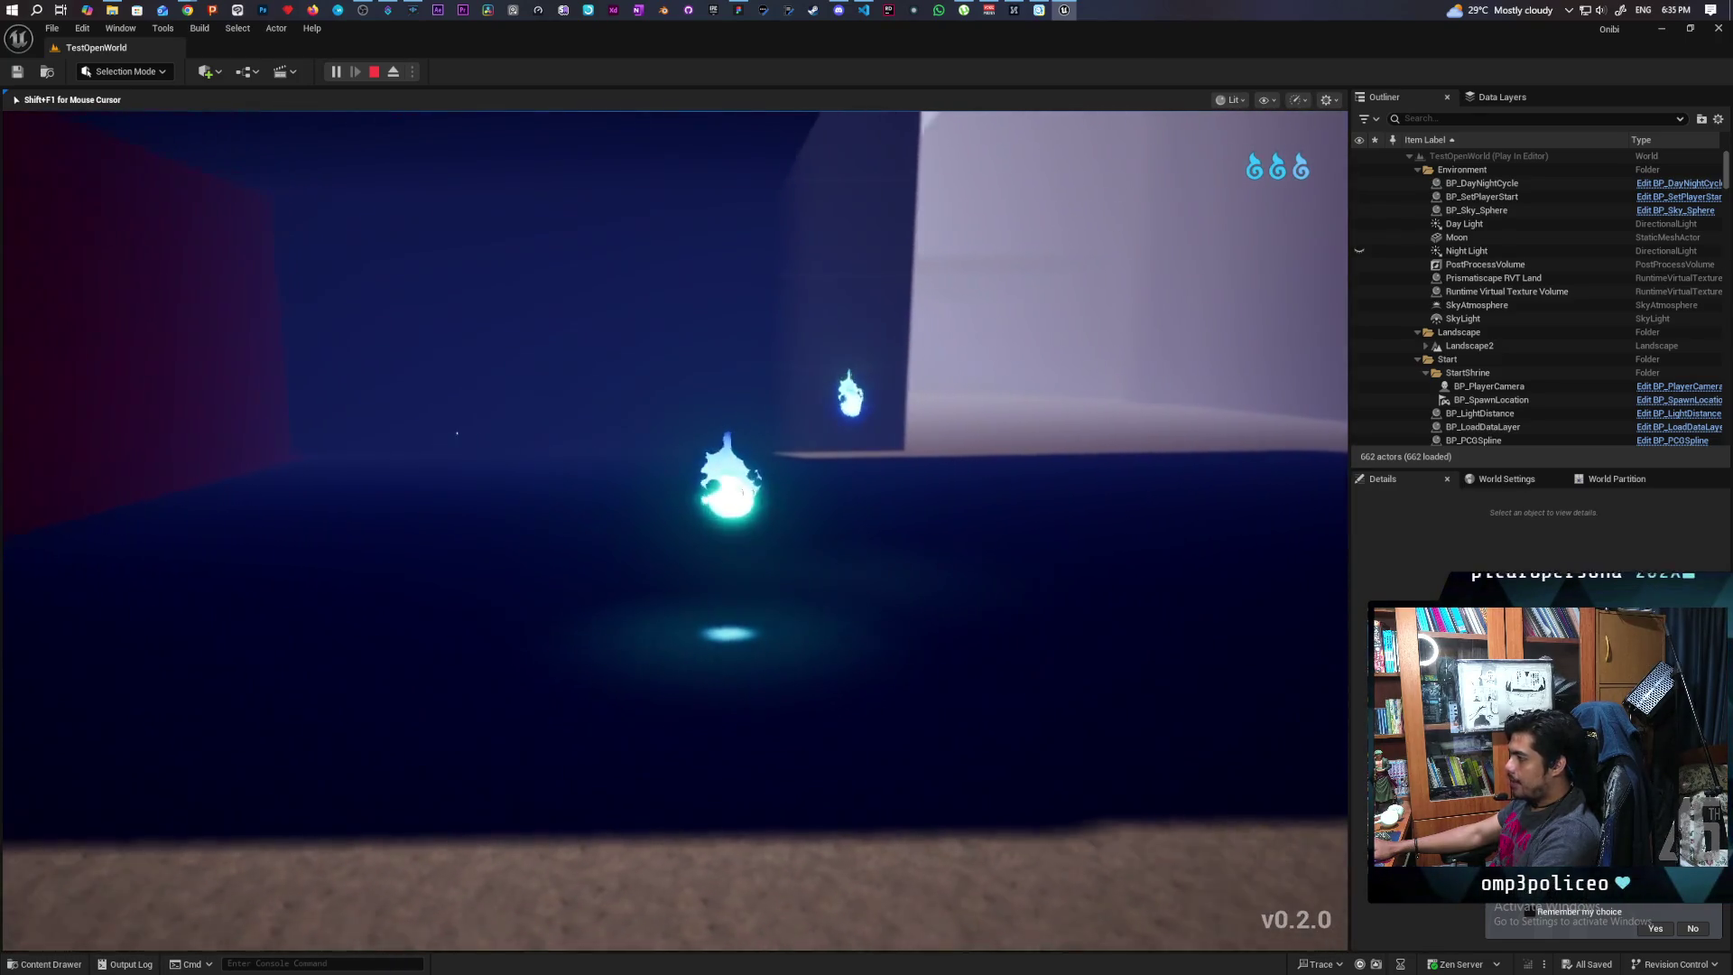
{"action": "key", "text": "w"}
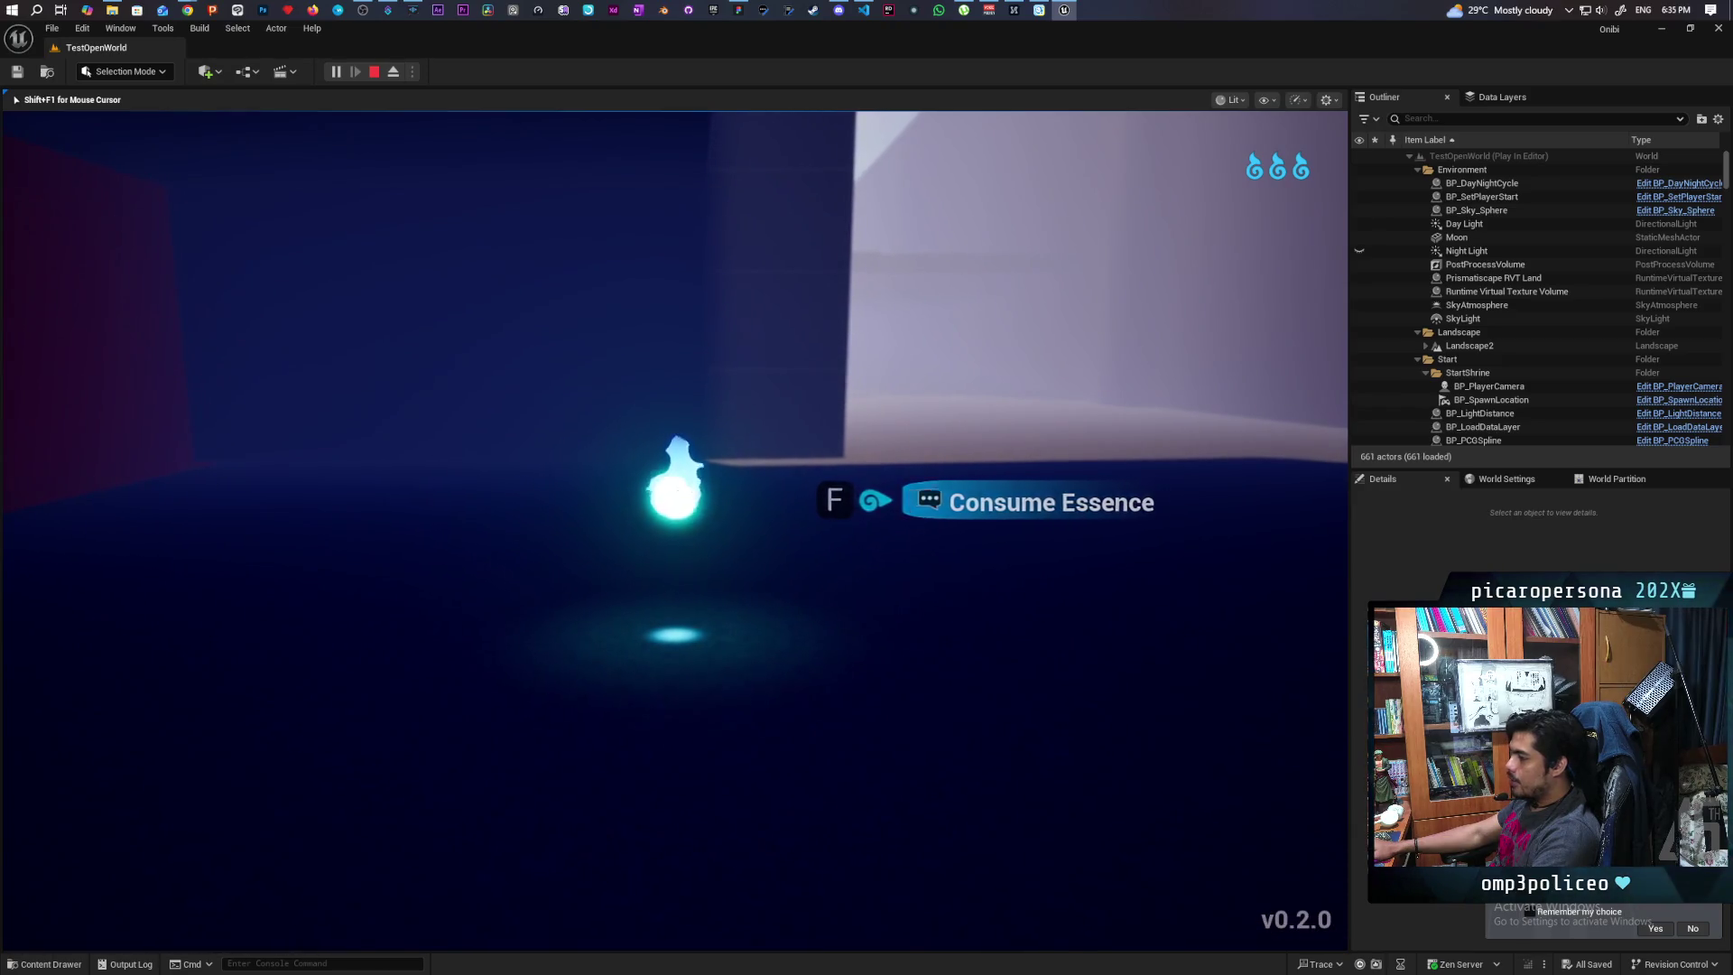
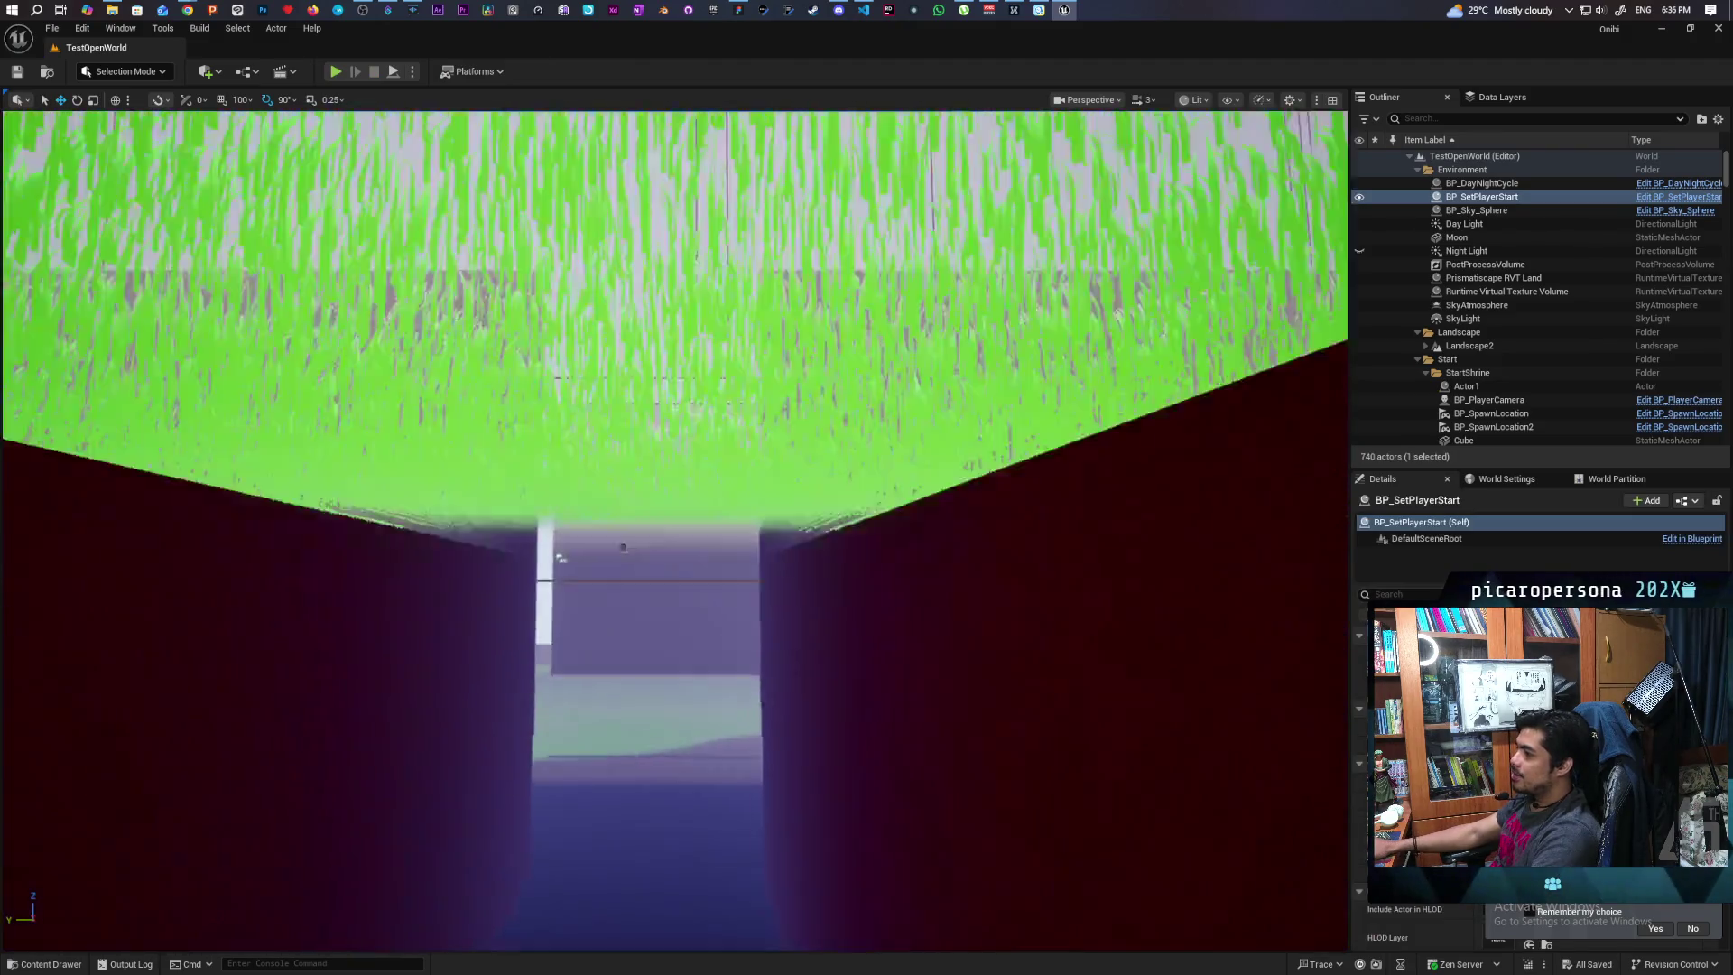
End the playtest, frame BP_SetPlayerStart and fly down the dark corridor under the grass
{"action": "key", "text": "Escape"}
{"action": "key", "text": "f"}
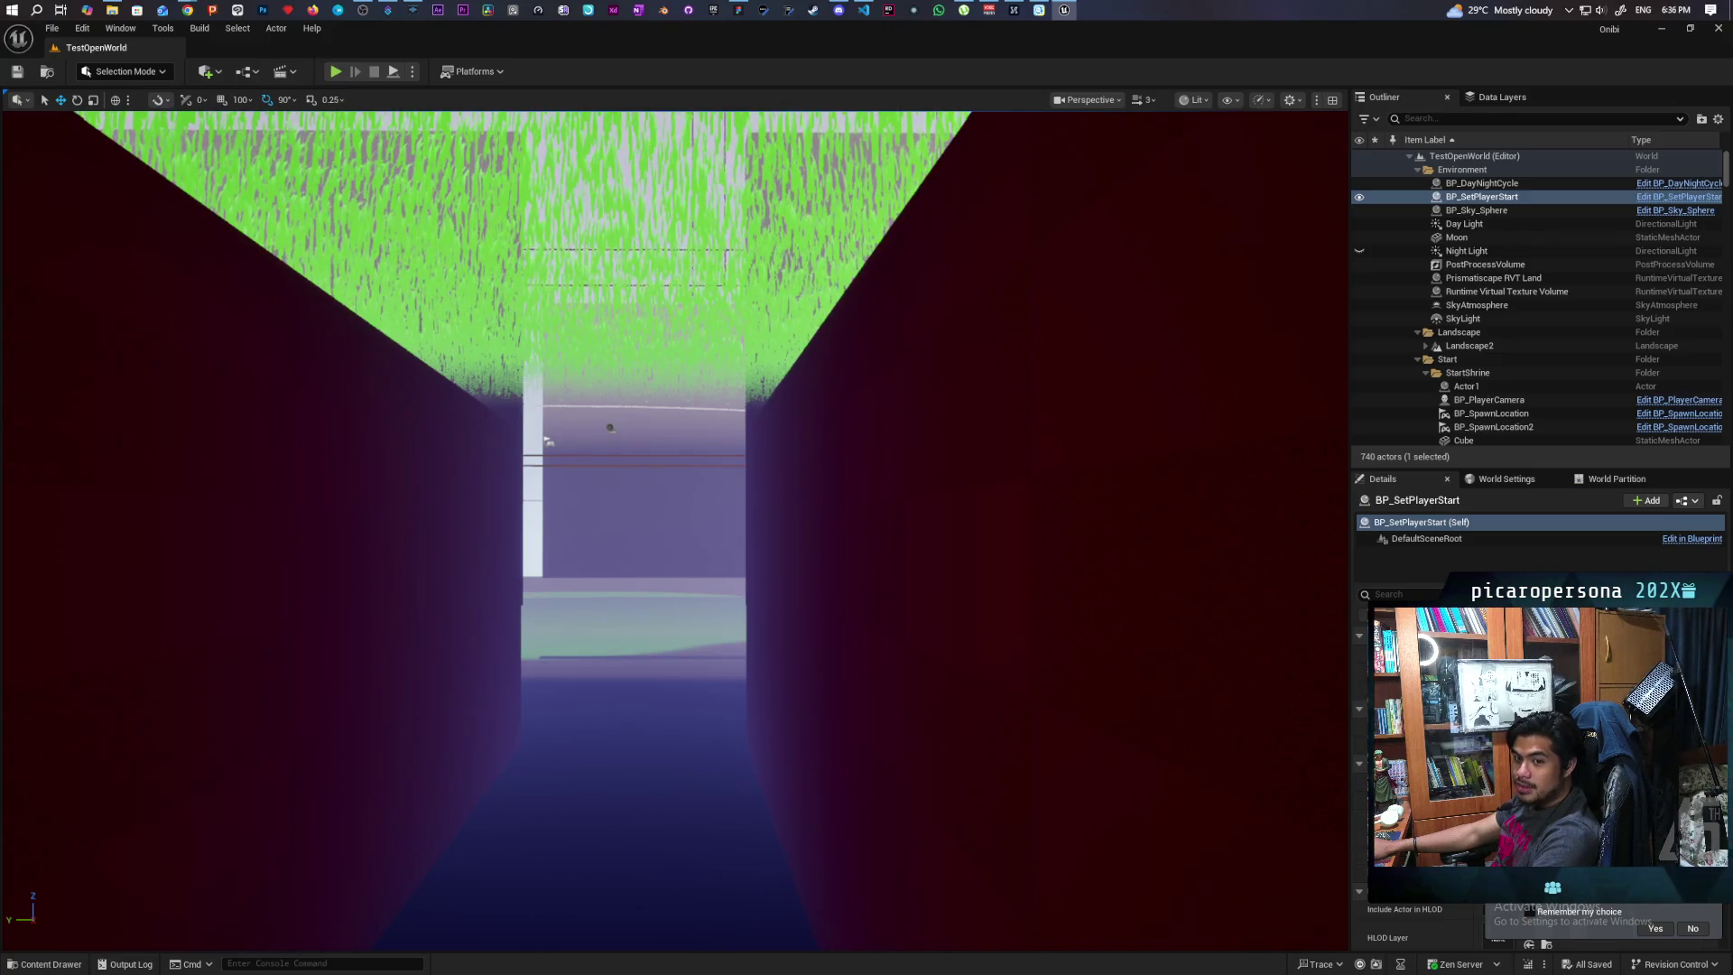
{"action": "mouse_move", "coordinate": [549, 442]}
{"action": "left_mouse_down"}
{"action": "mouse_move", "coordinate": [686, 446]}
{"action": "mouse_move", "coordinate": [632, 451]}
{"action": "mouse_move", "coordinate": [677, 445]}
{"action": "mouse_move", "coordinate": [590, 343]}
{"action": "mouse_move", "coordinate": [334, 365]}
{"action": "mouse_move", "coordinate": [365, 370]}
{"action": "mouse_move", "coordinate": [353, 361]}
{"action": "left_mouse_up"}
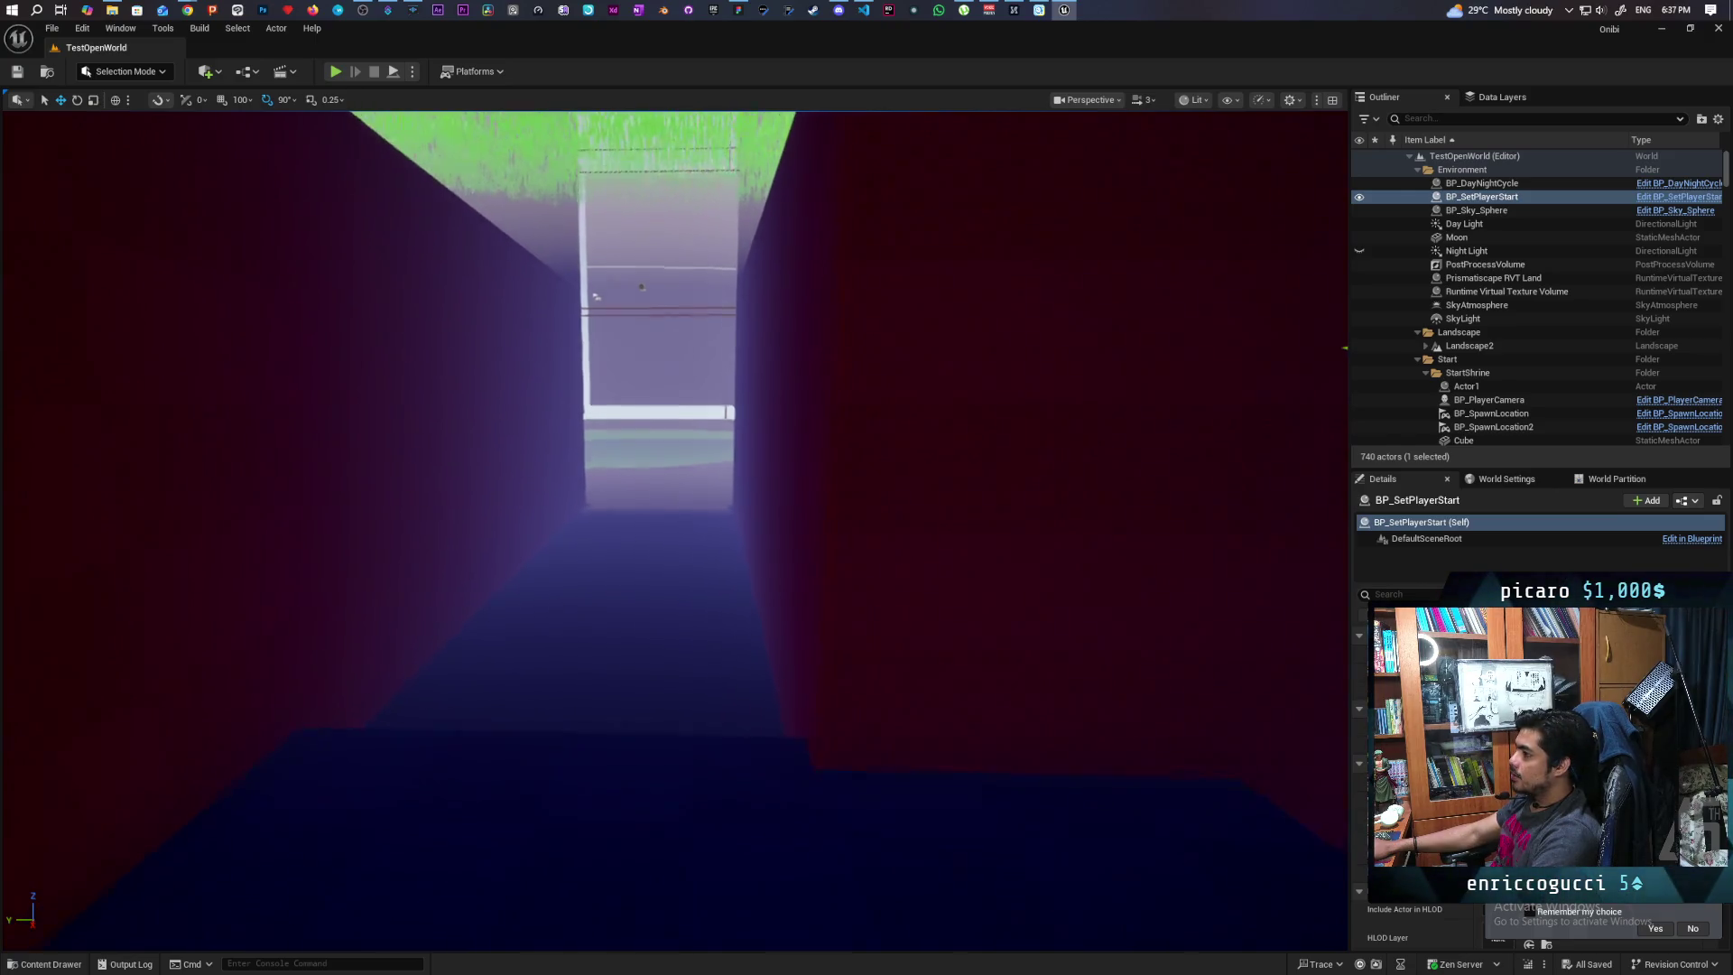
{"action": "left_click_drag", "start_coordinate": [352, 361], "coordinate": [352, 361]}
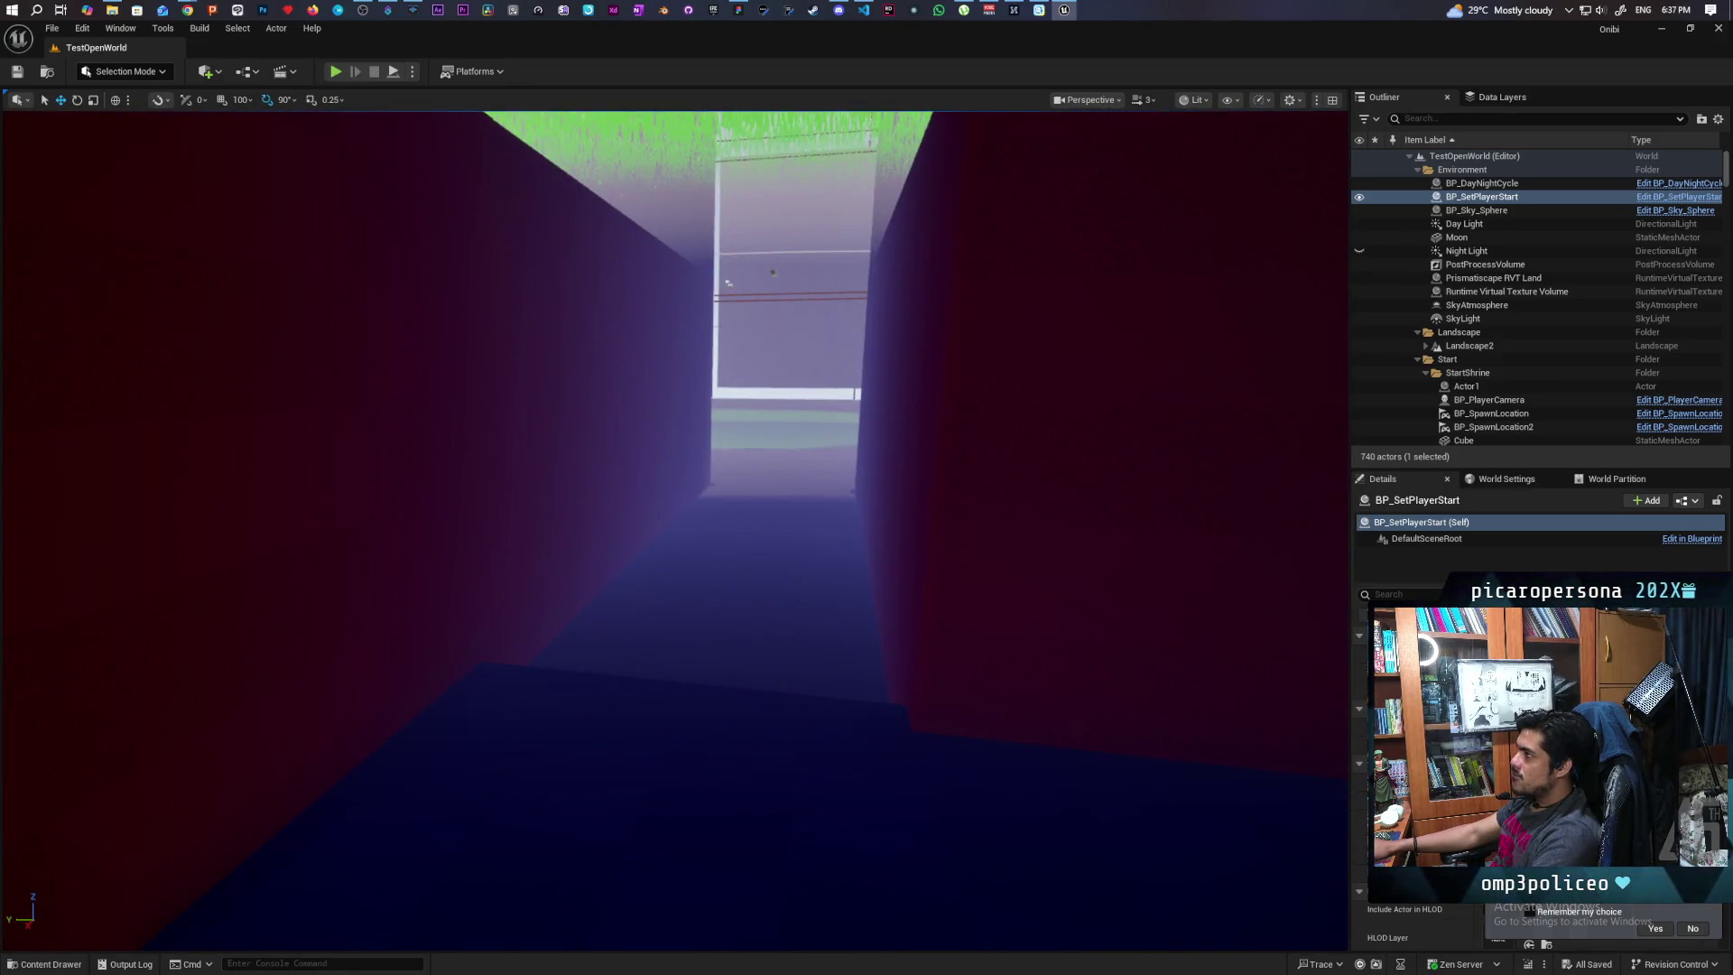
{"action": "left_click_drag", "start_coordinate": [352, 361], "coordinate": [353, 361]}
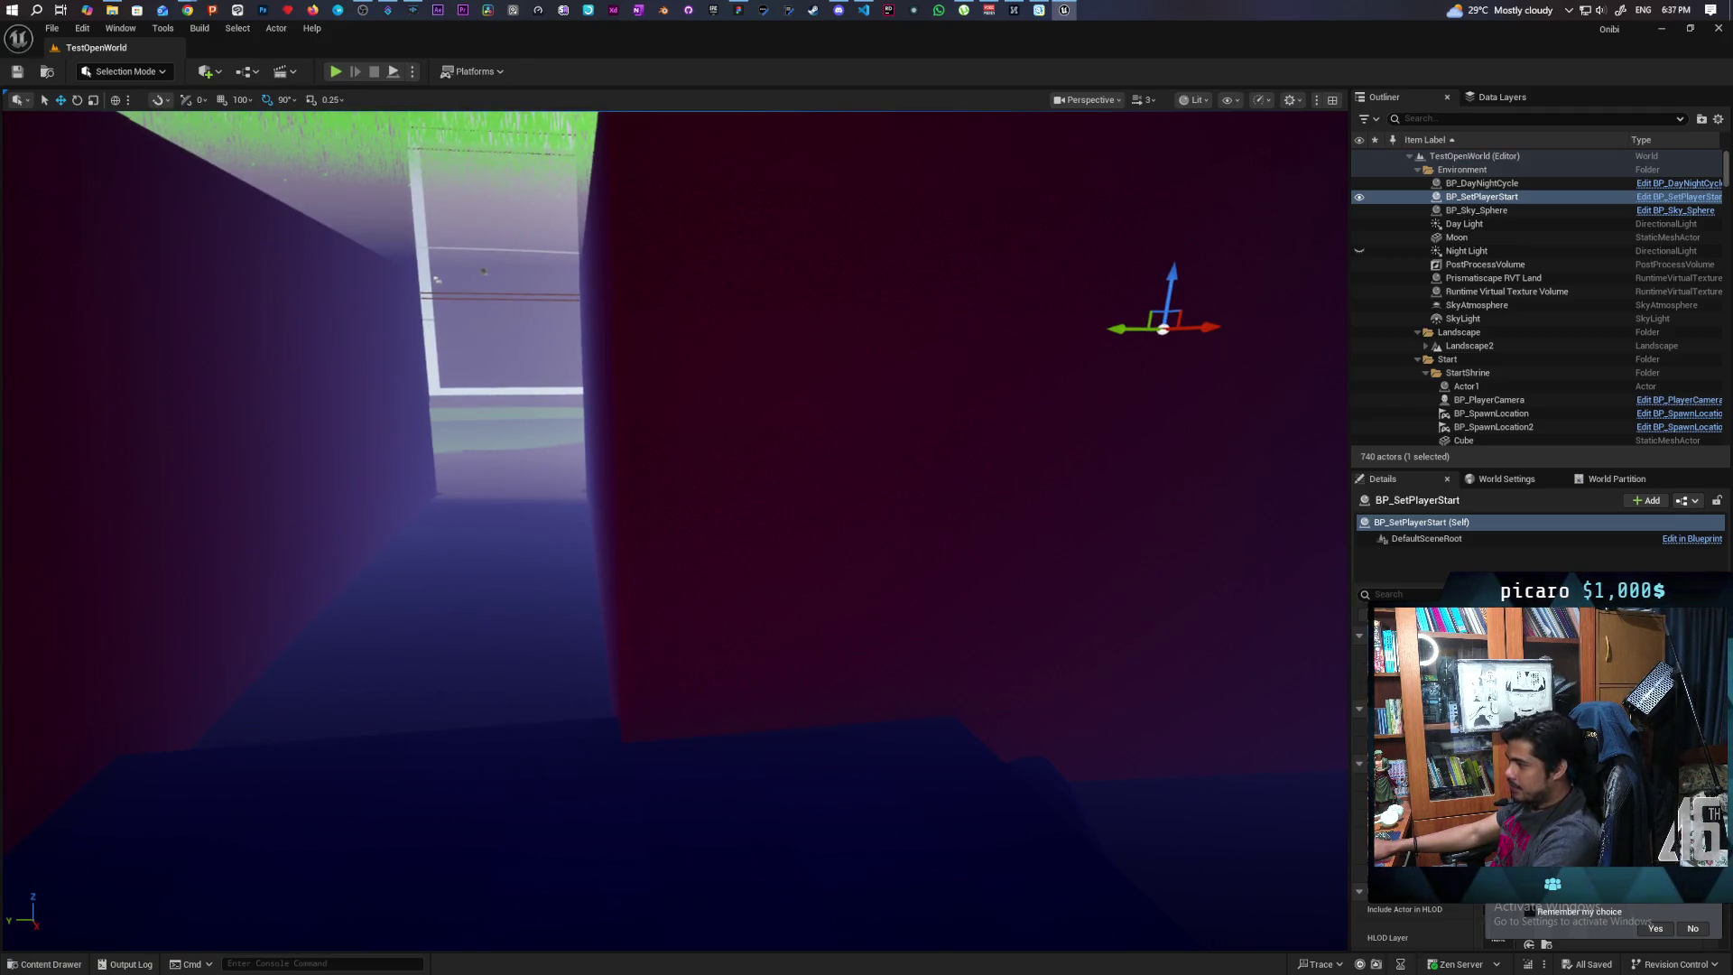
{"action": "left_click_drag", "start_coordinate": [802, 498], "coordinate": [803, 497]}
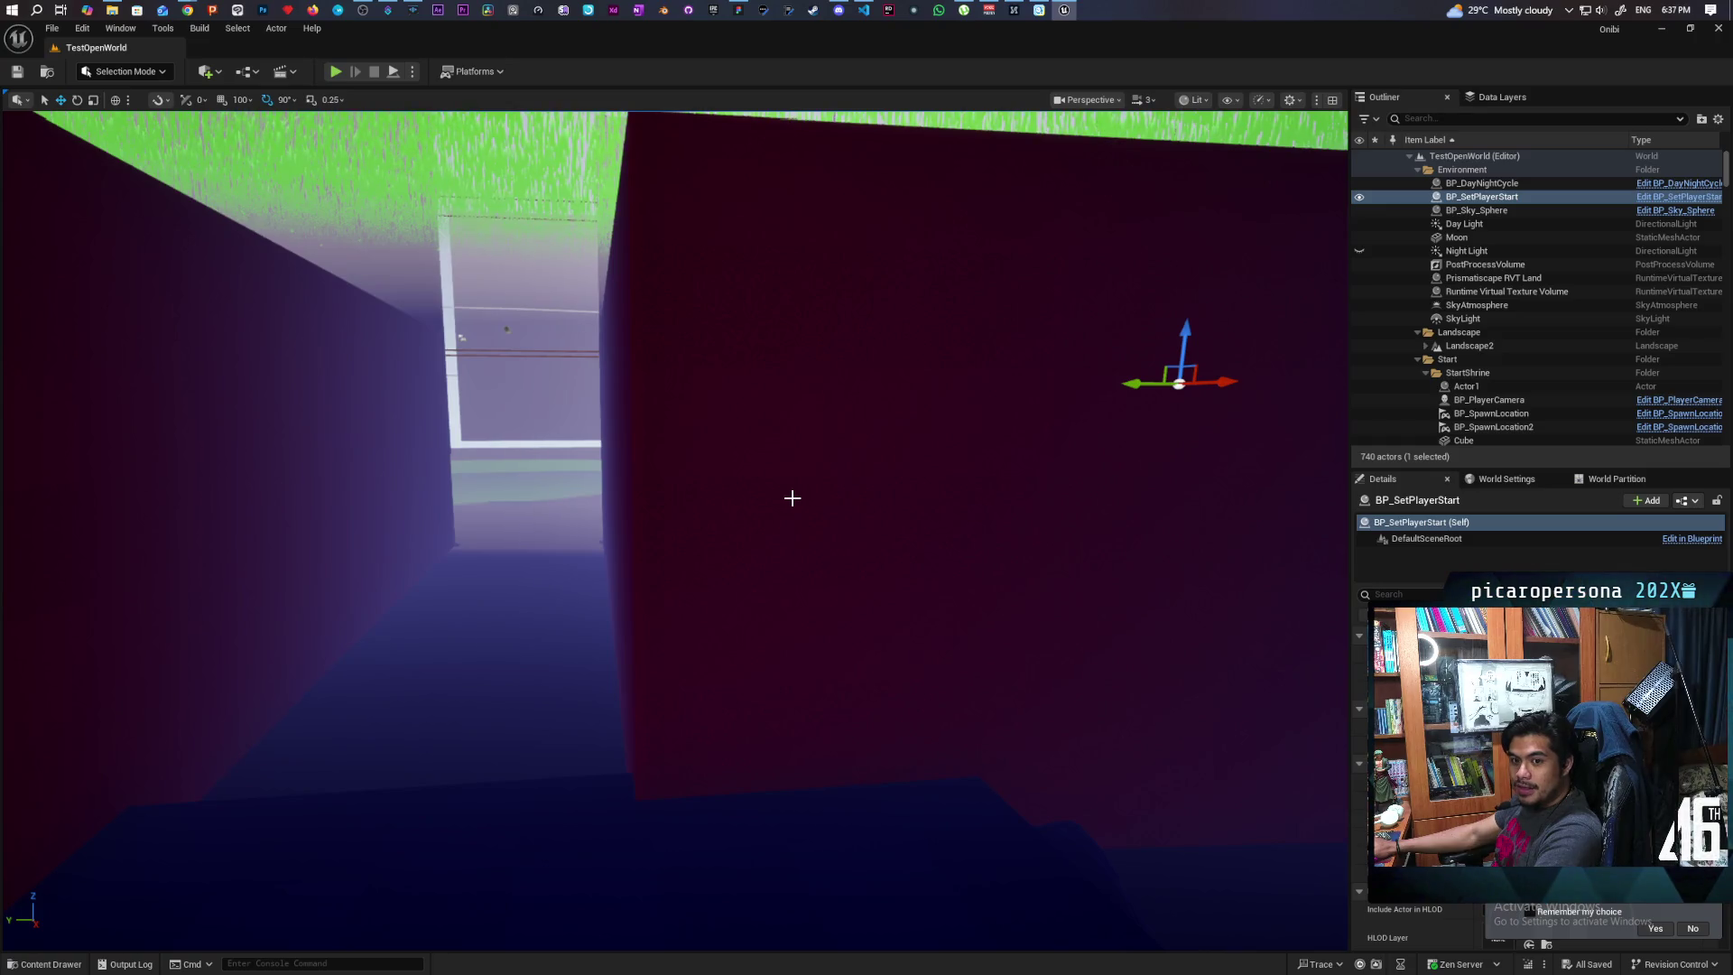
{"action": "mouse_move", "coordinate": [691, 474]}
{"action": "left_mouse_down"}
{"action": "mouse_move", "coordinate": [812, 451]}
{"action": "mouse_move", "coordinate": [835, 361]}
{"action": "mouse_move", "coordinate": [893, 366]}
{"action": "left_mouse_up"}
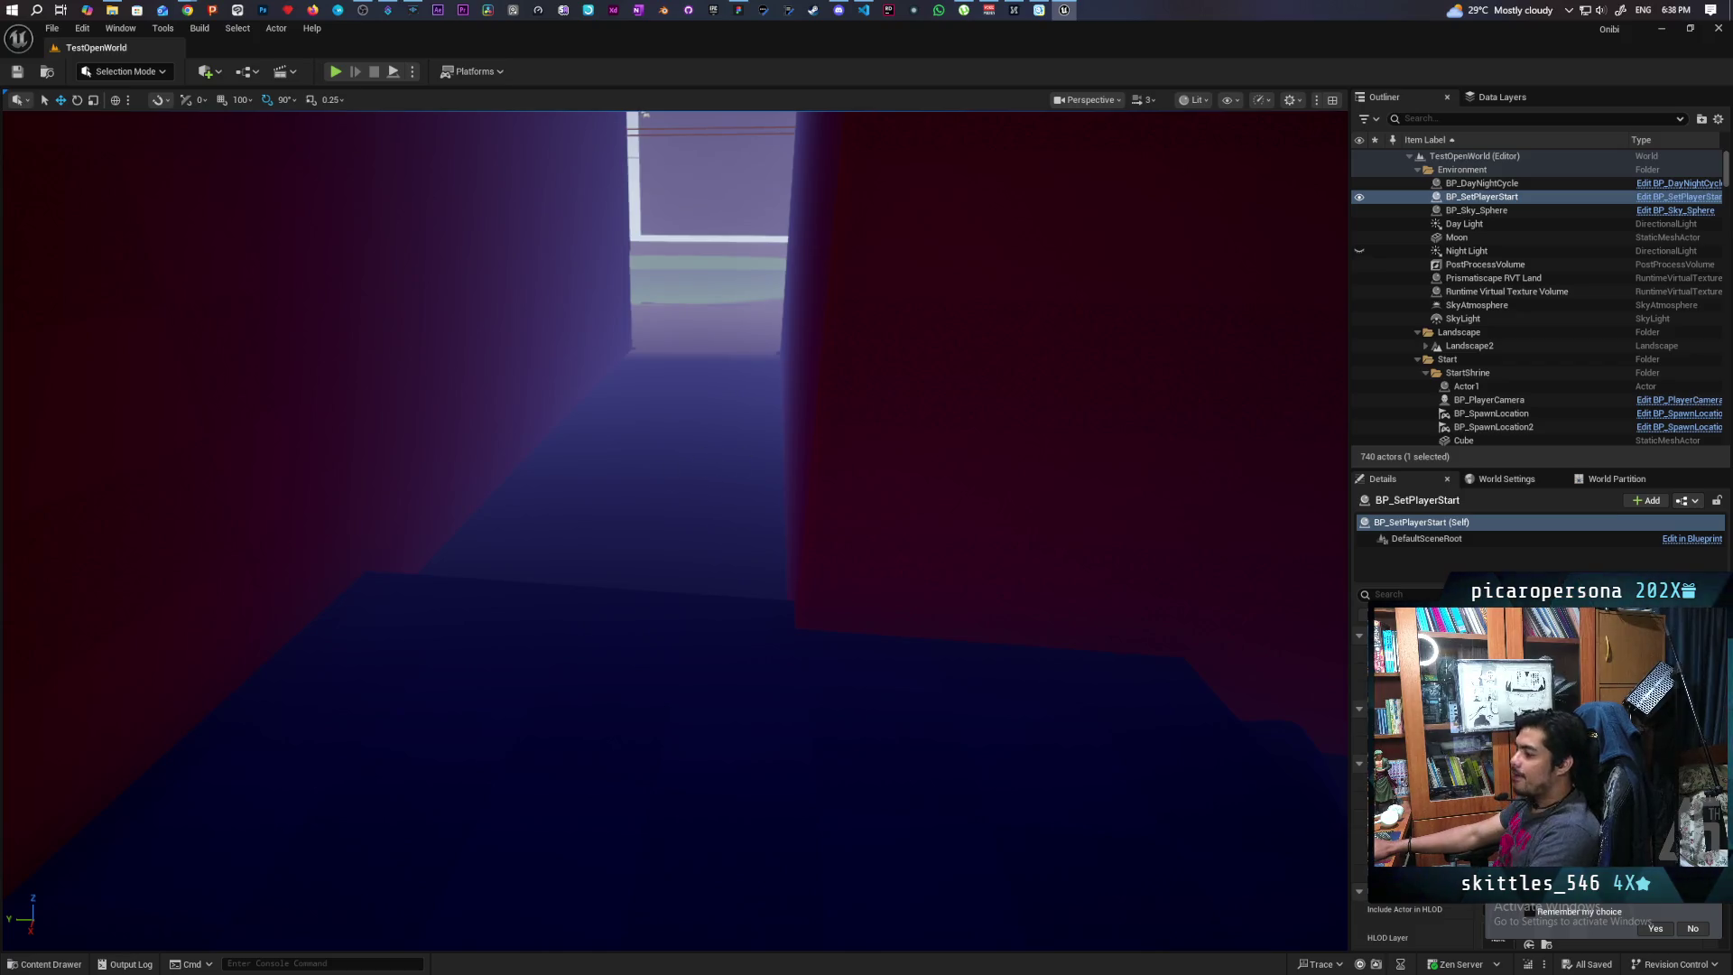
{"action": "key", "text": "s"}
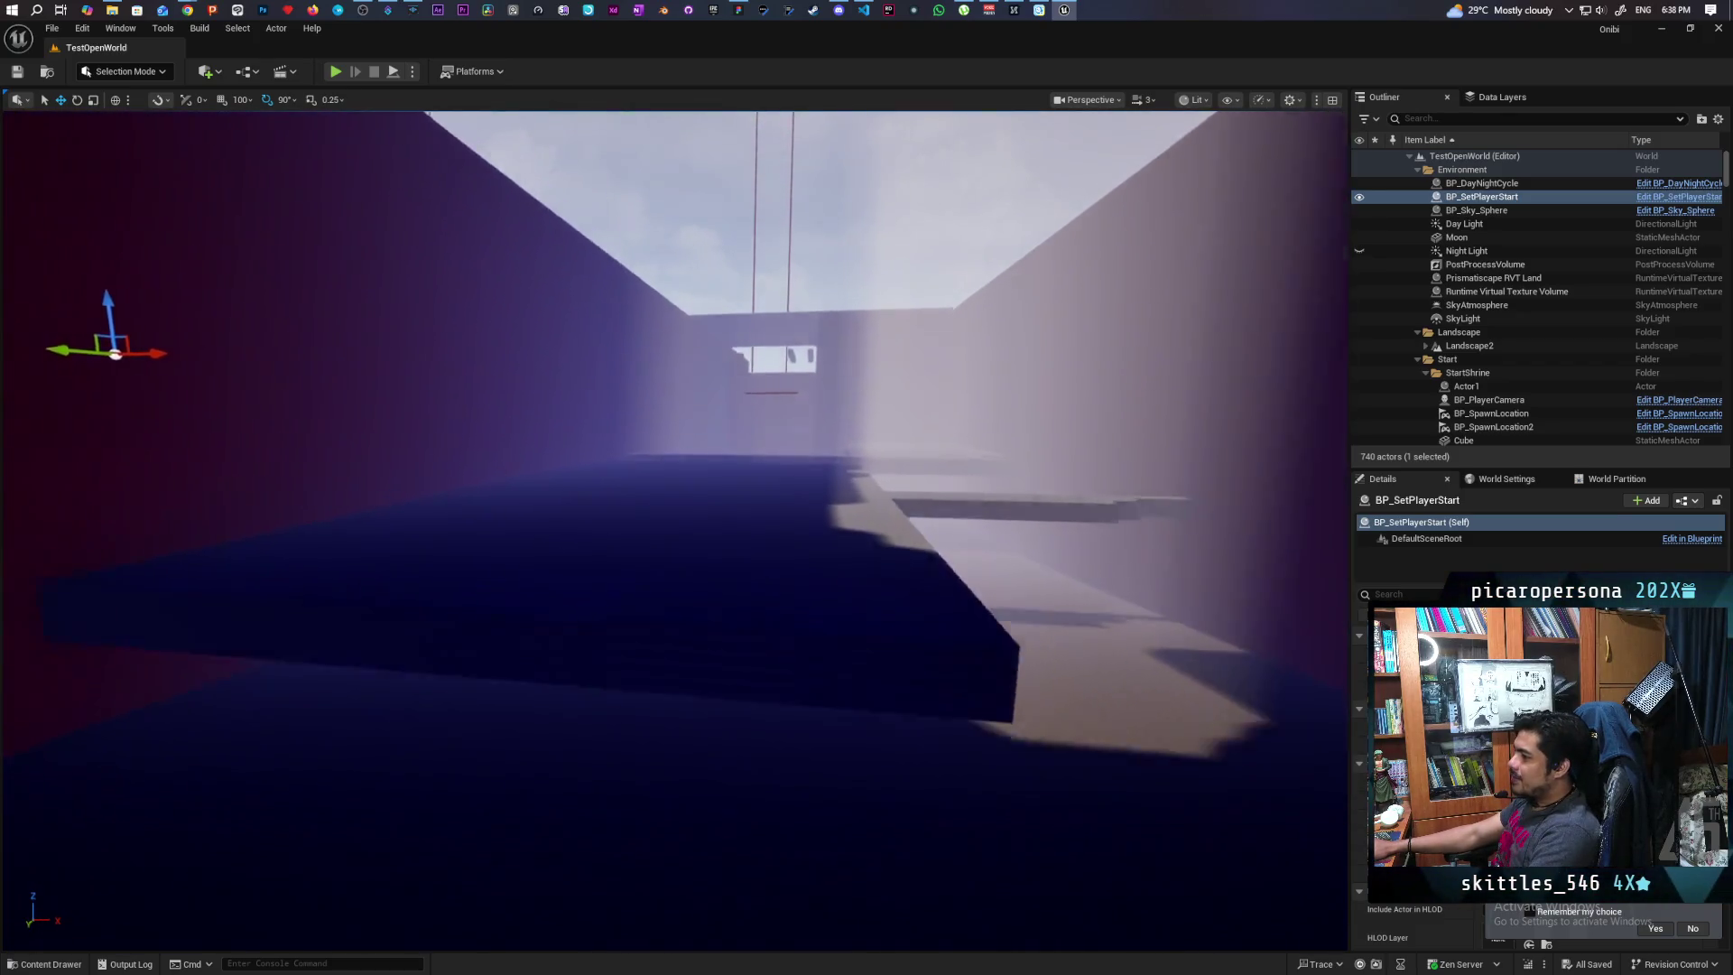
{"action": "key", "text": "s"}
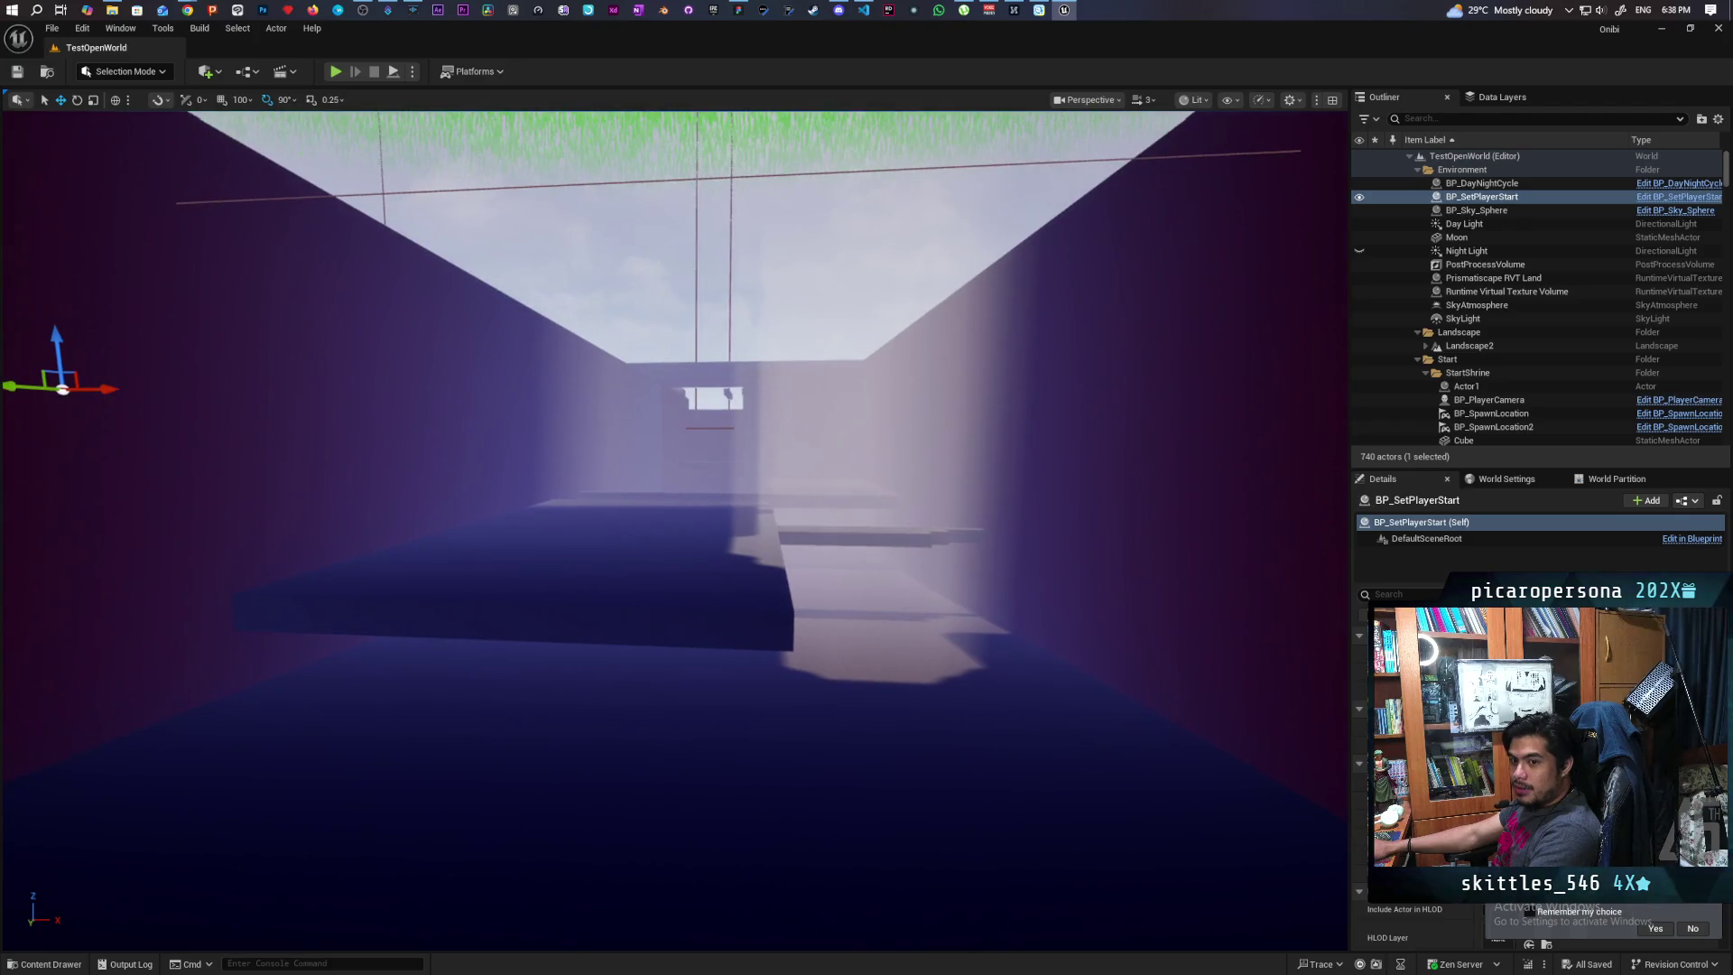
{"action": "key", "text": "w"}
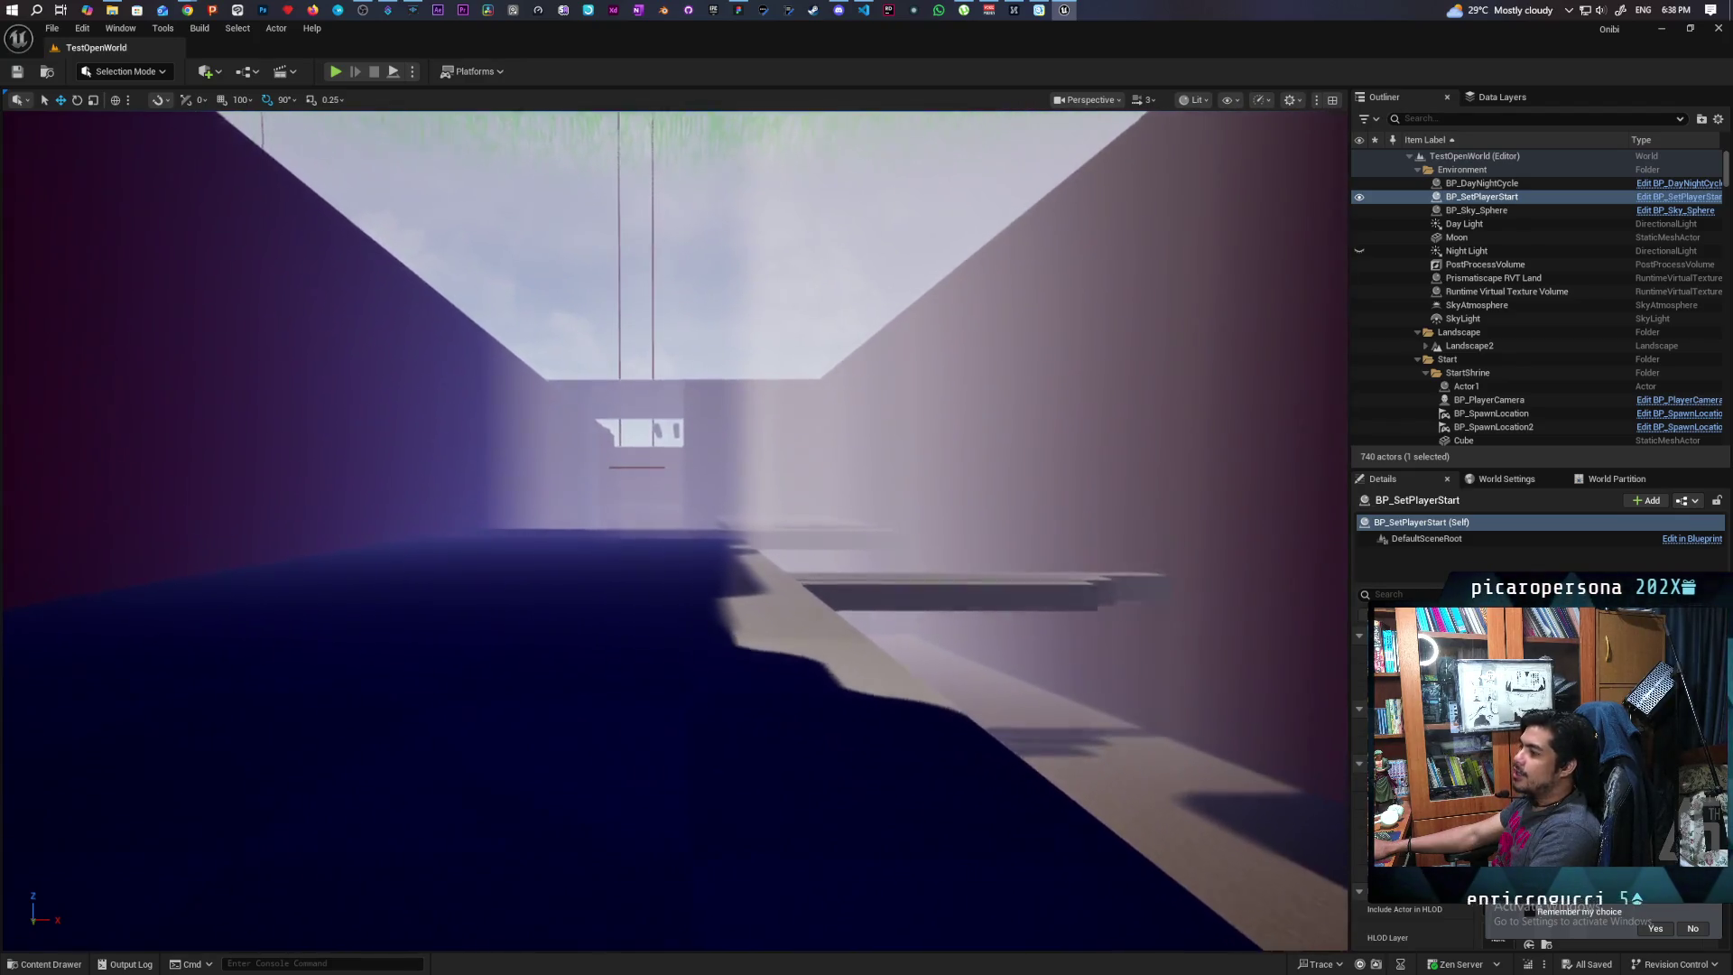
{"action": "key", "text": "w"}
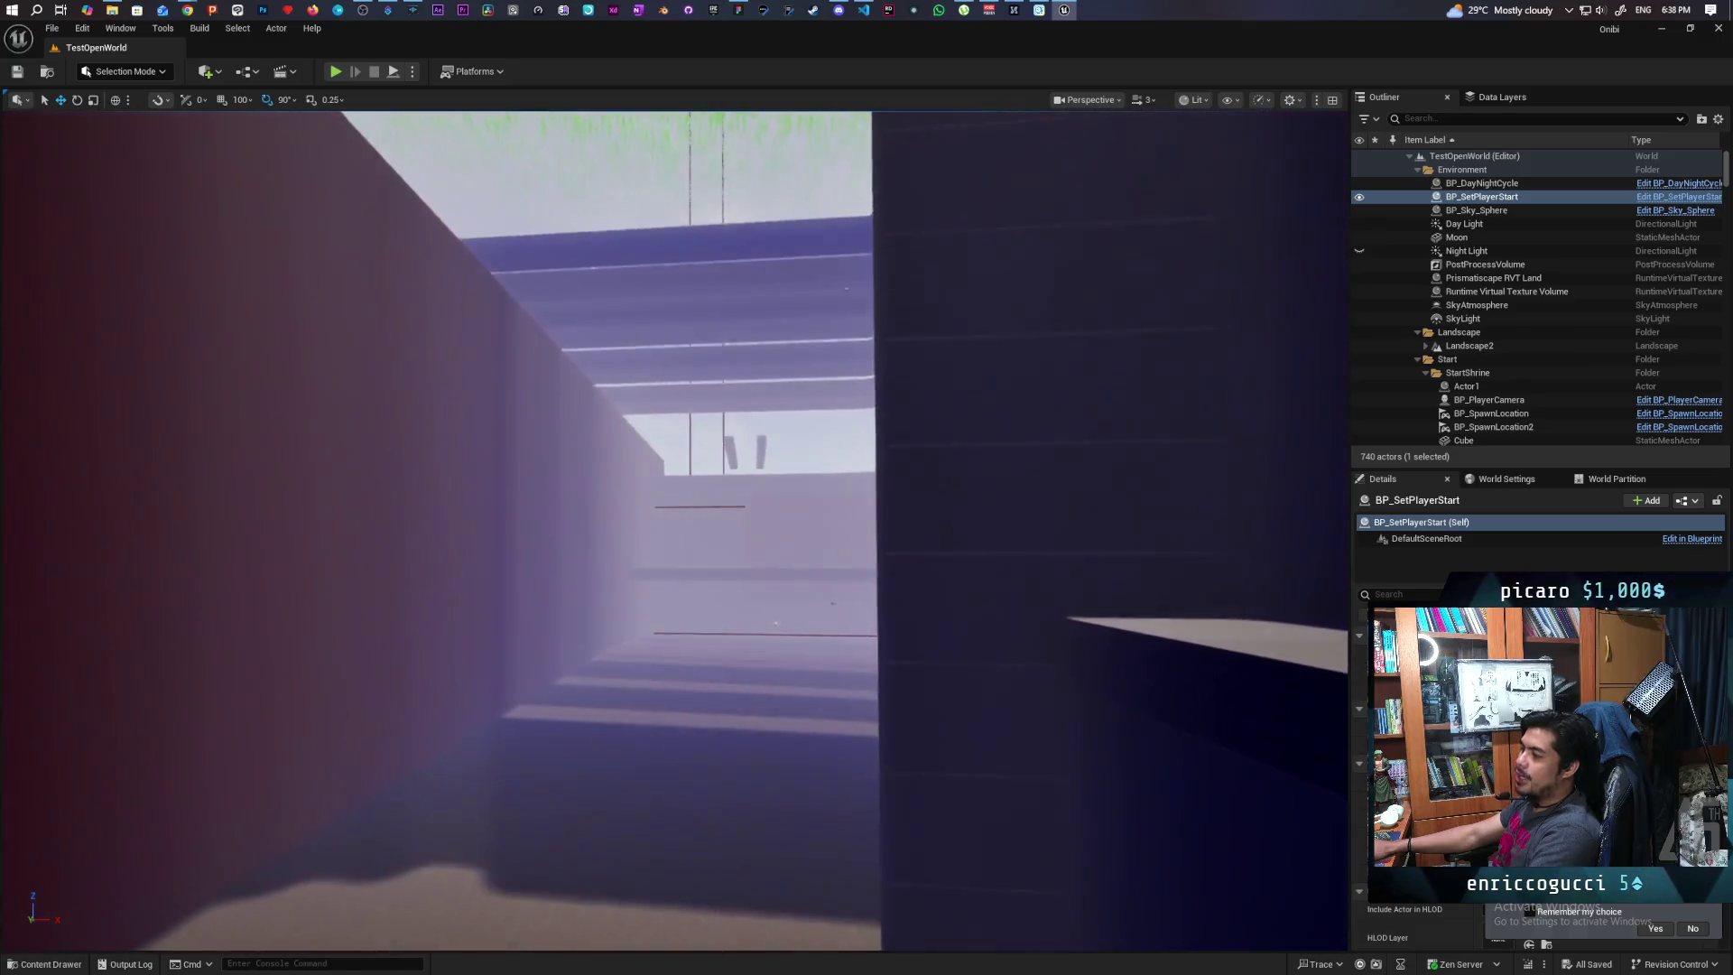
{"action": "key", "text": "w"}
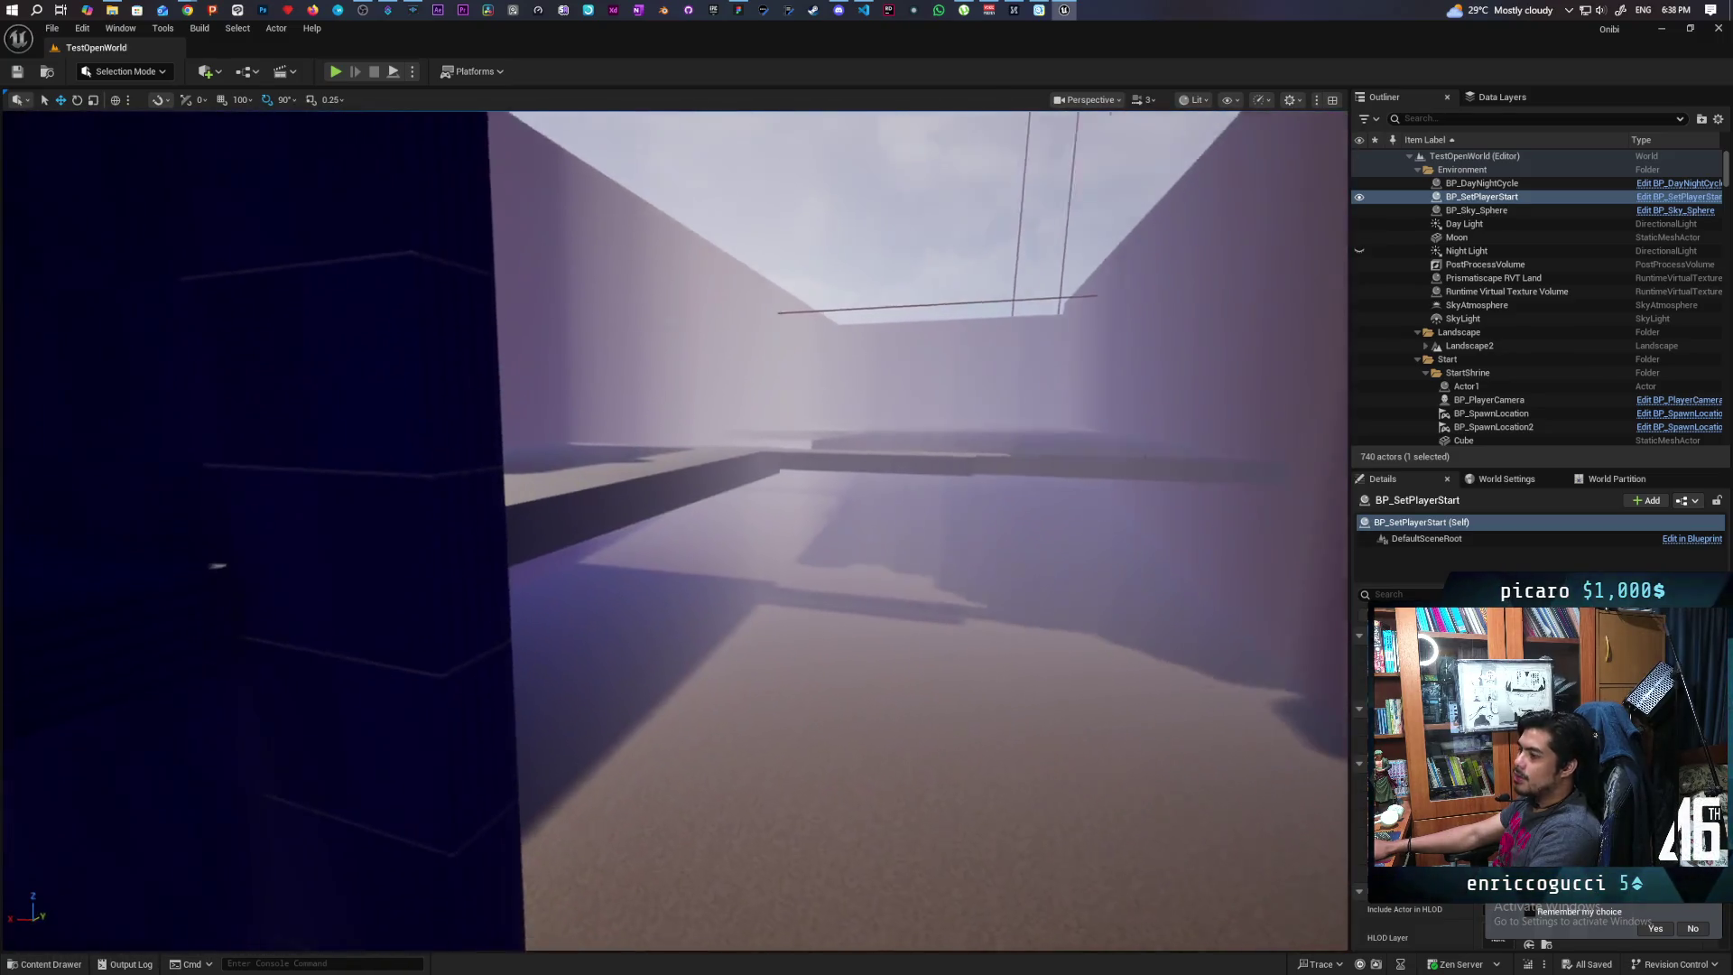
{"action": "key", "text": "w"}
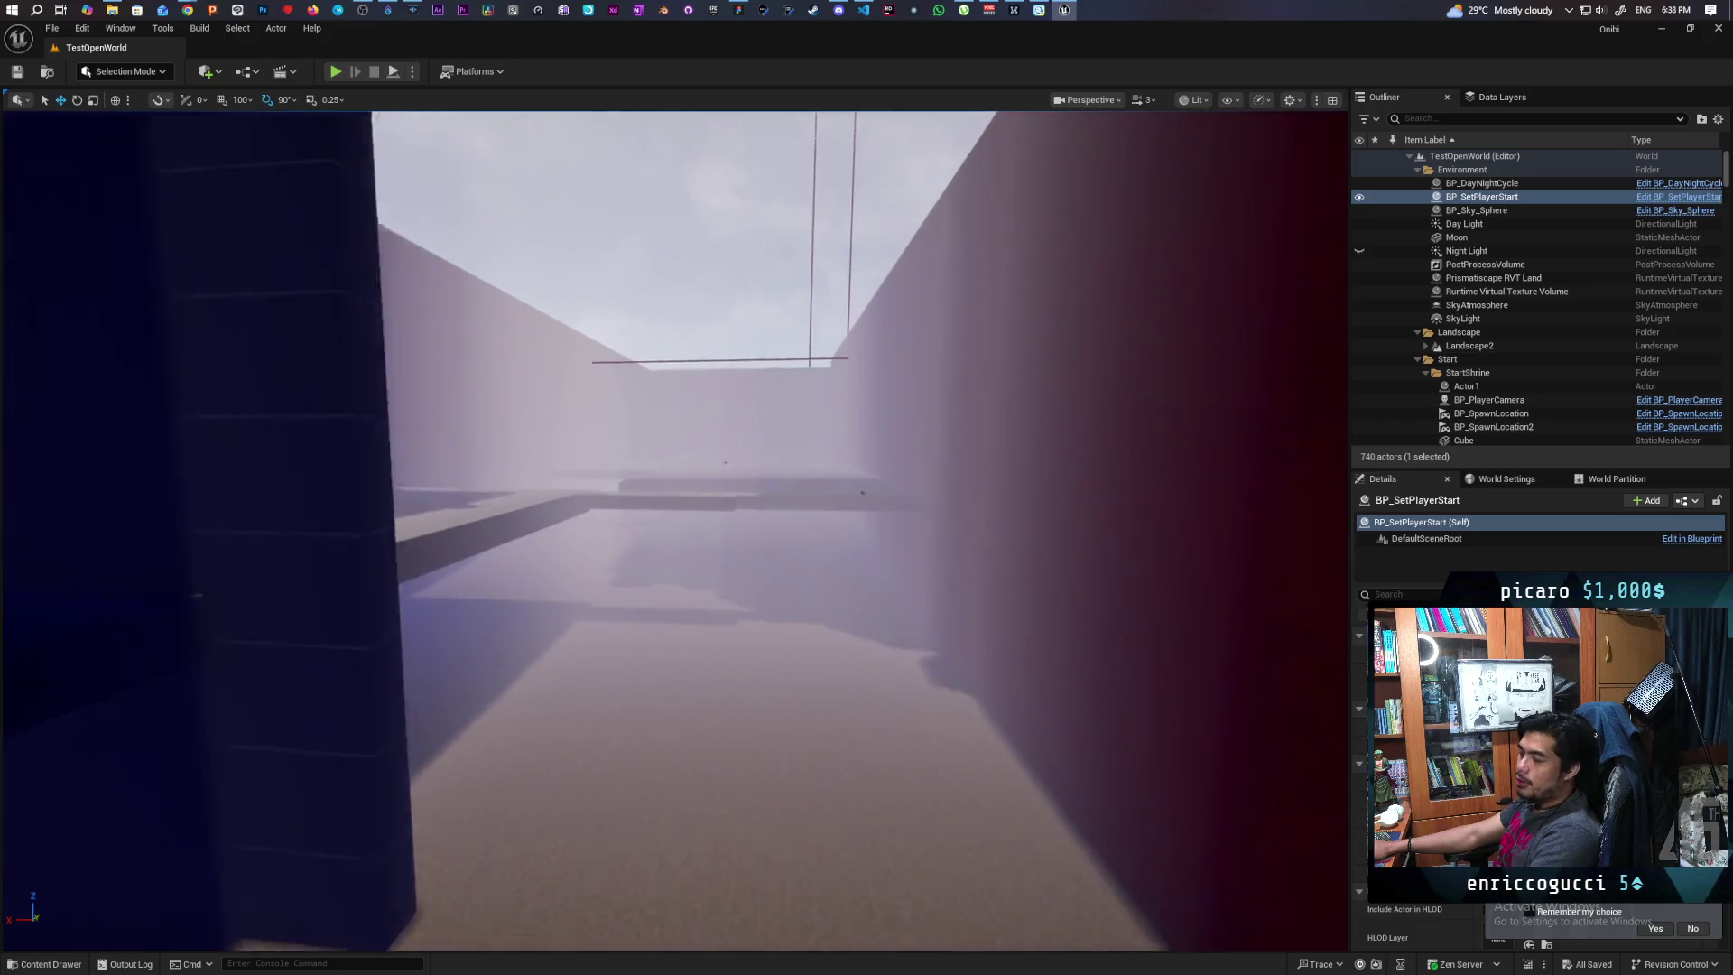
{"action": "key", "text": "w"}
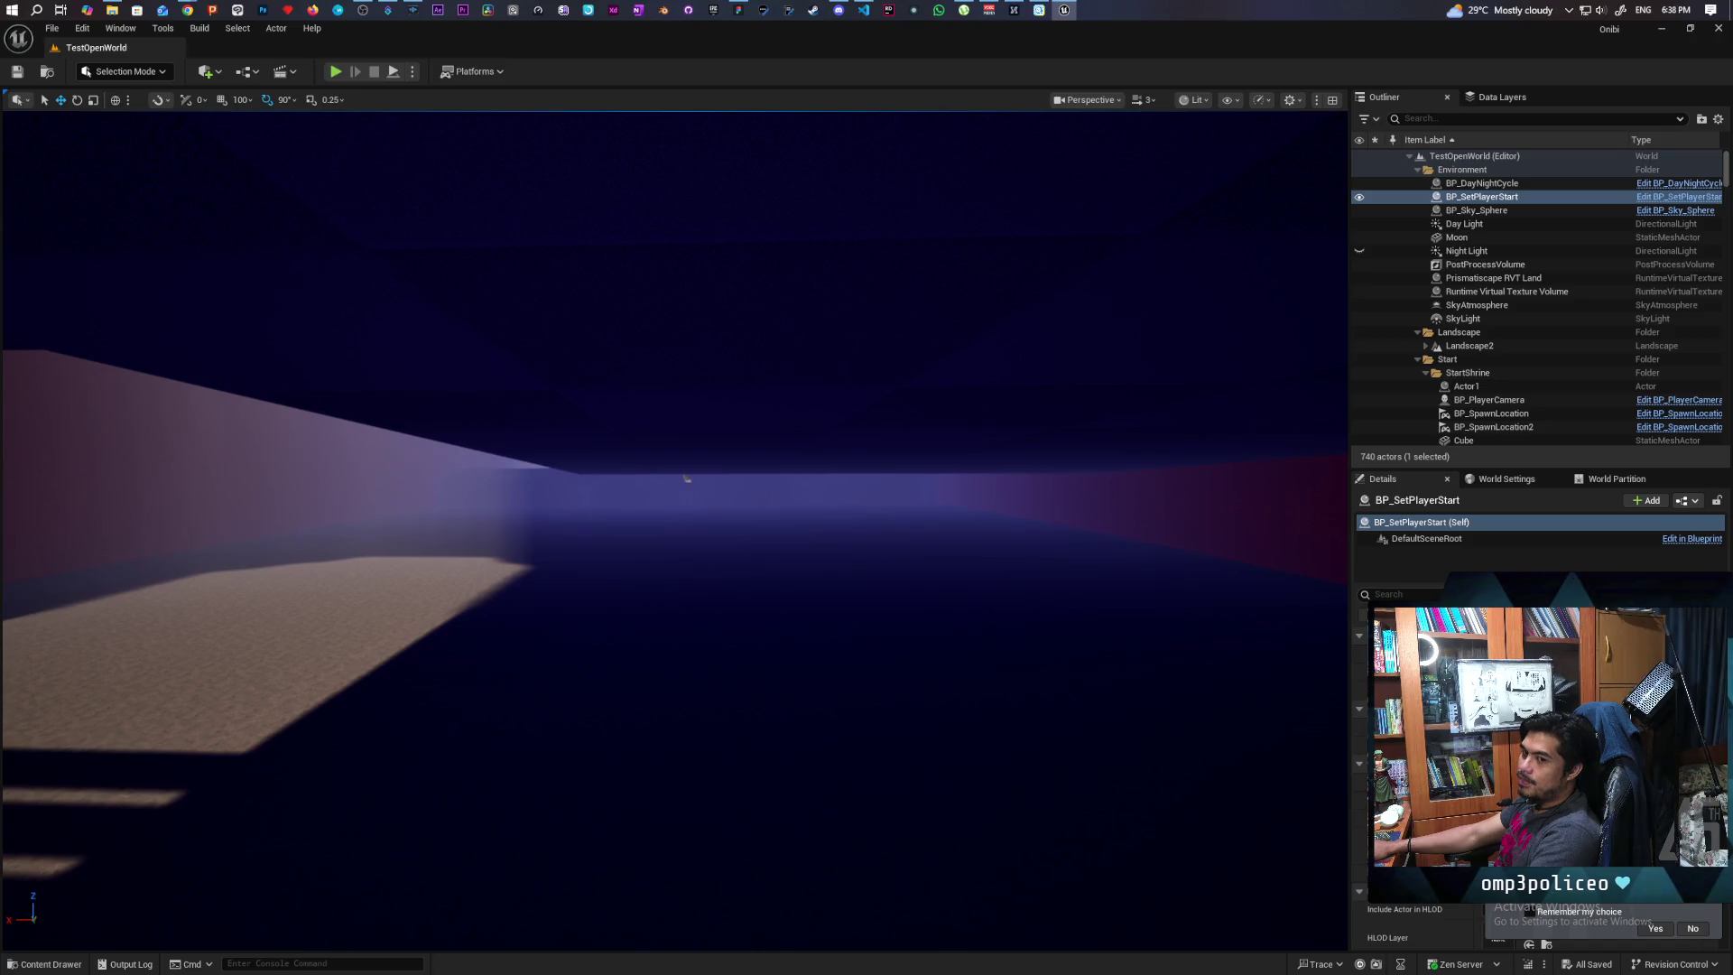
{"action": "key", "text": "w"}
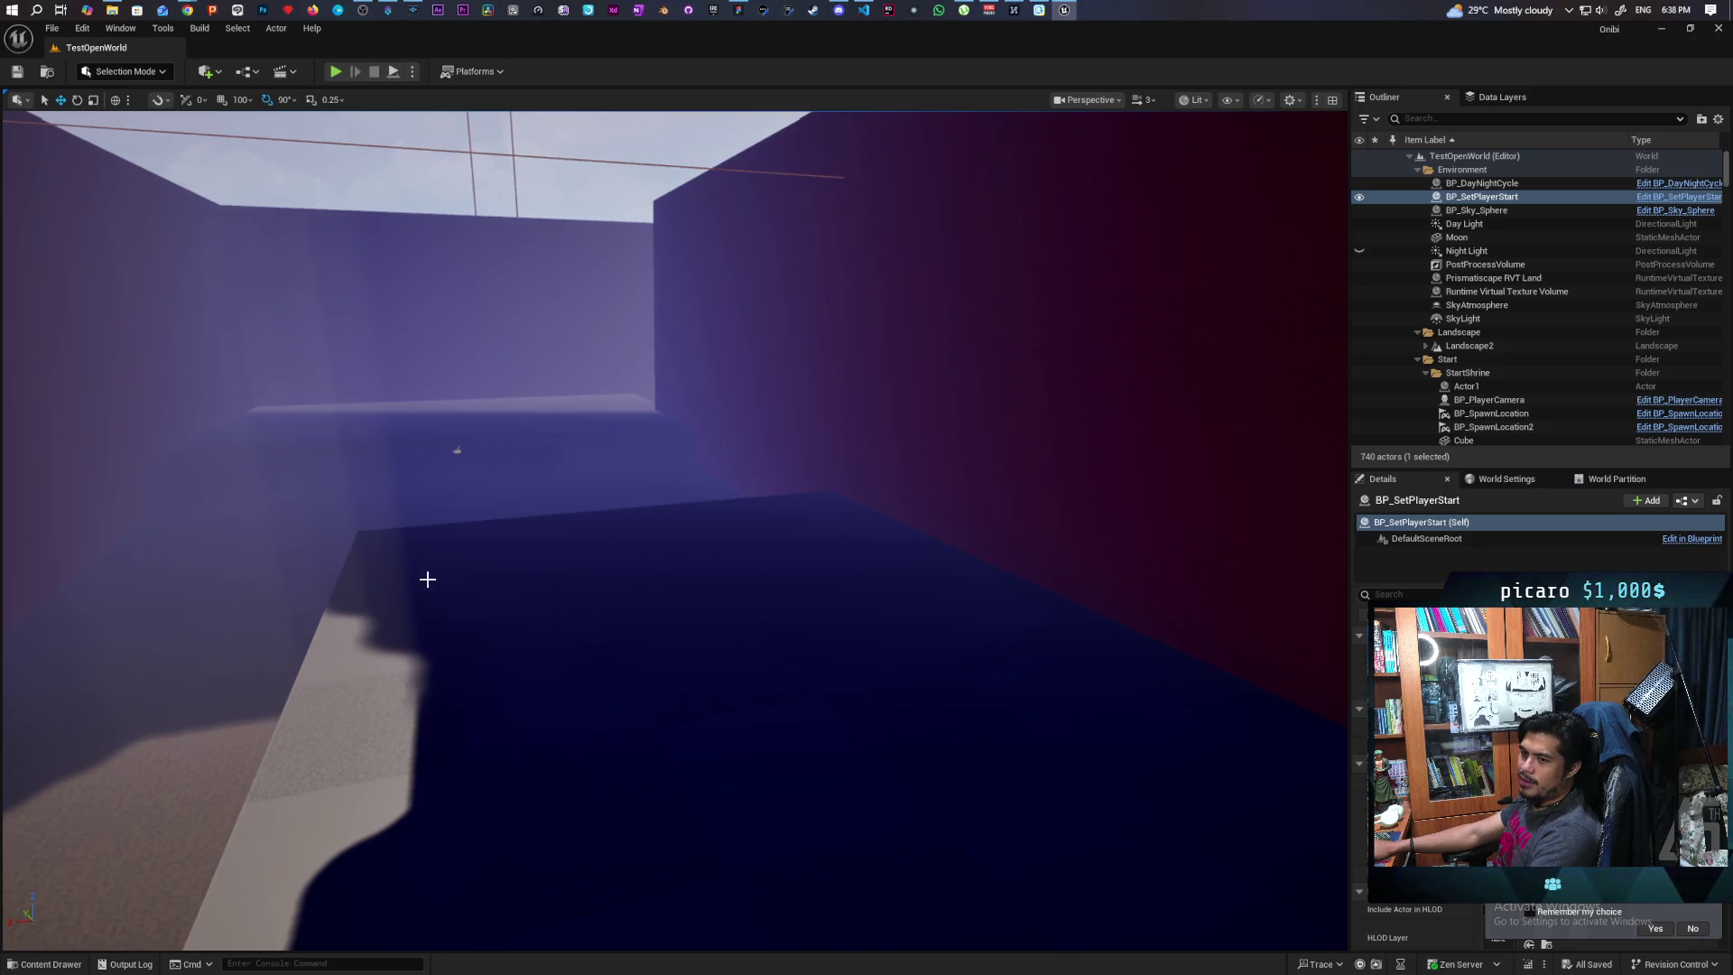
{"action": "left_click_drag", "start_coordinate": [617, 623], "coordinate": [617, 624]}
{"action": "left_click_drag", "start_coordinate": [721, 541], "coordinate": [721, 541]}
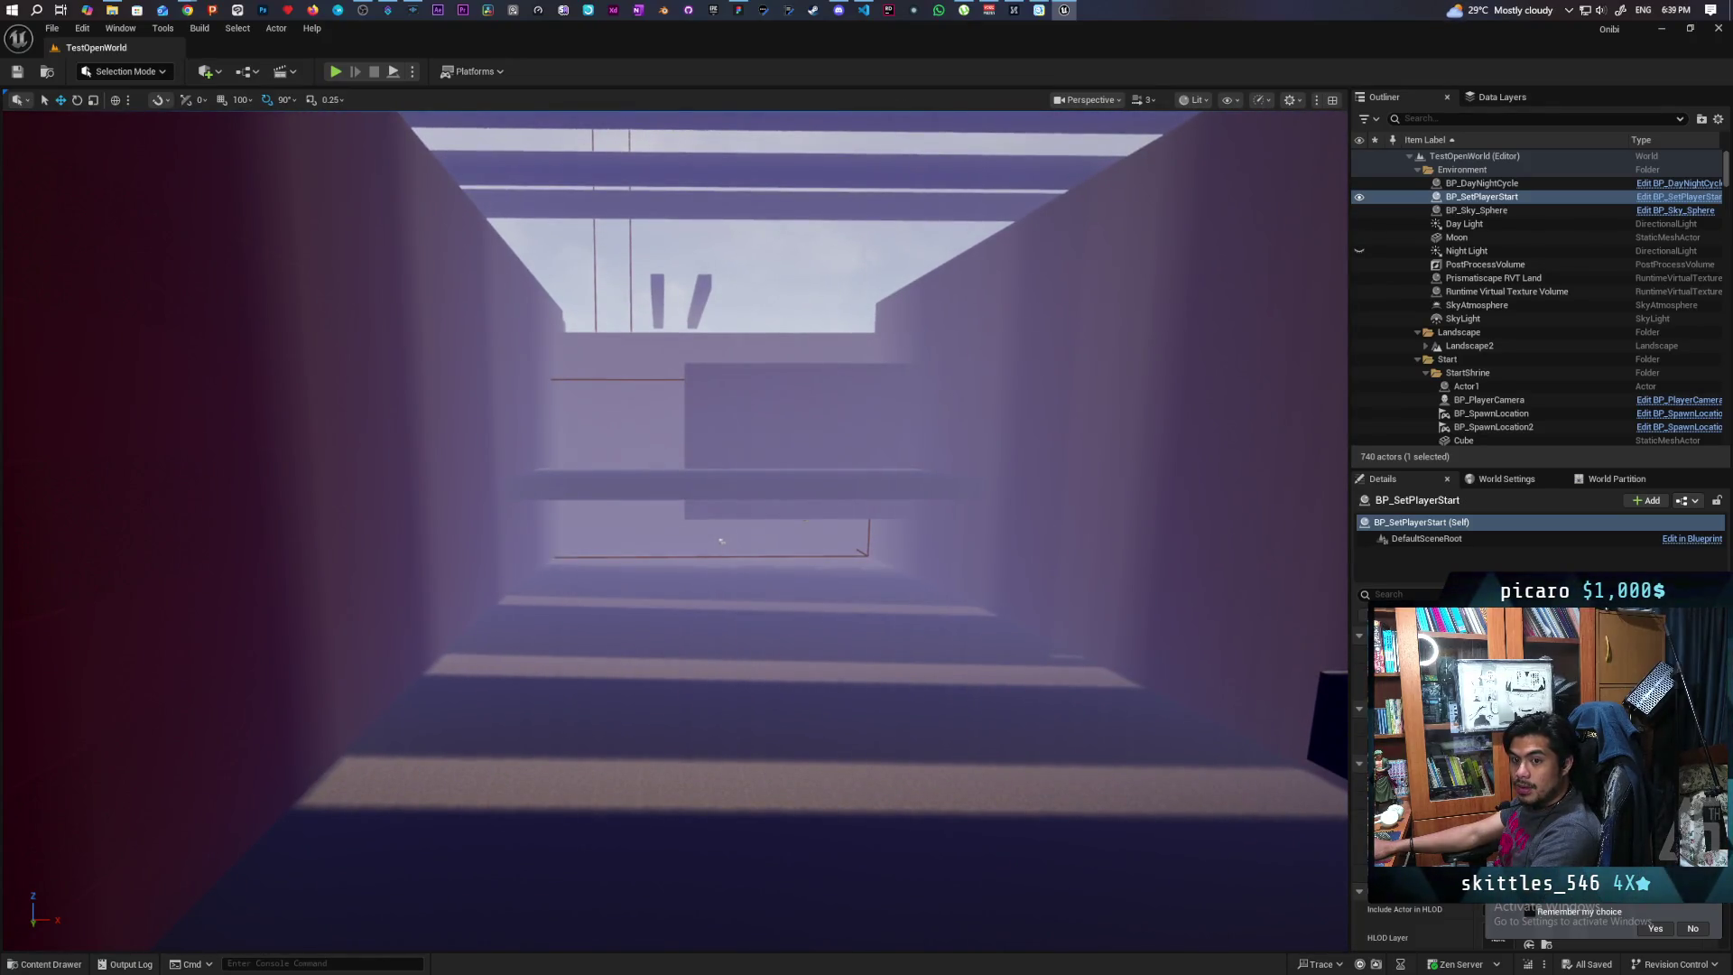
{"action": "left_click_drag", "start_coordinate": [720, 541], "coordinate": [722, 543]}
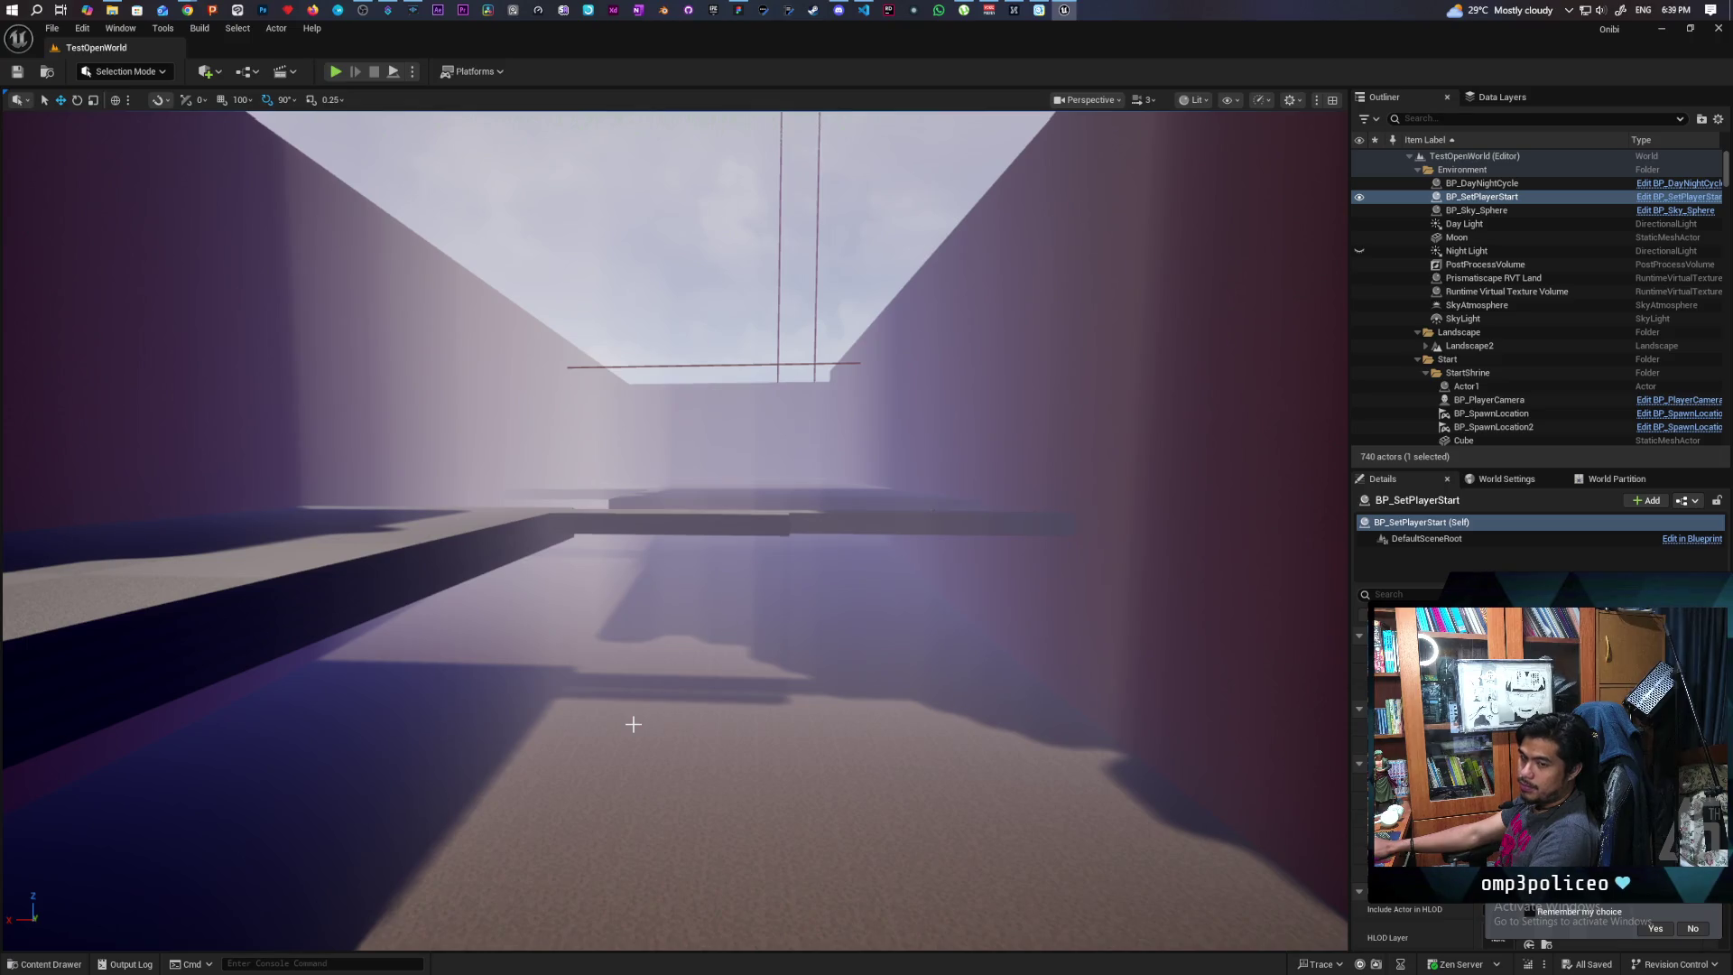
{"action": "mouse_move", "coordinate": [683, 729]}
{"action": "left_mouse_down"}
{"action": "mouse_move", "coordinate": [908, 616]}
{"action": "mouse_move", "coordinate": [866, 627]}
{"action": "mouse_move", "coordinate": [912, 623]}
{"action": "mouse_move", "coordinate": [750, 737]}
{"action": "left_mouse_up"}
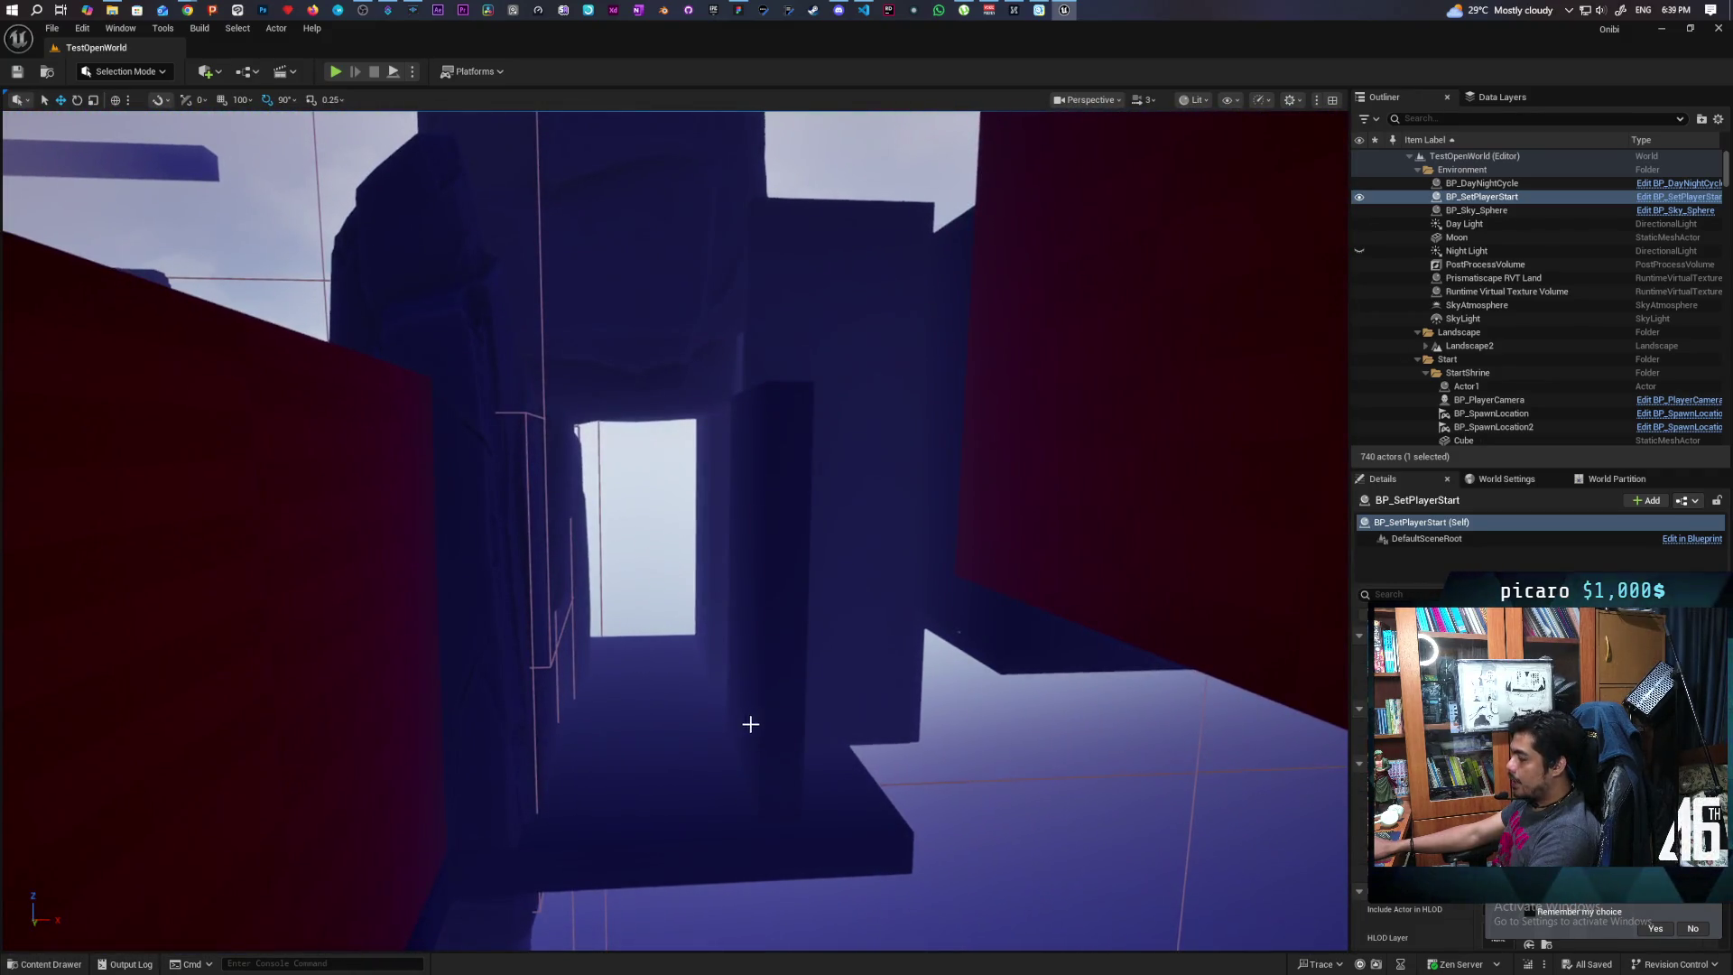
Select GB_Wall59 and add four adjacent wall pieces, including GB_Wall42
{"action": "left_click", "coordinate": [864, 602]}
{"action": "mouse_move", "coordinate": [864, 602]}
{"action": "left_mouse_down"}
{"action": "mouse_move", "coordinate": [804, 607]}
{"action": "mouse_move", "coordinate": [858, 605]}
{"action": "mouse_move", "coordinate": [803, 632]}
{"action": "left_mouse_up"}
{"action": "key", "text": "Down"}
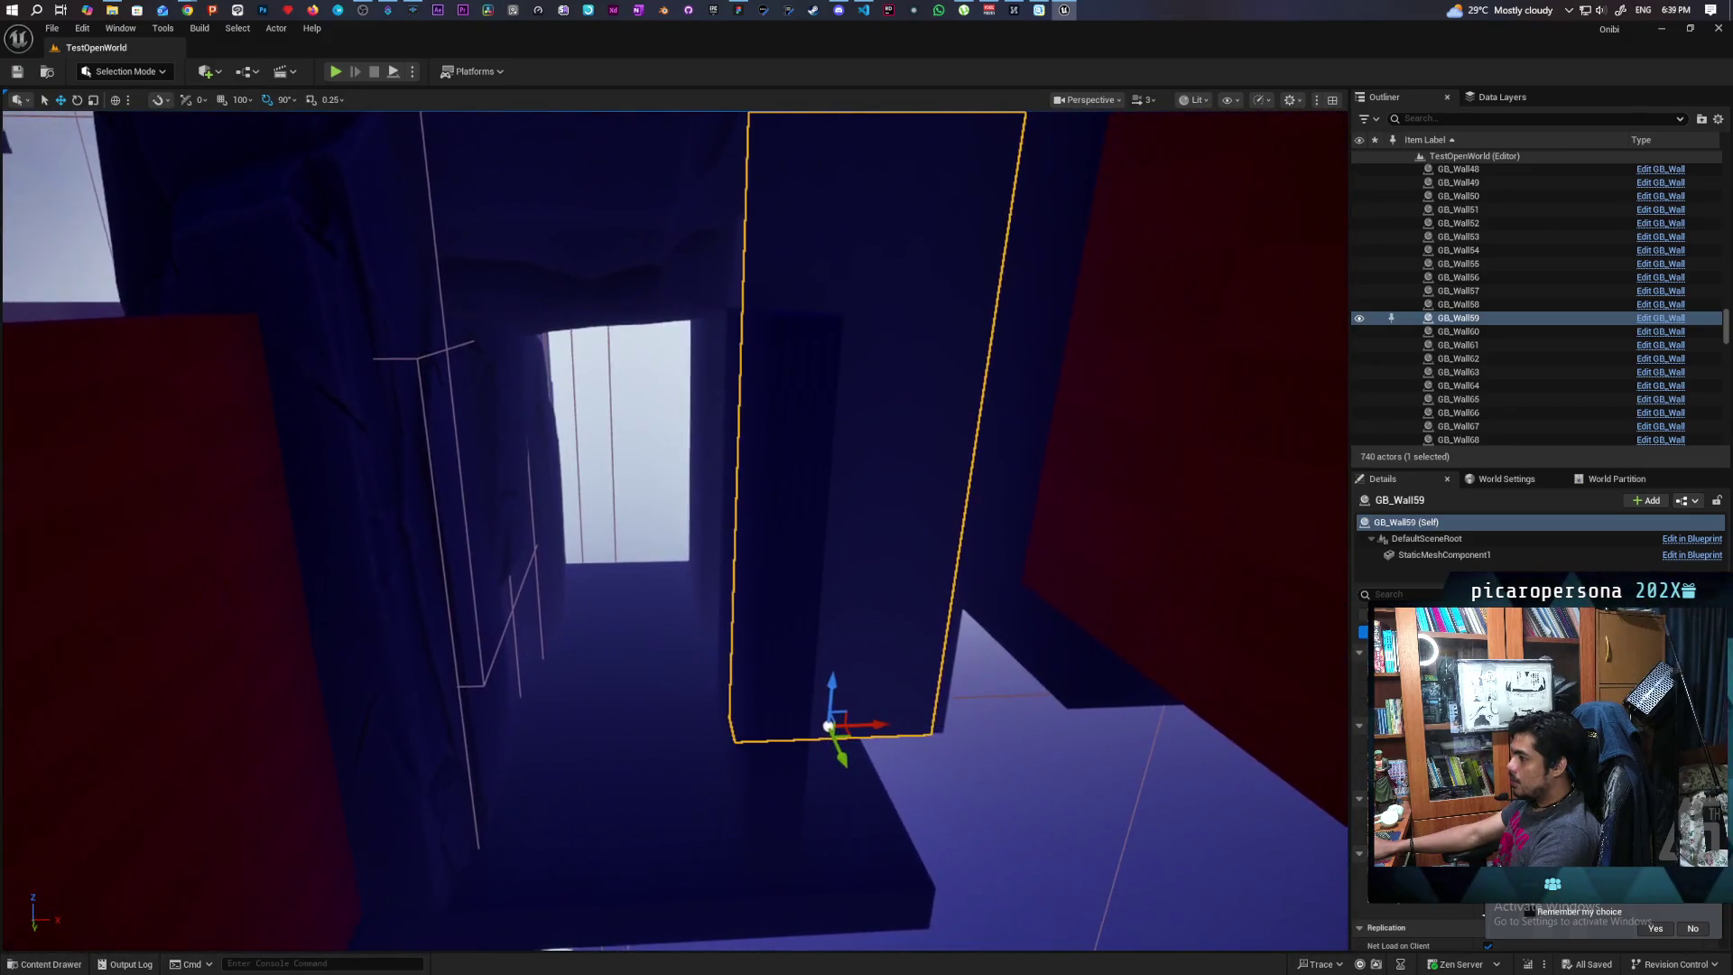
{"action": "key", "text": "Up"}
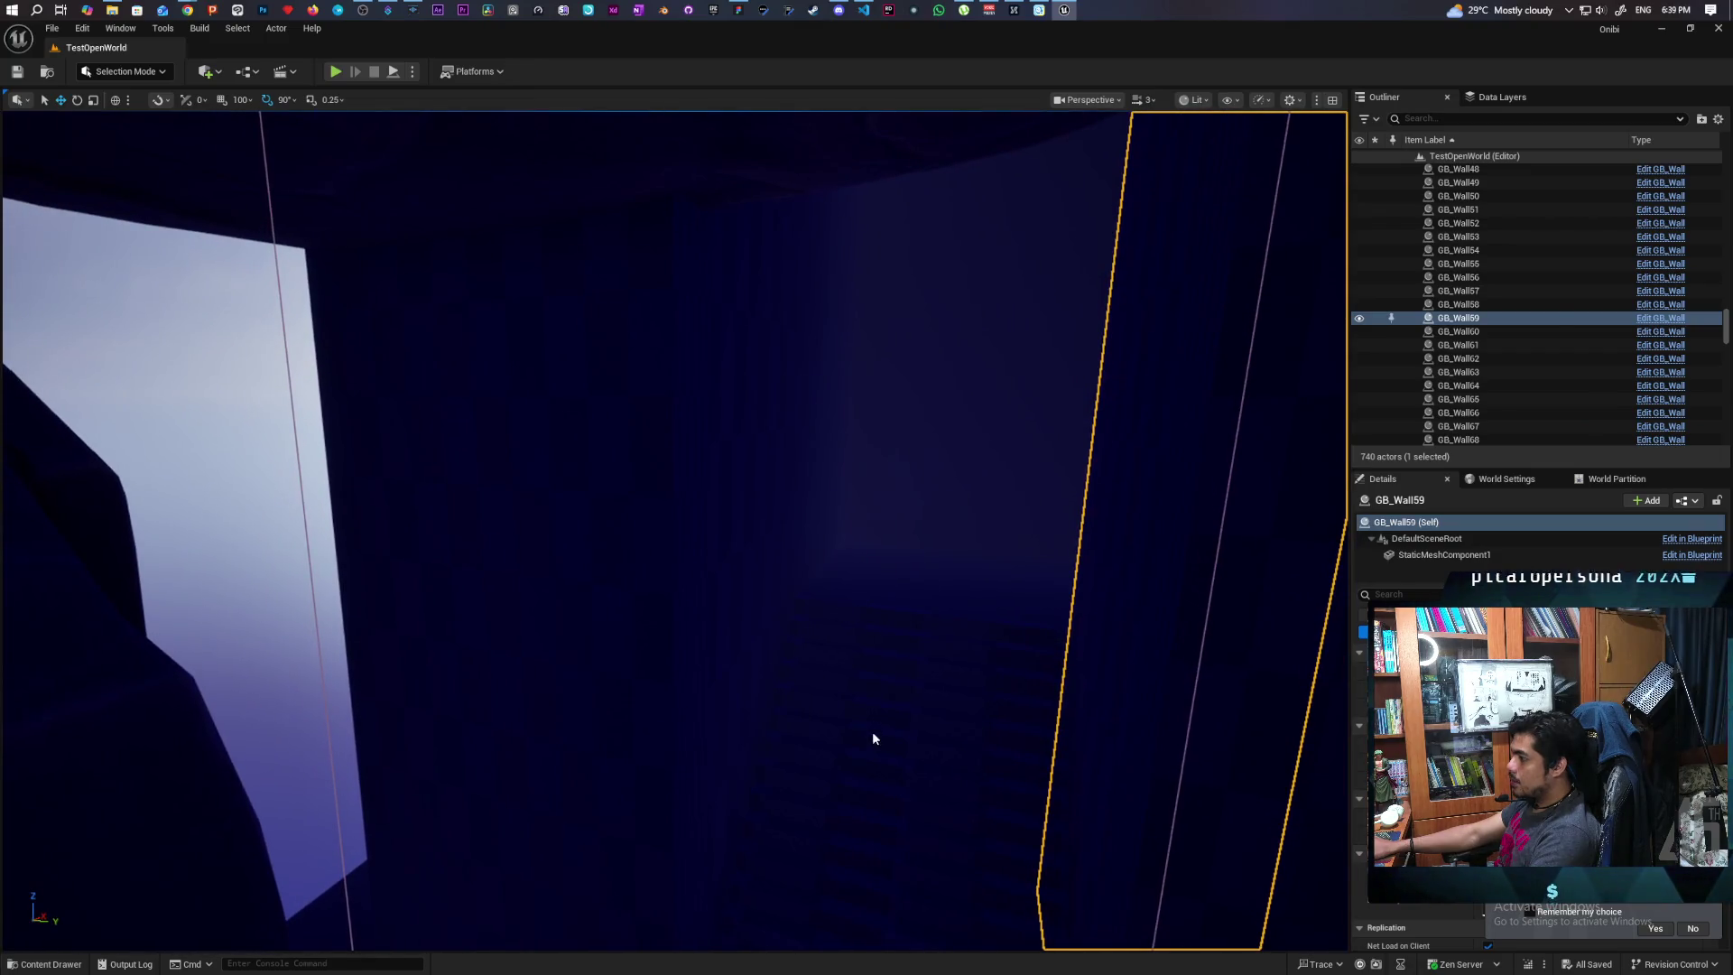
{"action": "left_click", "coordinate": [754, 587], "text": "ctrl"}
{"action": "left_click", "coordinate": [794, 506], "text": "ctrl"}
{"action": "left_click", "coordinate": [839, 451], "text": "ctrl"}
{"action": "left_click", "coordinate": [925, 542], "text": "ctrl"}
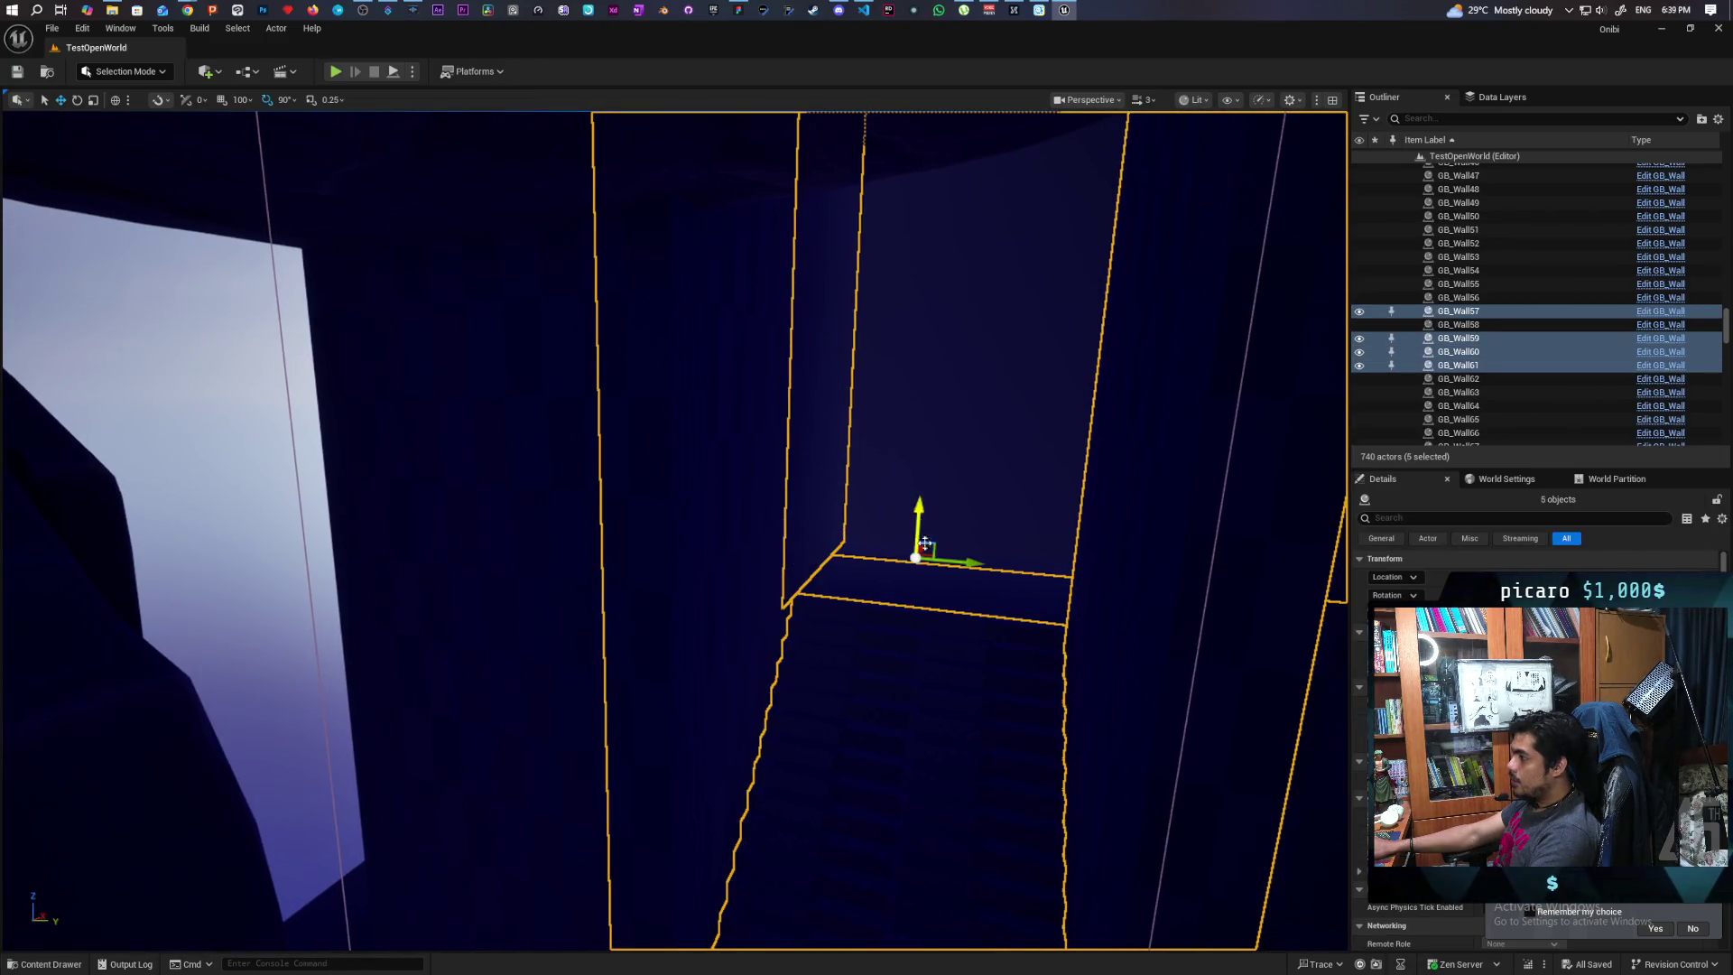
{"action": "left_click", "coordinate": [923, 591], "text": "ctrl"}
Add Linear_Stair_Brush_StaticMesh4 and GB_Wall57 to make eight pieces, then inspect them up close
{"action": "key", "text": "Down"}
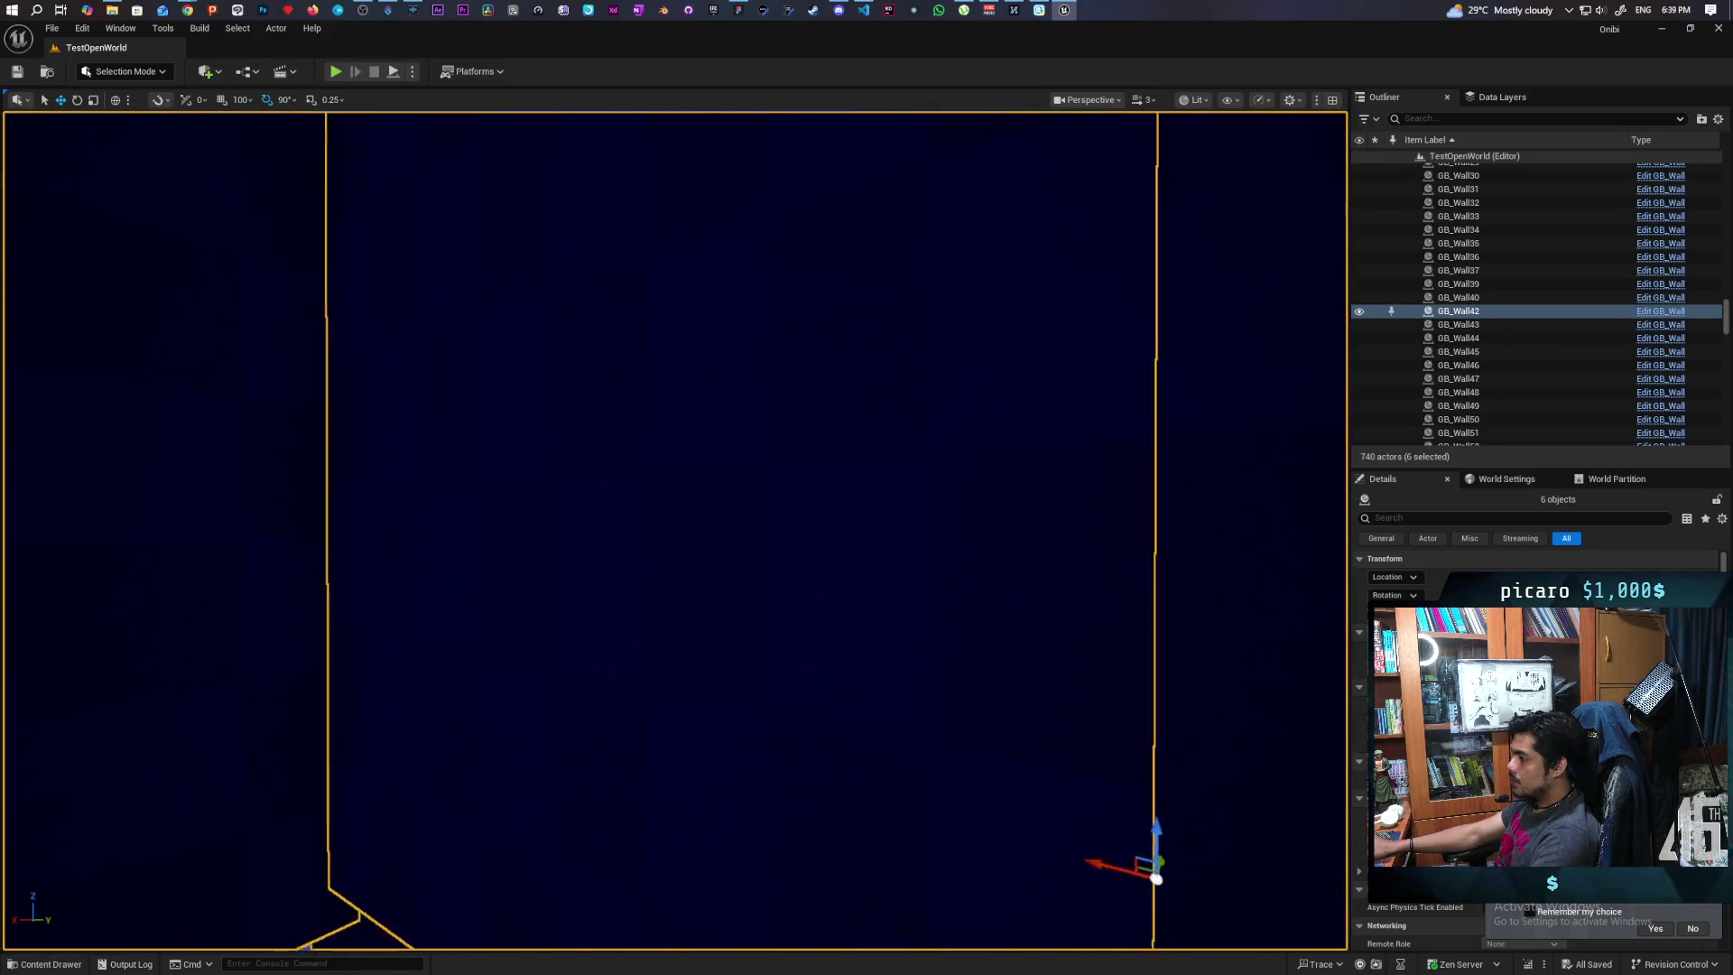
{"action": "mouse_move", "coordinate": [831, 621]}
{"action": "left_mouse_down"}
{"action": "mouse_move", "coordinate": [902, 621]}
{"action": "mouse_move", "coordinate": [831, 621]}
{"action": "left_mouse_up"}
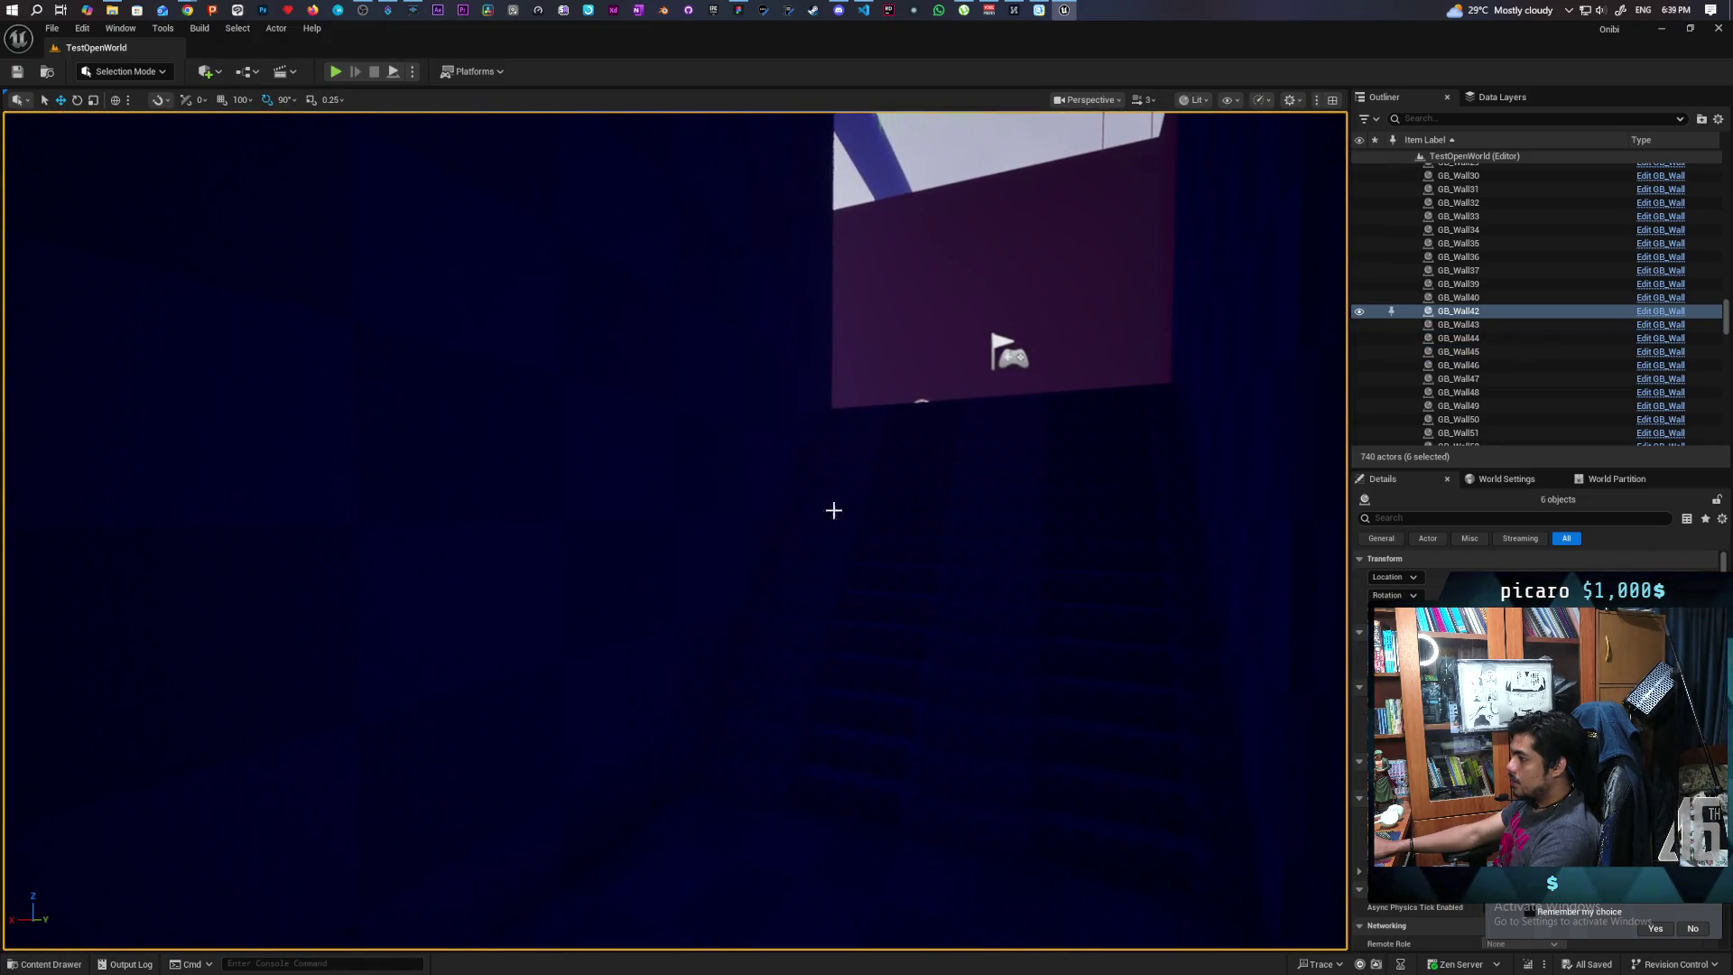
{"action": "left_click", "coordinate": [889, 600], "text": "ctrl"}
{"action": "left_click", "coordinate": [1018, 441], "text": "ctrl"}
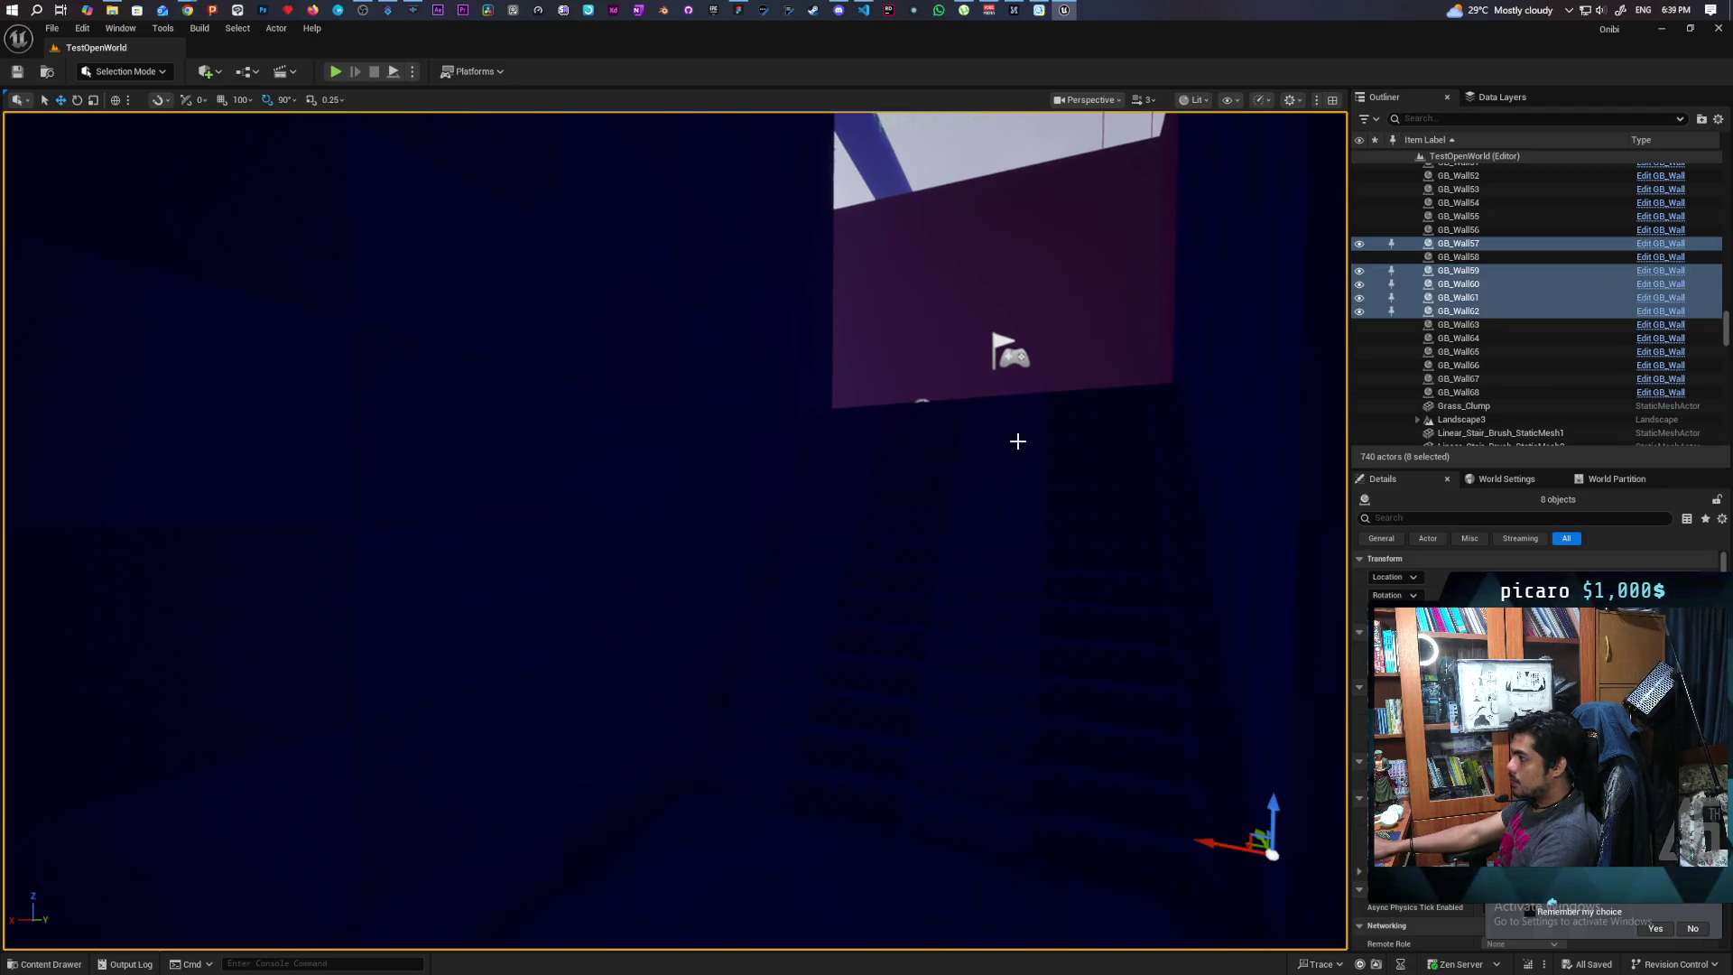
{"action": "mouse_move", "coordinate": [710, 392]}
{"action": "left_mouse_down"}
{"action": "mouse_move", "coordinate": [794, 398]}
{"action": "mouse_move", "coordinate": [697, 388]}
{"action": "left_mouse_up"}
{"action": "left_click_drag", "start_coordinate": [747, 631], "coordinate": [711, 625]}
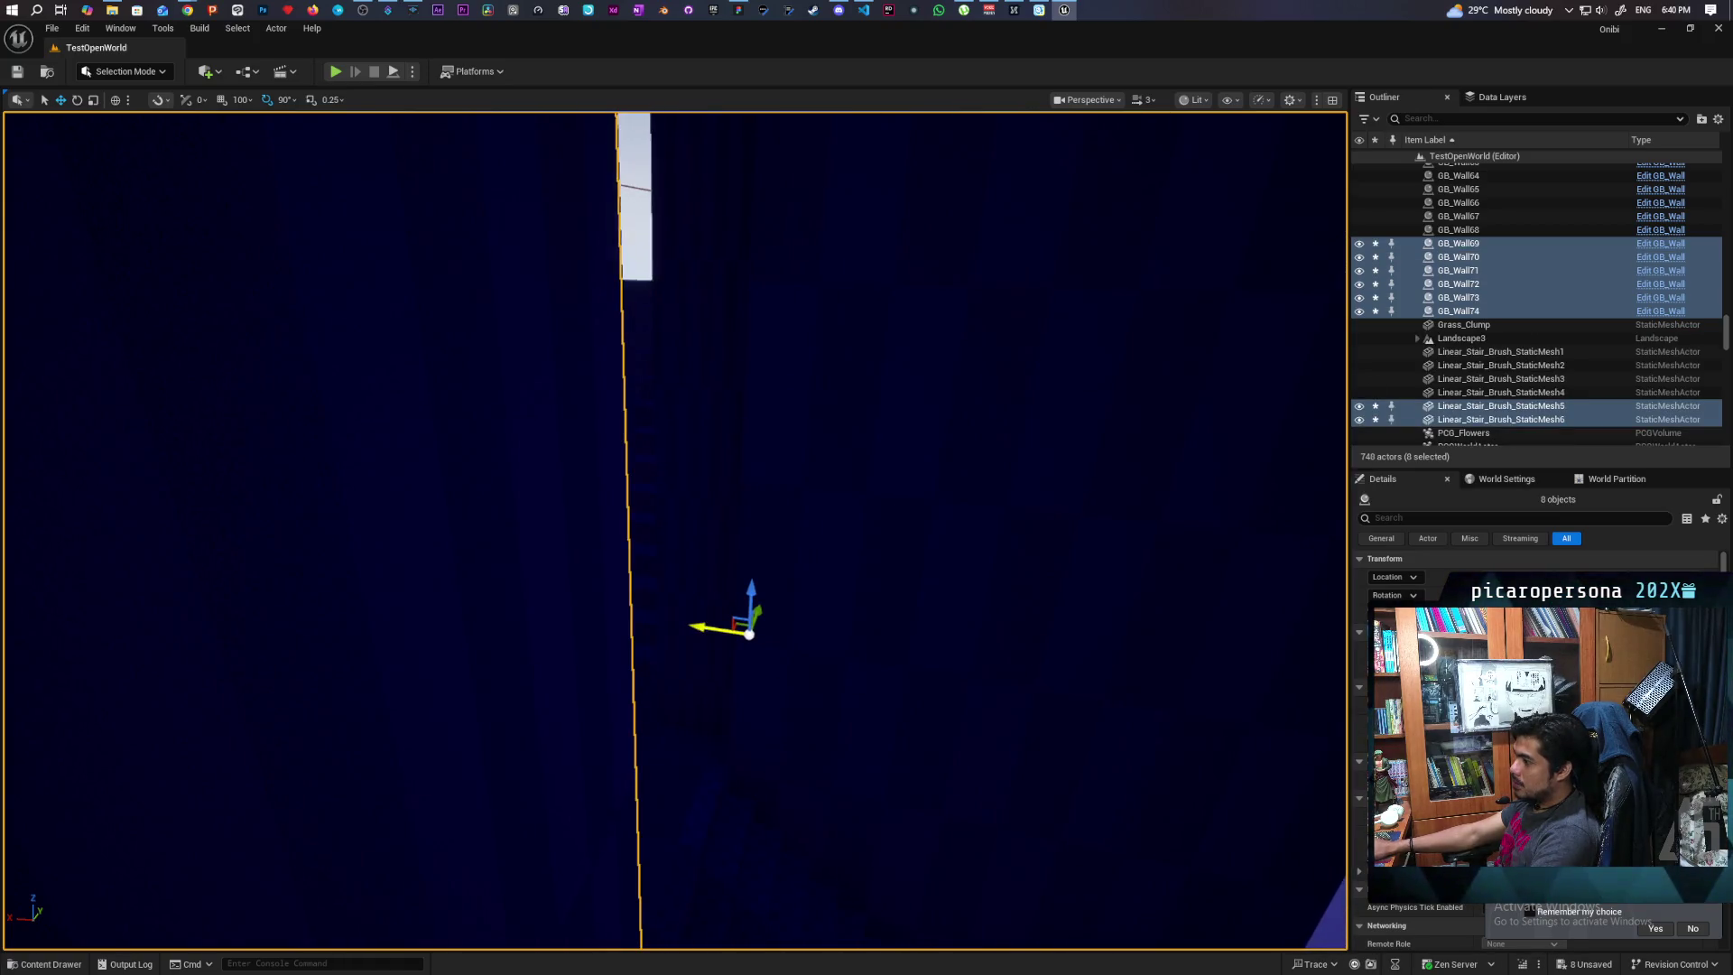
{"action": "scroll", "coordinate": [675, 531], "scroll_direction": "down", "scroll_amount": 5}
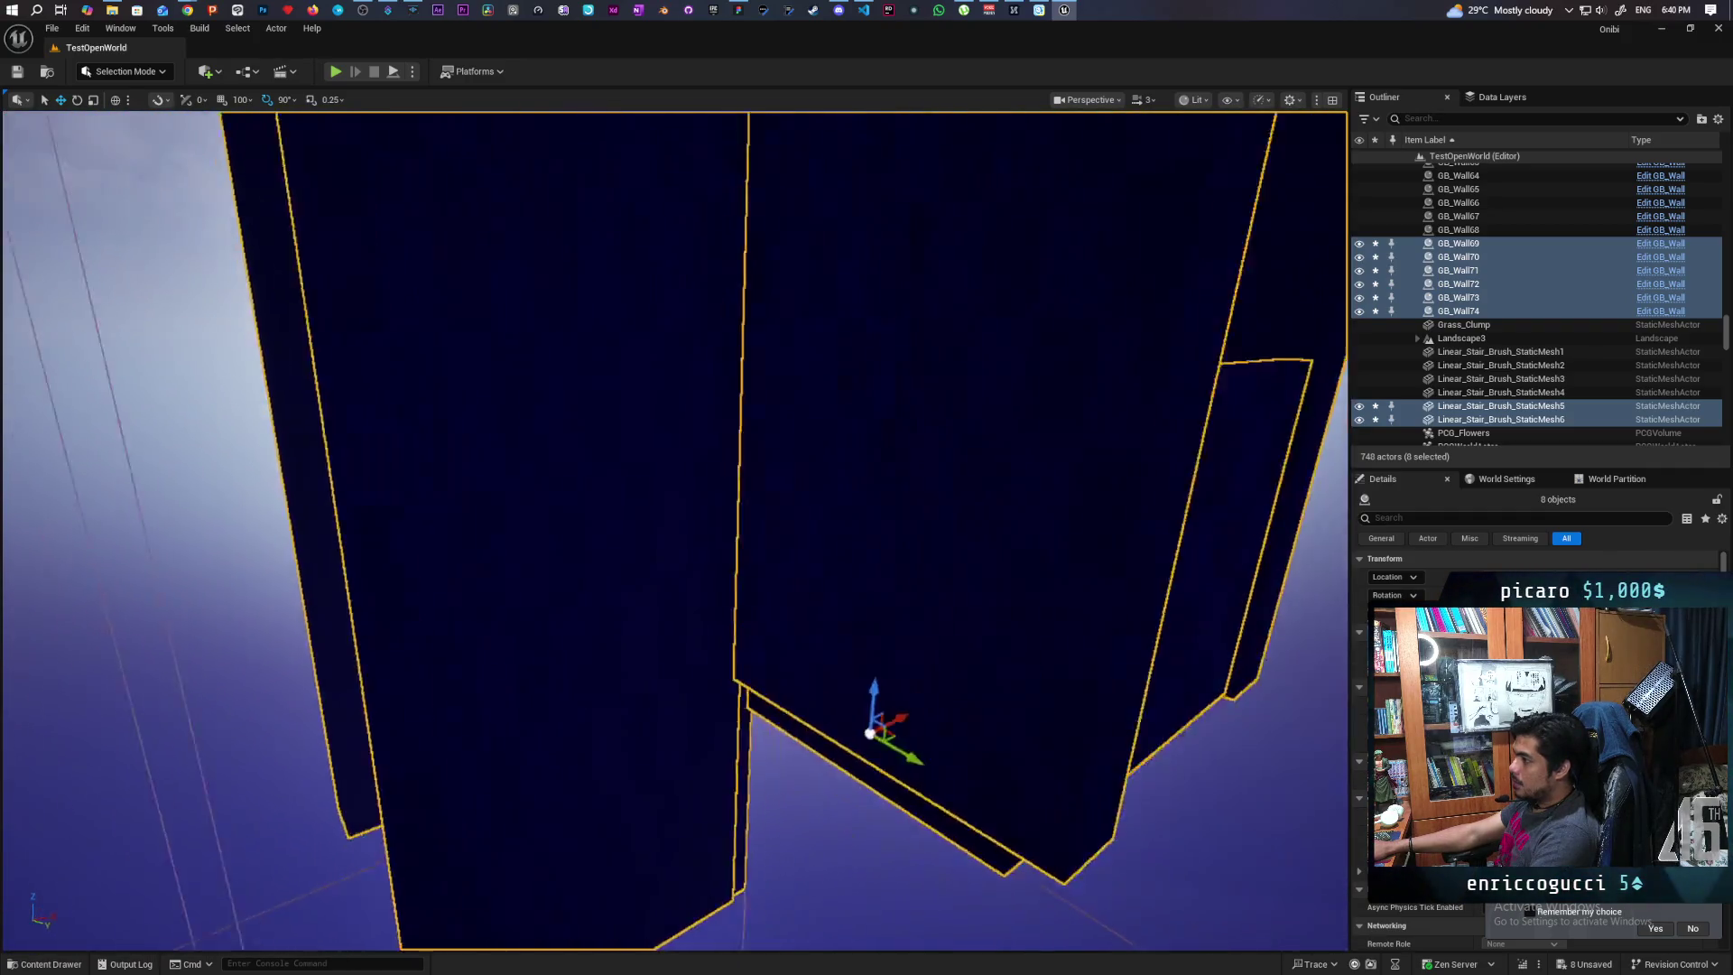
{"action": "mouse_move", "coordinate": [675, 530]}
{"action": "left_mouse_down"}
{"action": "mouse_move", "coordinate": [551, 531]}
{"action": "mouse_move", "coordinate": [1038, 716]}
{"action": "left_mouse_up"}
{"action": "key", "text": "e"}
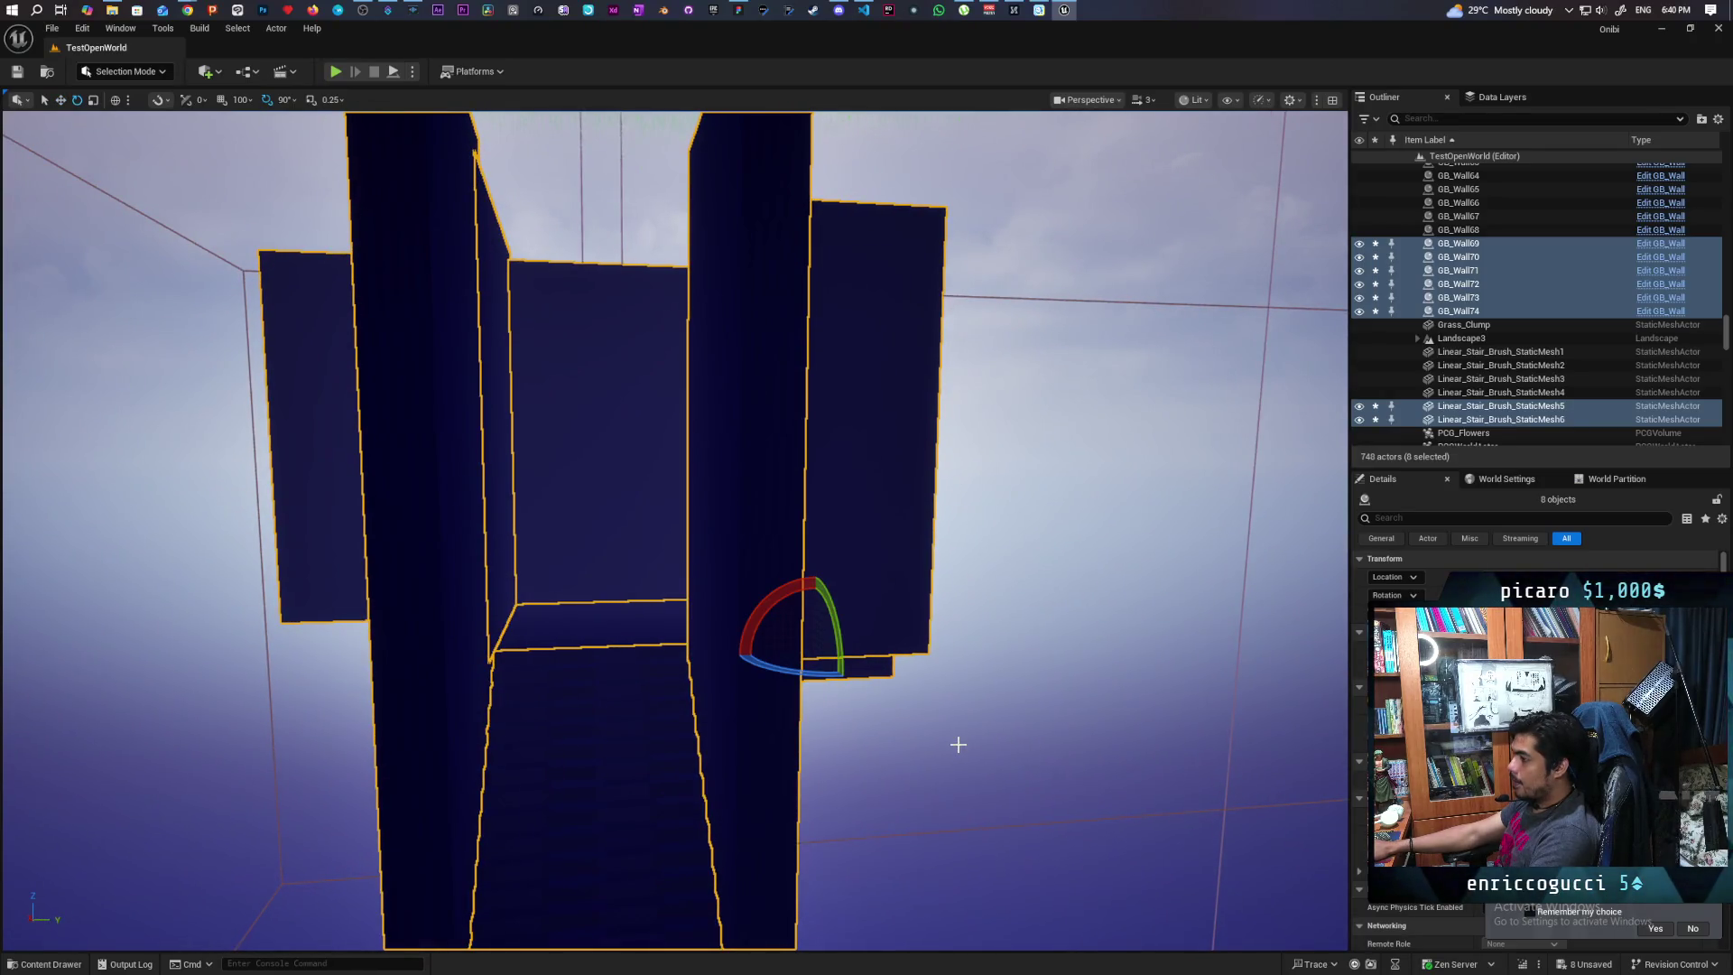
{"action": "scroll", "coordinate": [803, 672], "scroll_direction": "down", "scroll_amount": 3}
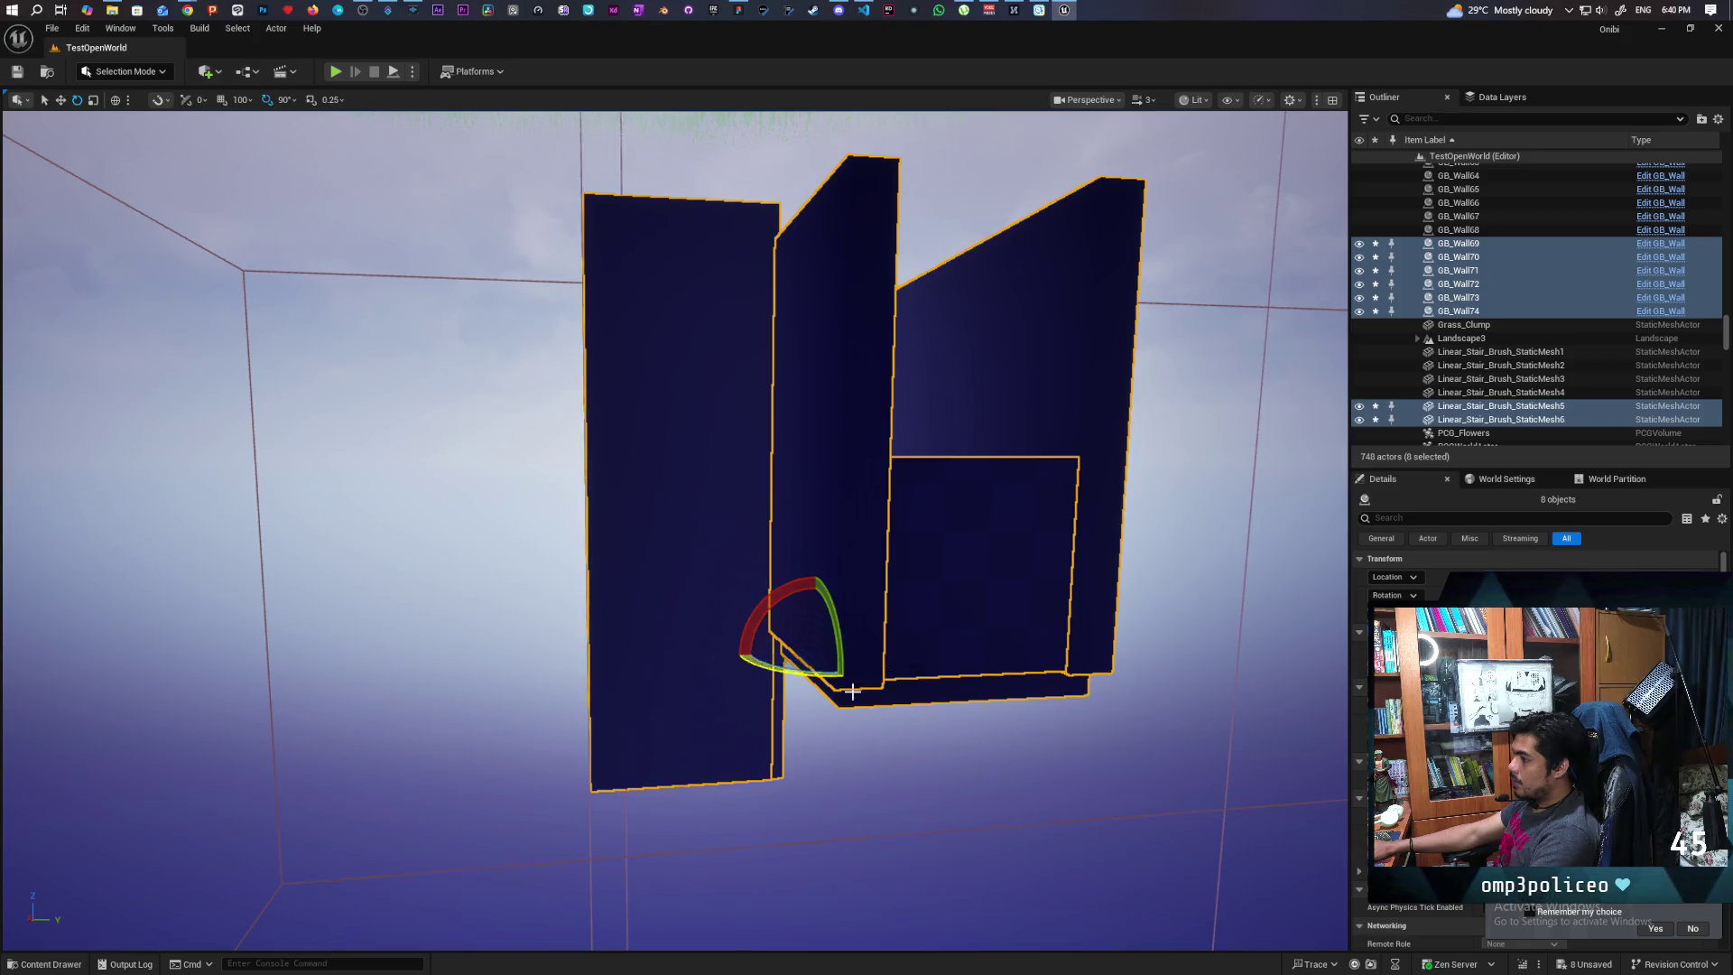
{"action": "left_click_drag", "start_coordinate": [802, 673], "coordinate": [740, 664]}
{"action": "mouse_move", "coordinate": [1011, 794]}
{"action": "left_mouse_down"}
{"action": "mouse_move", "coordinate": [1002, 767]}
{"action": "mouse_move", "coordinate": [1011, 793]}
{"action": "left_mouse_up"}
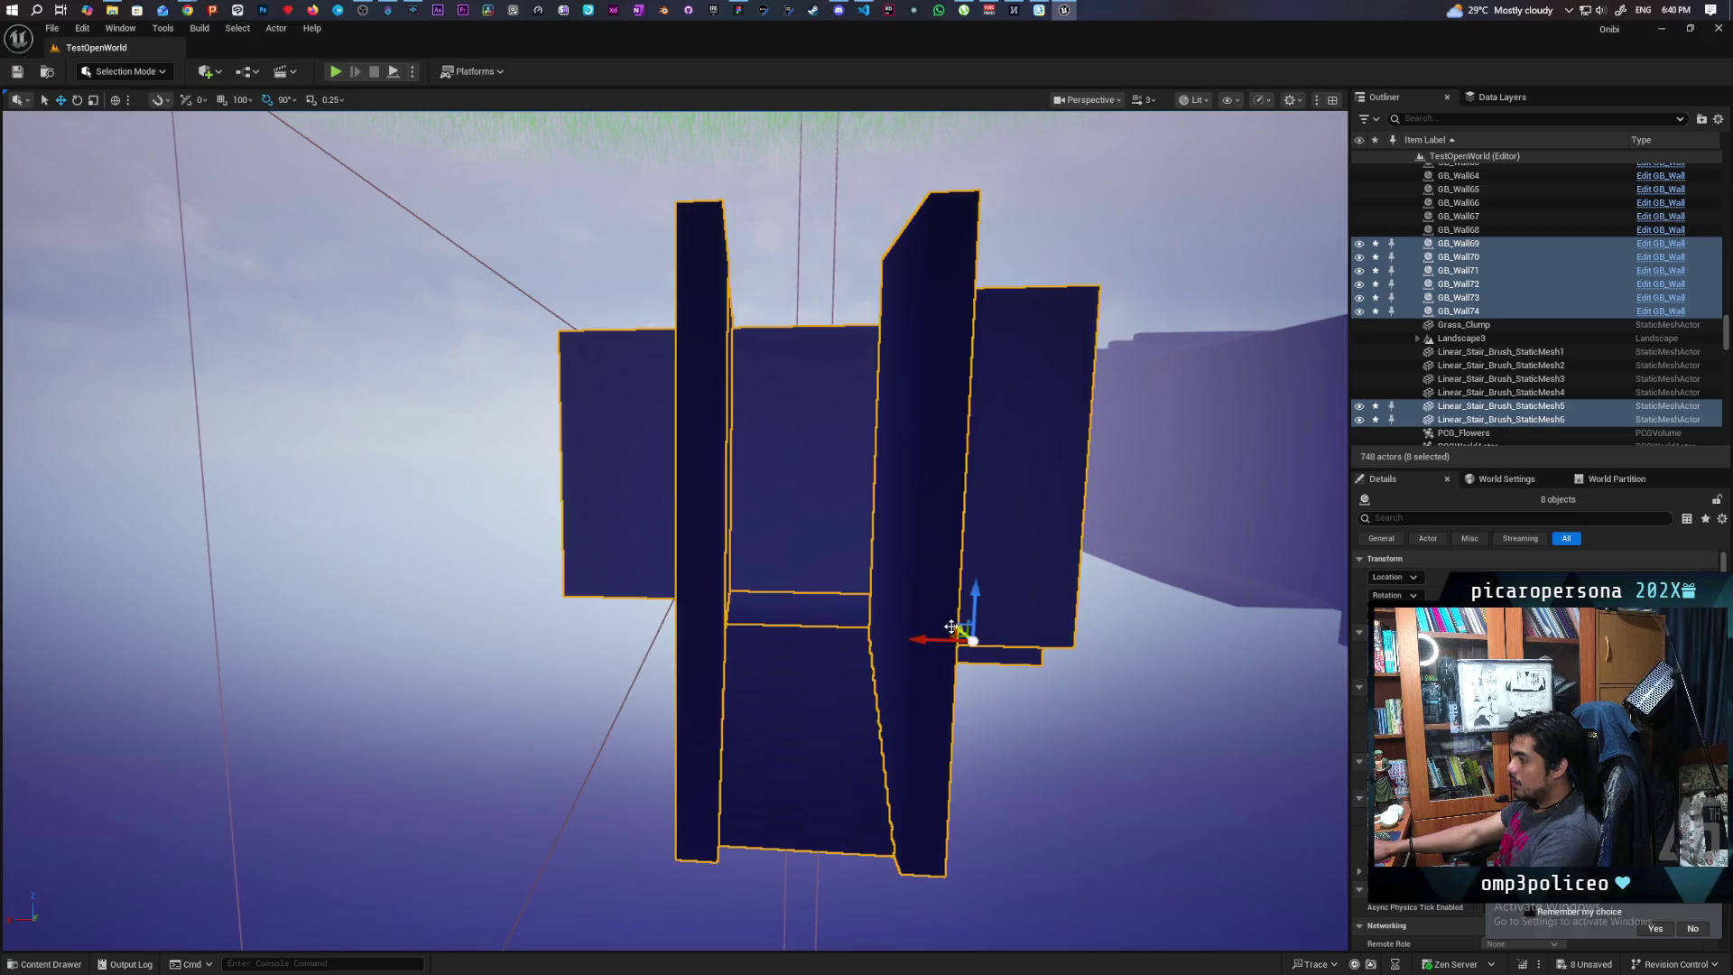
{"action": "scroll", "coordinate": [1111, 762], "scroll_direction": "up", "scroll_amount": 5}
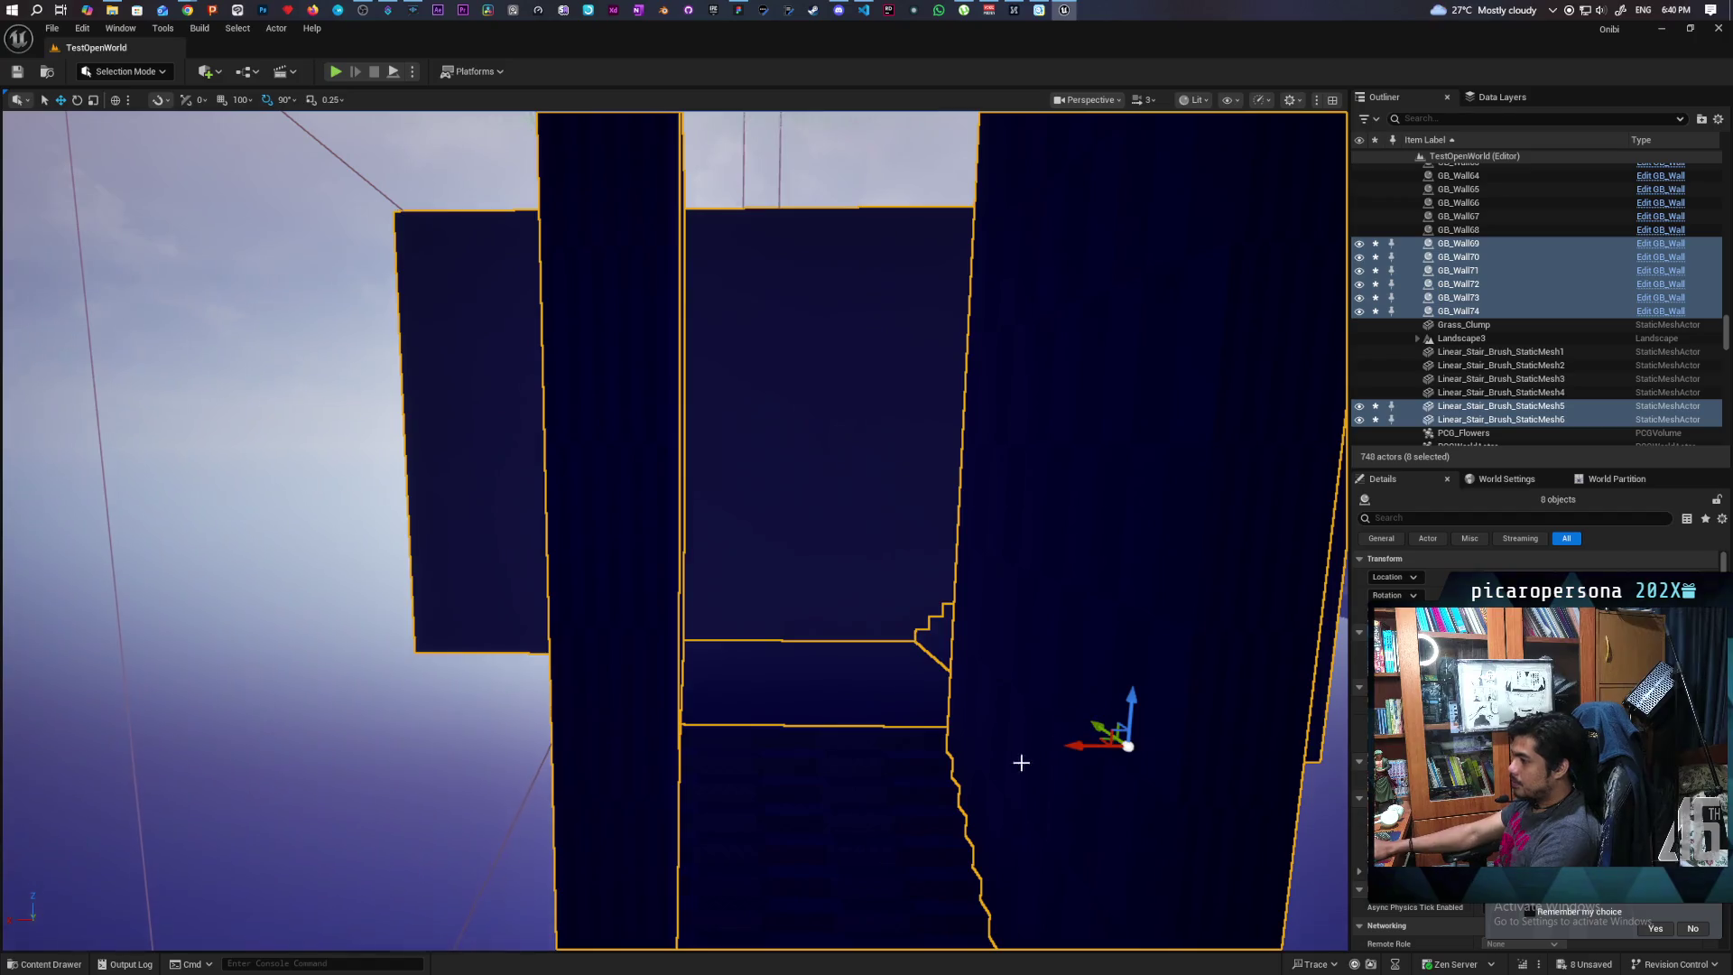
{"action": "key", "text": "f"}
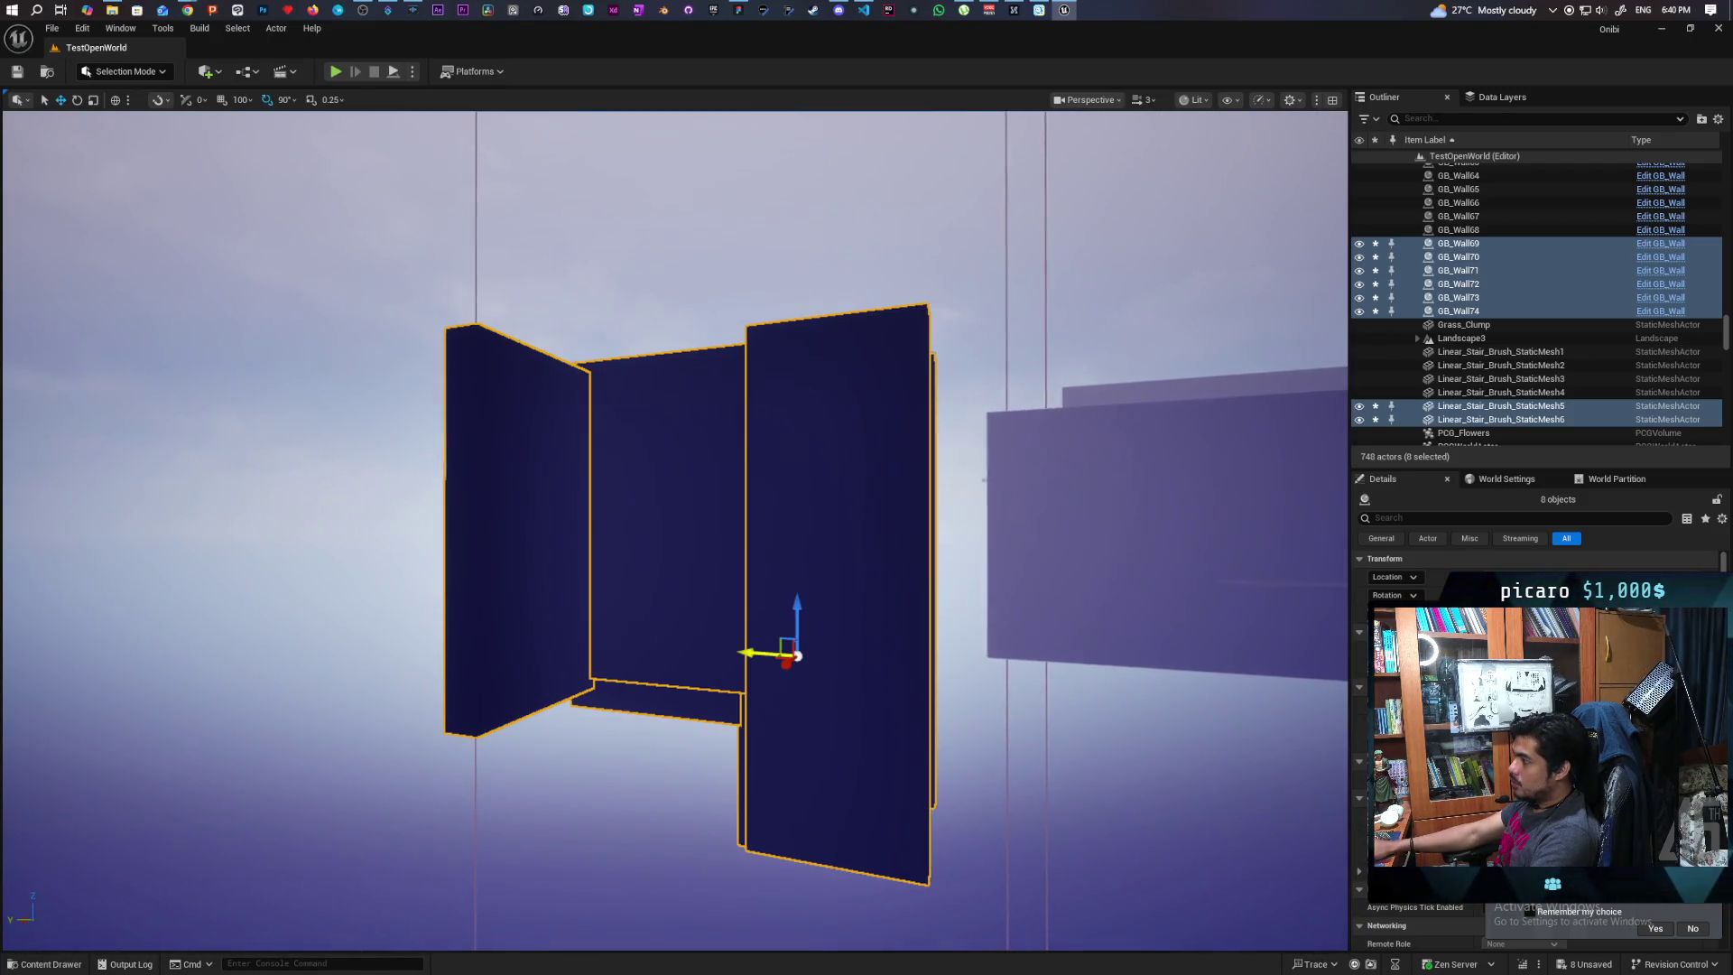
{"action": "mouse_move", "coordinate": [798, 656]}
{"action": "left_mouse_down"}
{"action": "mouse_move", "coordinate": [862, 653]}
{"action": "mouse_move", "coordinate": [862, 619]}
{"action": "mouse_move", "coordinate": [832, 623]}
{"action": "left_mouse_up"}
Frame the stairwell walls and stairs and make a first shift along the X axis
{"action": "key", "text": "f"}
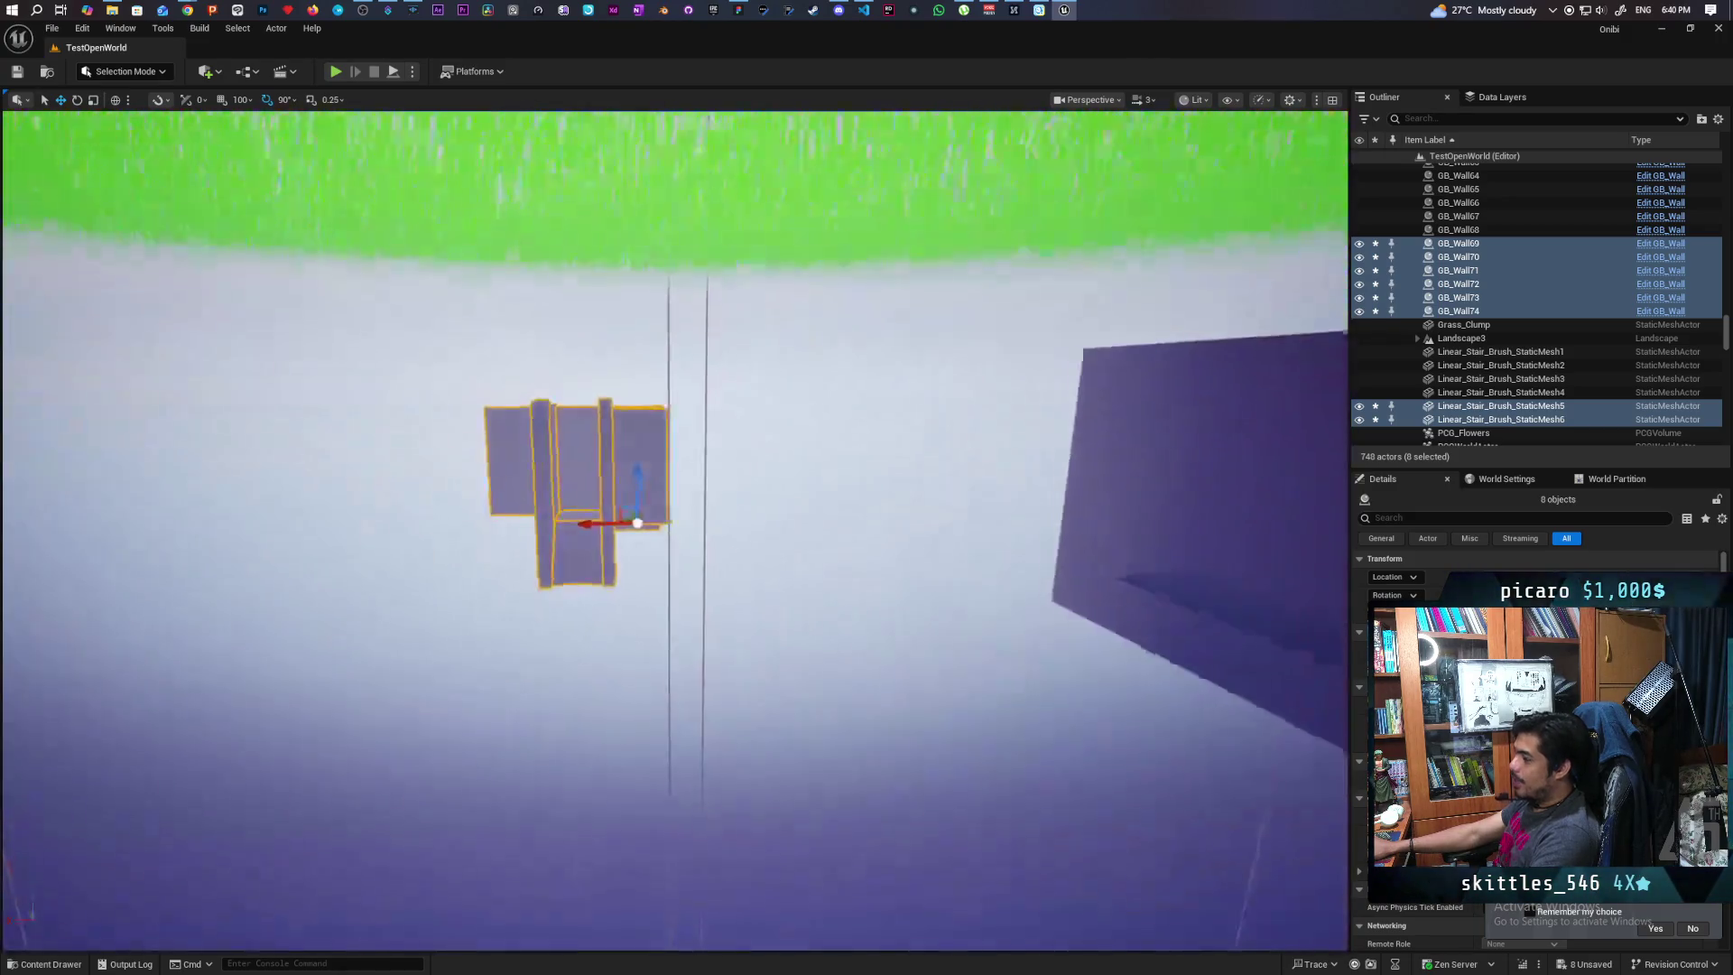
{"action": "mouse_move", "coordinate": [642, 618]}
{"action": "left_mouse_down"}
{"action": "mouse_move", "coordinate": [704, 622]}
{"action": "mouse_move", "coordinate": [591, 617]}
{"action": "mouse_move", "coordinate": [583, 532]}
{"action": "mouse_move", "coordinate": [810, 581]}
{"action": "left_mouse_up"}
{"action": "left_click_drag", "start_coordinate": [832, 521], "coordinate": [832, 522]}
{"action": "left_click_drag", "start_coordinate": [498, 686], "coordinate": [497, 686]}
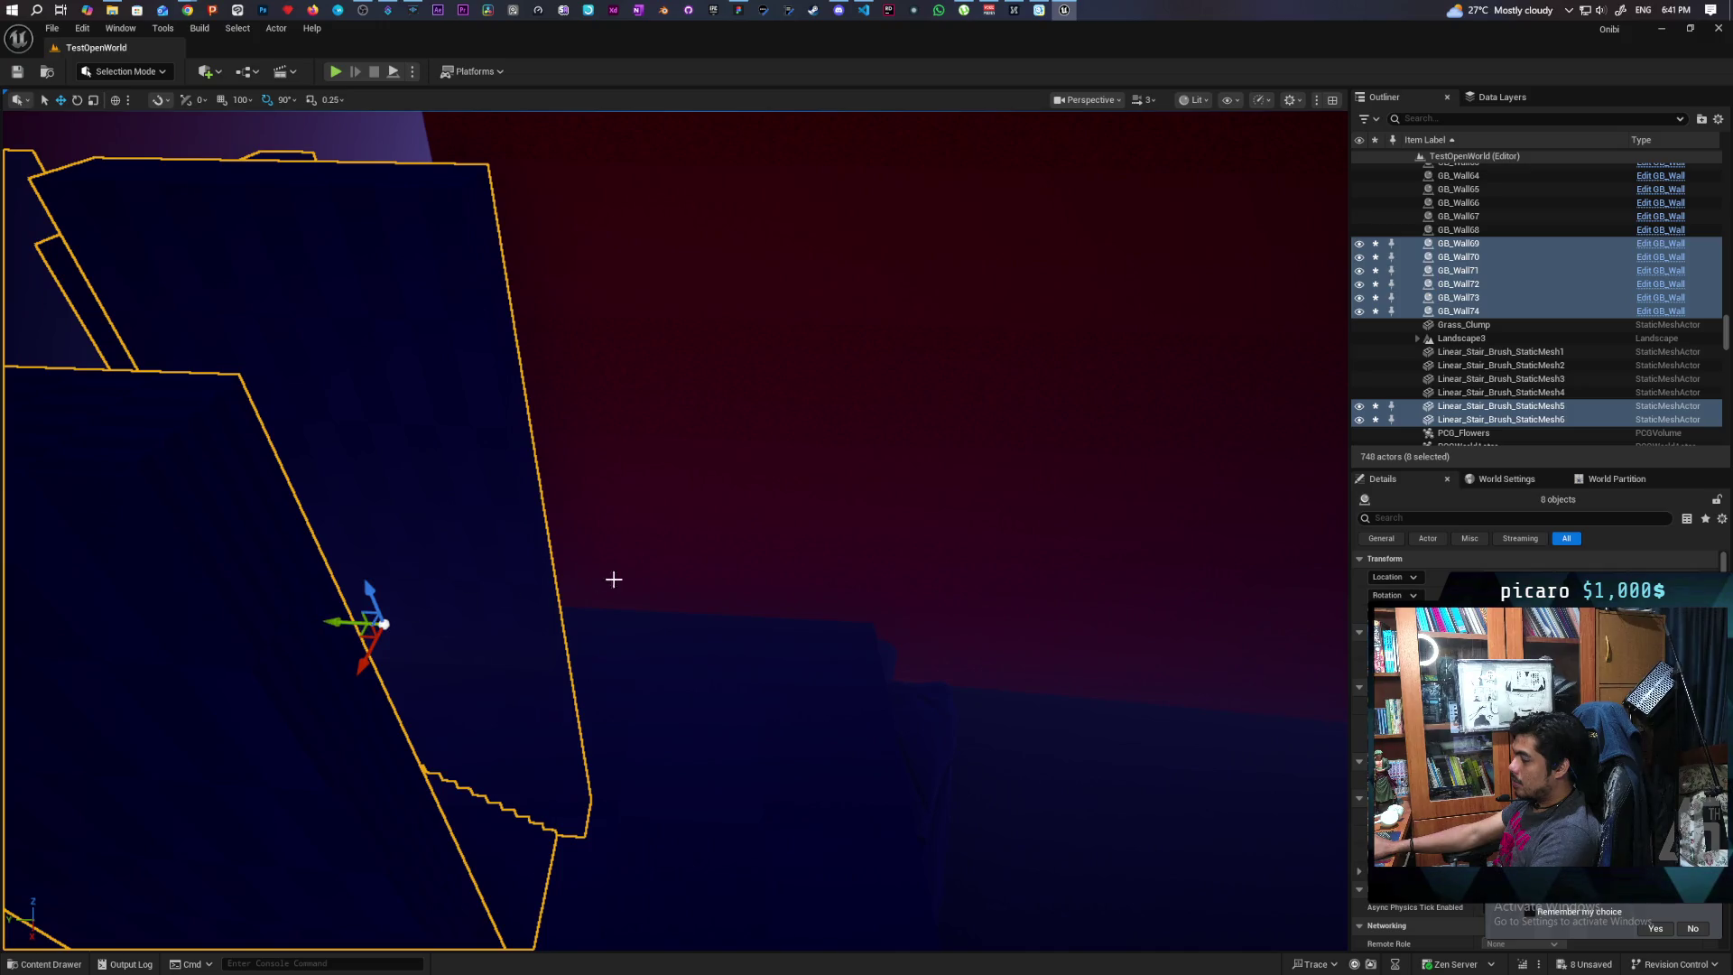
{"action": "left_click_drag", "start_coordinate": [613, 580], "coordinate": [613, 581]}
{"action": "mouse_move", "coordinate": [945, 571]}
{"action": "left_mouse_down"}
{"action": "mouse_move", "coordinate": [937, 336]}
{"action": "mouse_move", "coordinate": [927, 443]}
{"action": "mouse_move", "coordinate": [731, 411]}
{"action": "mouse_move", "coordinate": [749, 361]}
{"action": "mouse_move", "coordinate": [813, 334]}
{"action": "left_mouse_up"}
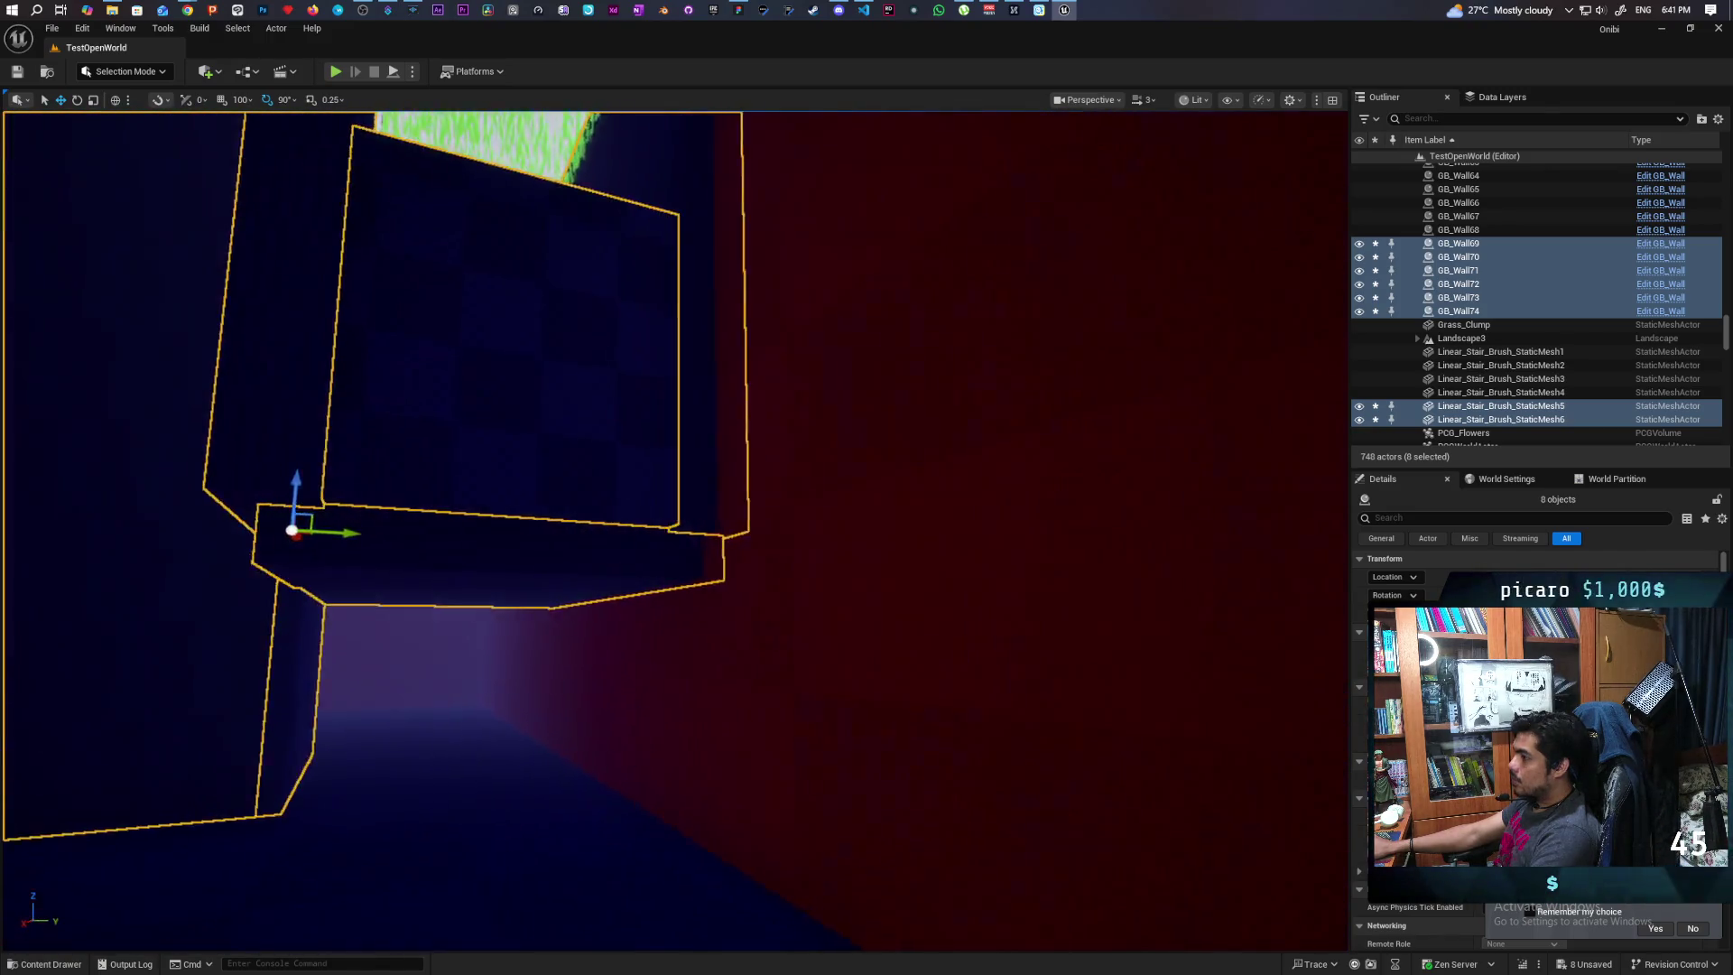
{"action": "left_click_drag", "start_coordinate": [806, 485], "coordinate": [640, 522]}
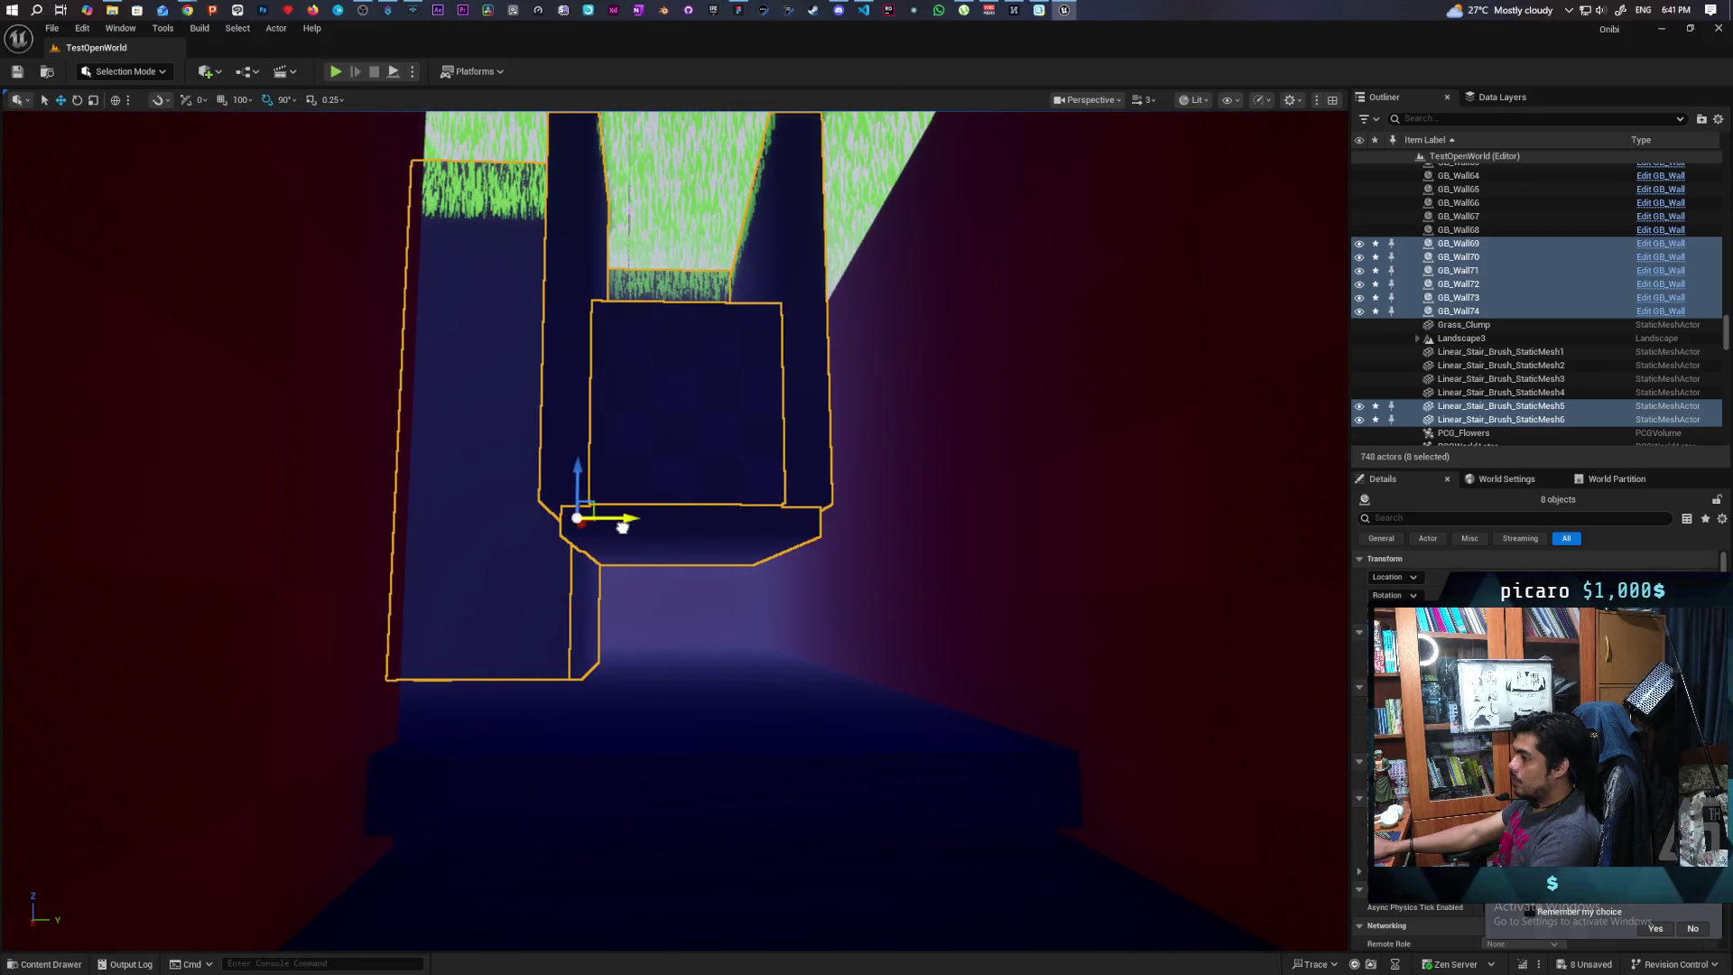
Shift the walls and stairs further along X, then check the top landing
{"action": "mouse_move", "coordinate": [658, 581]}
{"action": "left_mouse_down"}
{"action": "mouse_move", "coordinate": [686, 595]}
{"action": "mouse_move", "coordinate": [696, 665]}
{"action": "mouse_move", "coordinate": [580, 638]}
{"action": "mouse_move", "coordinate": [860, 676]}
{"action": "mouse_move", "coordinate": [685, 681]}
{"action": "mouse_move", "coordinate": [674, 629]}
{"action": "mouse_move", "coordinate": [674, 707]}
{"action": "mouse_move", "coordinate": [674, 689]}
{"action": "mouse_move", "coordinate": [398, 731]}
{"action": "mouse_move", "coordinate": [340, 716]}
{"action": "mouse_move", "coordinate": [344, 560]}
{"action": "mouse_move", "coordinate": [340, 626]}
{"action": "mouse_move", "coordinate": [992, 298]}
{"action": "mouse_move", "coordinate": [1343, 301]}
{"action": "mouse_move", "coordinate": [756, 481]}
{"action": "left_mouse_up"}
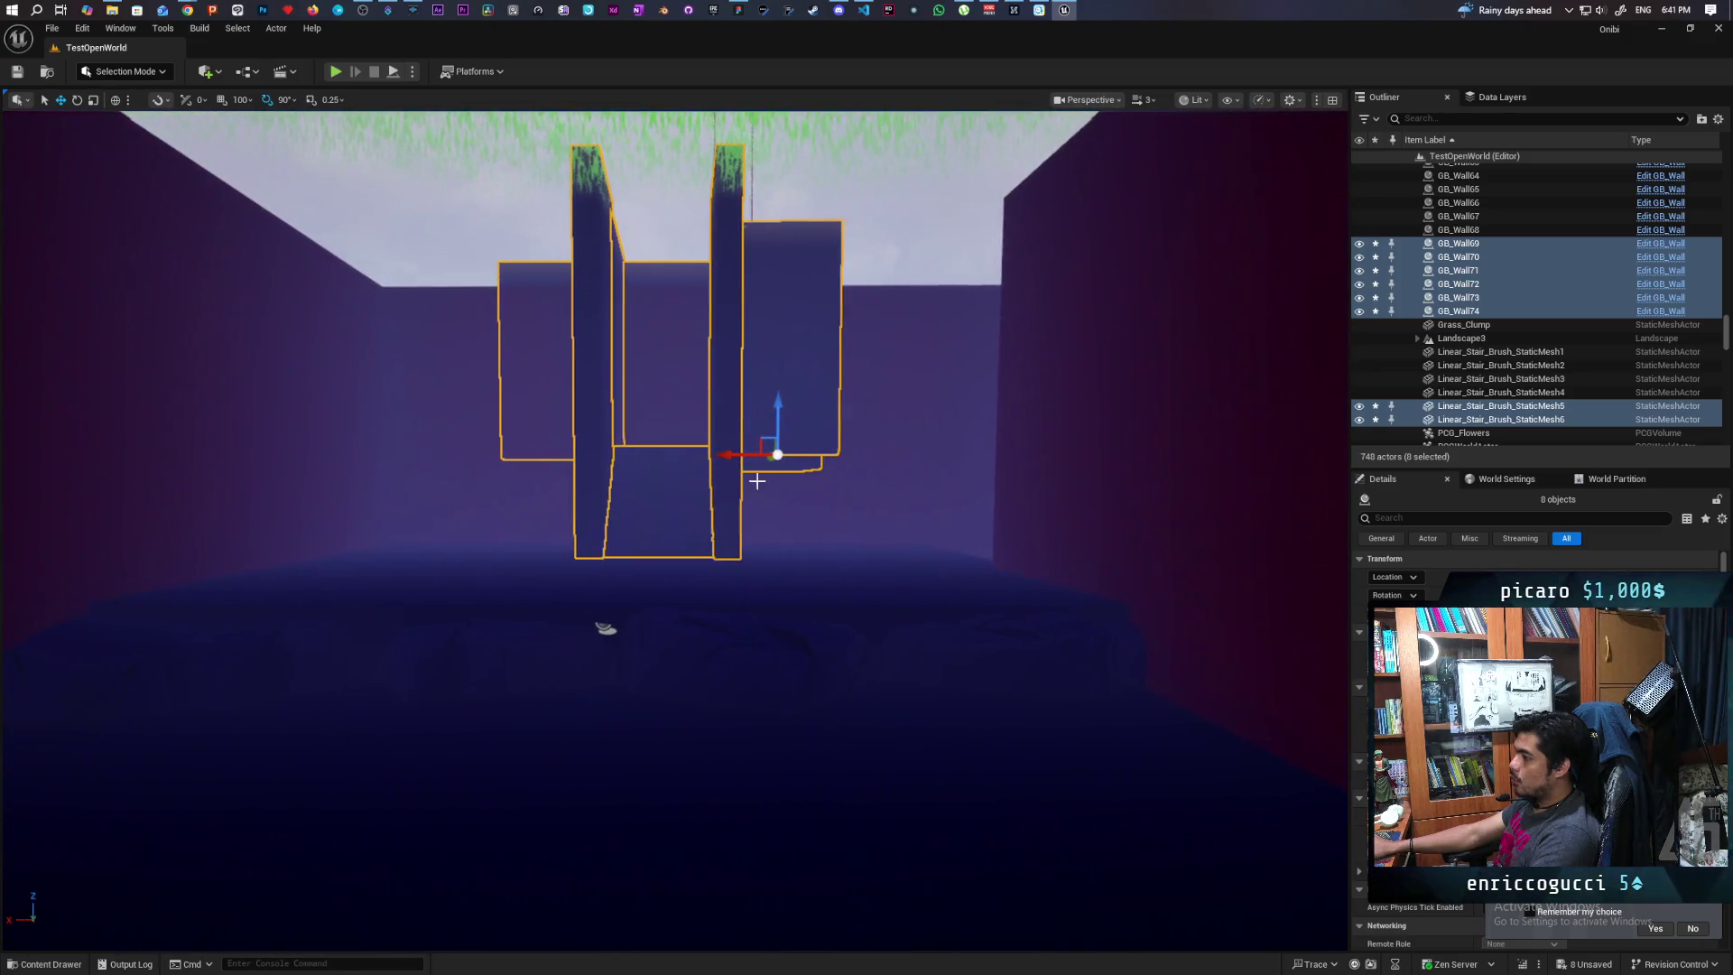
{"action": "mouse_move", "coordinate": [890, 519]}
{"action": "left_mouse_down"}
{"action": "mouse_move", "coordinate": [829, 454]}
{"action": "mouse_move", "coordinate": [1037, 453]}
{"action": "left_mouse_up"}
{"action": "scroll", "coordinate": [454, 806], "scroll_direction": "up", "scroll_amount": 5}
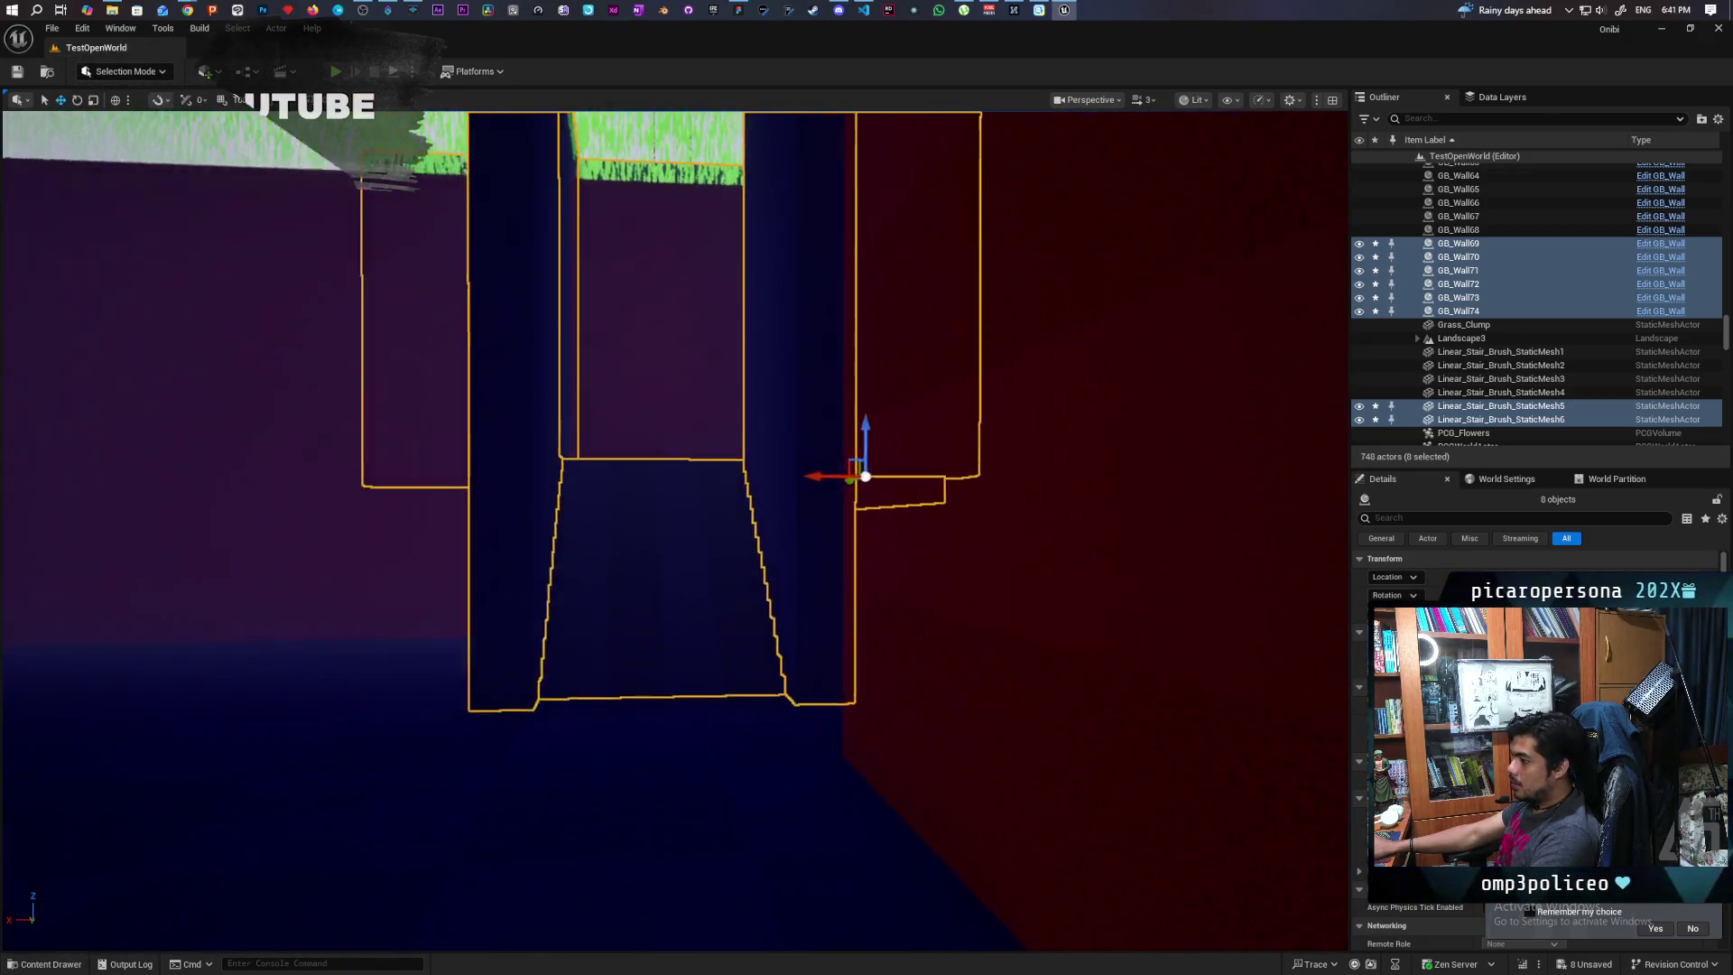
{"action": "scroll", "coordinate": [871, 477], "scroll_direction": "down", "scroll_amount": 3}
{"action": "mouse_move", "coordinate": [832, 476]}
{"action": "left_mouse_down"}
{"action": "mouse_move", "coordinate": [813, 478]}
{"action": "mouse_move", "coordinate": [848, 442]}
{"action": "left_mouse_up"}
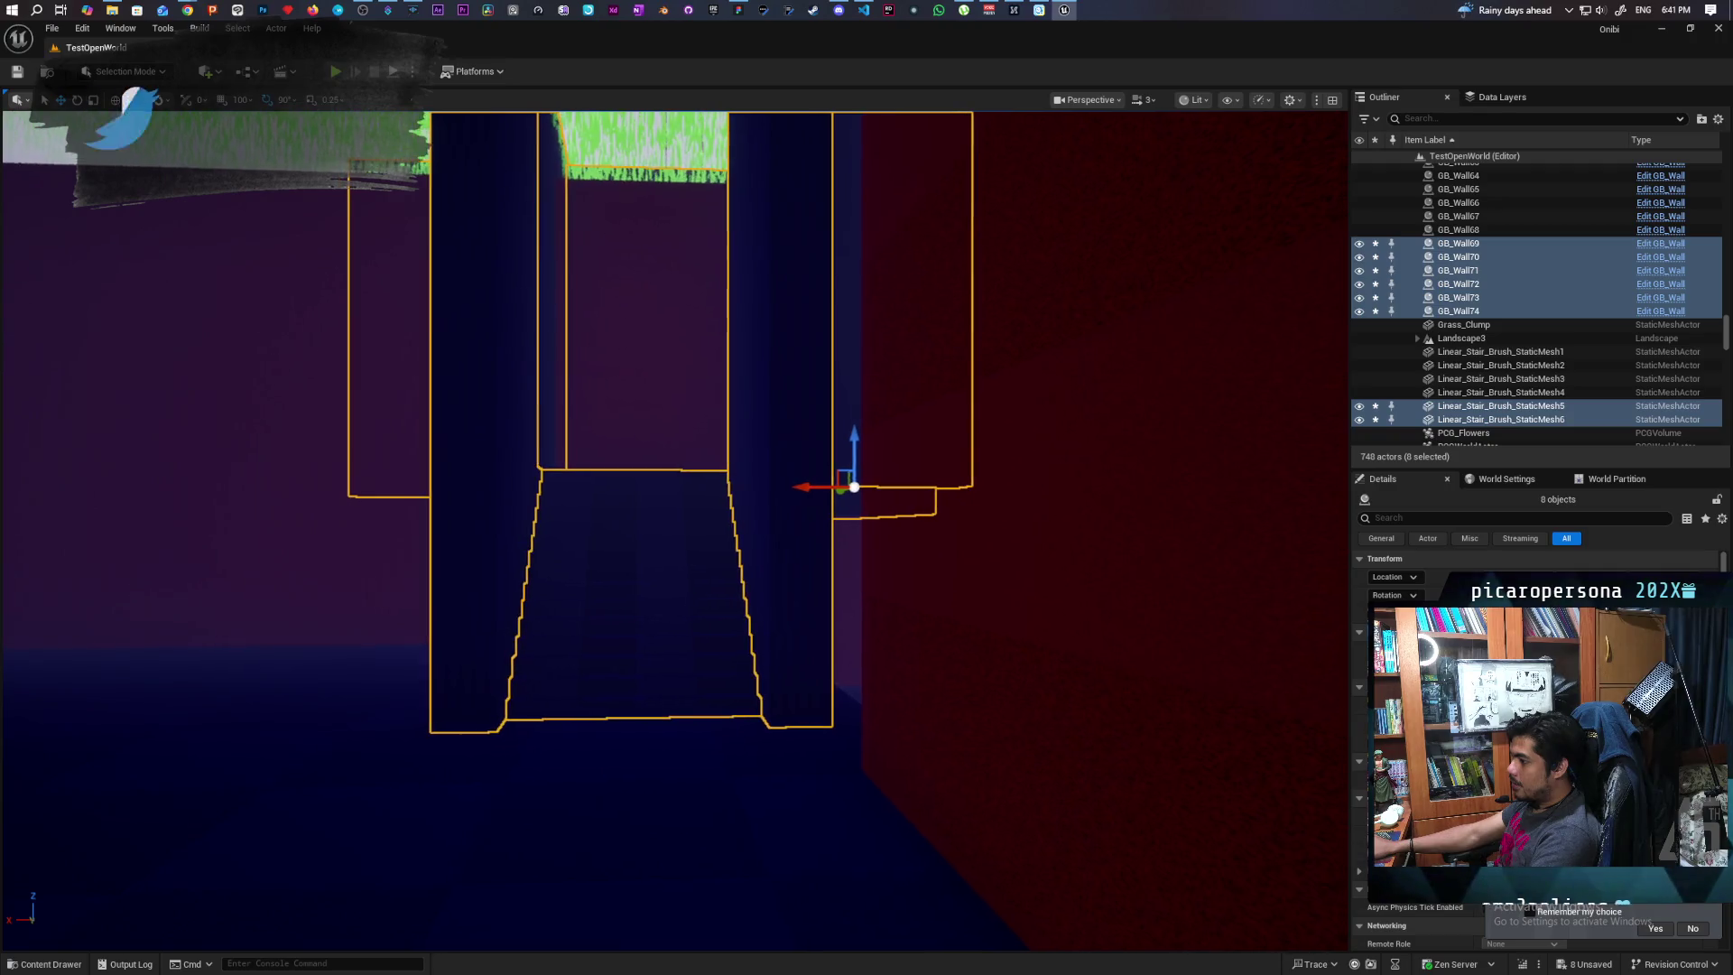
{"action": "scroll", "coordinate": [723, 568], "scroll_direction": "up", "scroll_amount": 5}
{"action": "scroll", "coordinate": [723, 568], "scroll_direction": "down", "scroll_amount": 5}
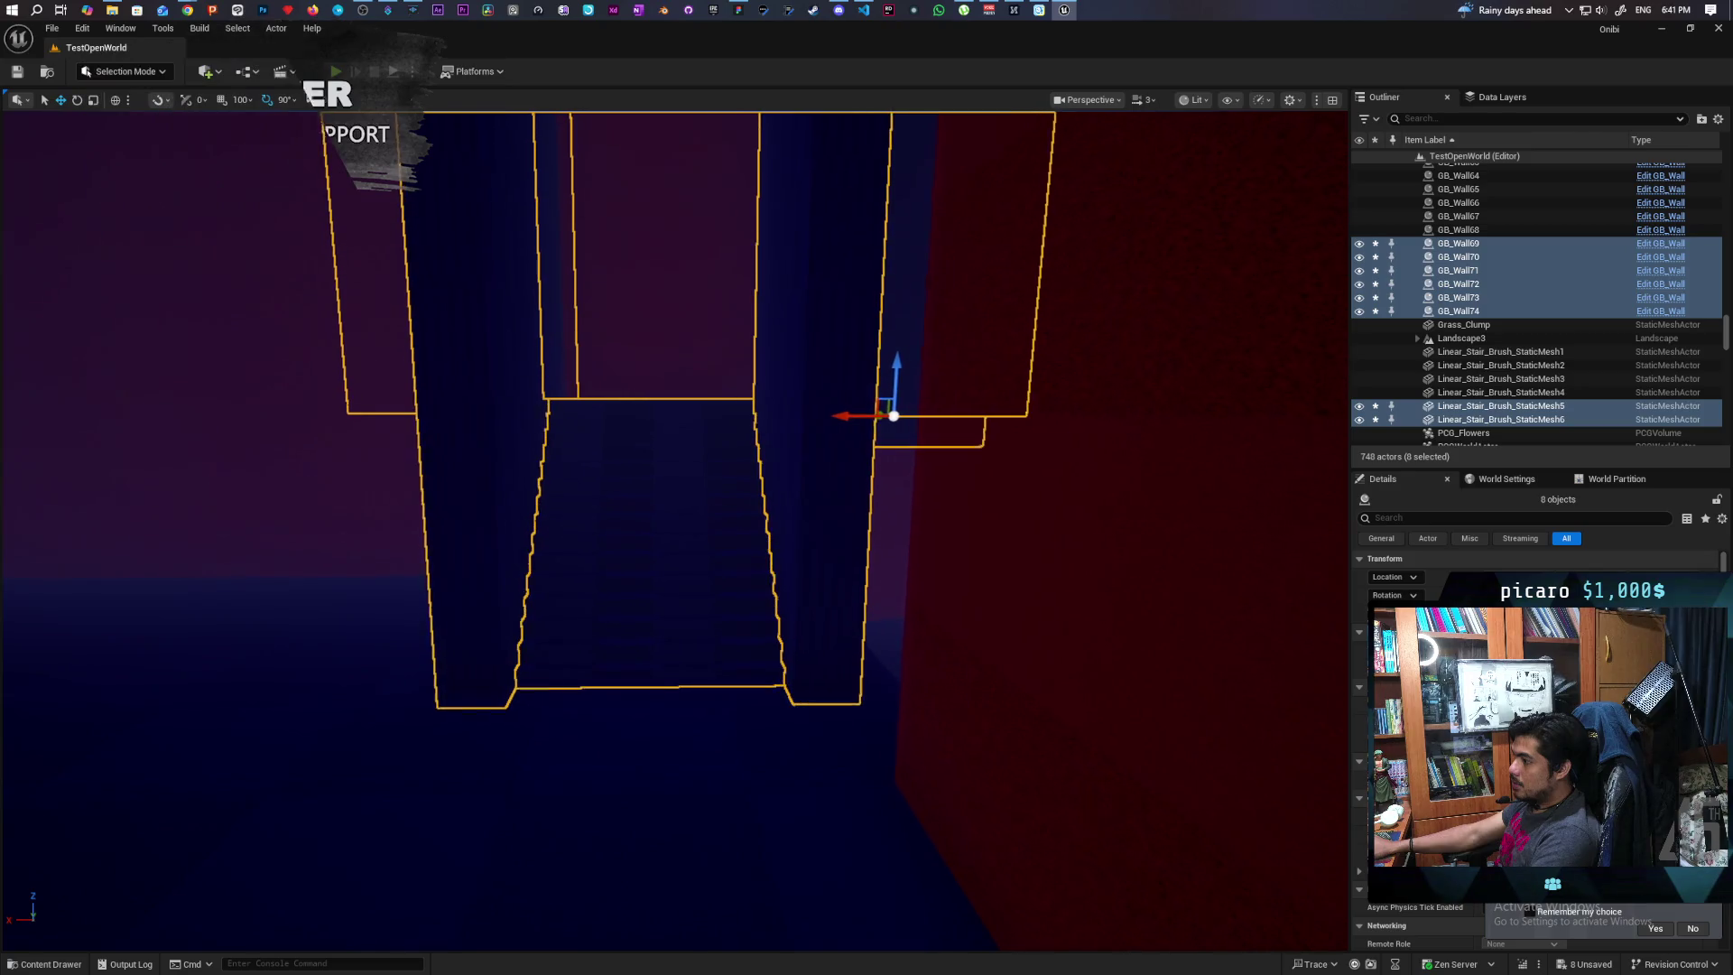
{"action": "scroll", "coordinate": [802, 518], "scroll_direction": "up", "scroll_amount": 5}
{"action": "left_click_drag", "start_coordinate": [803, 517], "coordinate": [912, 397]}
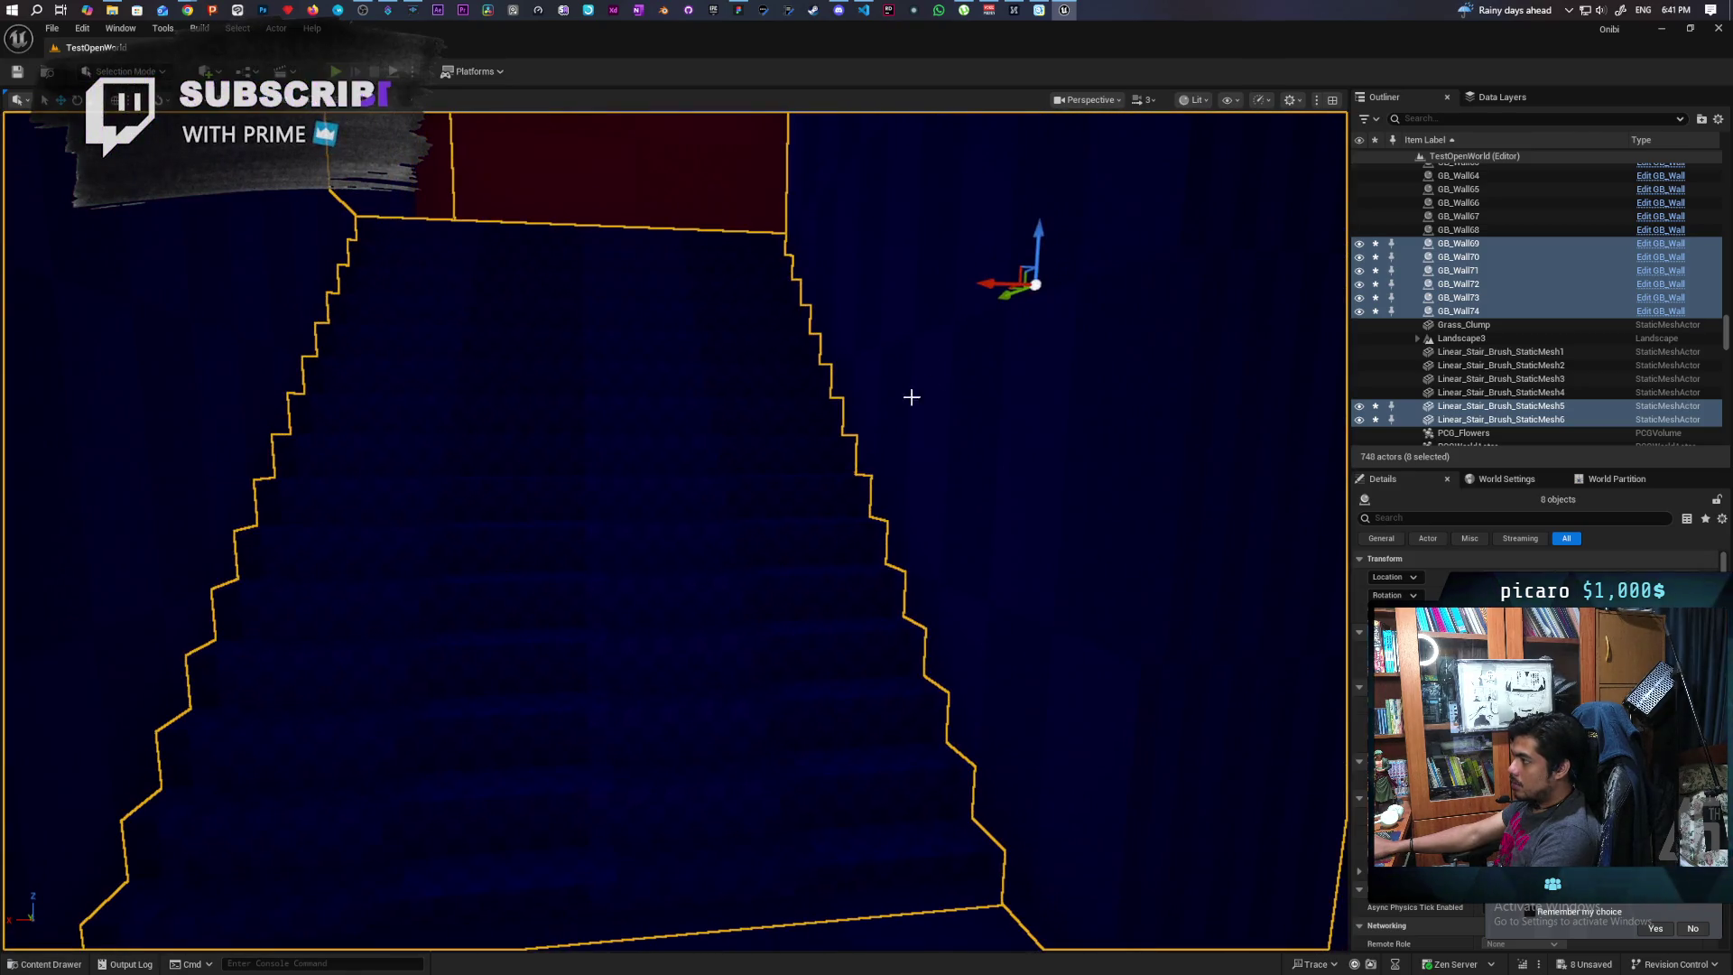
Nudge the stair walls slightly left, then right along X, checking from several angles
{"action": "left_click_drag", "start_coordinate": [1030, 253], "coordinate": [1029, 251]}
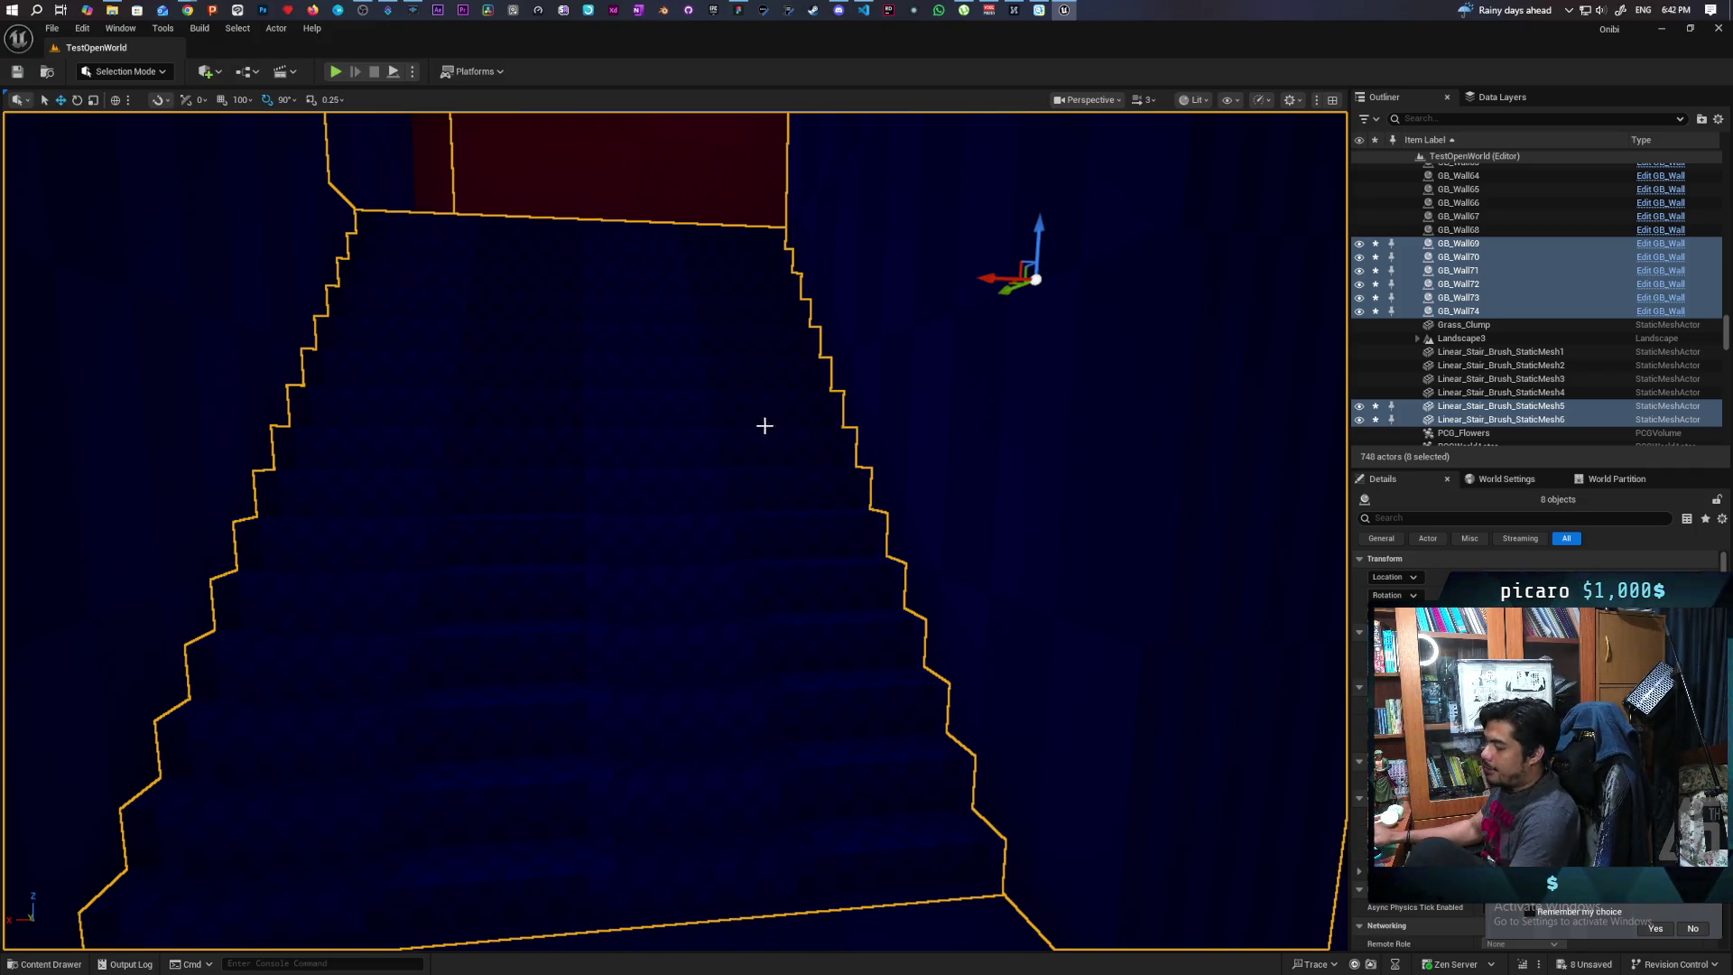
{"action": "left_click_drag", "start_coordinate": [527, 288], "coordinate": [528, 307]}
{"action": "mouse_move", "coordinate": [49, 699]}
{"action": "left_mouse_down"}
{"action": "mouse_move", "coordinate": [69, 944]}
{"action": "mouse_move", "coordinate": [70, 912]}
{"action": "left_mouse_up"}
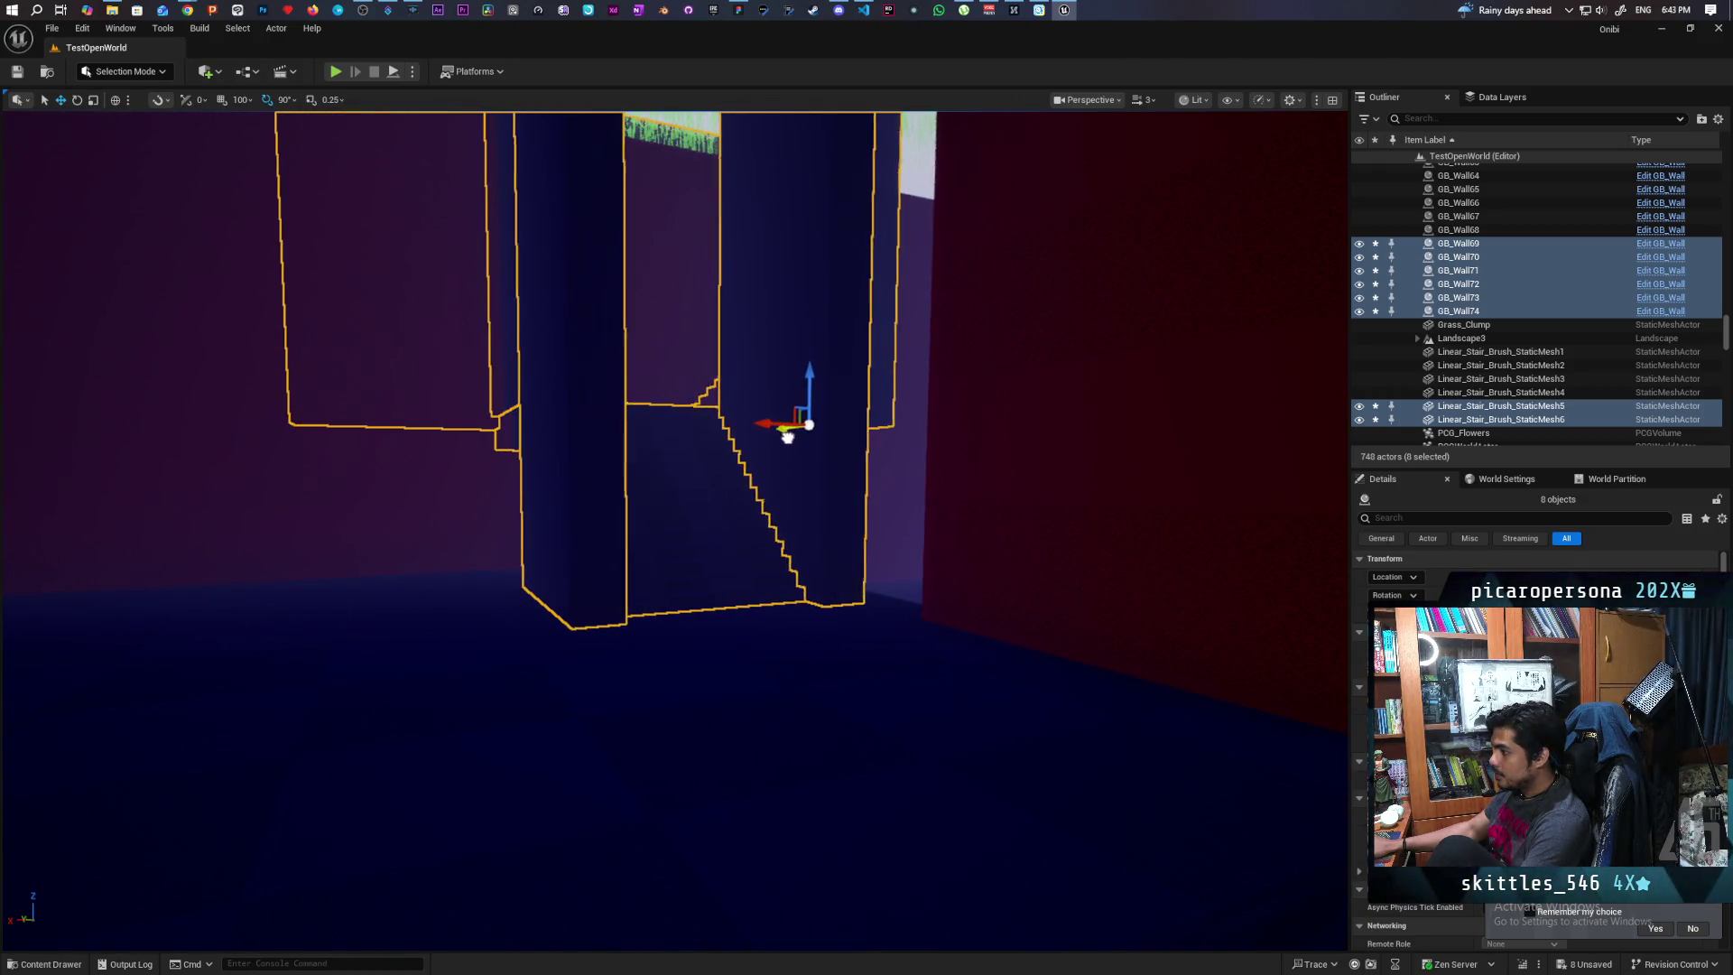
{"action": "mouse_move", "coordinate": [789, 433]}
{"action": "left_mouse_down"}
{"action": "mouse_move", "coordinate": [820, 459]}
{"action": "mouse_move", "coordinate": [822, 424]}
{"action": "mouse_move", "coordinate": [850, 544]}
{"action": "left_mouse_up"}
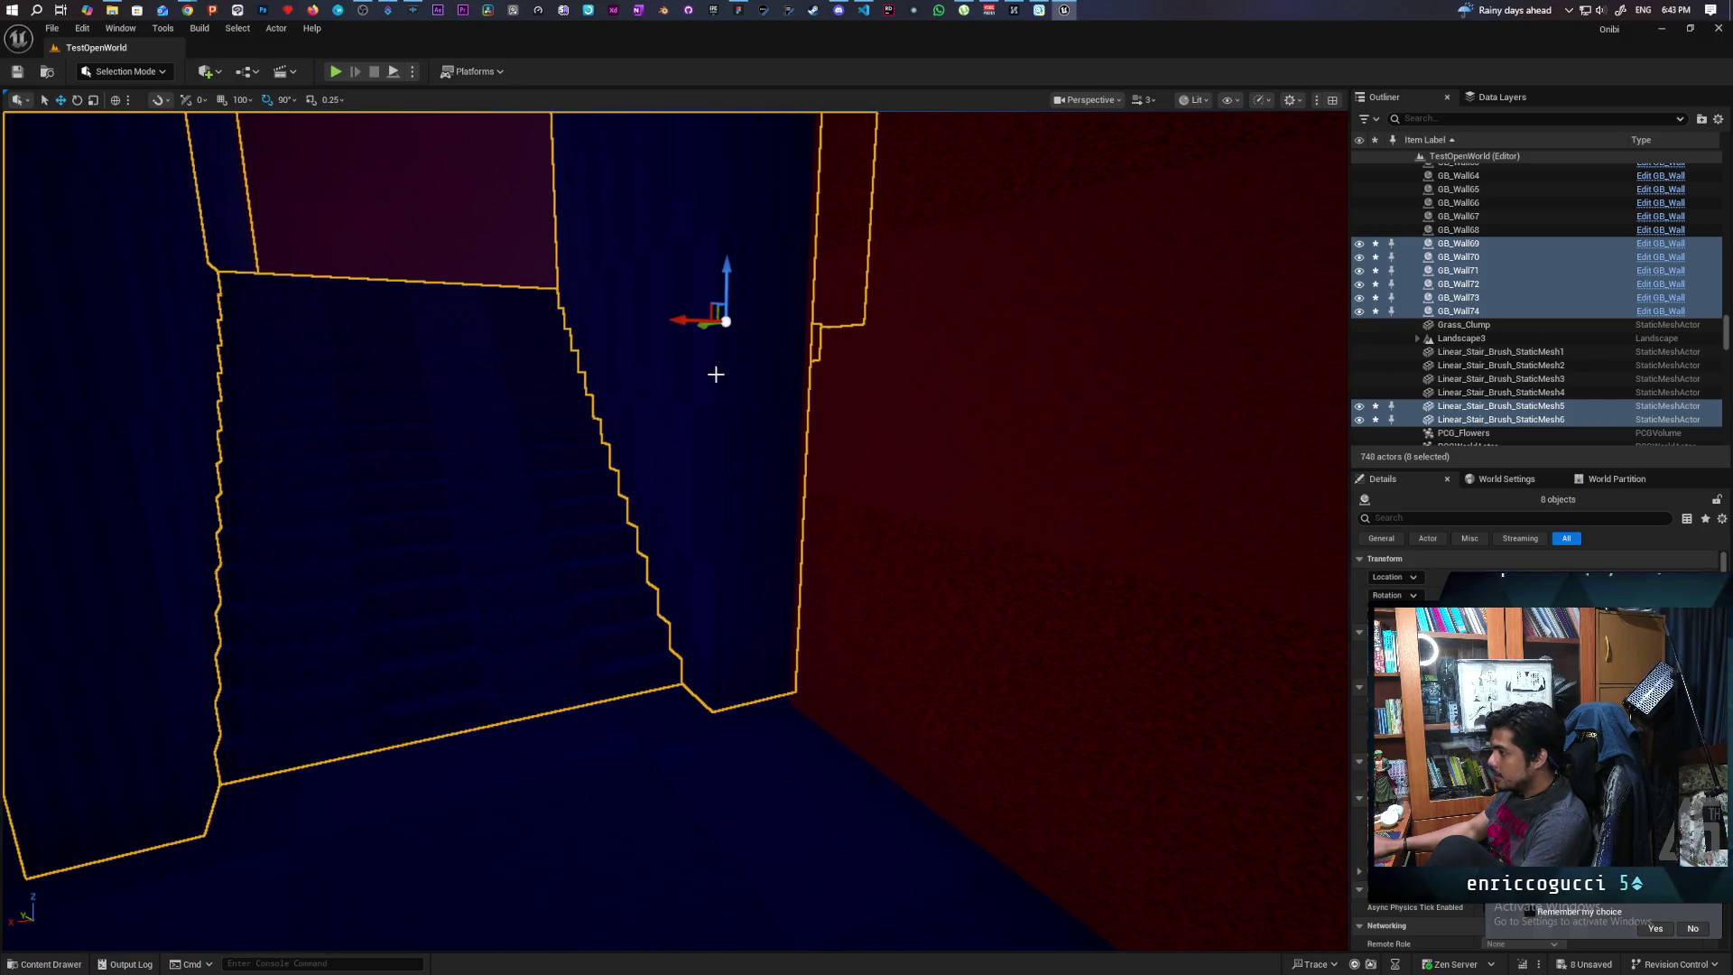
{"action": "mouse_move", "coordinate": [705, 328]}
{"action": "left_mouse_down"}
{"action": "mouse_move", "coordinate": [718, 365]}
{"action": "mouse_move", "coordinate": [700, 322]}
{"action": "mouse_move", "coordinate": [742, 344]}
{"action": "left_mouse_up"}
{"action": "left_click_drag", "start_coordinate": [698, 423], "coordinate": [445, 395]}
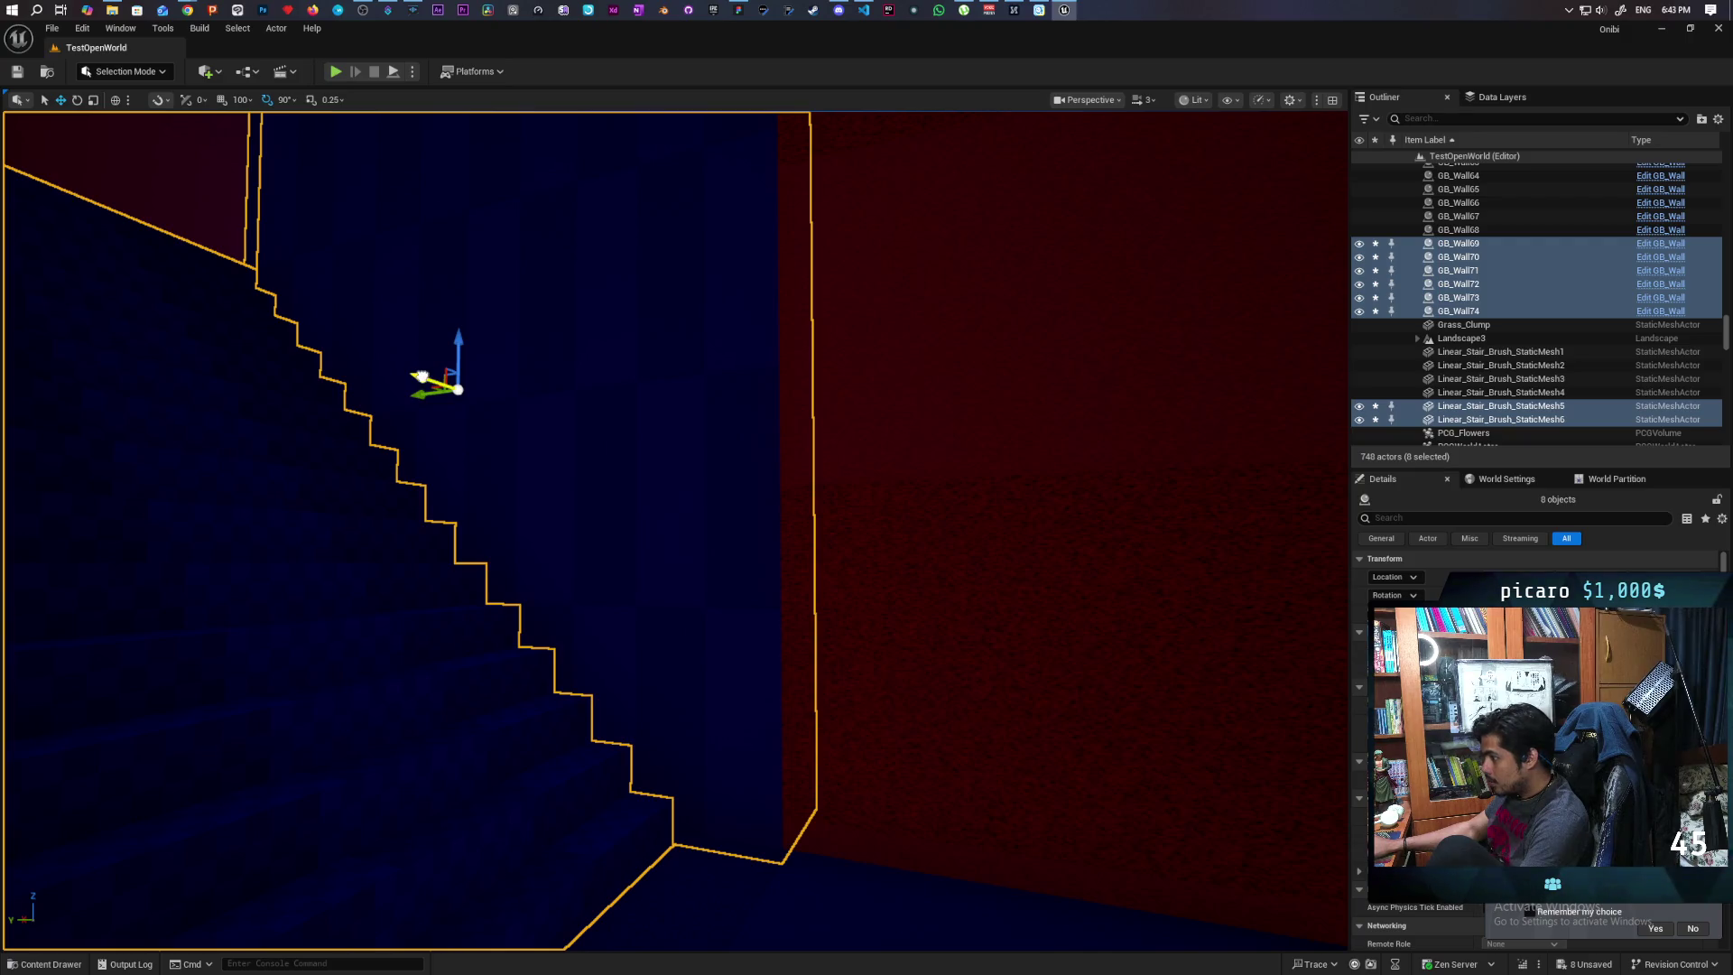
{"action": "mouse_move", "coordinate": [421, 376]}
{"action": "left_mouse_down"}
{"action": "mouse_move", "coordinate": [456, 342]}
{"action": "mouse_move", "coordinate": [687, 379]}
{"action": "mouse_move", "coordinate": [677, 303]}
{"action": "mouse_move", "coordinate": [631, 596]}
{"action": "mouse_move", "coordinate": [794, 610]}
{"action": "mouse_move", "coordinate": [1025, 746]}
{"action": "left_mouse_up"}
Duplicate Linear_Stair_Brush_StaticMesh6 with an Alt-drag and raise the copy along Z
{"action": "left_click", "coordinate": [712, 605]}
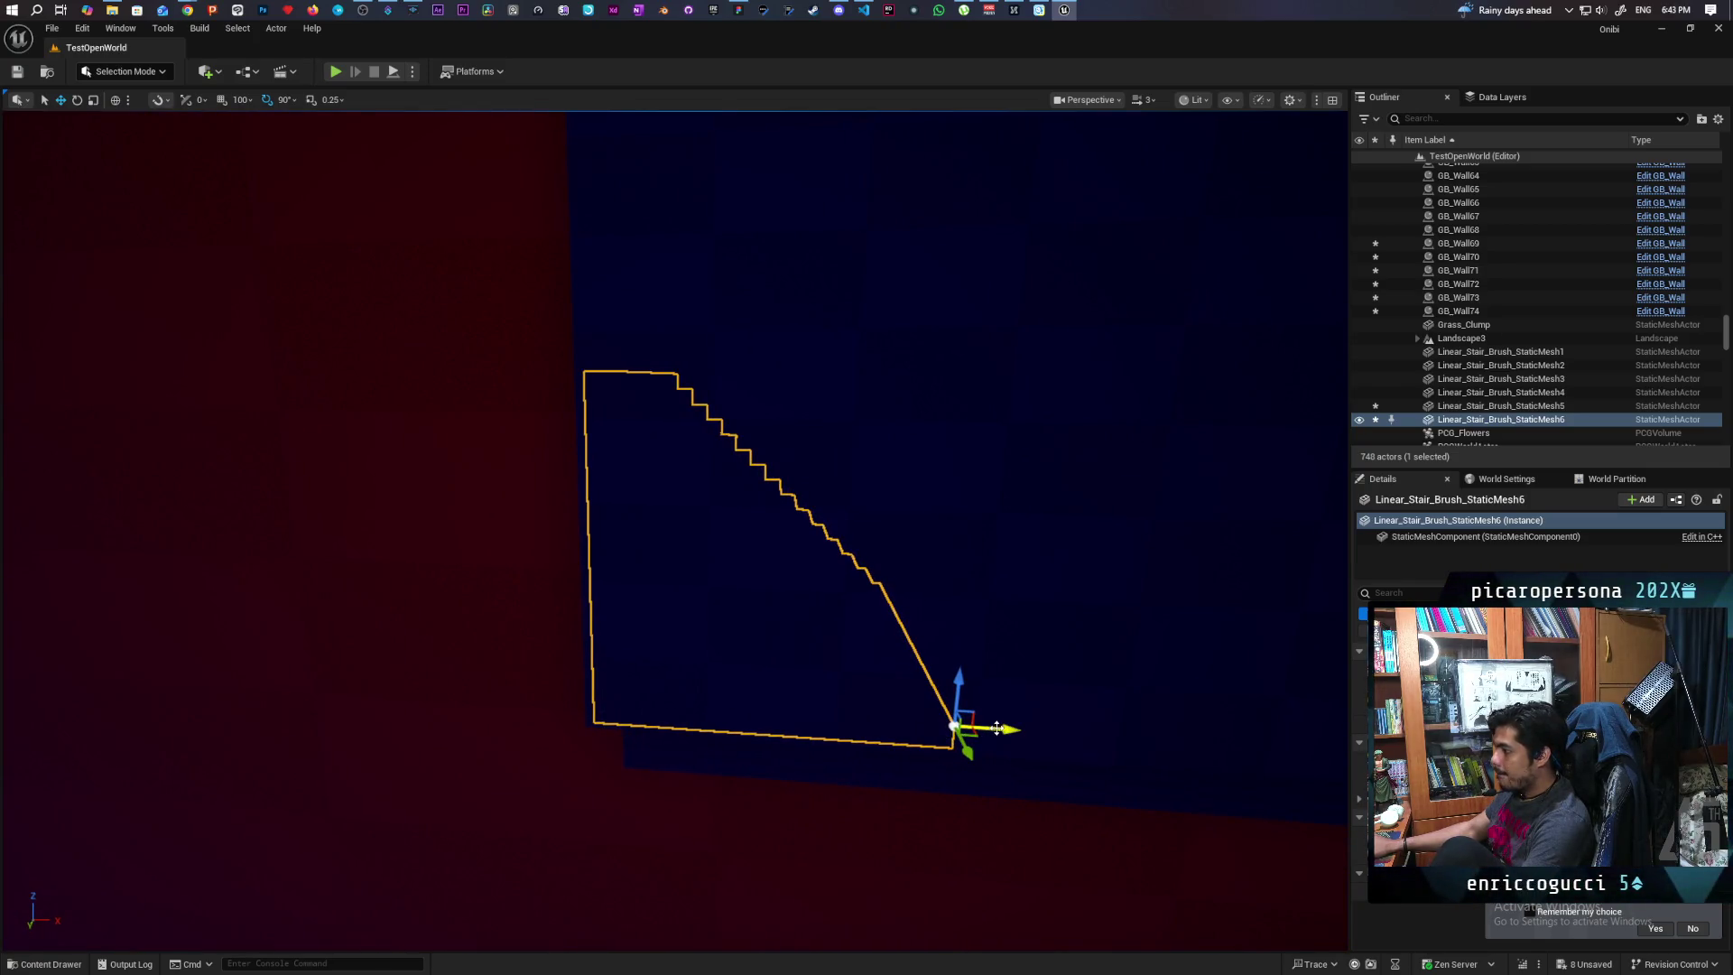
{"action": "mouse_move", "coordinate": [998, 728]}
{"action": "left_mouse_down"}
{"action": "mouse_move", "coordinate": [668, 719]}
{"action": "mouse_move", "coordinate": [711, 719]}
{"action": "left_mouse_up"}
{"action": "key", "text": "f"}
{"action": "mouse_move", "coordinate": [332, 735]}
{"action": "left_mouse_down"}
{"action": "mouse_move", "coordinate": [273, 327]}
{"action": "mouse_move", "coordinate": [286, 231]}
{"action": "mouse_move", "coordinate": [316, 366]}
{"action": "mouse_move", "coordinate": [310, 336]}
{"action": "left_mouse_up"}
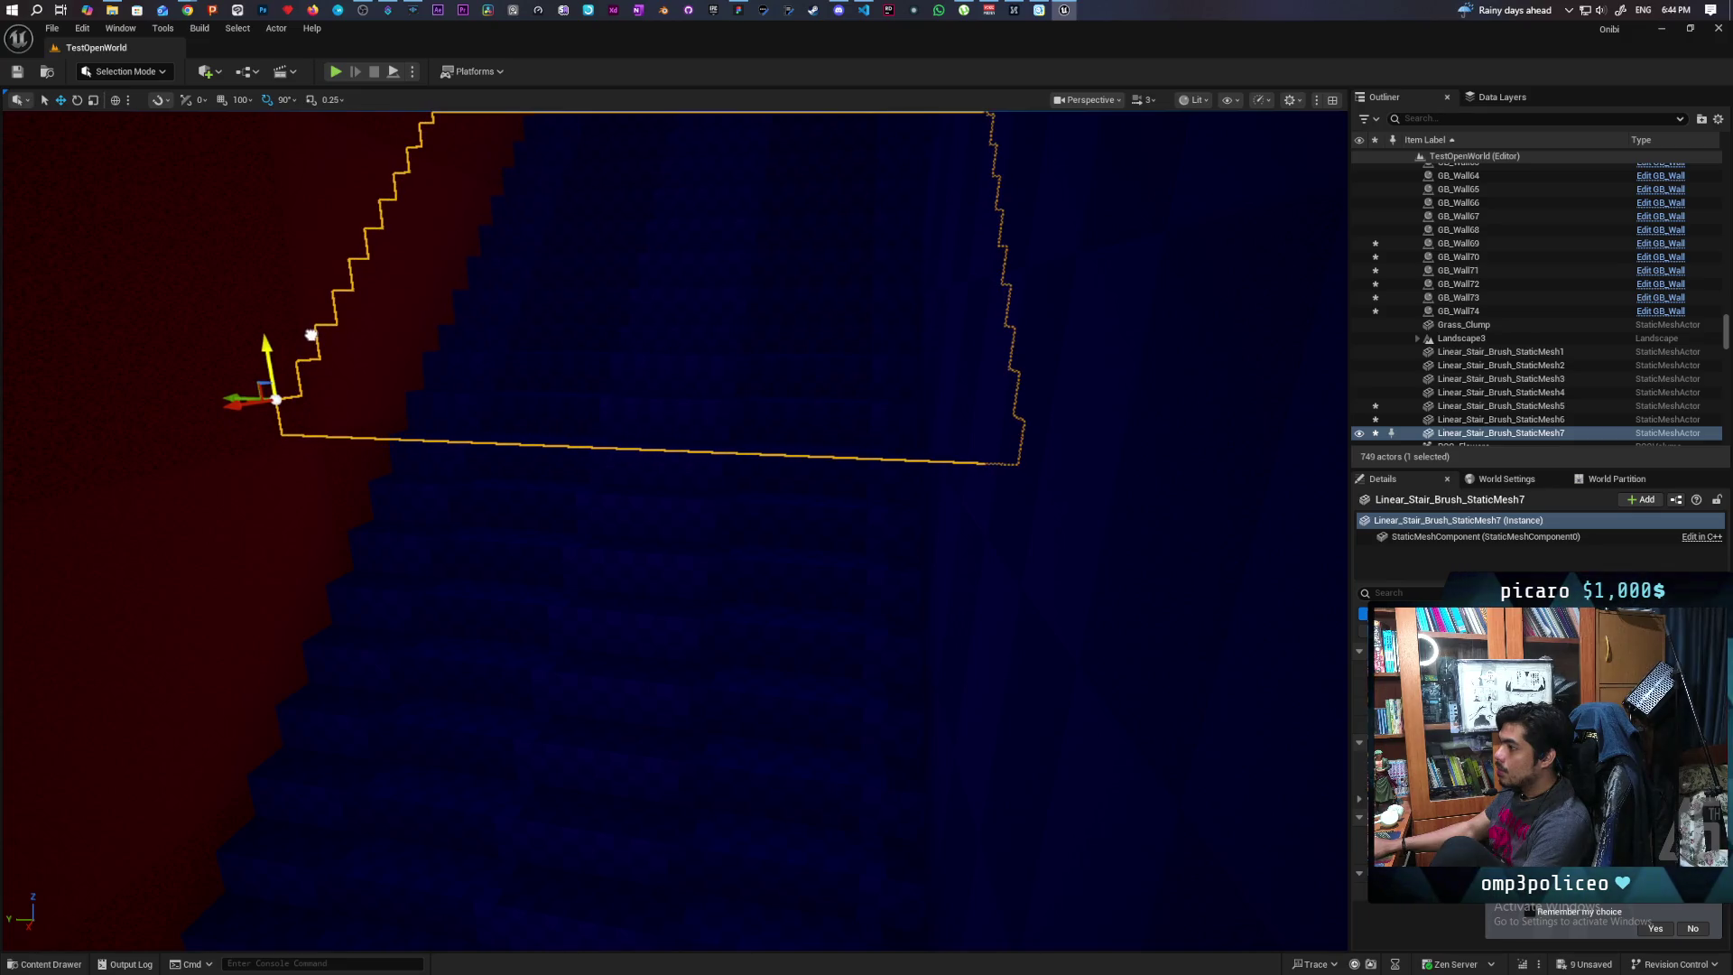
Orbit around the new StaticMesh7 stair copy to inspect its placement
{"action": "left_click_drag", "start_coordinate": [496, 518], "coordinate": [496, 518]}
{"action": "left_click_drag", "start_coordinate": [704, 347], "coordinate": [812, 339]}
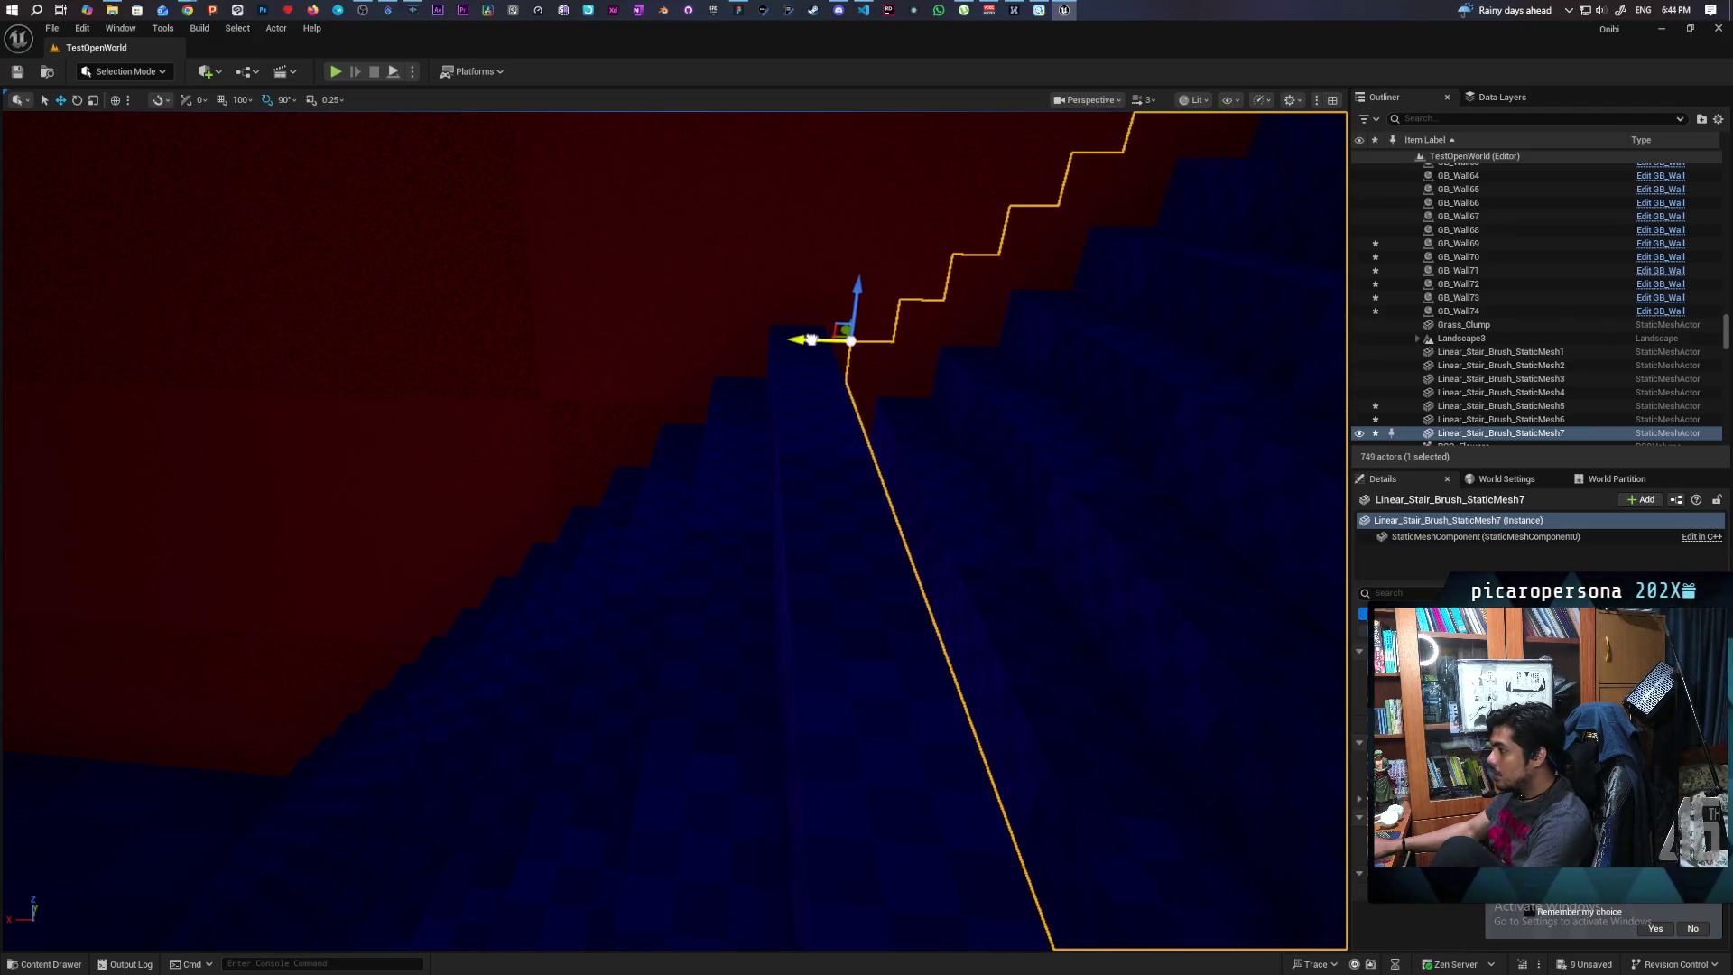
{"action": "mouse_move", "coordinate": [976, 521]}
{"action": "left_mouse_down"}
{"action": "mouse_move", "coordinate": [968, 453]}
{"action": "mouse_move", "coordinate": [869, 328]}
{"action": "mouse_move", "coordinate": [771, 270]}
{"action": "mouse_move", "coordinate": [795, 240]}
{"action": "mouse_move", "coordinate": [808, 252]}
{"action": "left_mouse_up"}
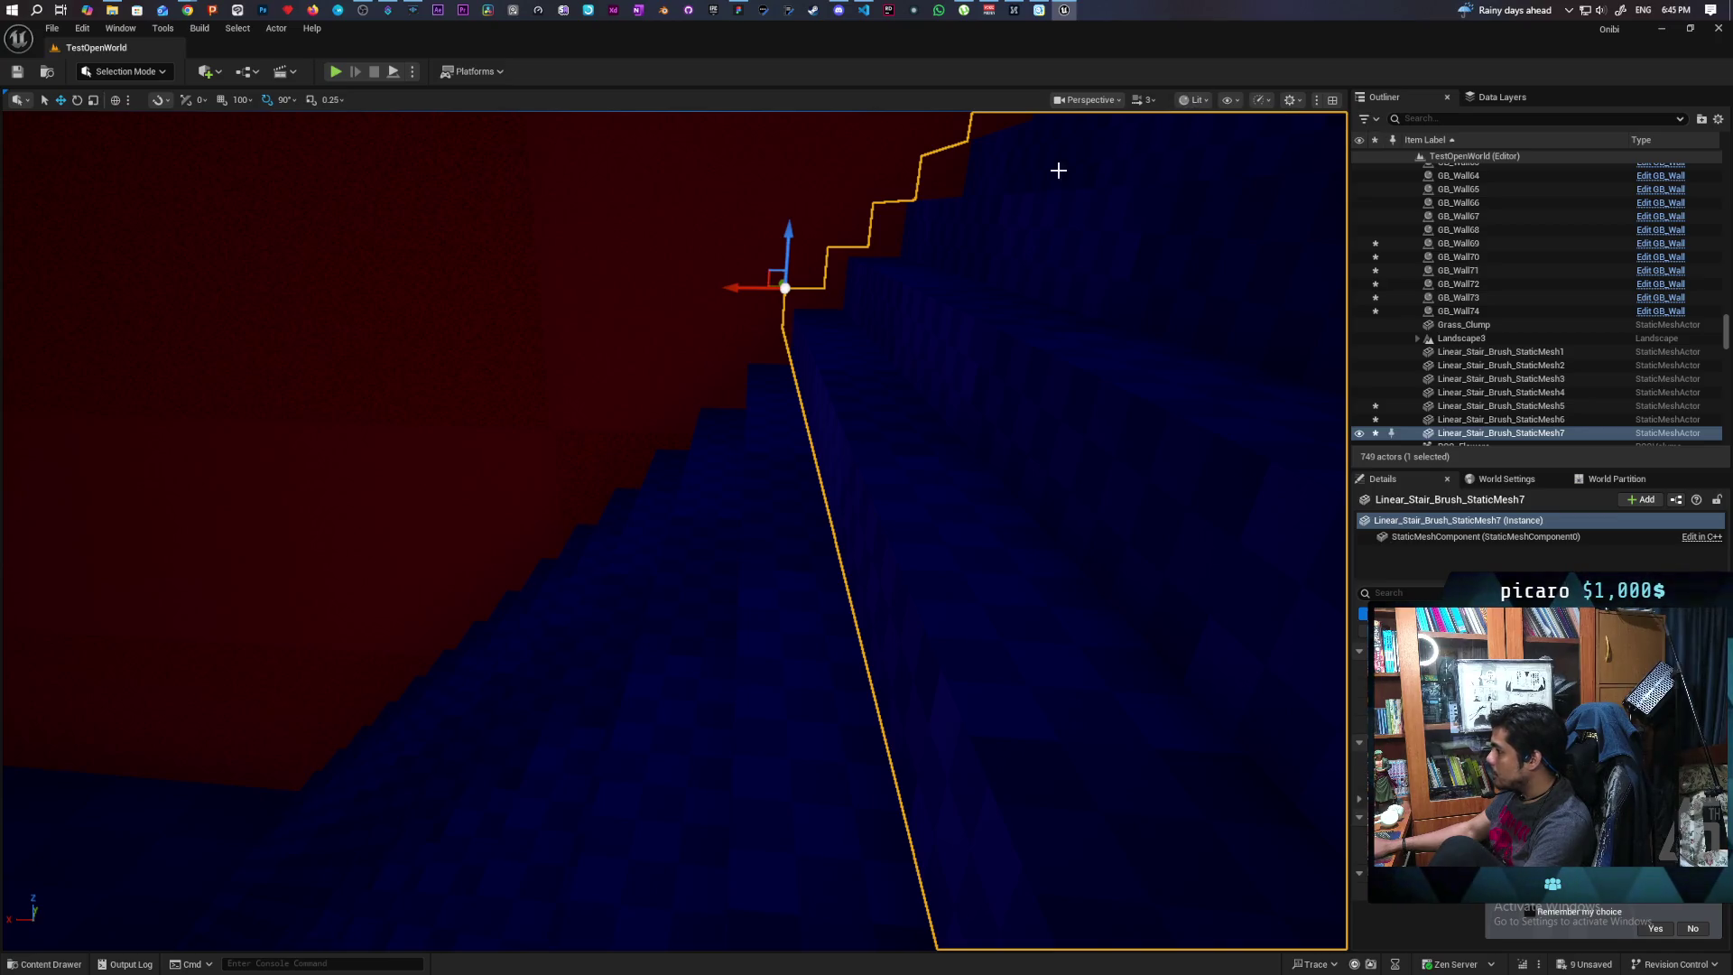
{"action": "mouse_move", "coordinate": [1058, 170]}
{"action": "left_mouse_down"}
{"action": "mouse_move", "coordinate": [1038, 108]}
{"action": "mouse_move", "coordinate": [1084, 230]}
{"action": "mouse_move", "coordinate": [1191, 285]}
{"action": "left_mouse_up"}
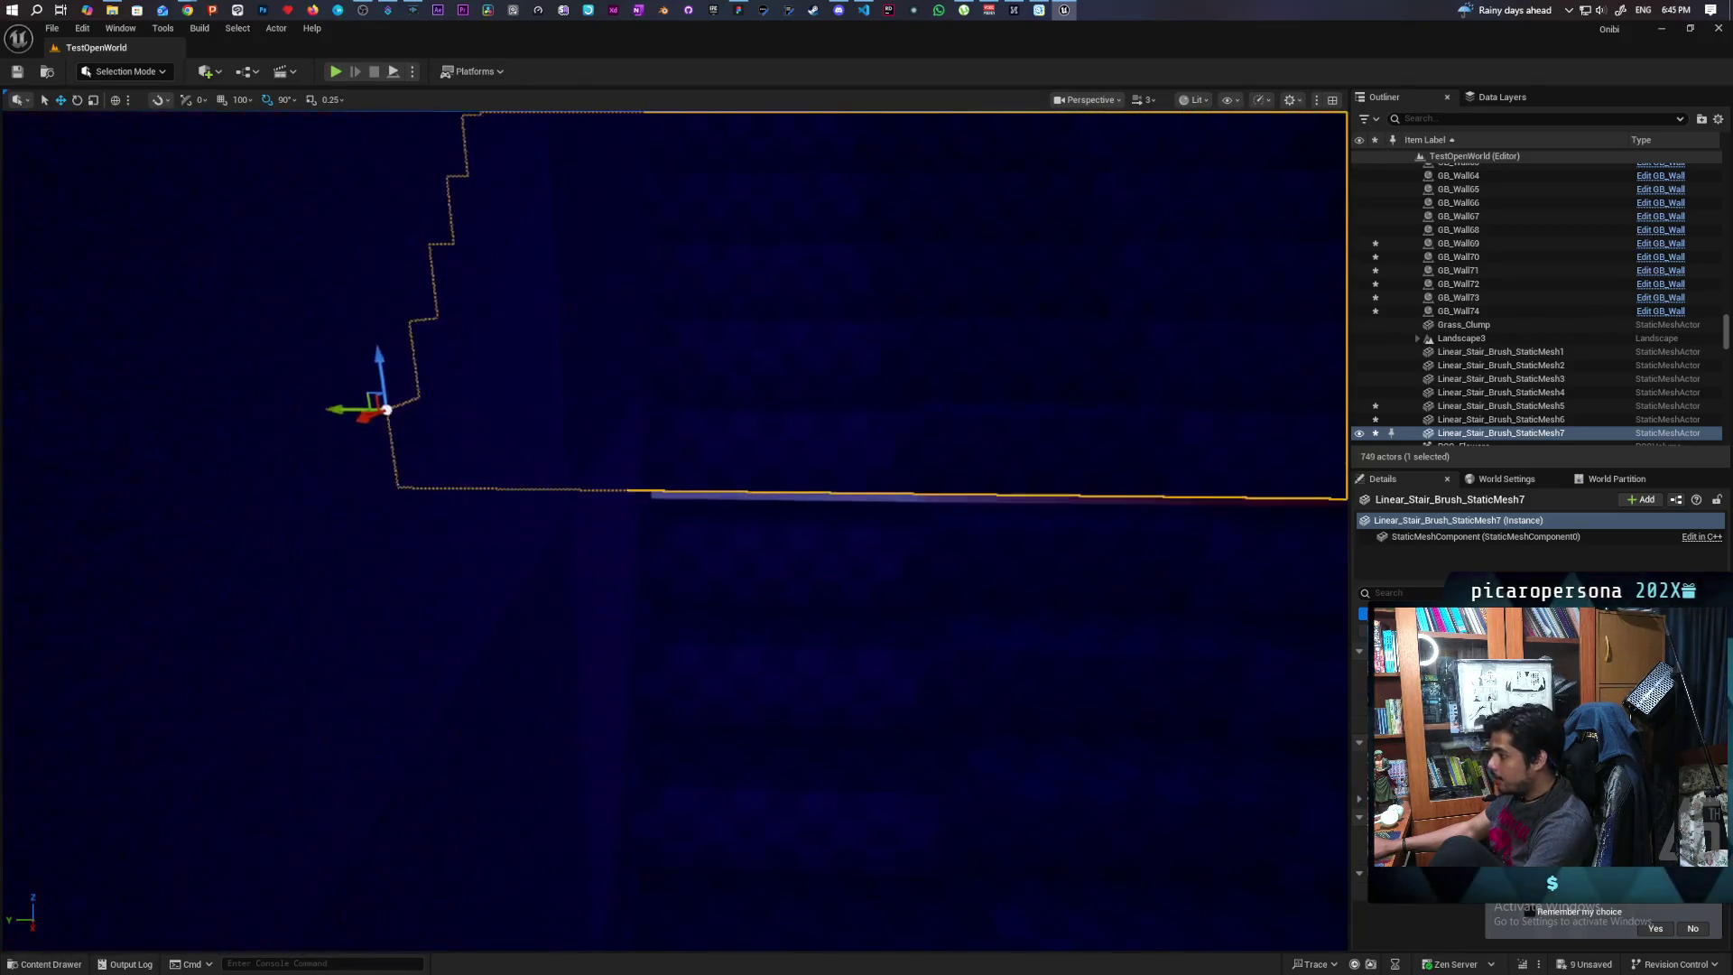
{"action": "left_click_drag", "start_coordinate": [823, 270], "coordinate": [824, 270]}
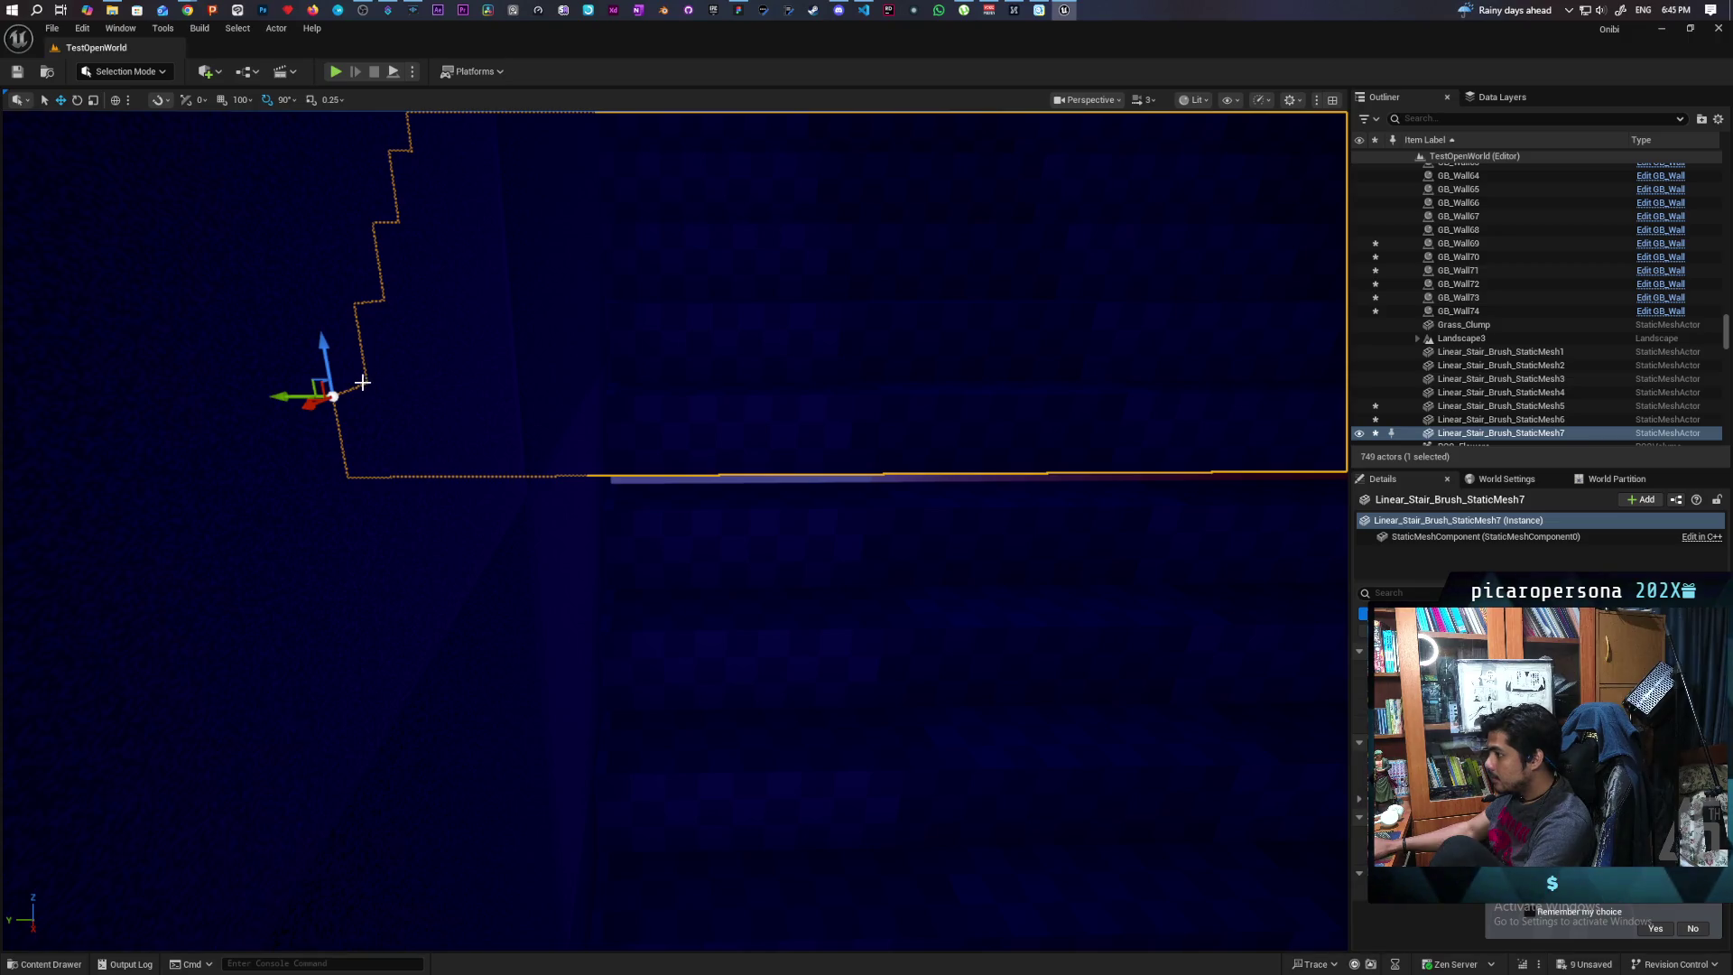
{"action": "mouse_move", "coordinate": [362, 383]}
{"action": "left_mouse_down"}
{"action": "mouse_move", "coordinate": [727, 440]}
{"action": "mouse_move", "coordinate": [1174, 136]}
{"action": "left_mouse_up"}
{"action": "left_click", "coordinate": [1201, 101]}
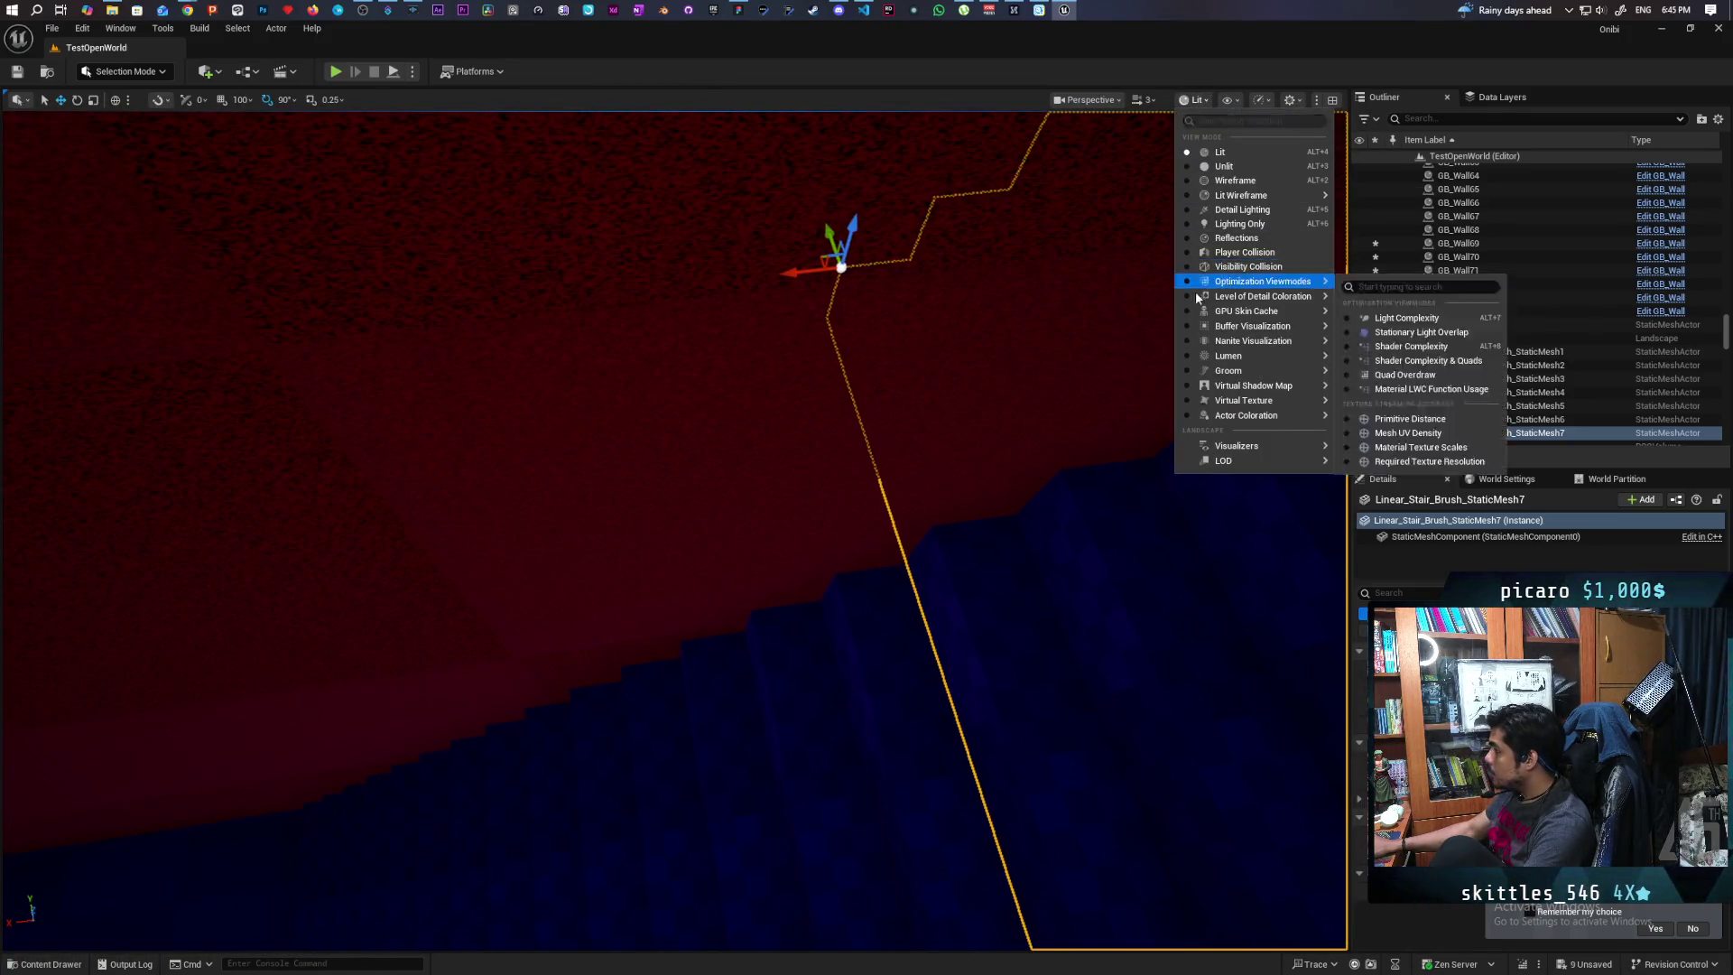
Switch the viewport to Lit Wireframe and fine-tune StaticMesh7's height against the lower stairs
{"action": "left_click", "coordinate": [1238, 196]}
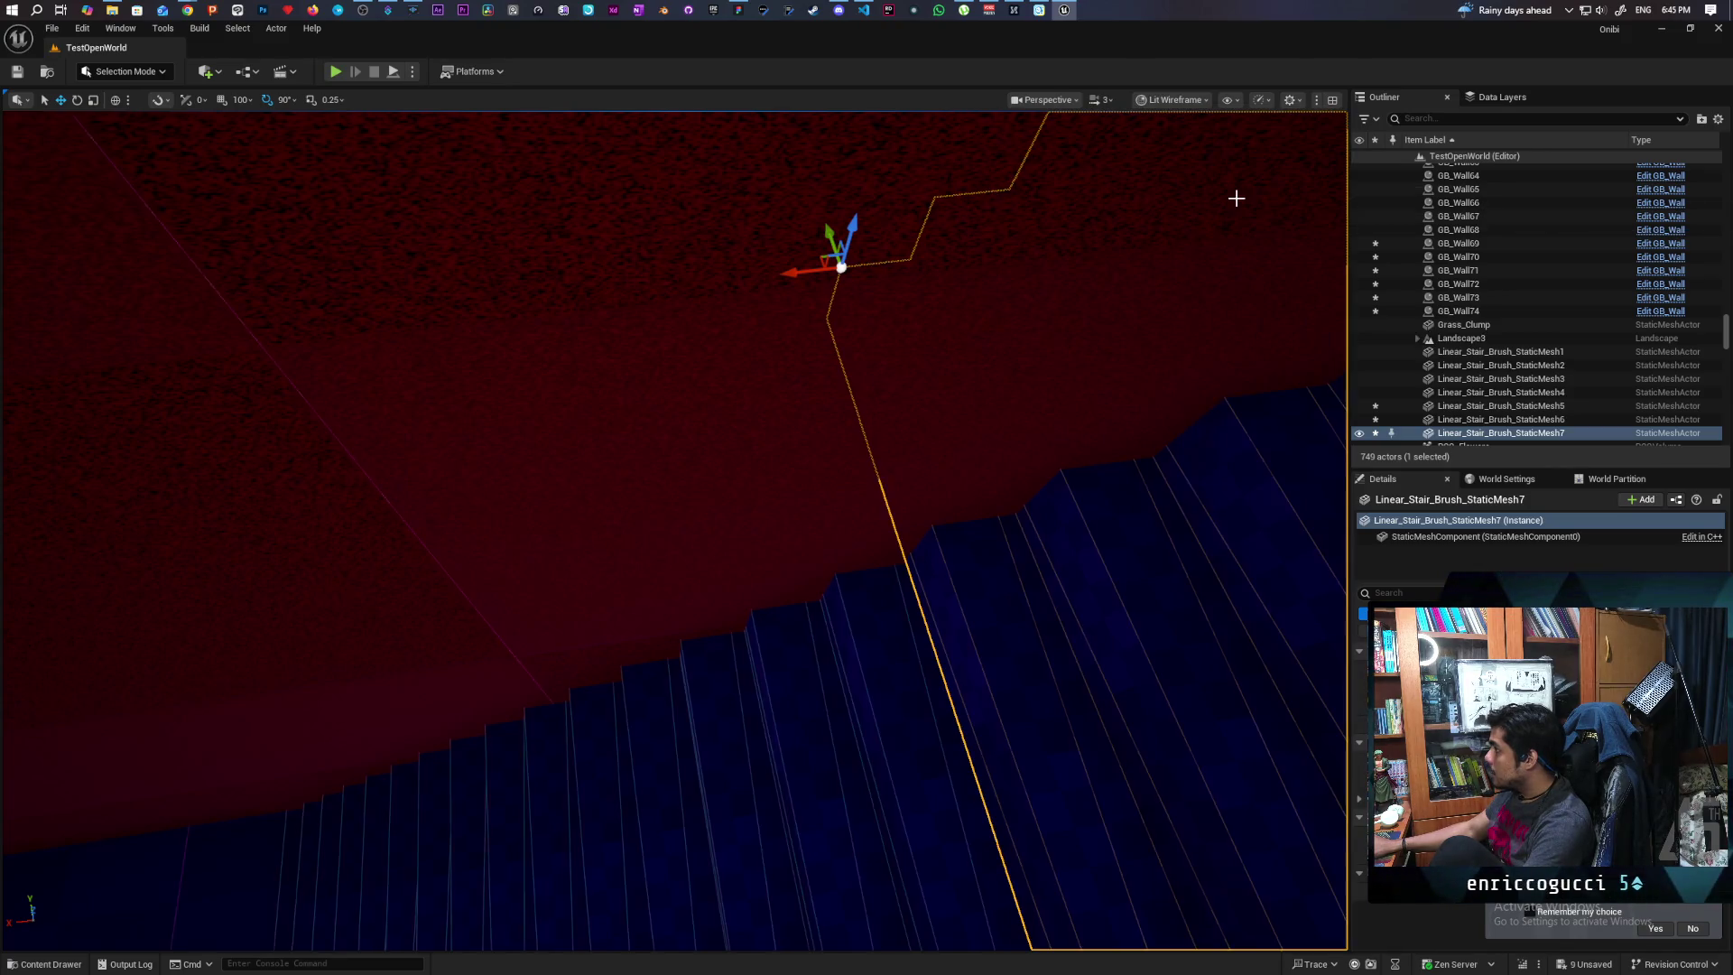
{"action": "mouse_move", "coordinate": [677, 533]}
{"action": "left_mouse_down"}
{"action": "mouse_move", "coordinate": [993, 532]}
{"action": "mouse_move", "coordinate": [723, 533]}
{"action": "mouse_move", "coordinate": [858, 533]}
{"action": "mouse_move", "coordinate": [930, 497]}
{"action": "mouse_move", "coordinate": [858, 496]}
{"action": "left_mouse_up"}
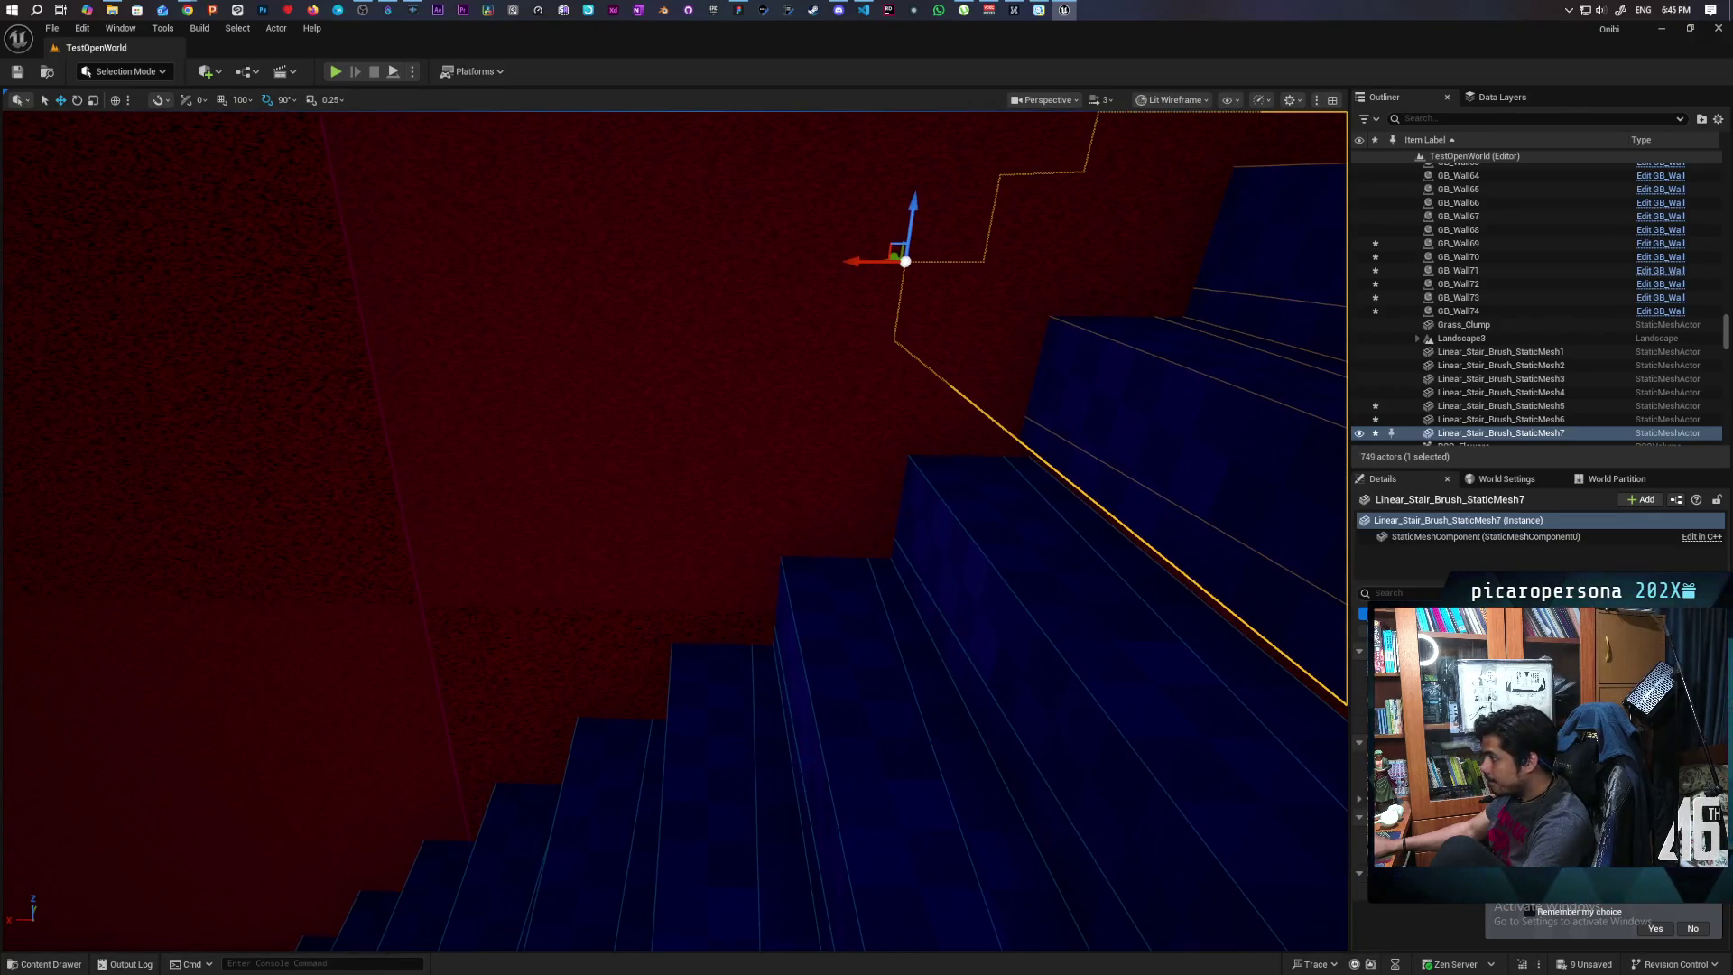
{"action": "mouse_move", "coordinate": [919, 294]}
{"action": "left_mouse_down"}
{"action": "mouse_move", "coordinate": [919, 271]}
{"action": "mouse_move", "coordinate": [919, 294]}
{"action": "left_mouse_up"}
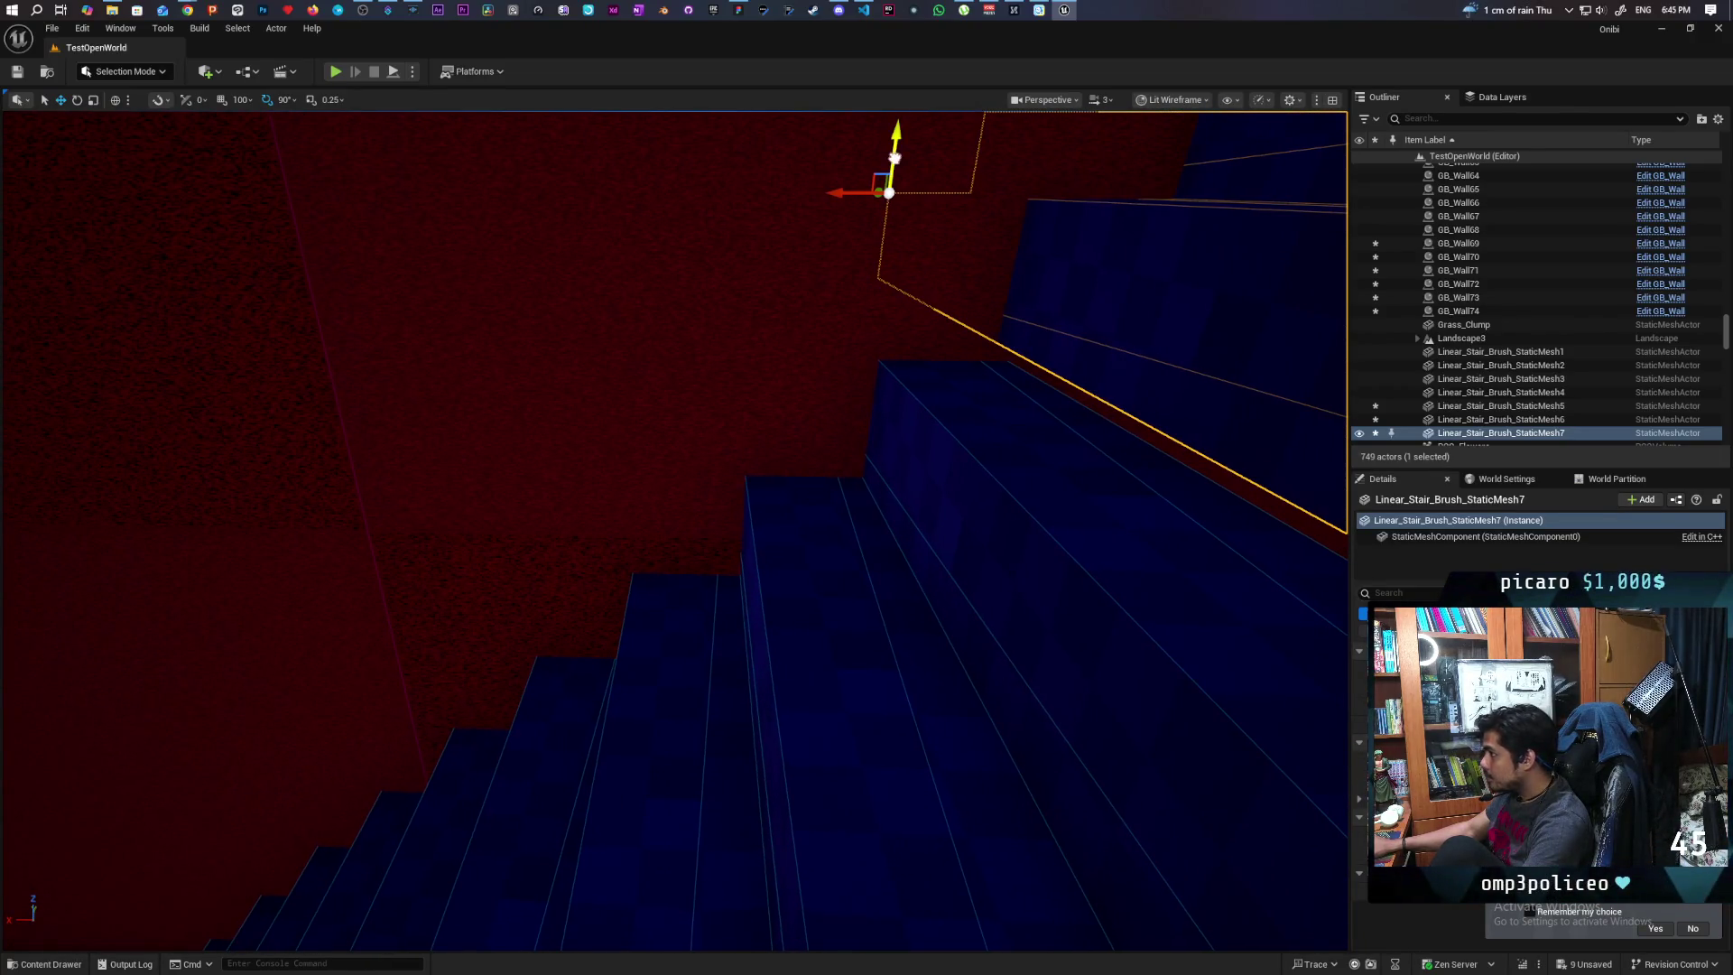
{"action": "left_click_drag", "start_coordinate": [895, 158], "coordinate": [907, 179]}
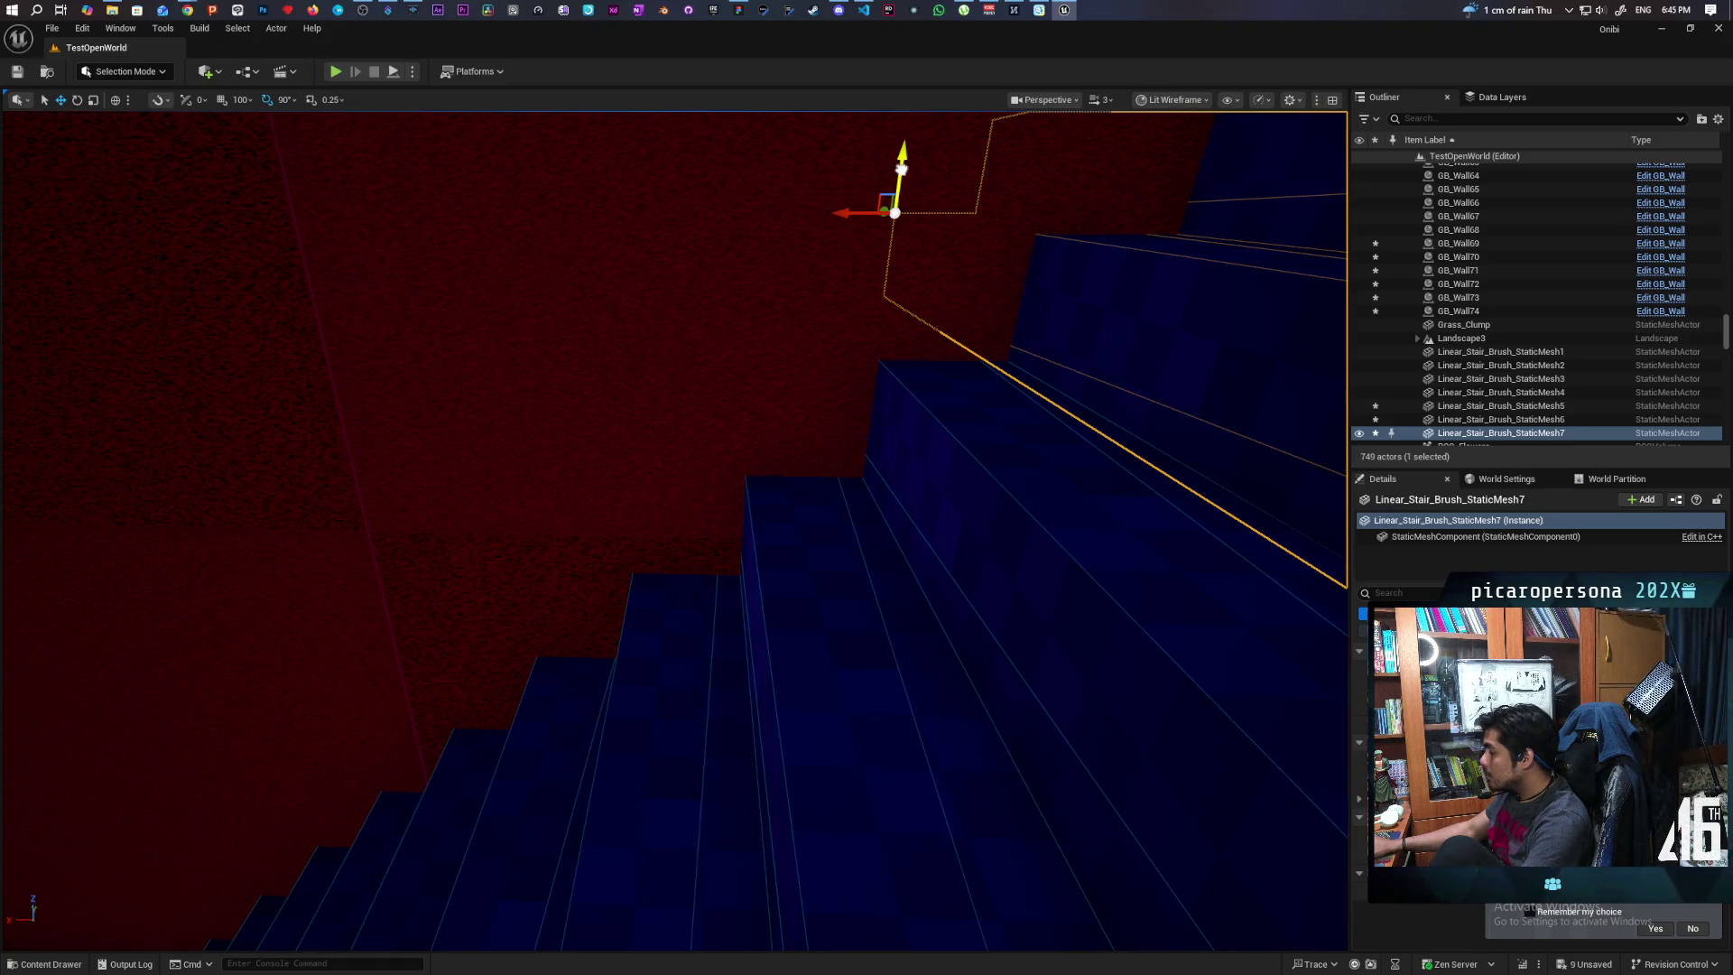
{"action": "left_click_drag", "start_coordinate": [901, 168], "coordinate": [893, 163]}
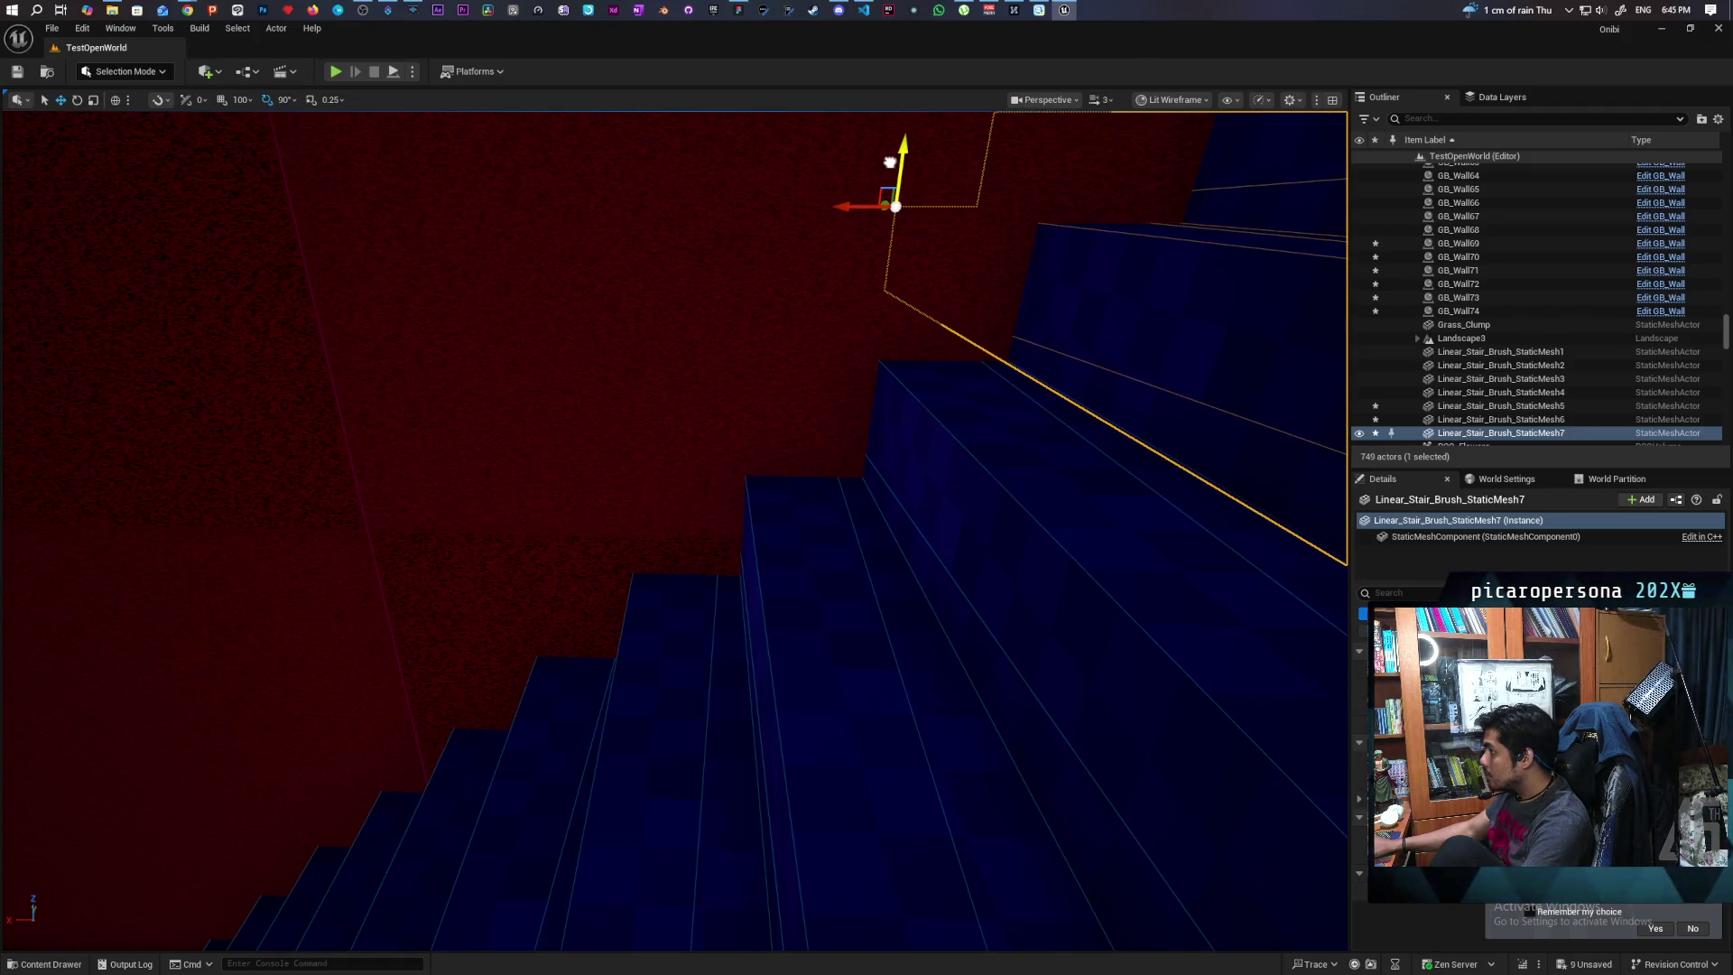
{"action": "left_click_drag", "start_coordinate": [890, 161], "coordinate": [890, 161]}
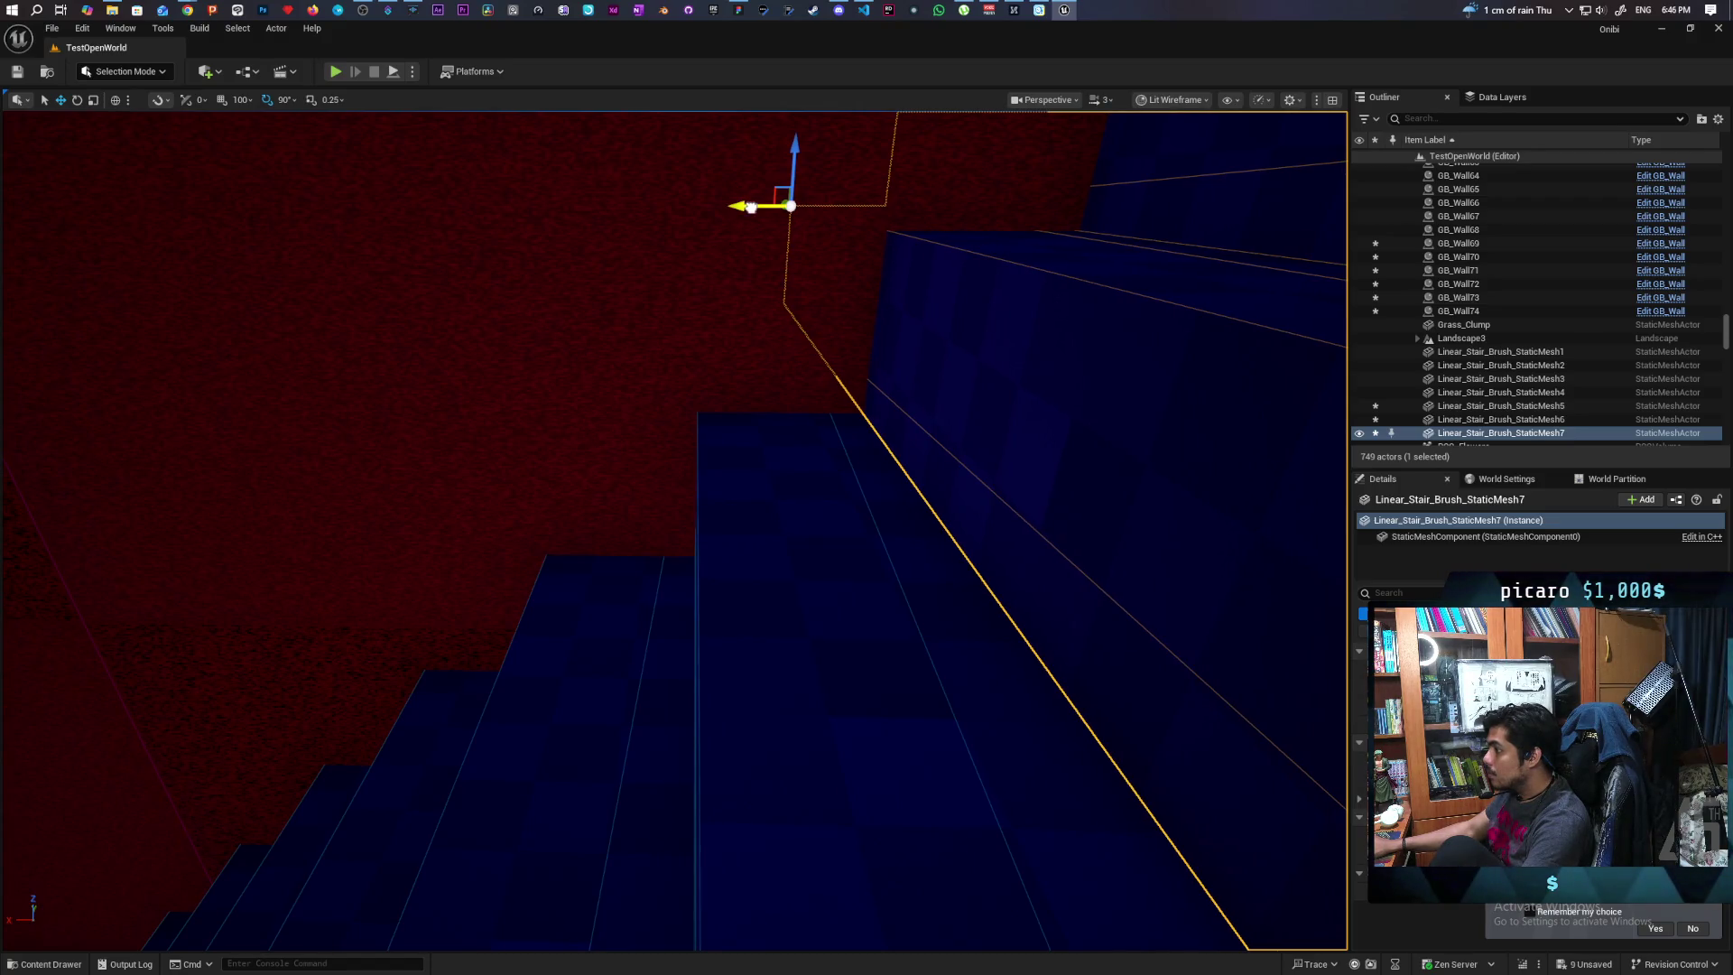
{"action": "left_click_drag", "start_coordinate": [751, 207], "coordinate": [751, 207]}
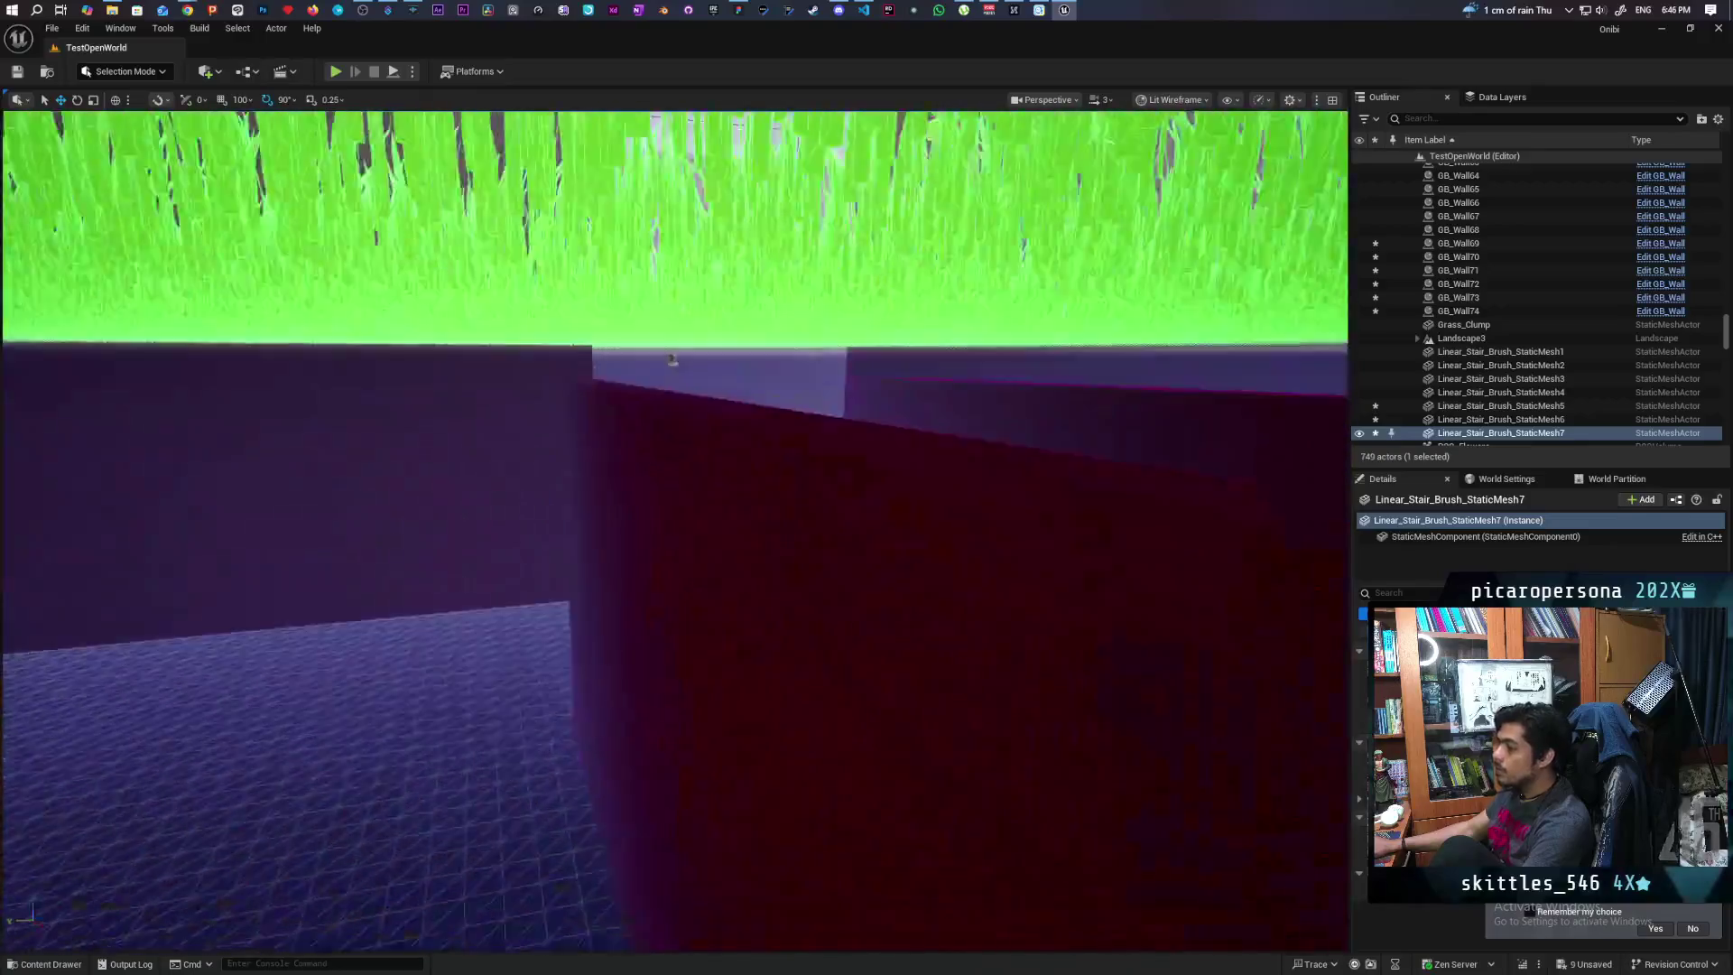
{"action": "left_click_drag", "start_coordinate": [1286, 492], "coordinate": [1287, 492]}
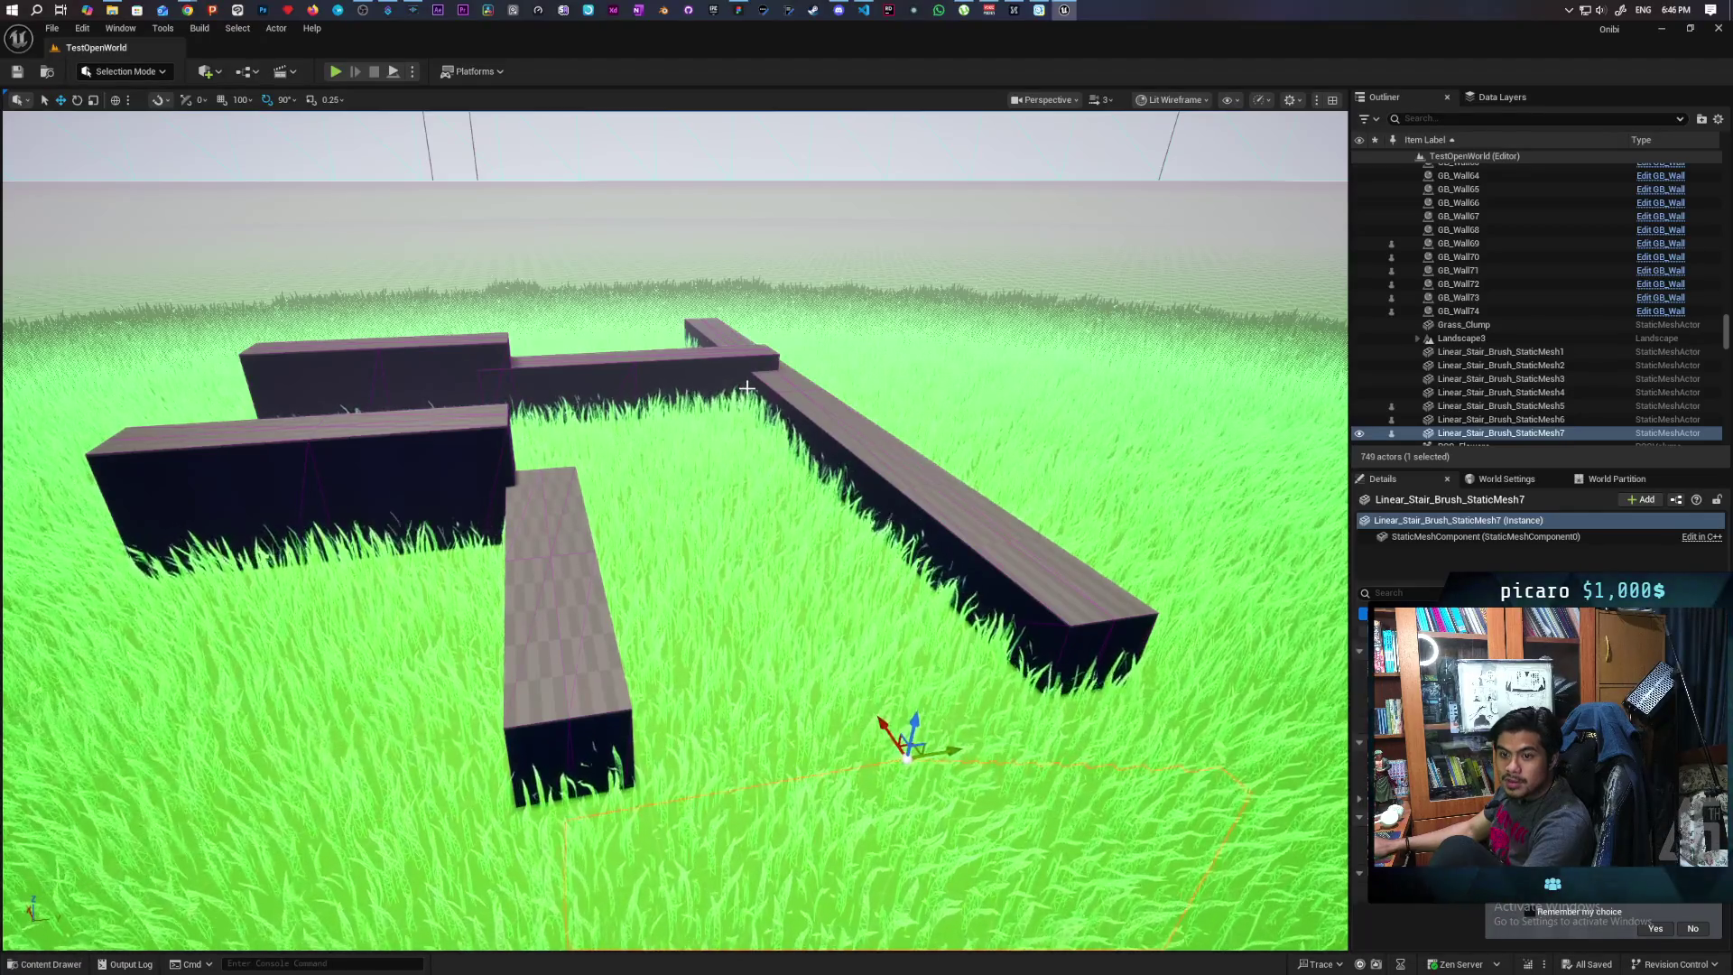
{"action": "scroll", "coordinate": [916, 509], "scroll_direction": "down", "scroll_amount": 5}
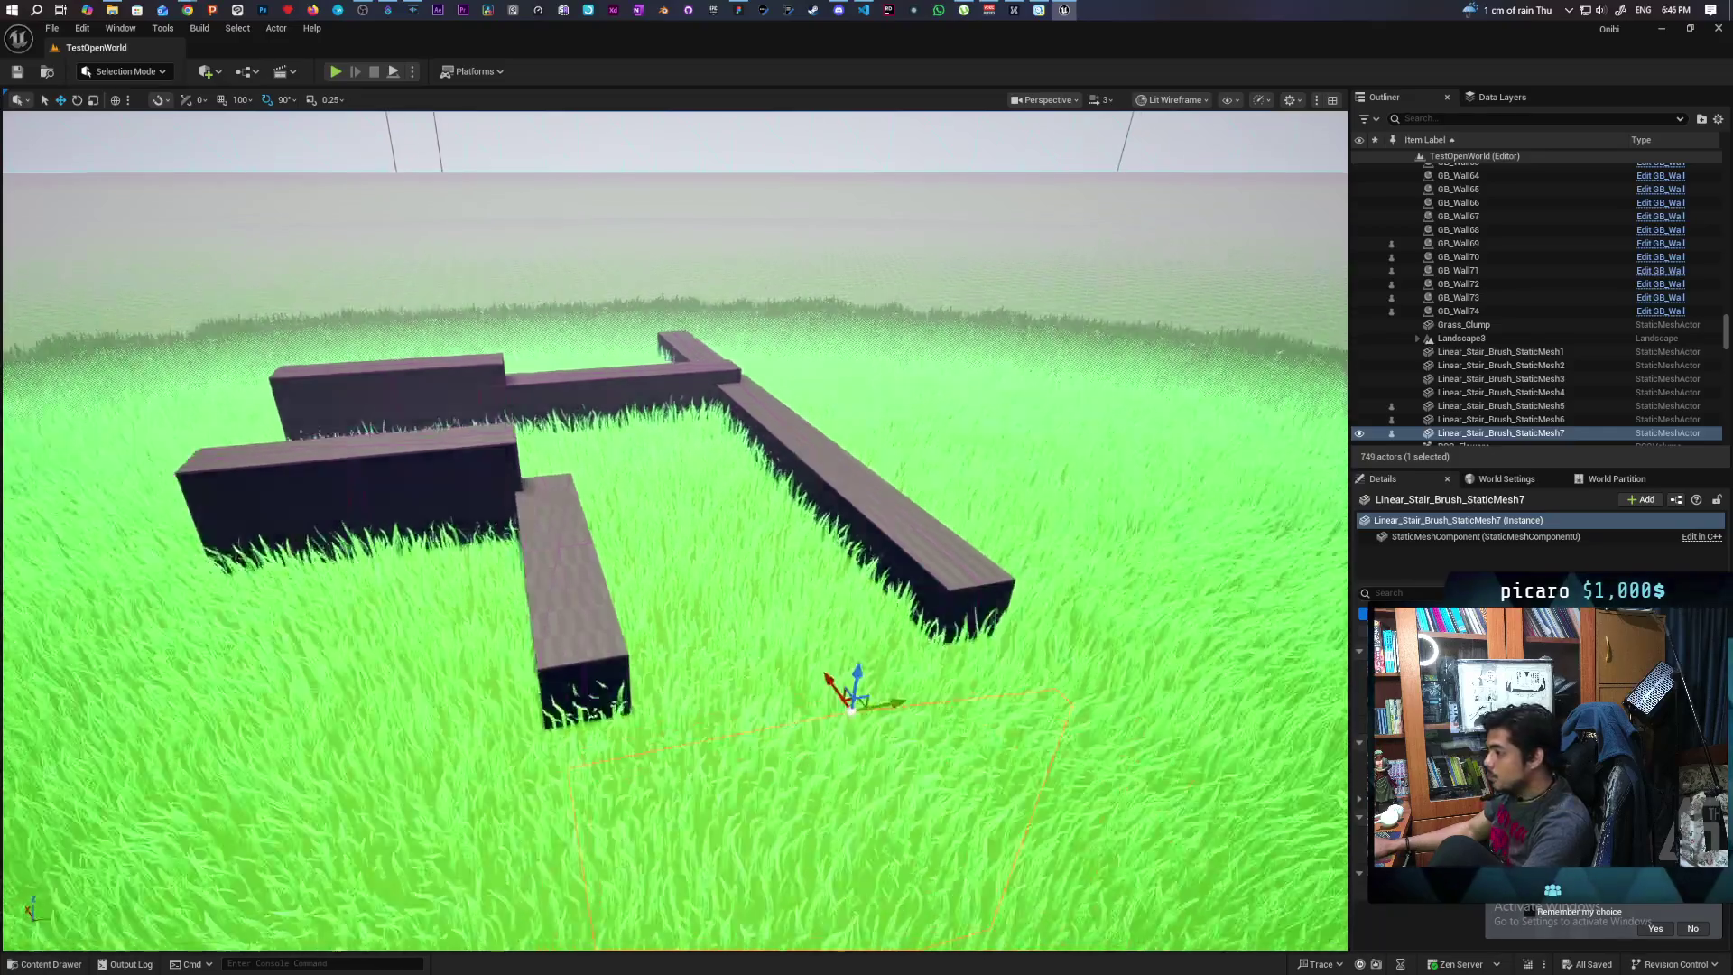
{"action": "scroll", "coordinate": [915, 509], "scroll_direction": "up", "scroll_amount": 10}
{"action": "scroll", "coordinate": [675, 531], "scroll_direction": "down", "scroll_amount": 8}
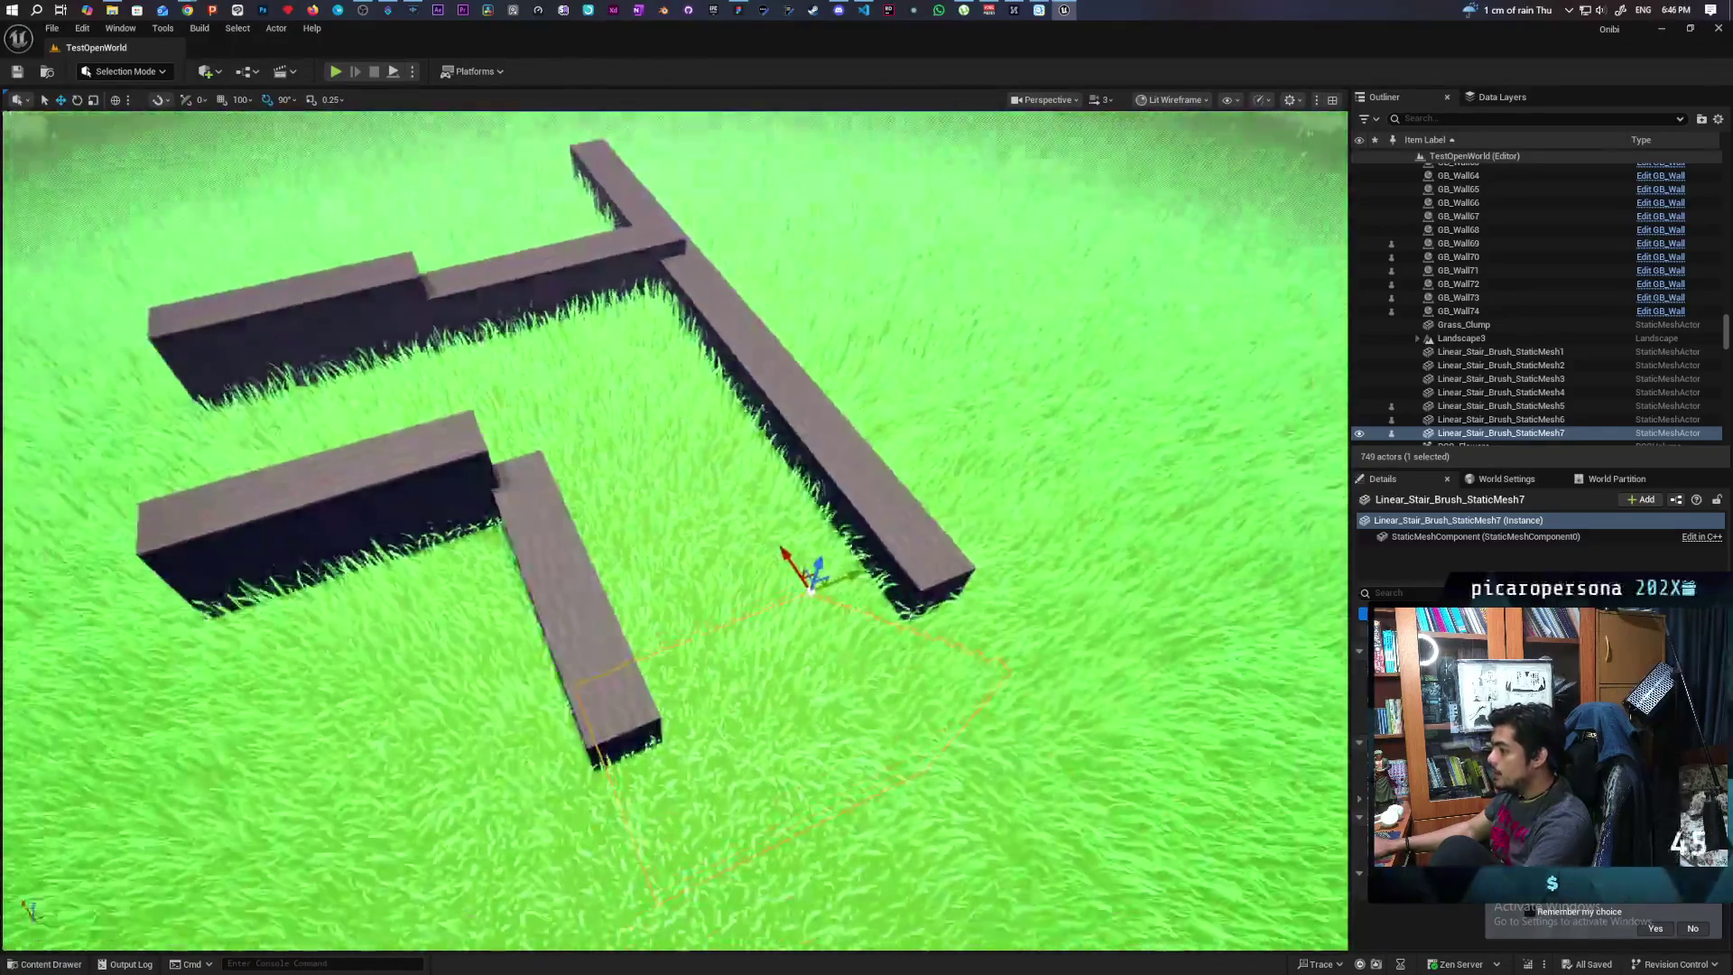
{"action": "scroll", "coordinate": [675, 531], "scroll_direction": "up", "scroll_amount": 6}
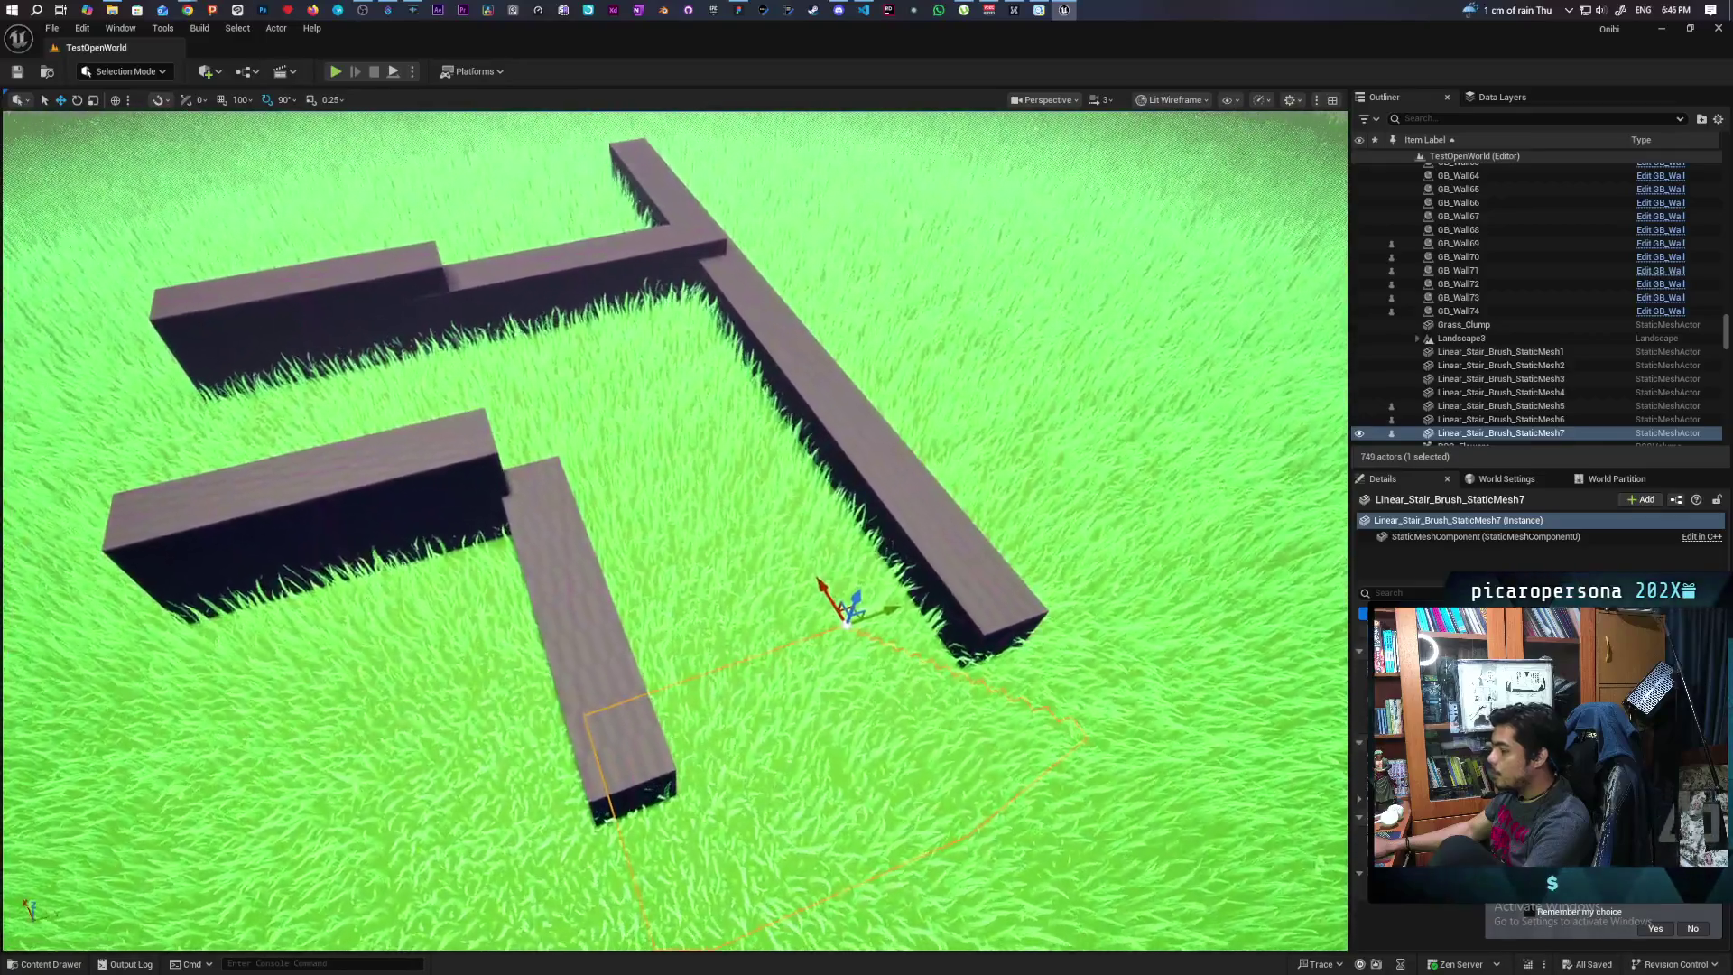
{"action": "scroll", "coordinate": [675, 530], "scroll_direction": "down", "scroll_amount": 3}
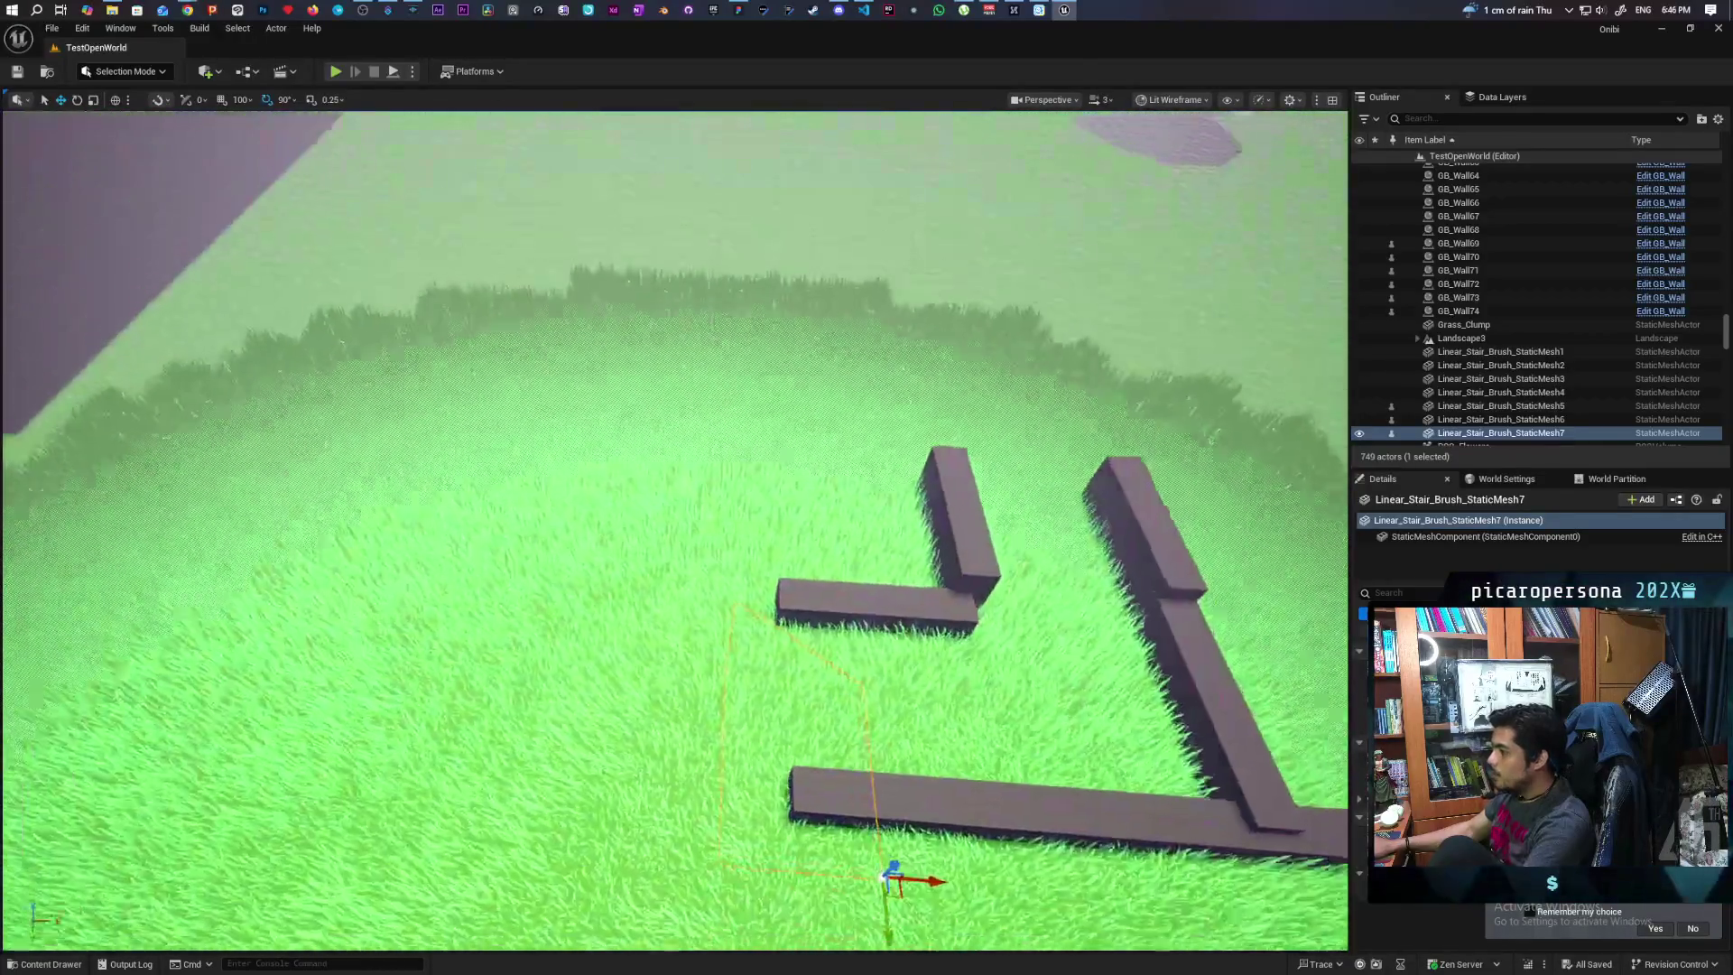
{"action": "scroll", "coordinate": [676, 531], "scroll_direction": "up", "scroll_amount": 8}
{"action": "scroll", "coordinate": [675, 531], "scroll_direction": "up", "scroll_amount": 10}
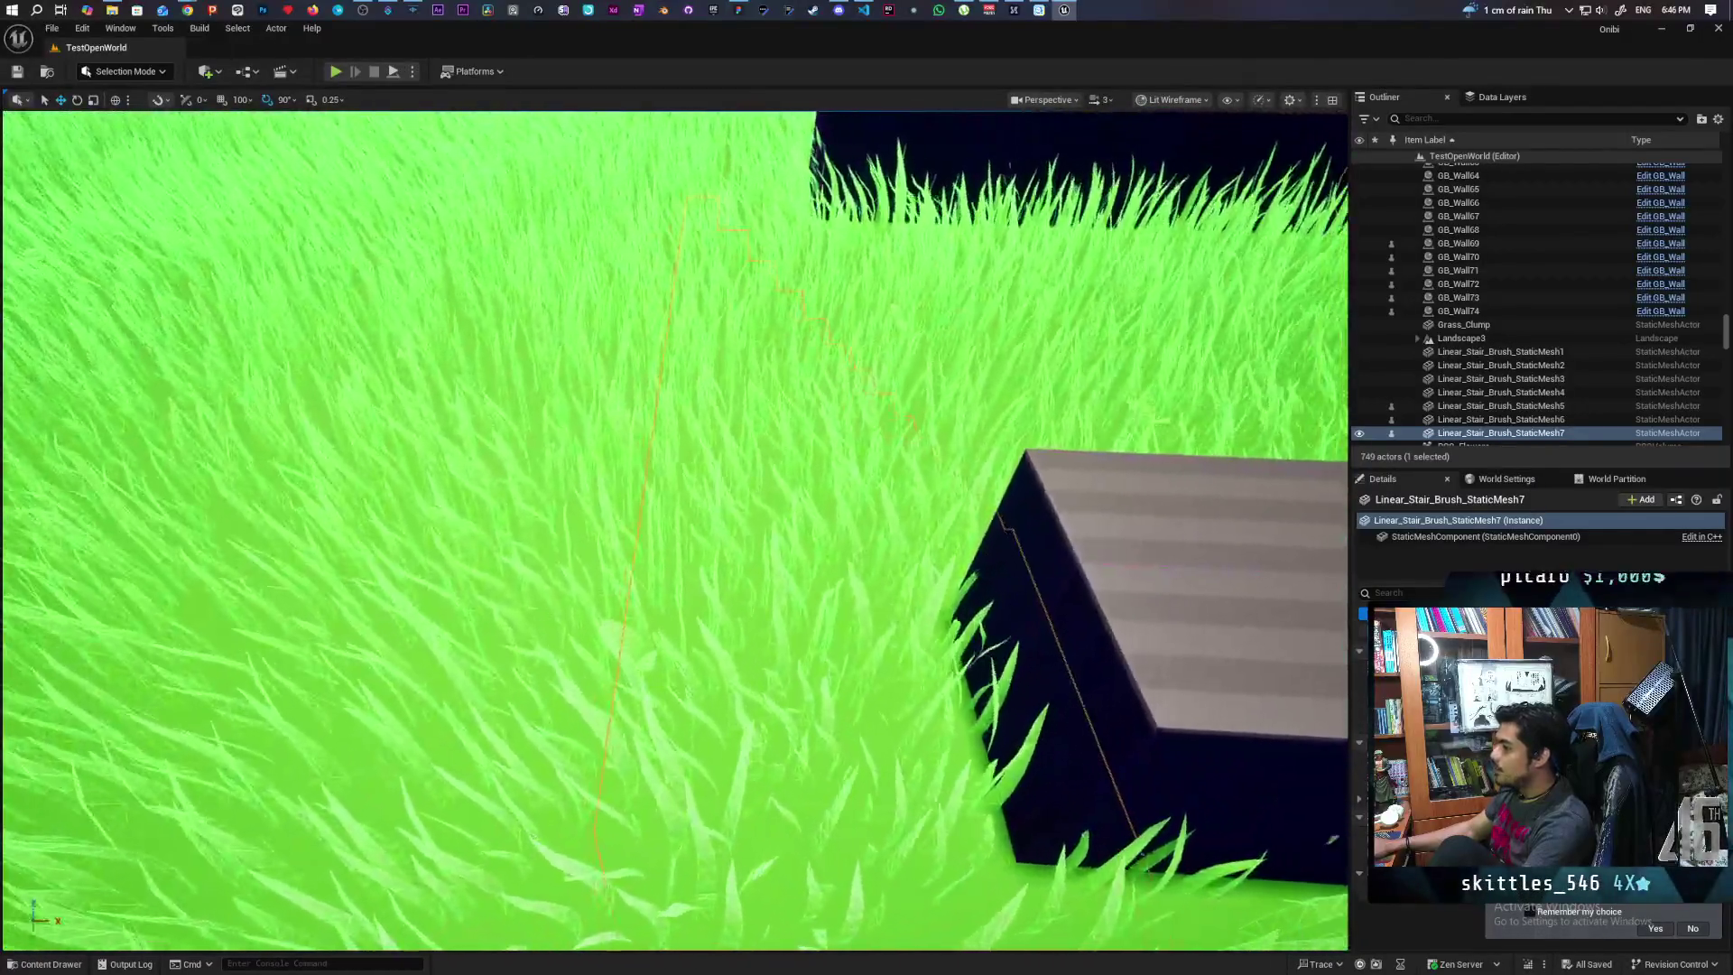
{"action": "scroll", "coordinate": [675, 530], "scroll_direction": "down", "scroll_amount": 6}
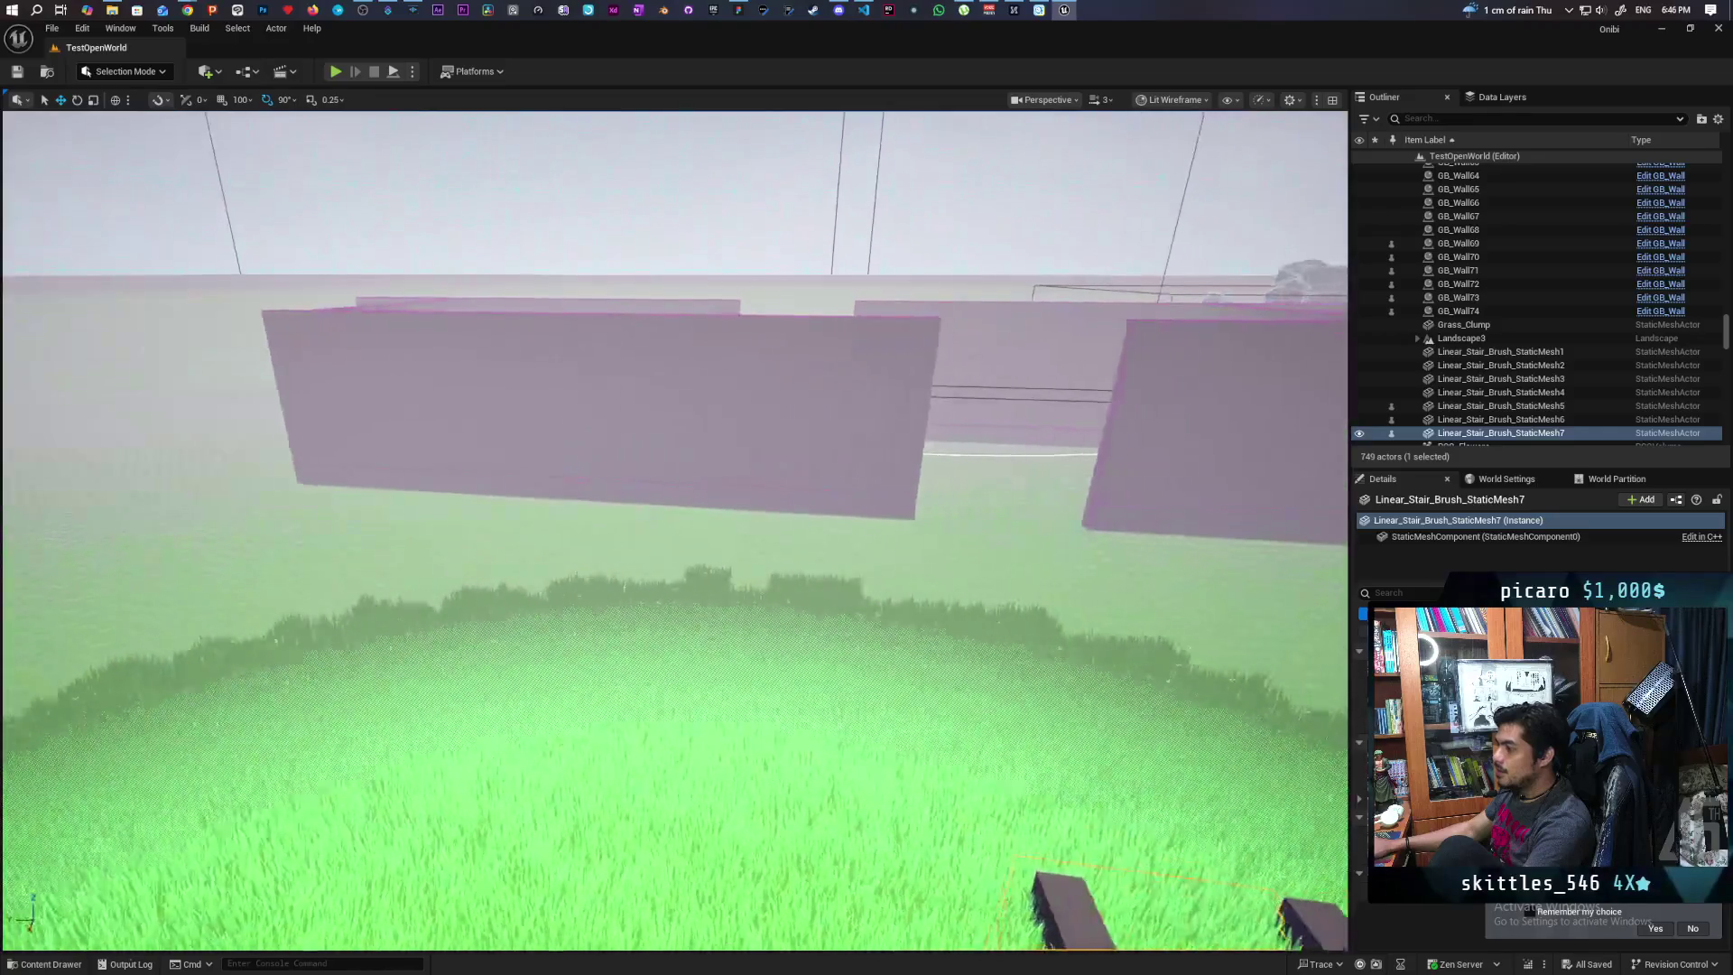
{"action": "left_click_drag", "start_coordinate": [675, 530], "coordinate": [631, 505]}
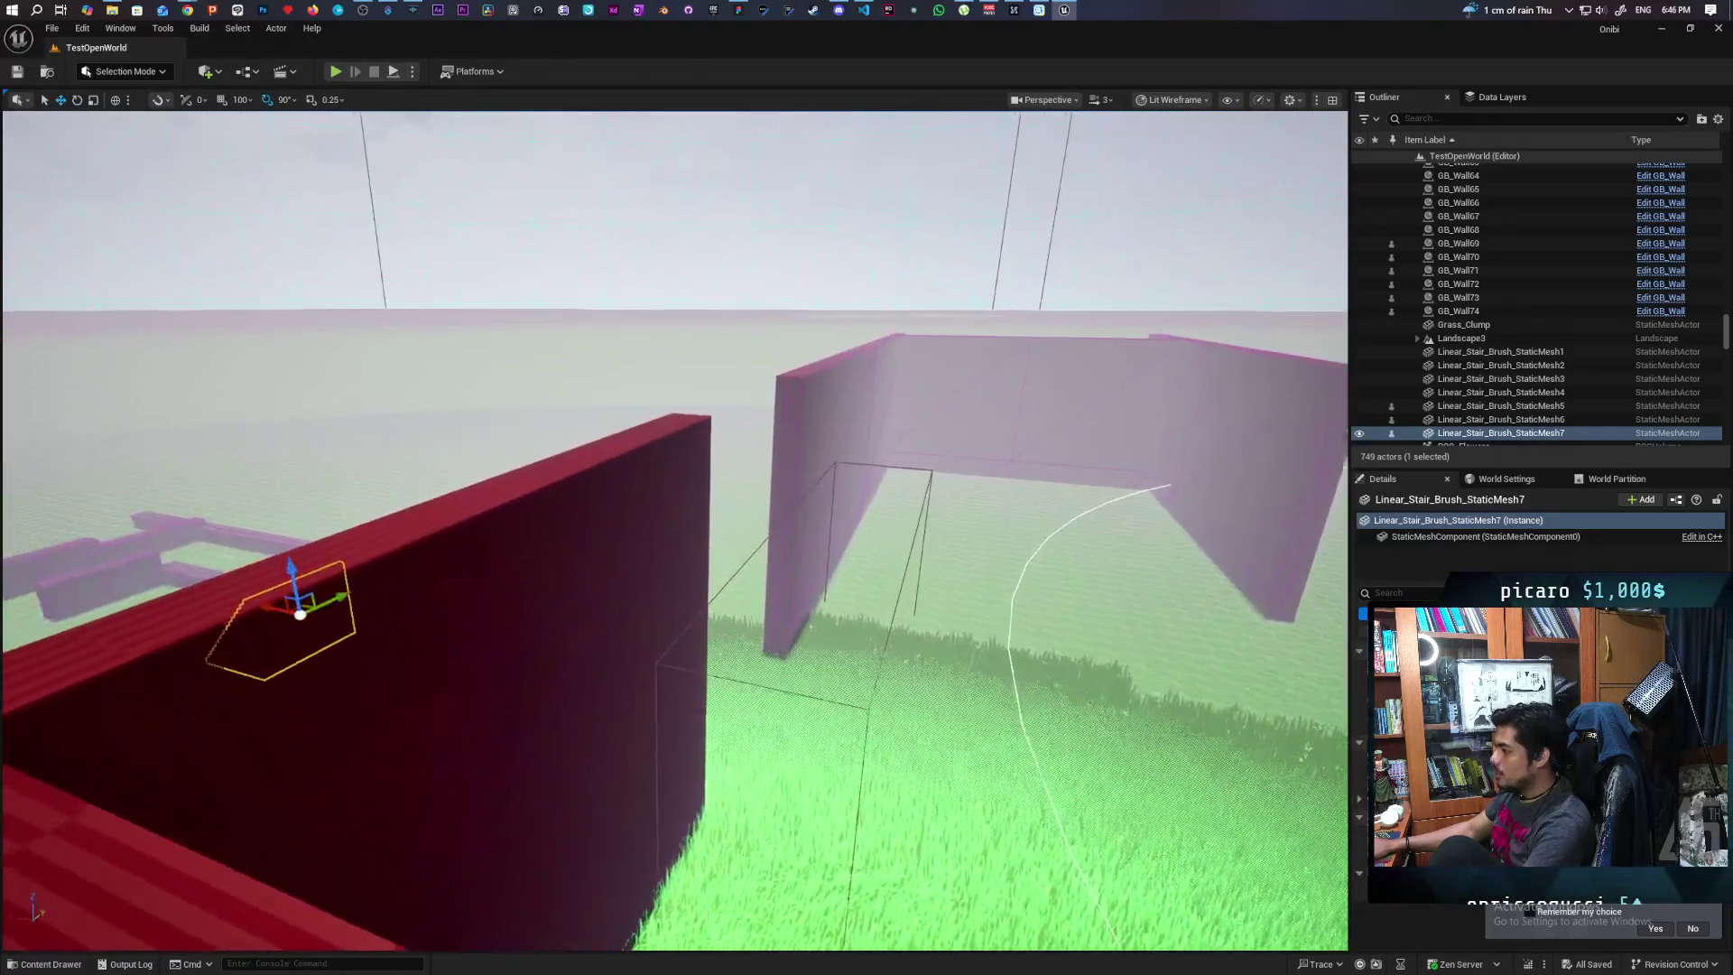
{"action": "scroll", "coordinate": [675, 531], "scroll_direction": "up", "scroll_amount": 3}
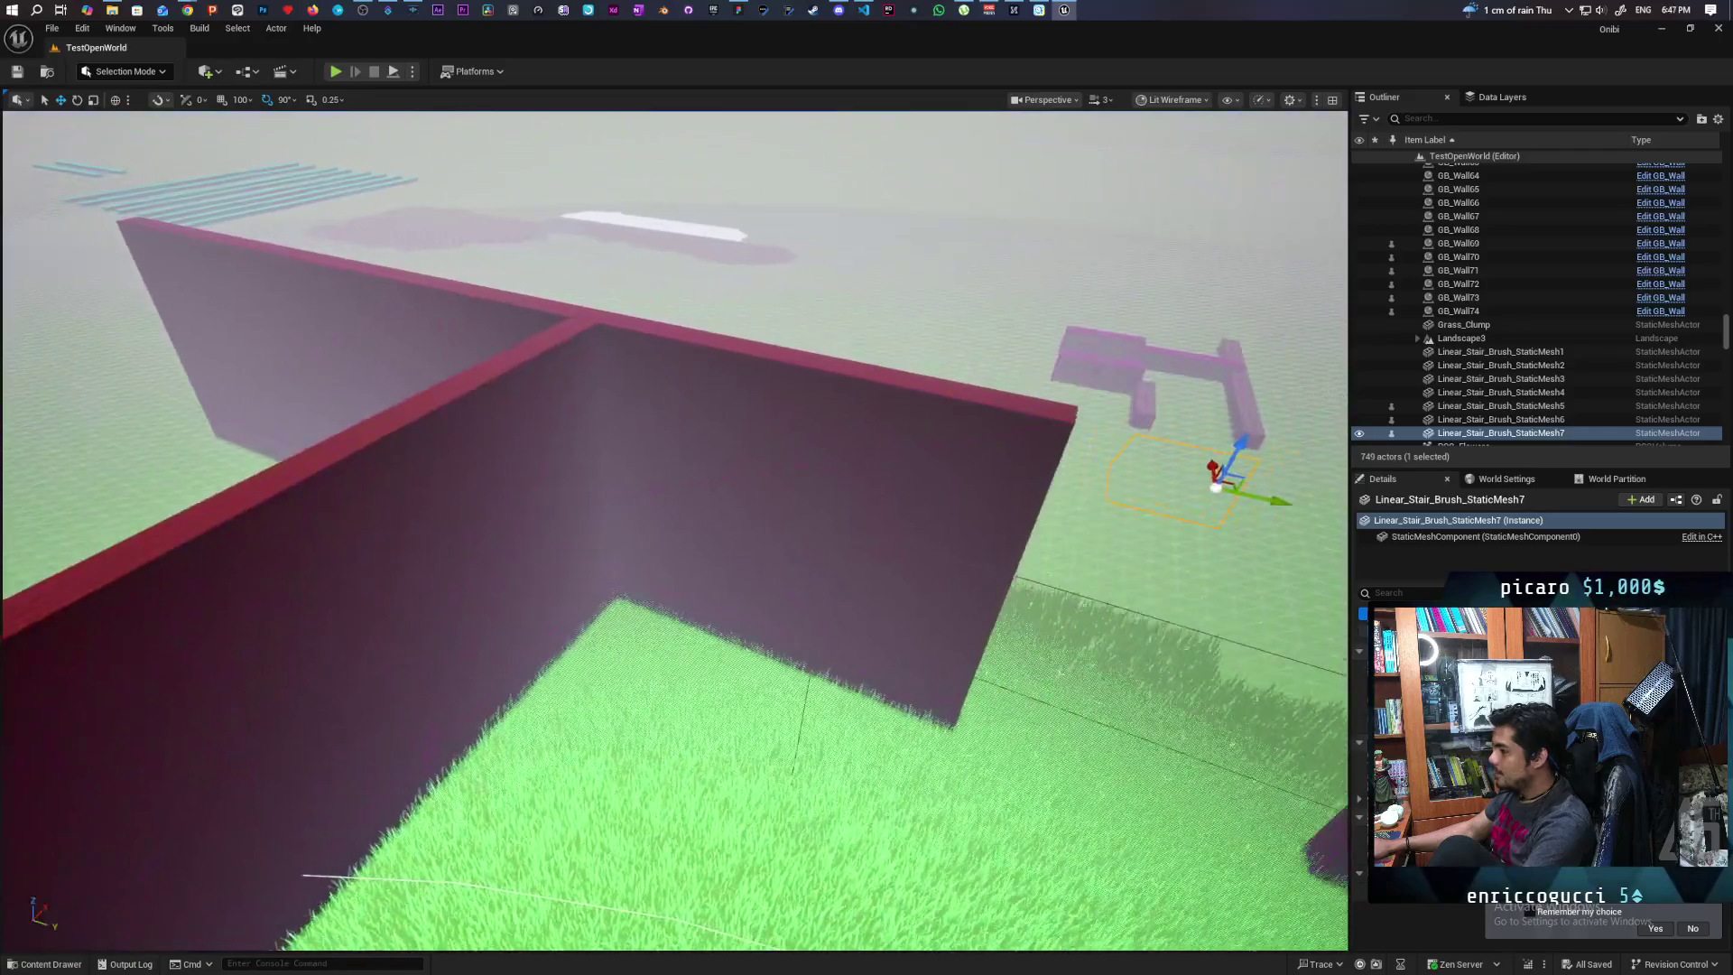
{"action": "mouse_move", "coordinate": [675, 531]}
{"action": "left_mouse_down"}
{"action": "mouse_move", "coordinate": [578, 487]}
{"action": "mouse_move", "coordinate": [663, 446]}
{"action": "mouse_move", "coordinate": [713, 392]}
{"action": "left_mouse_up"}
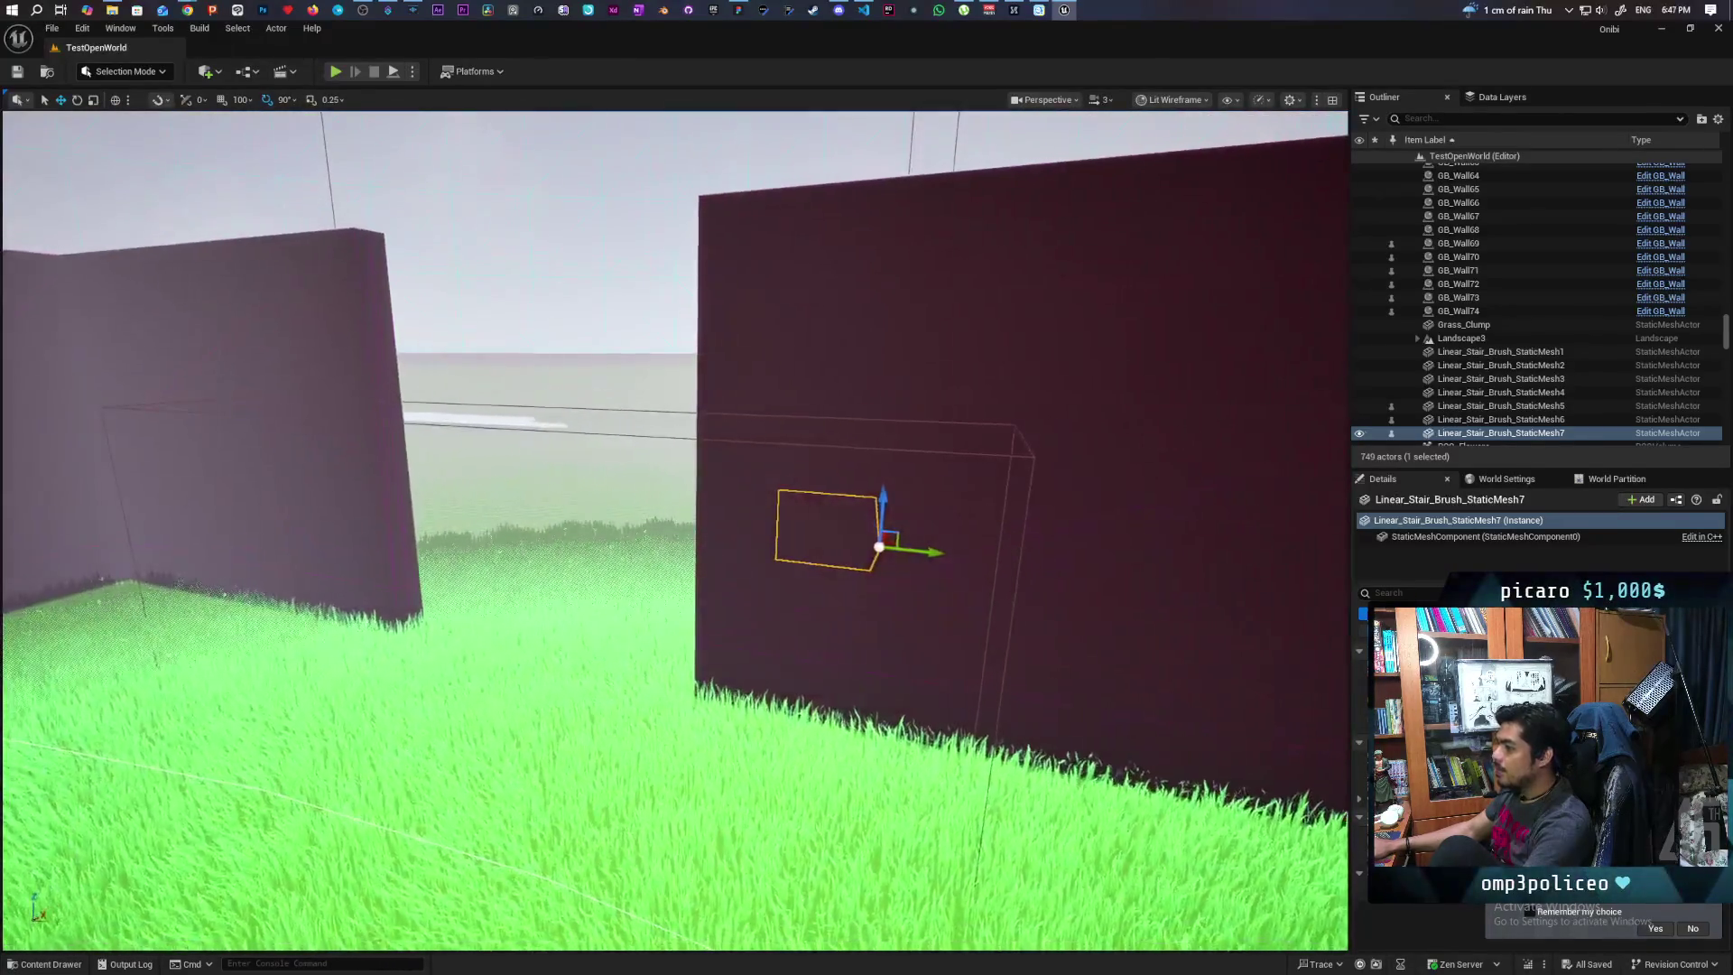
{"action": "left_click", "coordinate": [927, 482]}
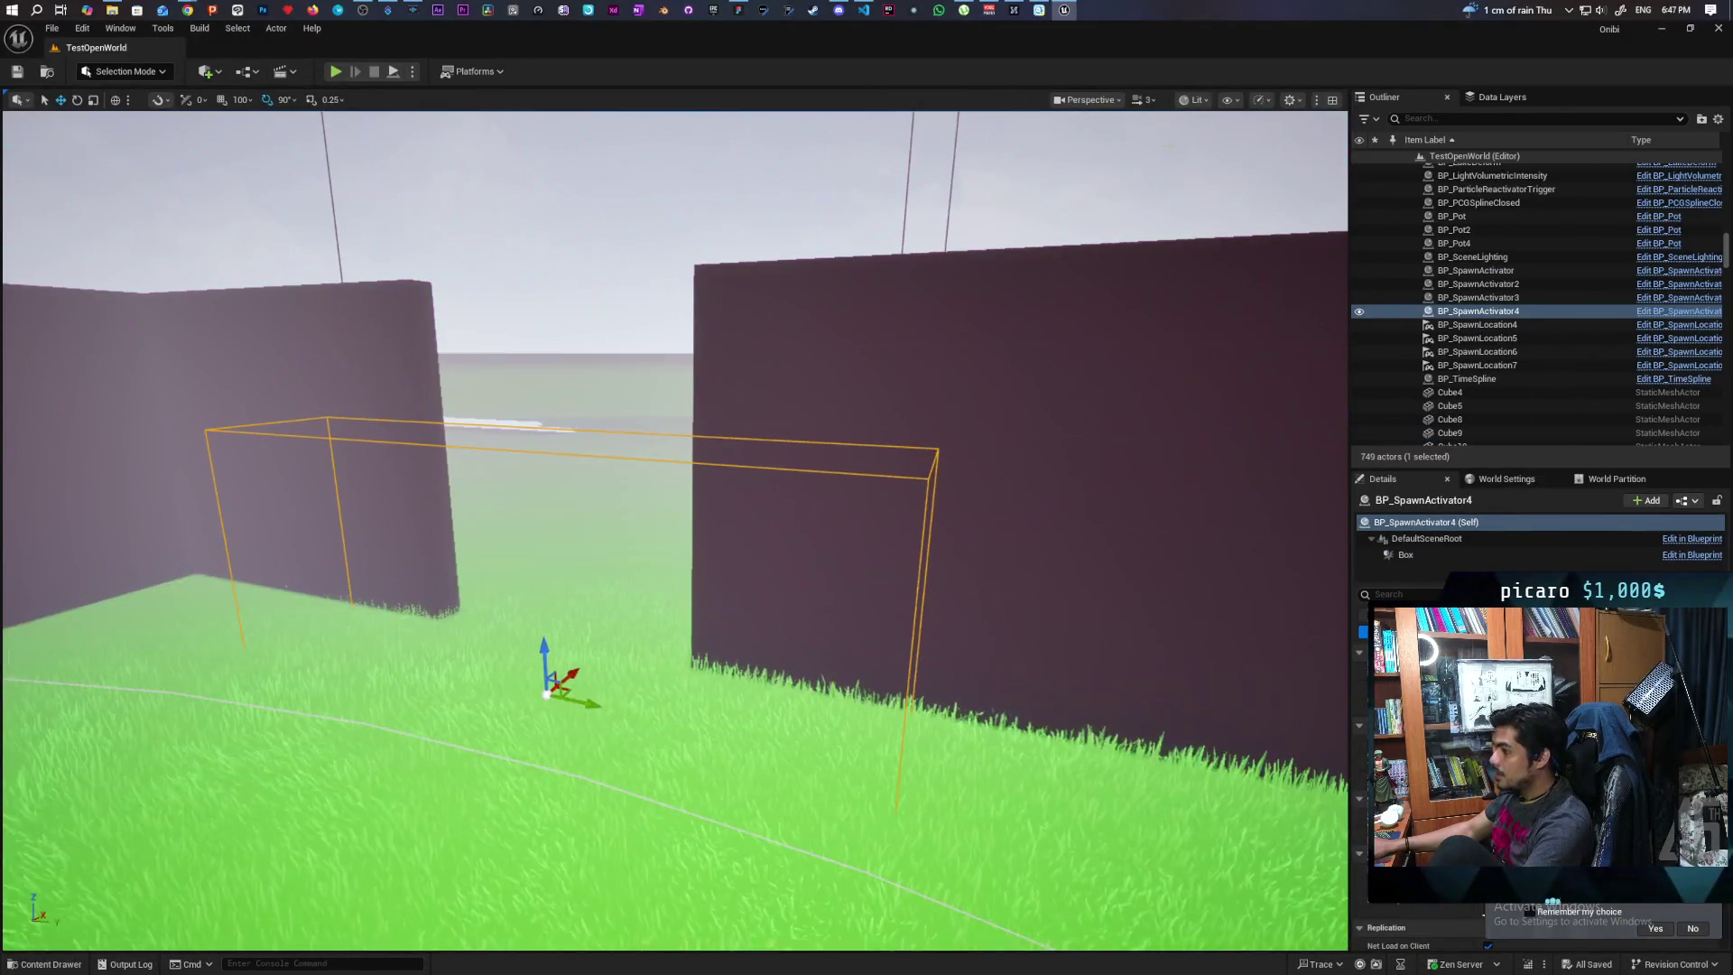
Select BP_SpawnLocation7, focus it and snap it down onto the grass with End
{"action": "scroll", "coordinate": [849, 631], "scroll_direction": "down", "scroll_amount": 3}
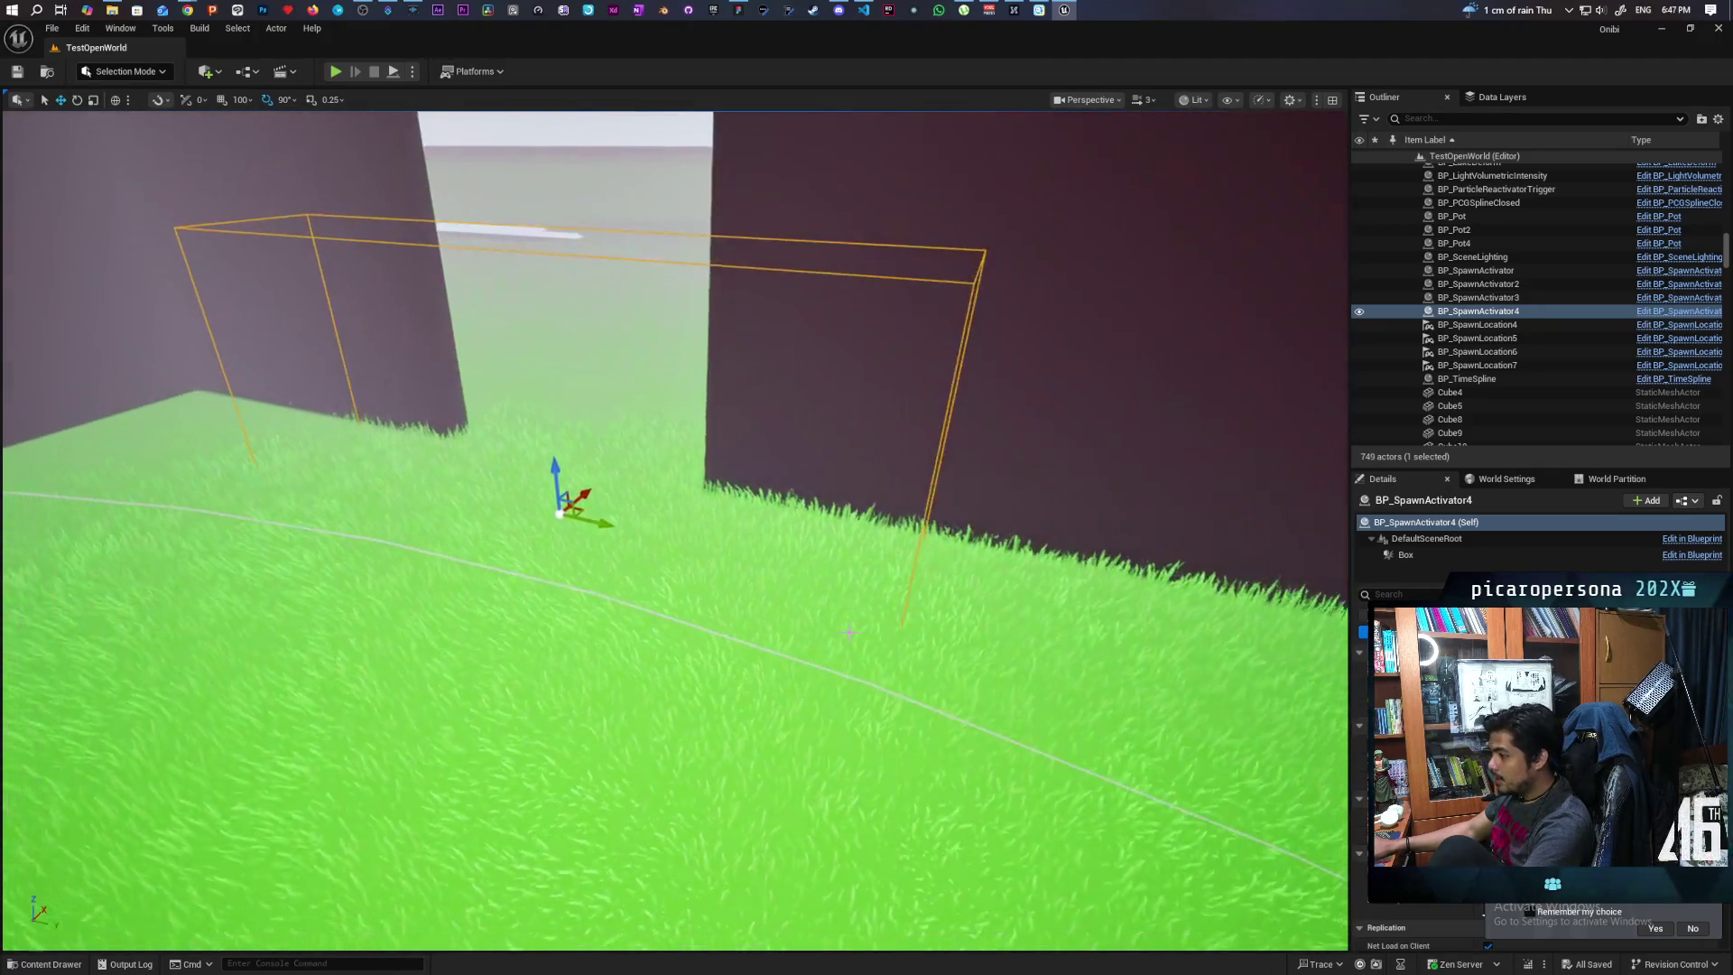
{"action": "mouse_move", "coordinate": [848, 630]}
{"action": "left_mouse_down"}
{"action": "mouse_move", "coordinate": [841, 569]}
{"action": "mouse_move", "coordinate": [867, 533]}
{"action": "mouse_move", "coordinate": [867, 469]}
{"action": "mouse_move", "coordinate": [853, 587]}
{"action": "left_mouse_up"}
{"action": "left_click", "coordinate": [831, 370]}
{"action": "key", "text": "f"}
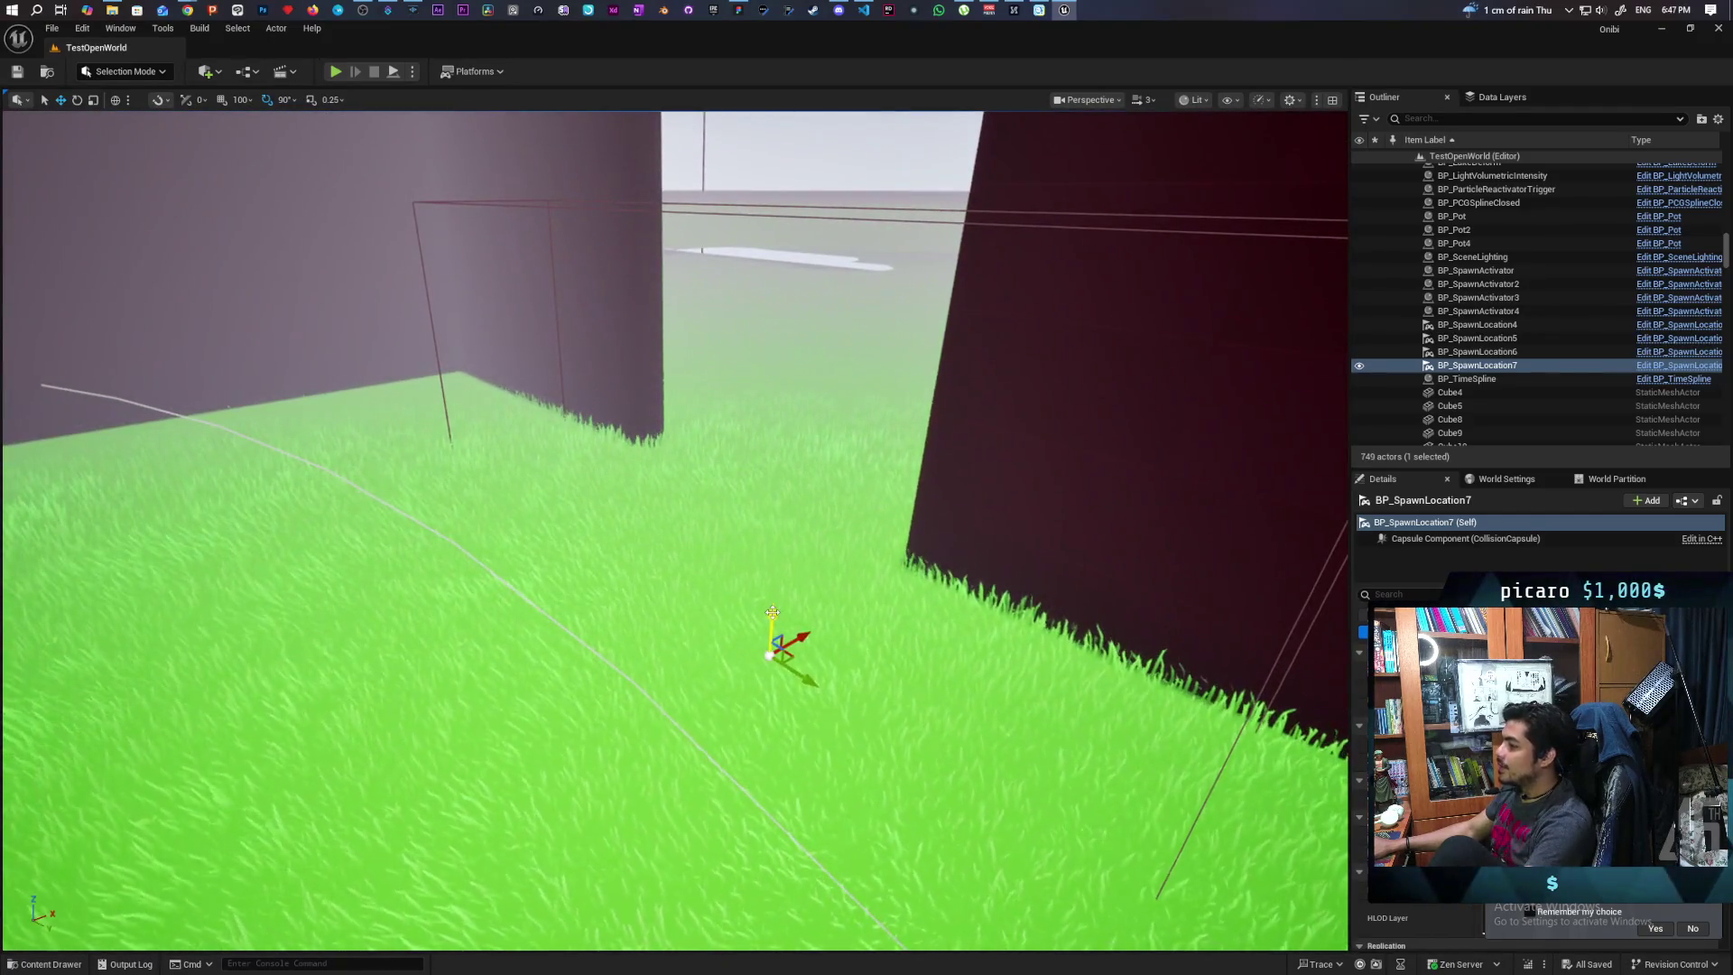
{"action": "key", "text": "End"}
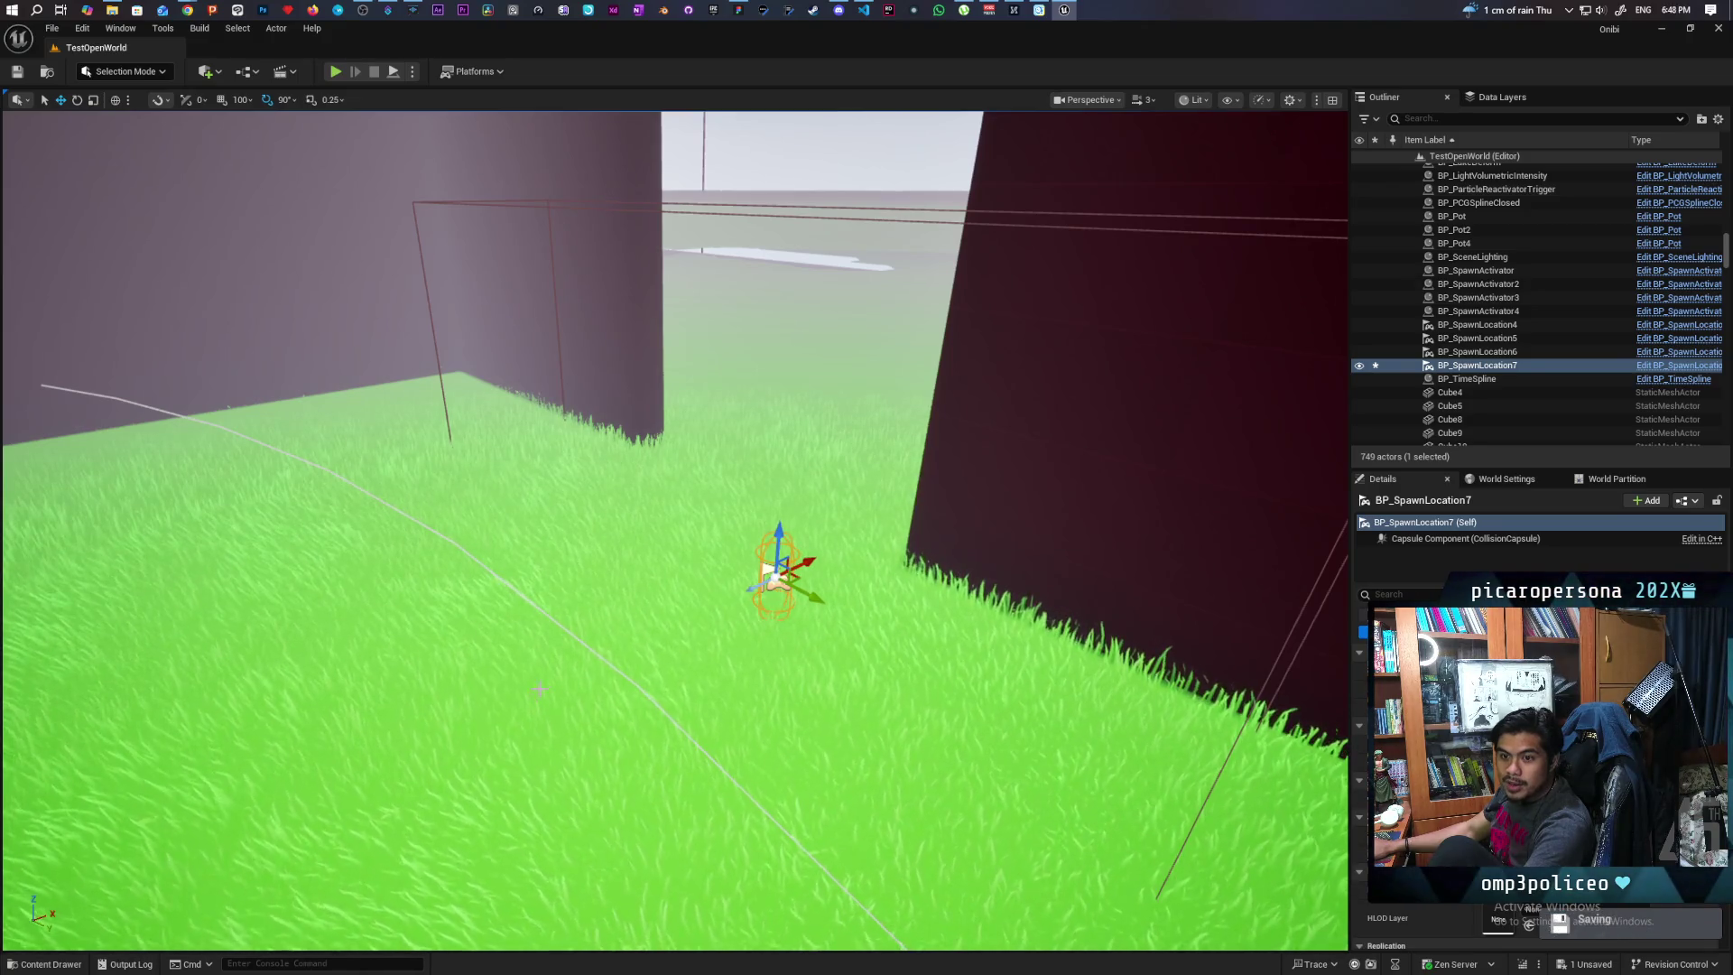
{"action": "mouse_move", "coordinate": [473, 580]}
{"action": "left_mouse_down"}
{"action": "mouse_move", "coordinate": [473, 542]}
{"action": "mouse_move", "coordinate": [505, 505]}
{"action": "mouse_move", "coordinate": [505, 433]}
{"action": "mouse_move", "coordinate": [610, 593]}
{"action": "mouse_move", "coordinate": [913, 584]}
{"action": "left_mouse_up"}
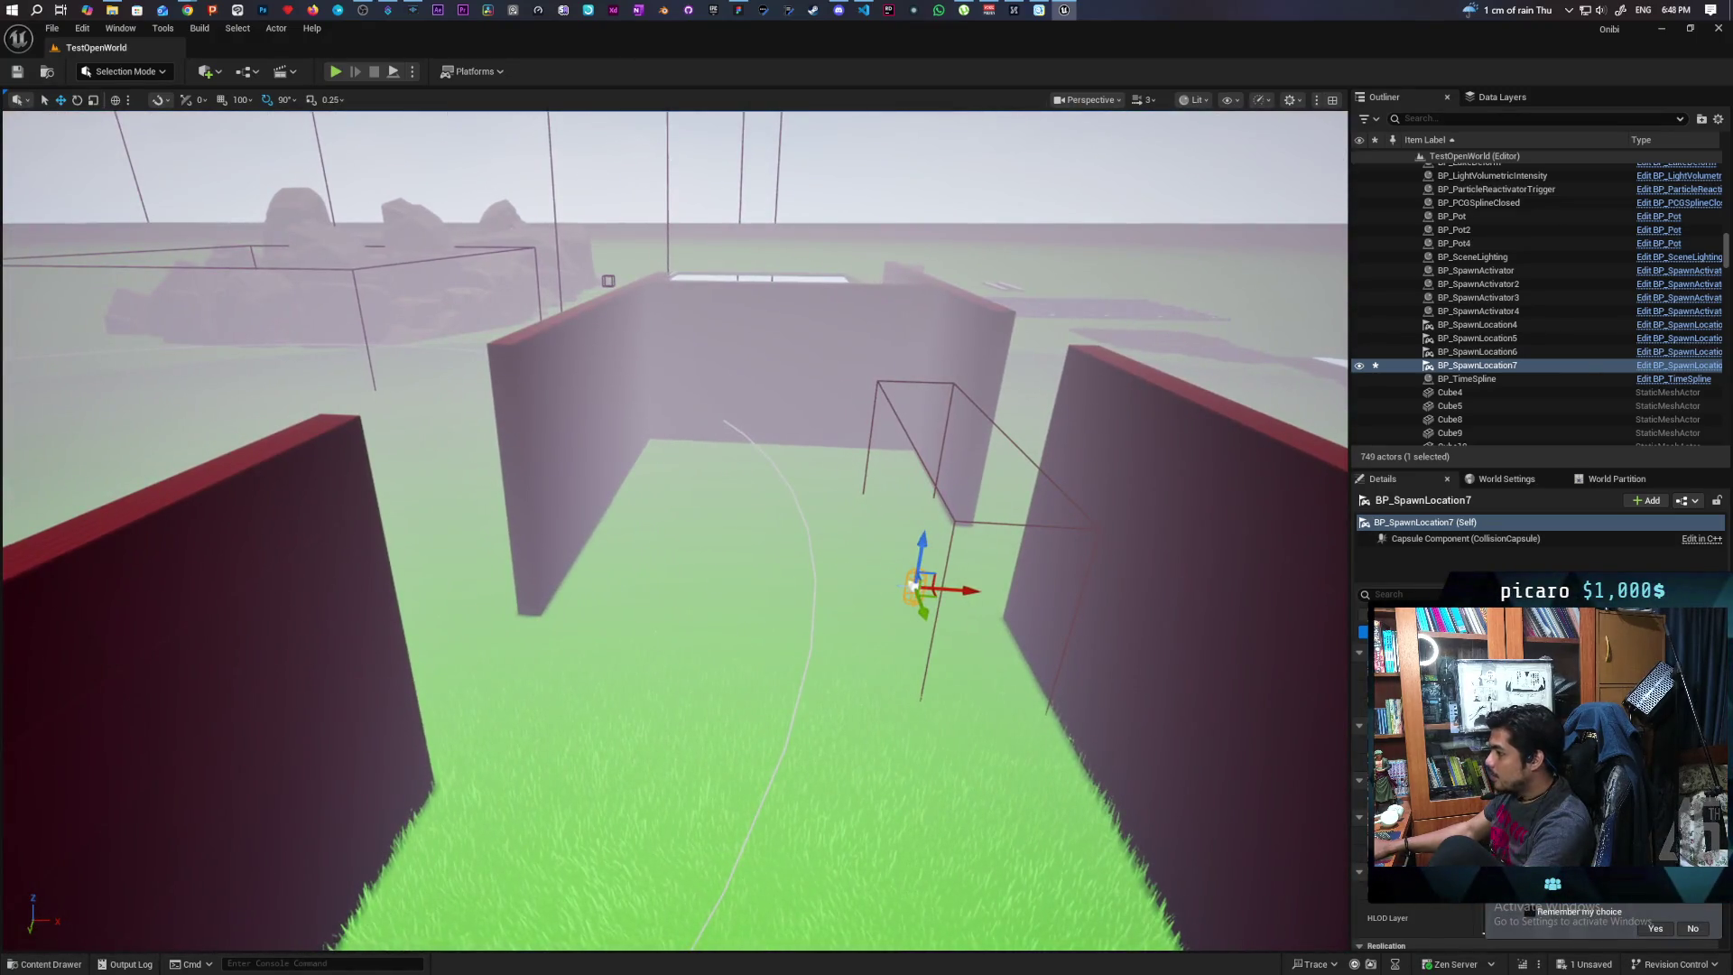
Select GB_Wall36, BP_SpawnLocation7 and the surrounding corridor walls, eight actors total, and frame them
{"action": "left_click", "coordinate": [956, 521], "text": "ctrl"}
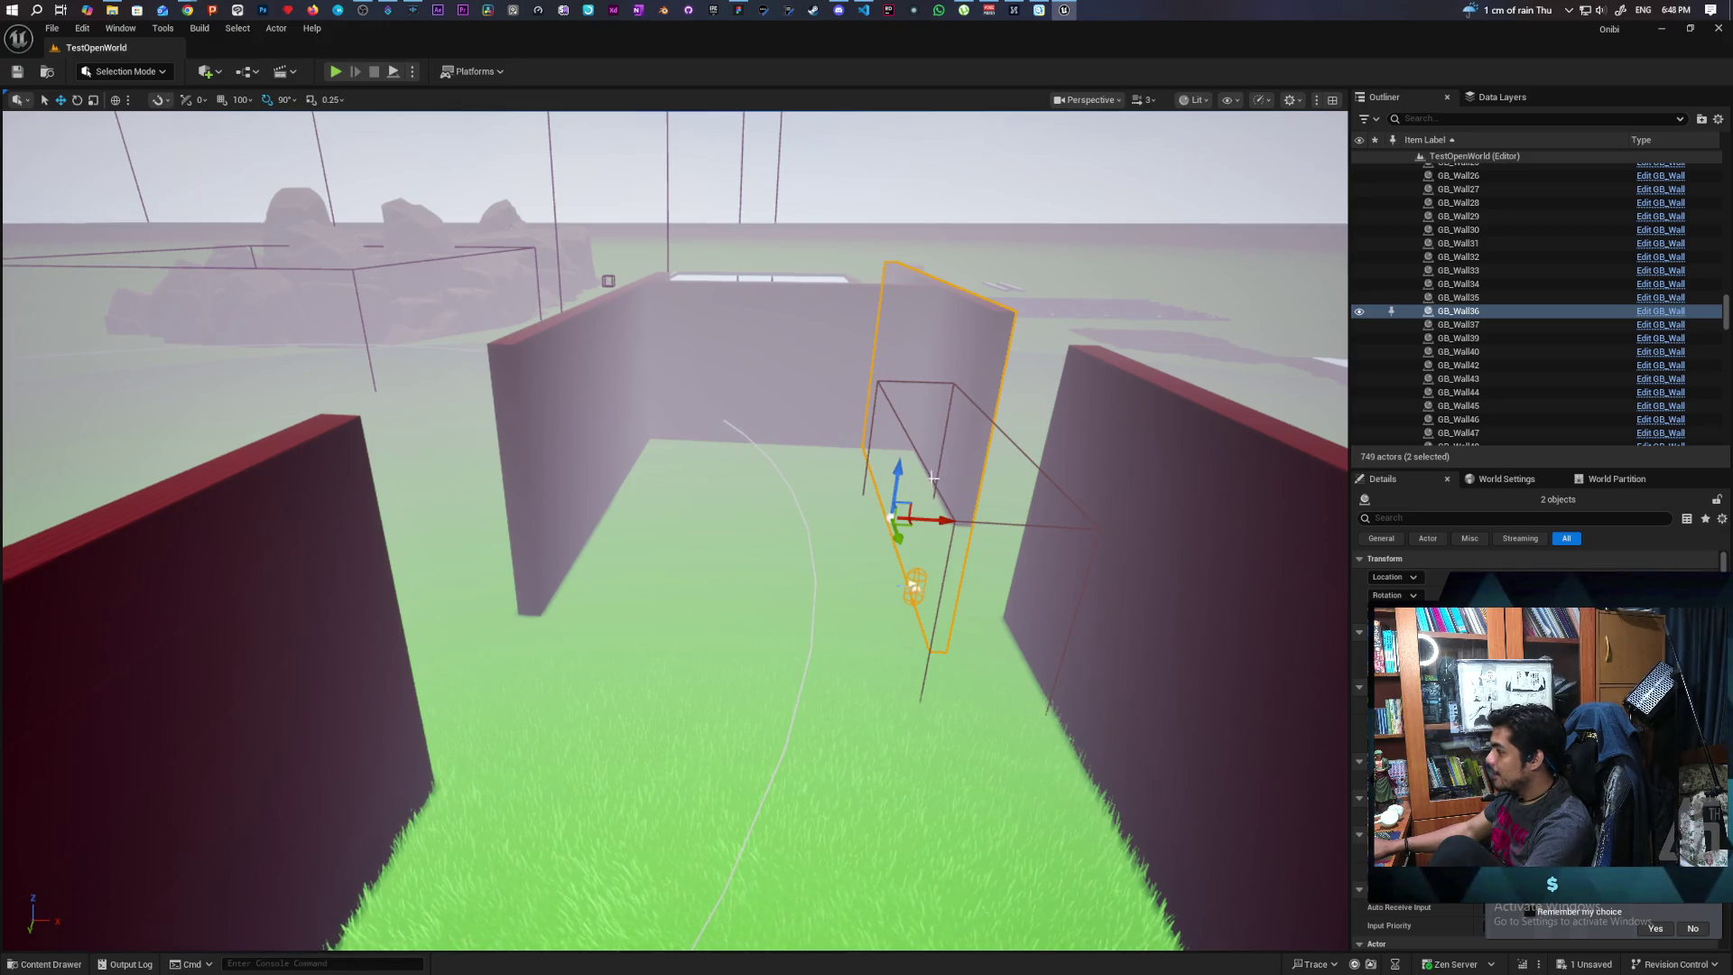
{"action": "left_click", "coordinate": [932, 478], "text": "ctrl"}
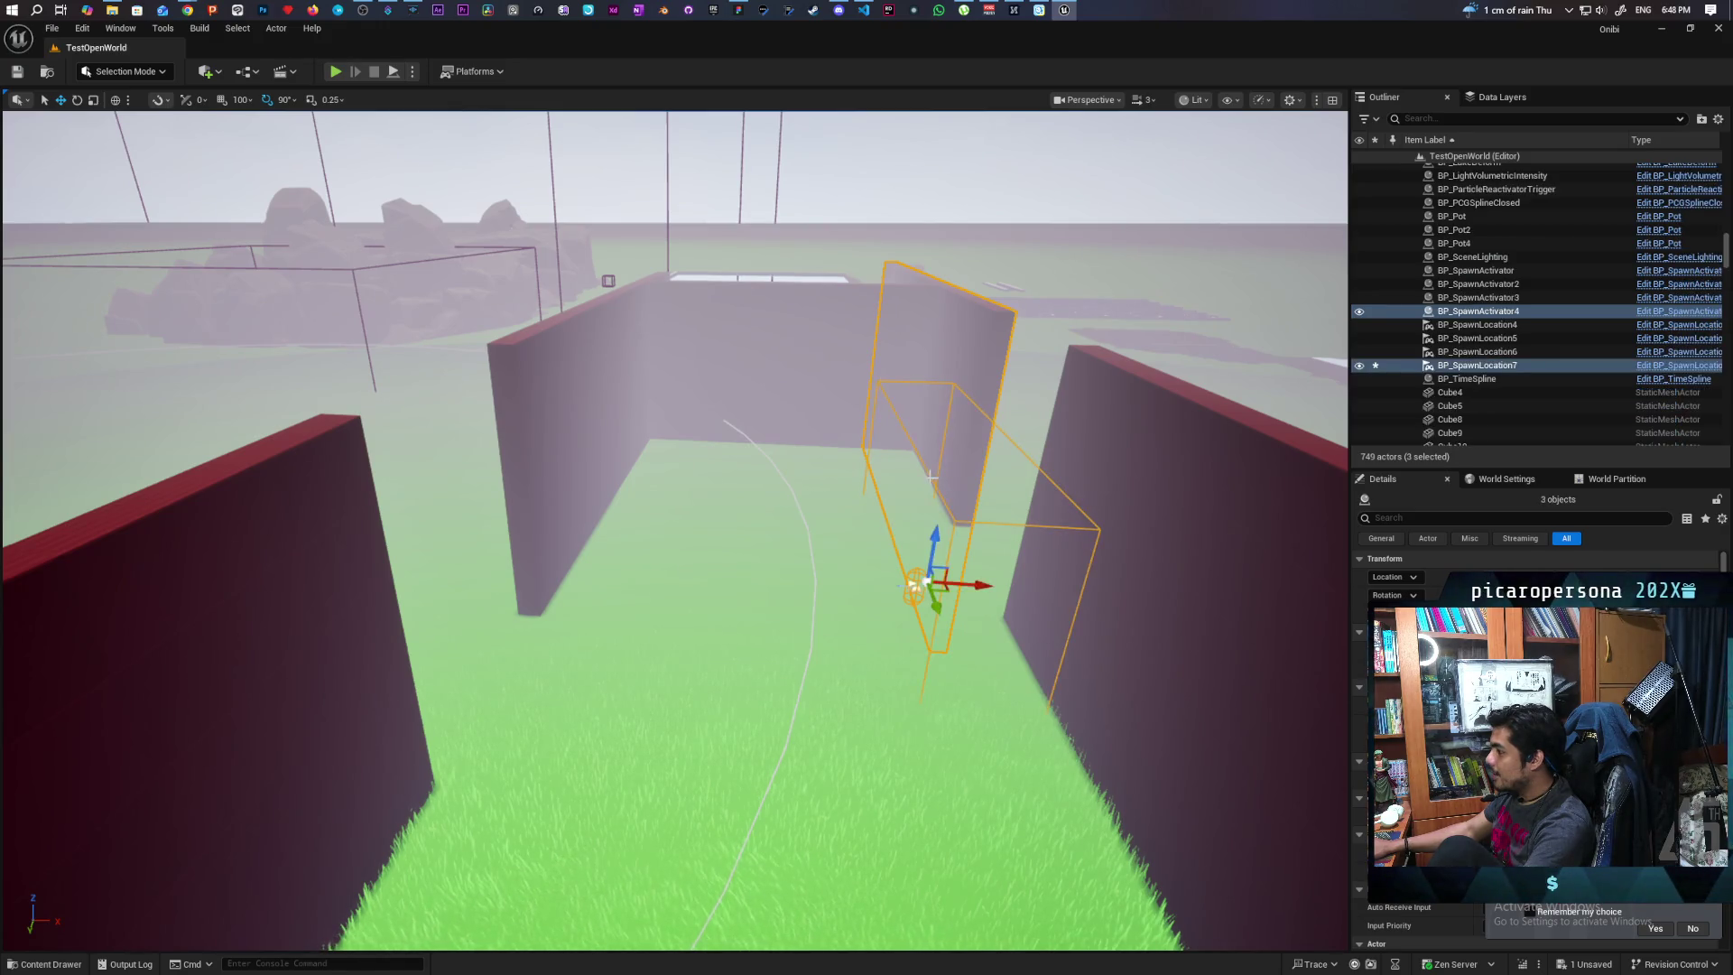
{"action": "left_click", "coordinate": [790, 373], "text": "ctrl"}
{"action": "left_click", "coordinate": [584, 361], "text": "ctrl"}
{"action": "left_click", "coordinate": [386, 675], "text": "ctrl"}
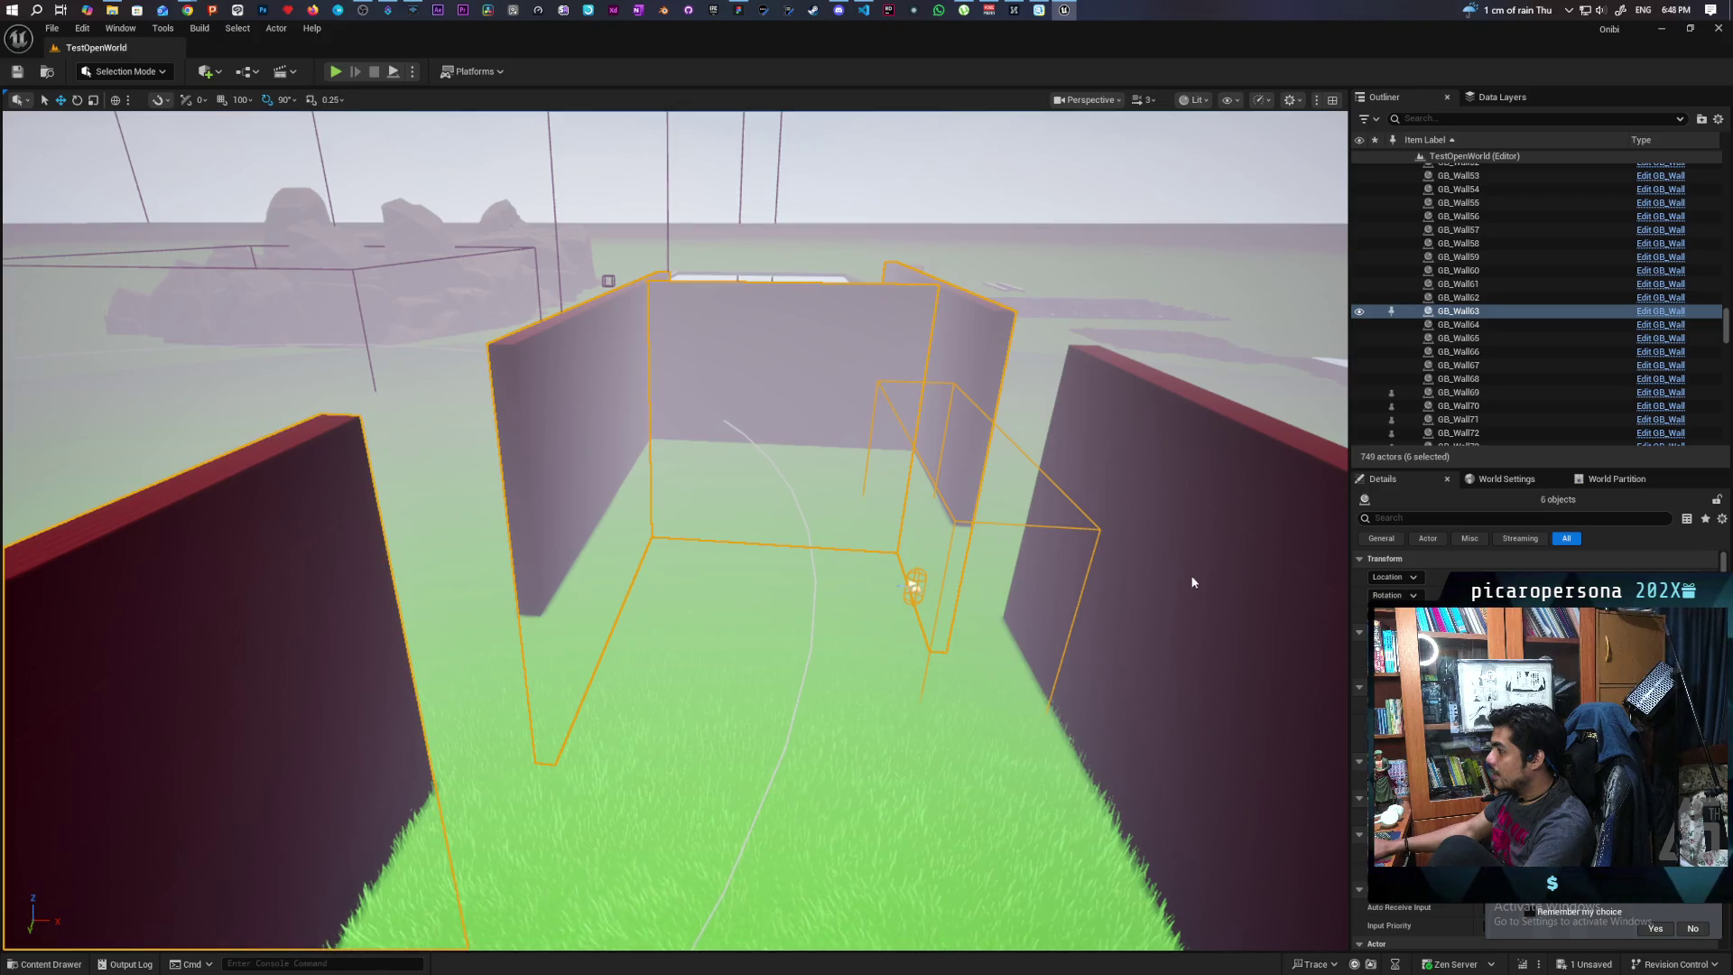
{"action": "left_click", "coordinate": [1191, 582], "text": "ctrl"}
{"action": "left_click", "coordinate": [1118, 608], "text": "ctrl"}
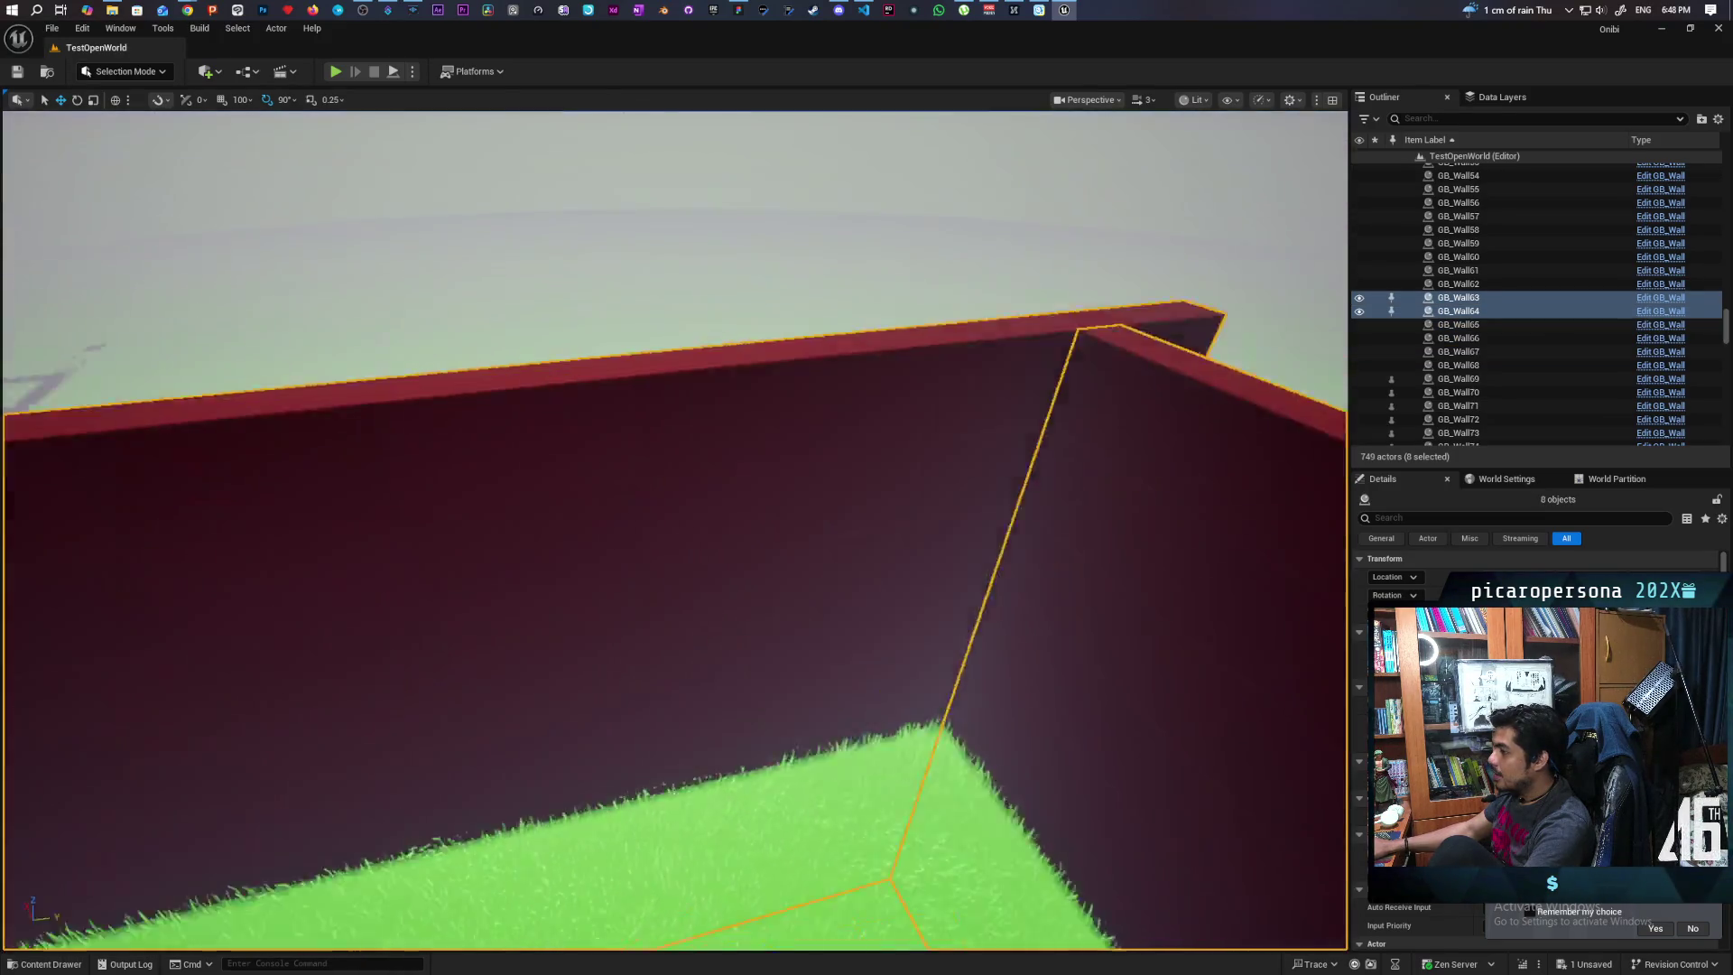
{"action": "key", "text": "f"}
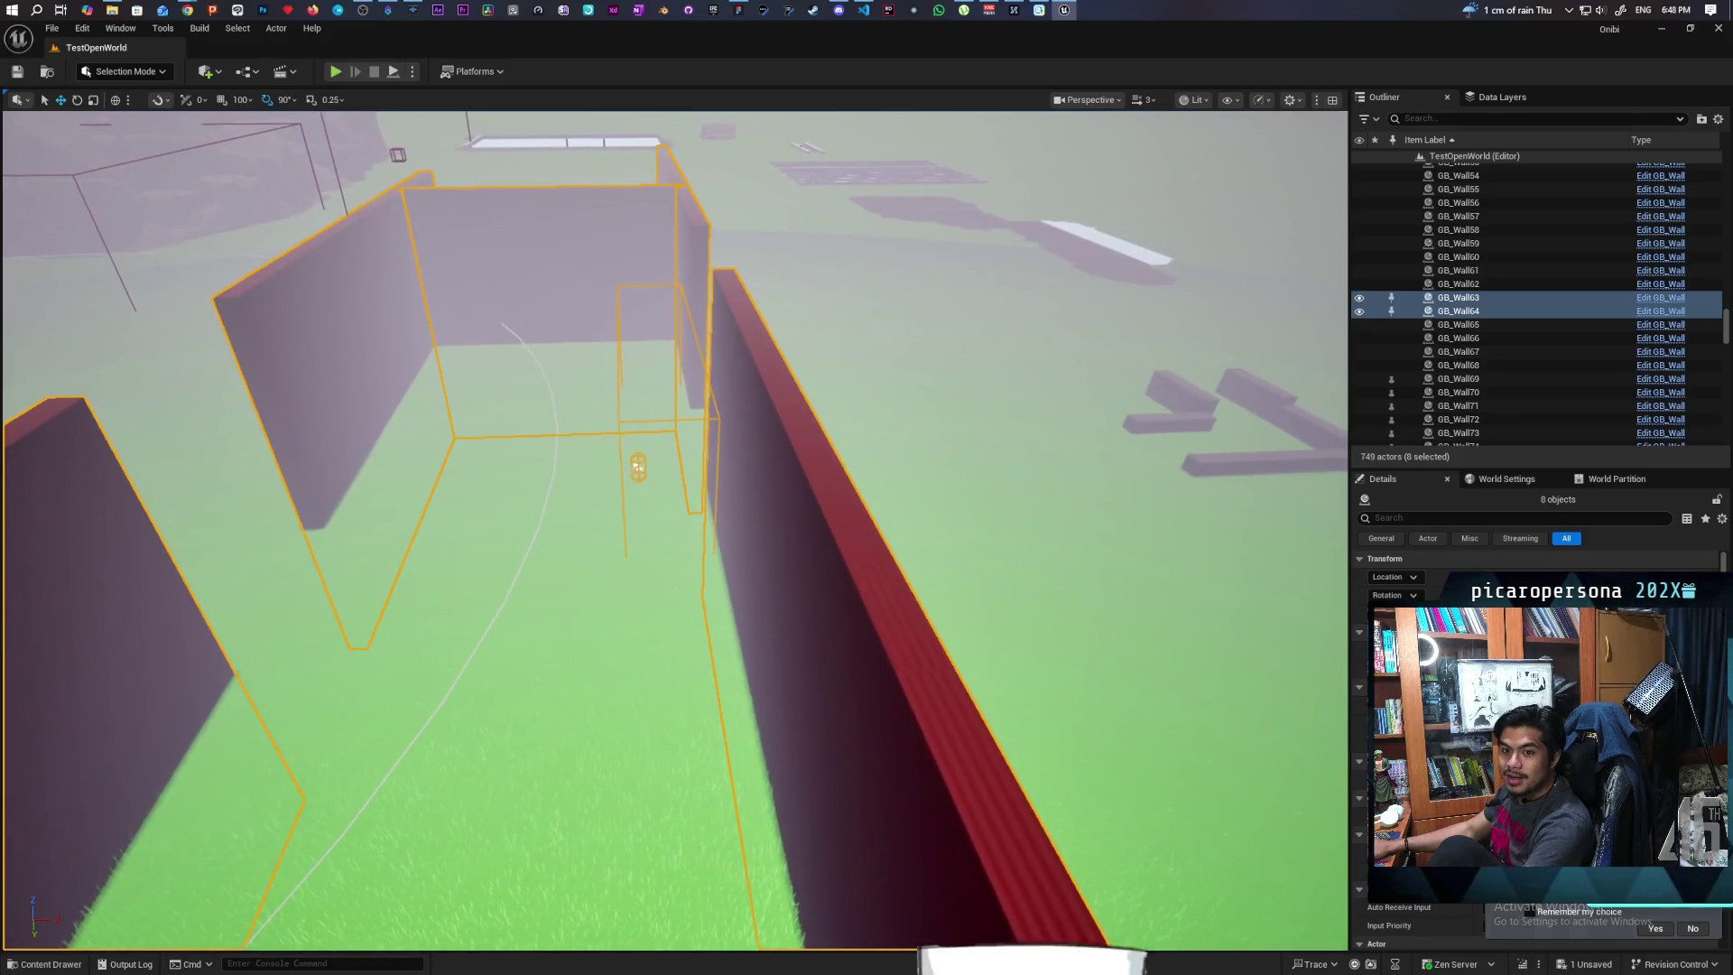
{"action": "scroll", "coordinate": [676, 531], "scroll_direction": "down", "scroll_amount": 1}
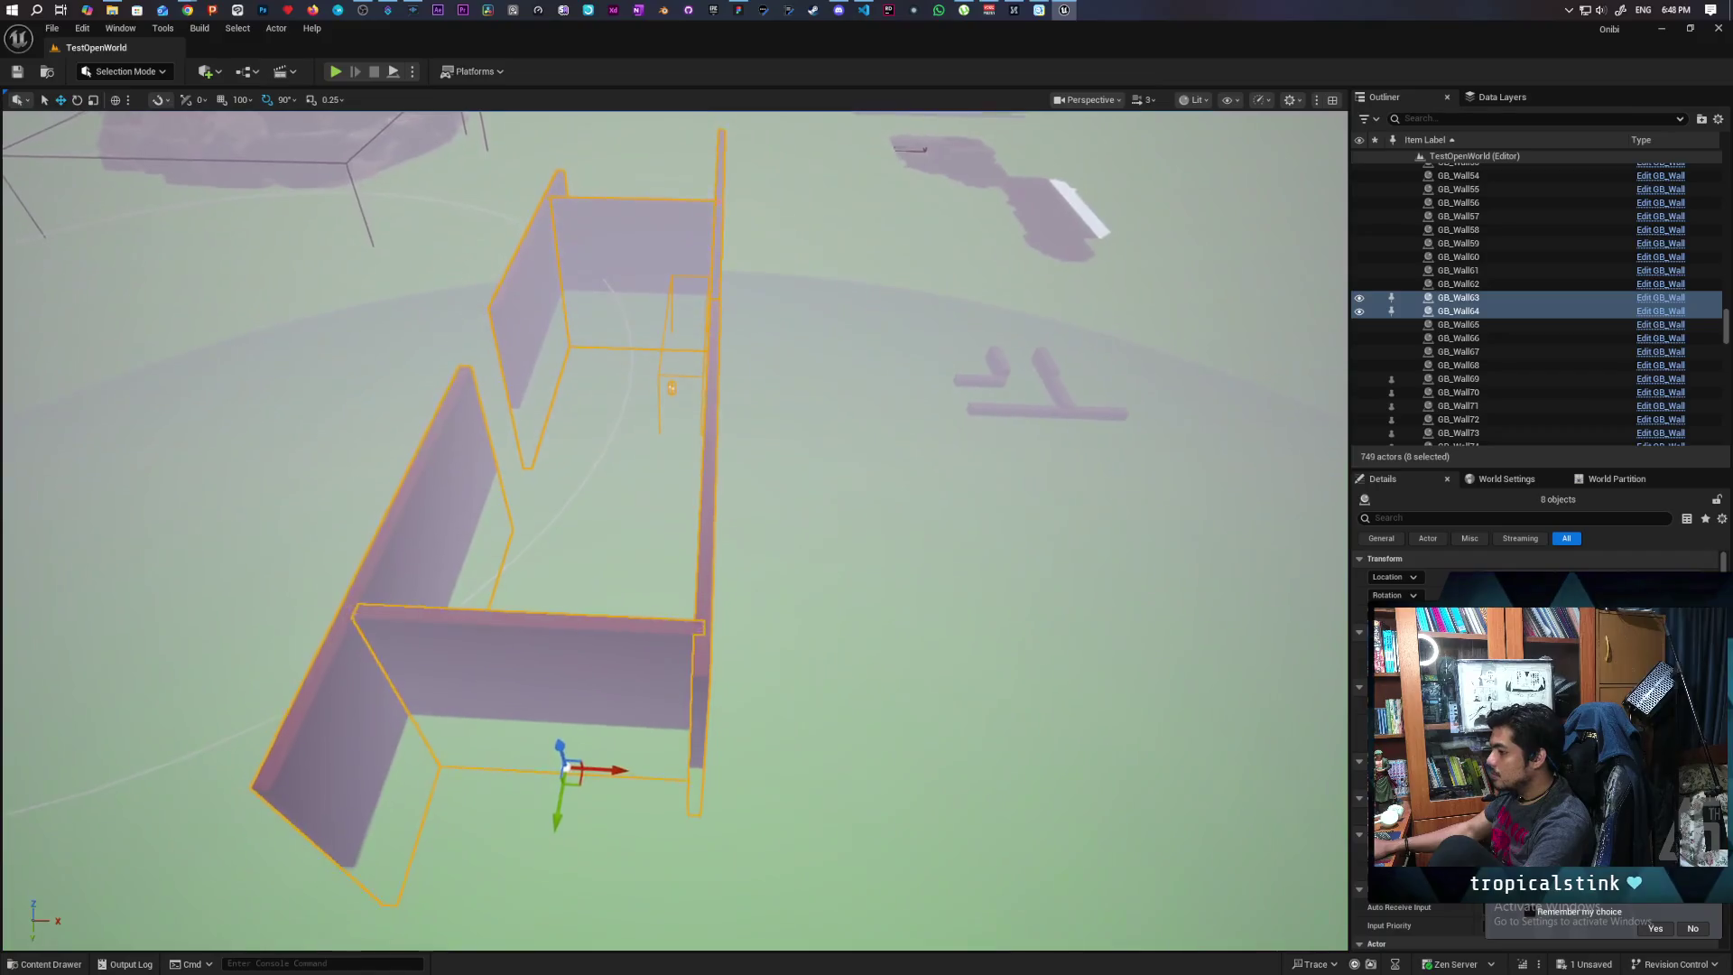
Move the eight selected walls and spawn boxes together along X
{"action": "left_click_drag", "start_coordinate": [605, 770], "coordinate": [948, 767]}
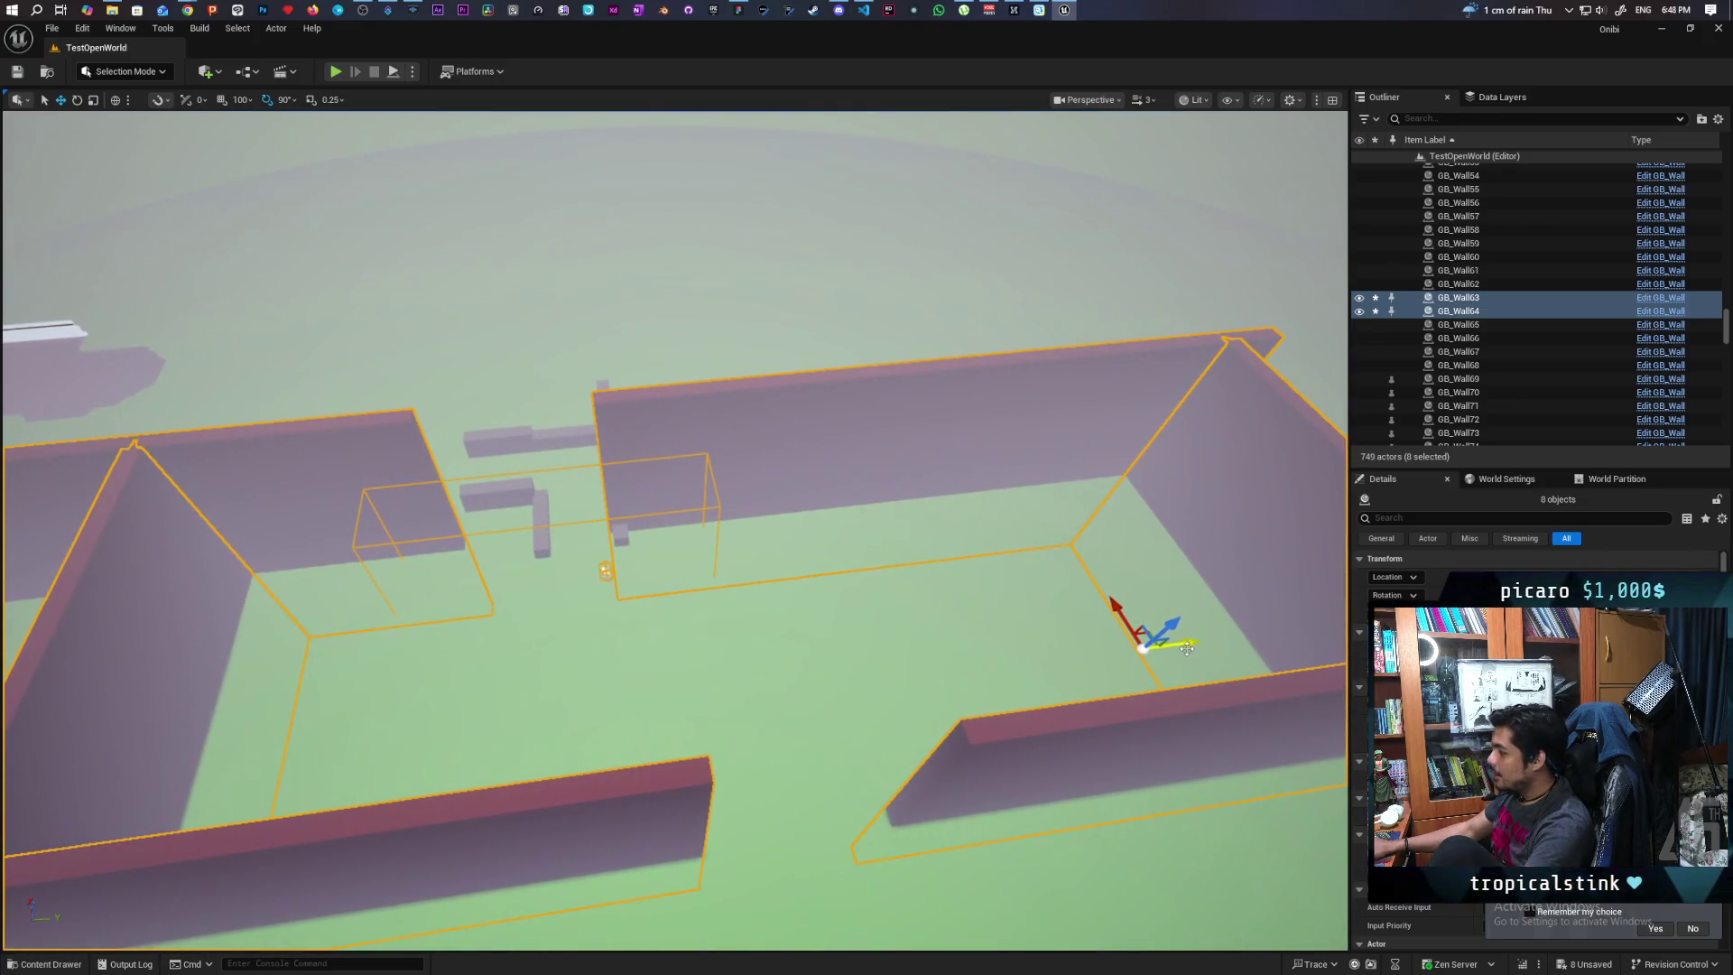
{"action": "scroll", "coordinate": [1188, 648], "scroll_direction": "up", "scroll_amount": 2}
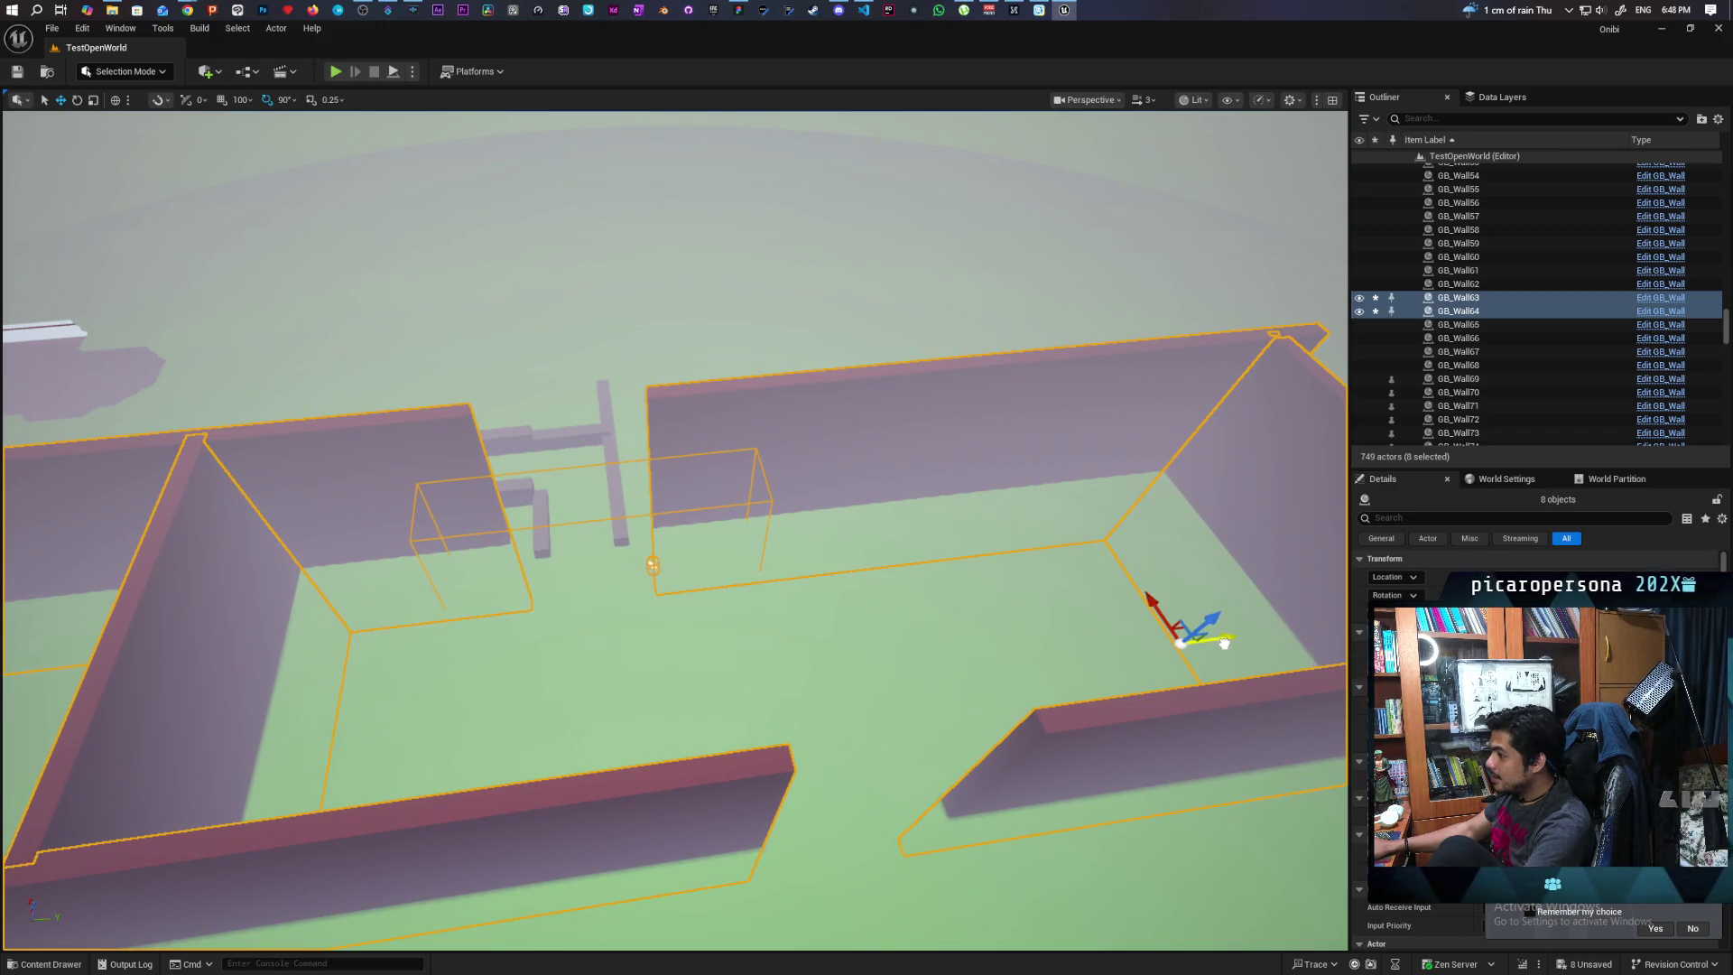
{"action": "scroll", "coordinate": [1162, 622], "scroll_direction": "up", "scroll_amount": 2}
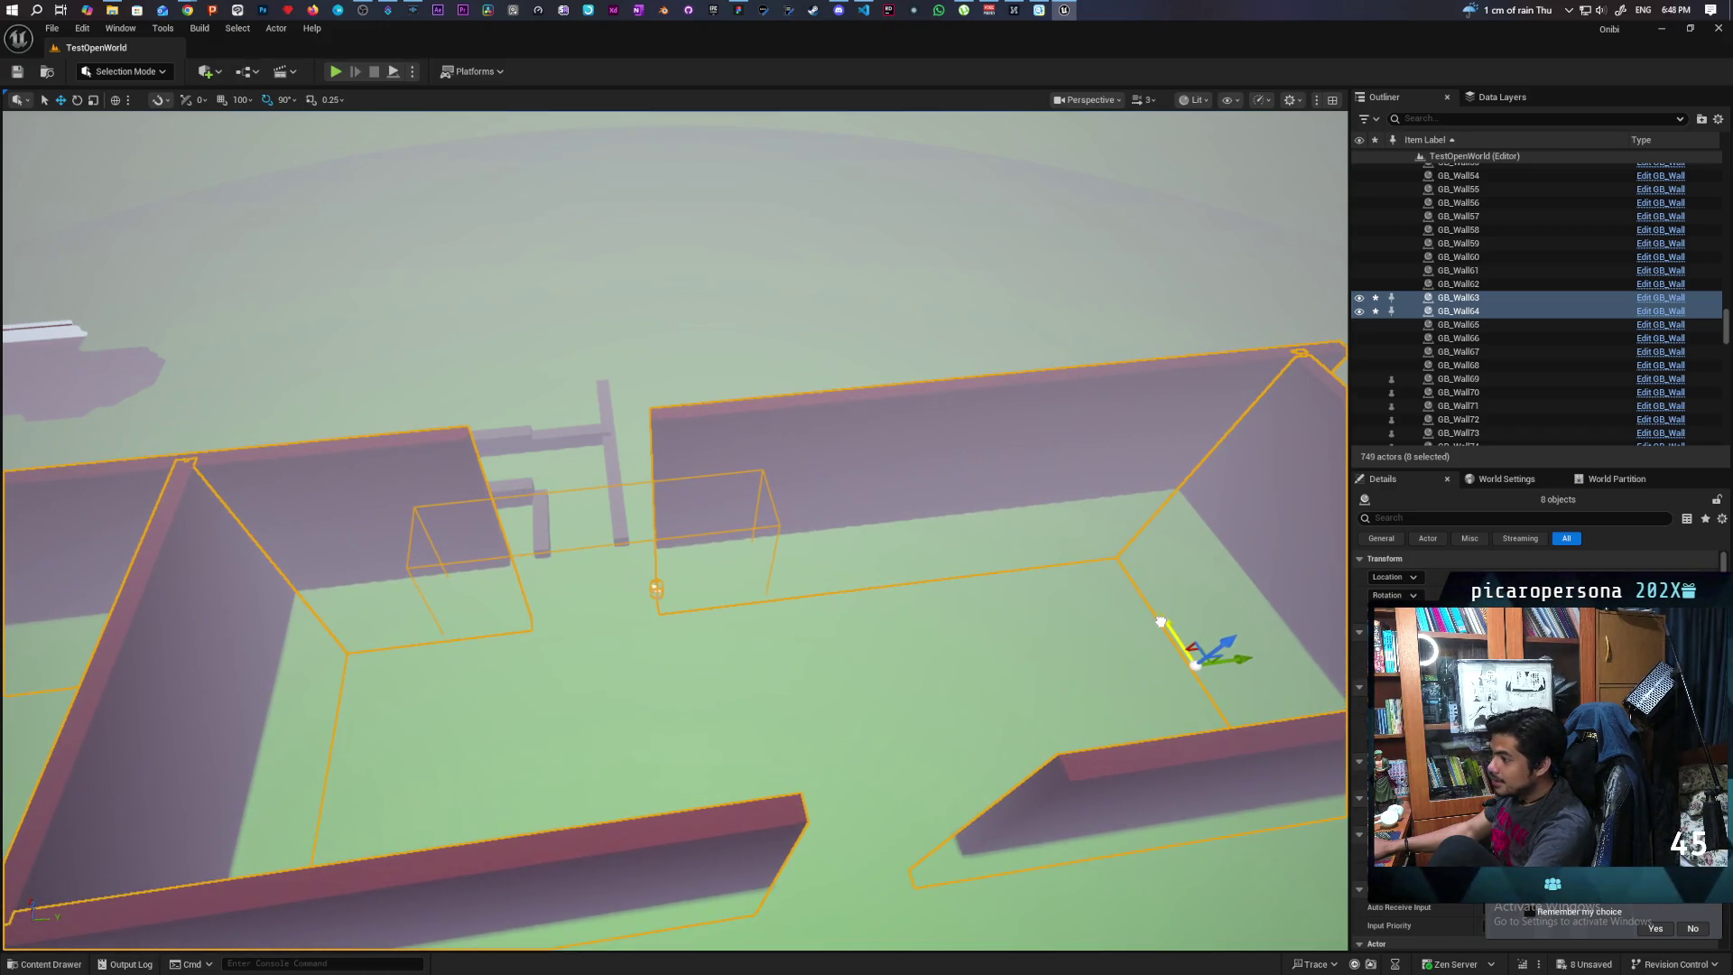
{"action": "scroll", "coordinate": [1219, 689], "scroll_direction": "up", "scroll_amount": 6}
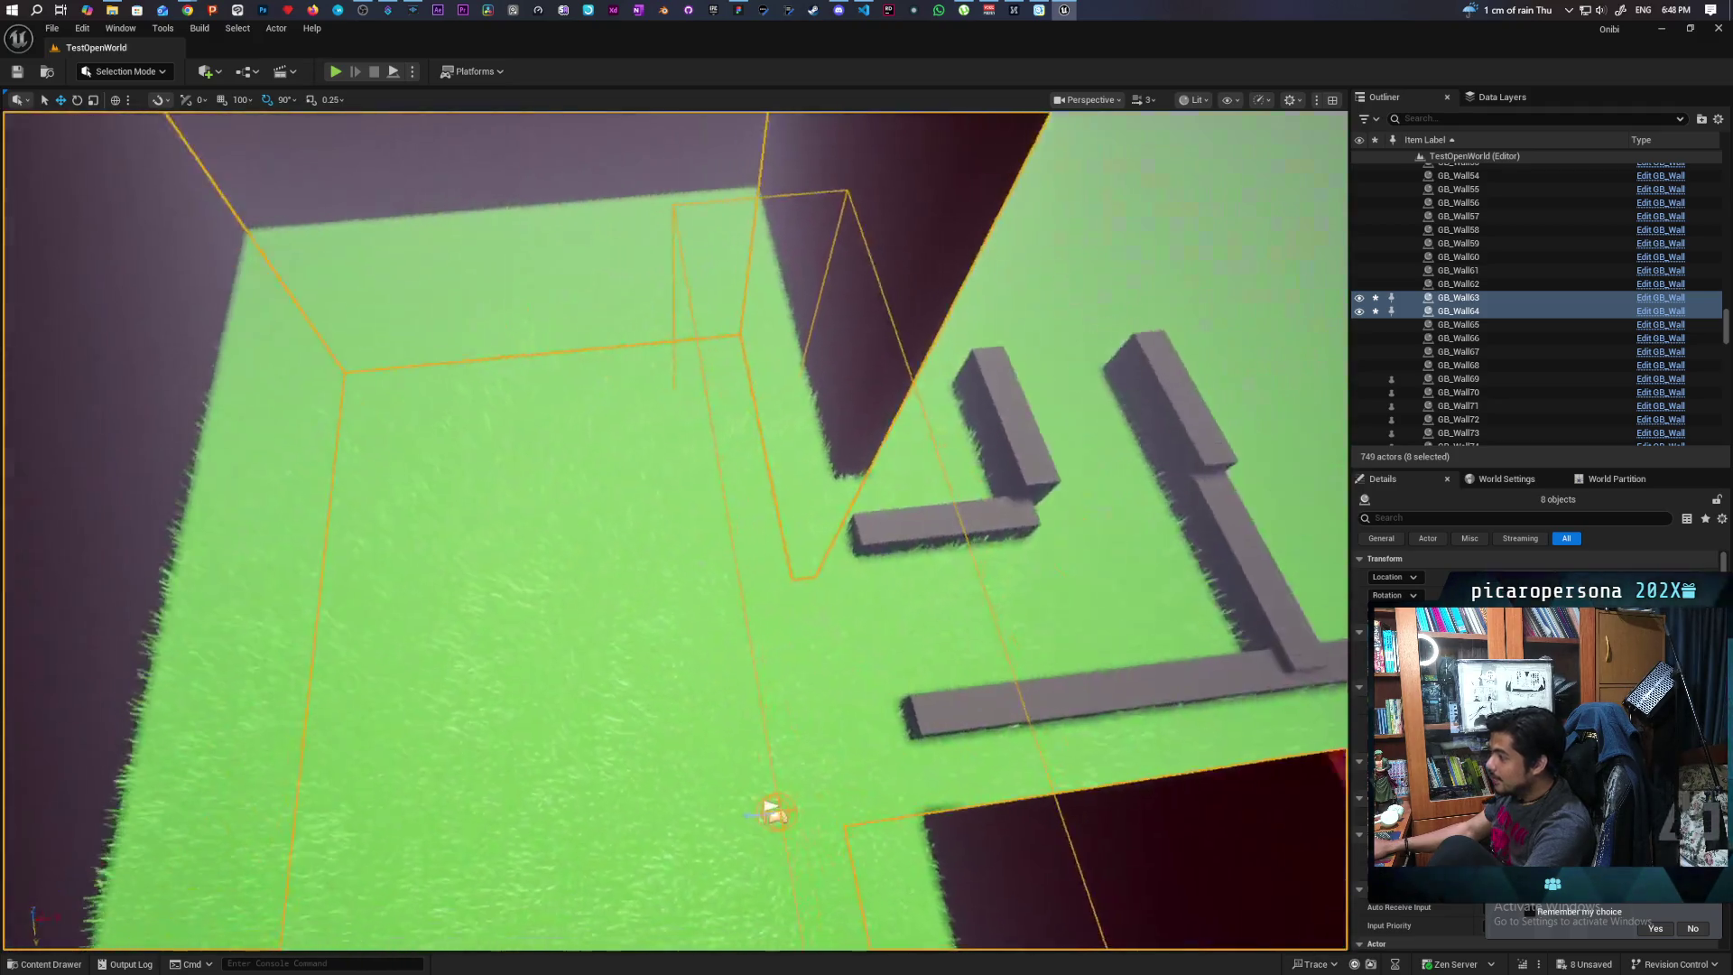
{"action": "scroll", "coordinate": [675, 531], "scroll_direction": "down", "scroll_amount": 5}
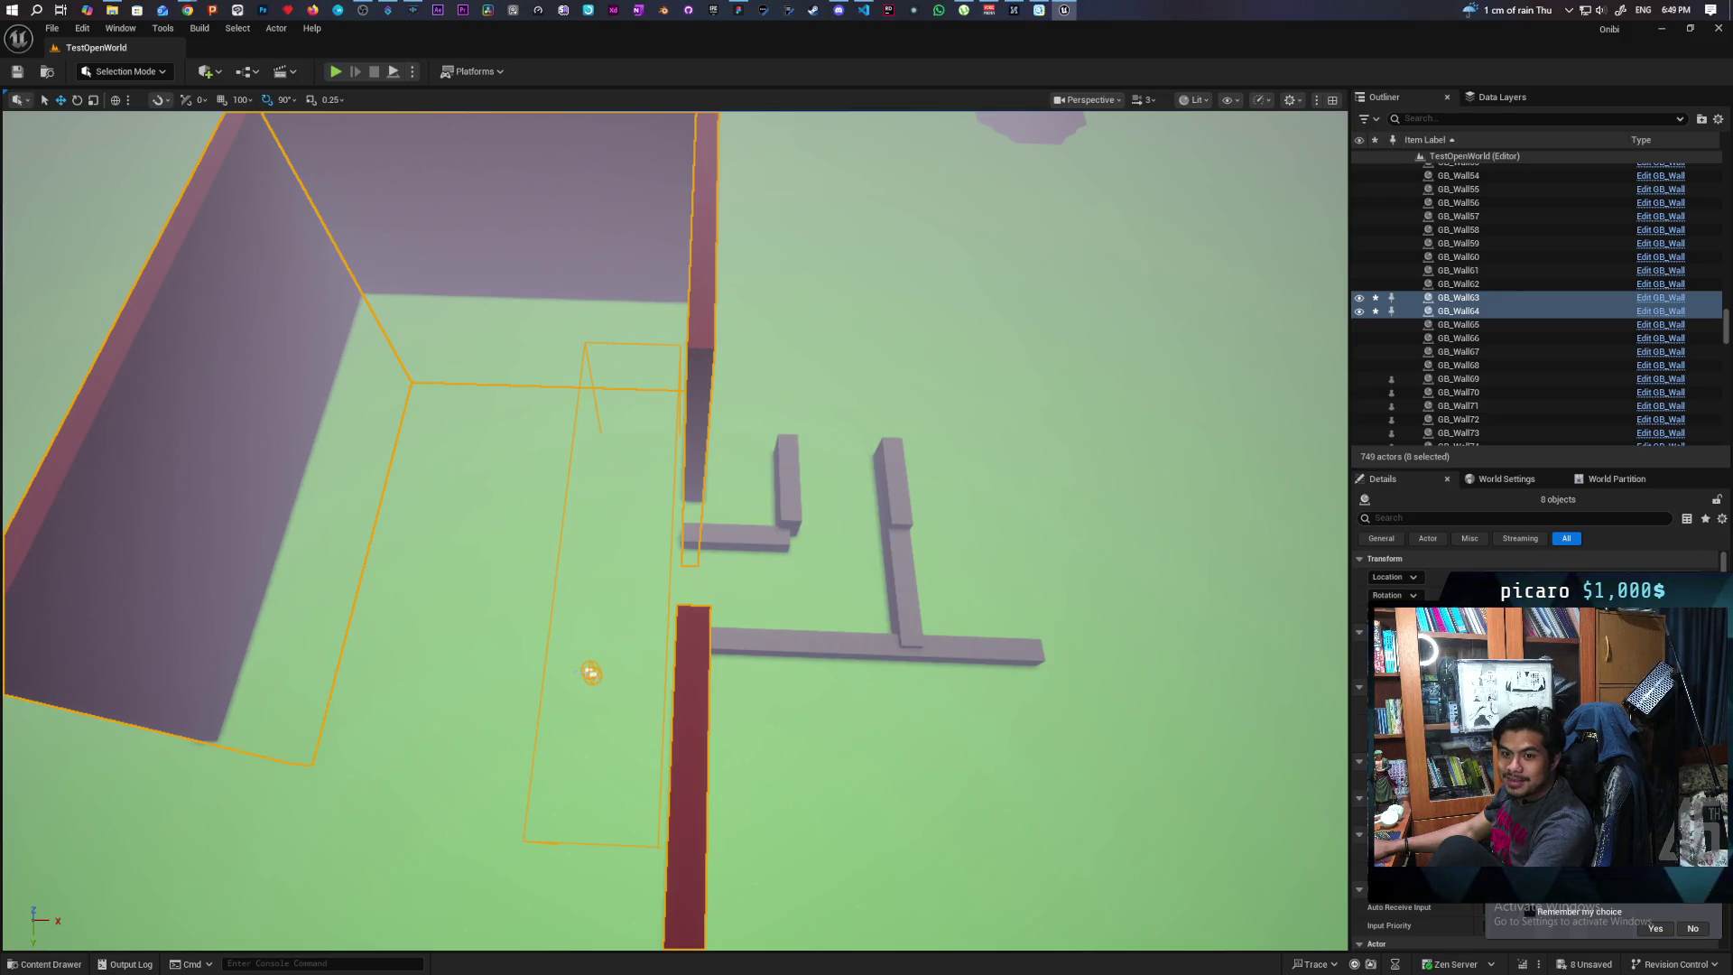
{"action": "scroll", "coordinate": [675, 531], "scroll_direction": "up", "scroll_amount": 3}
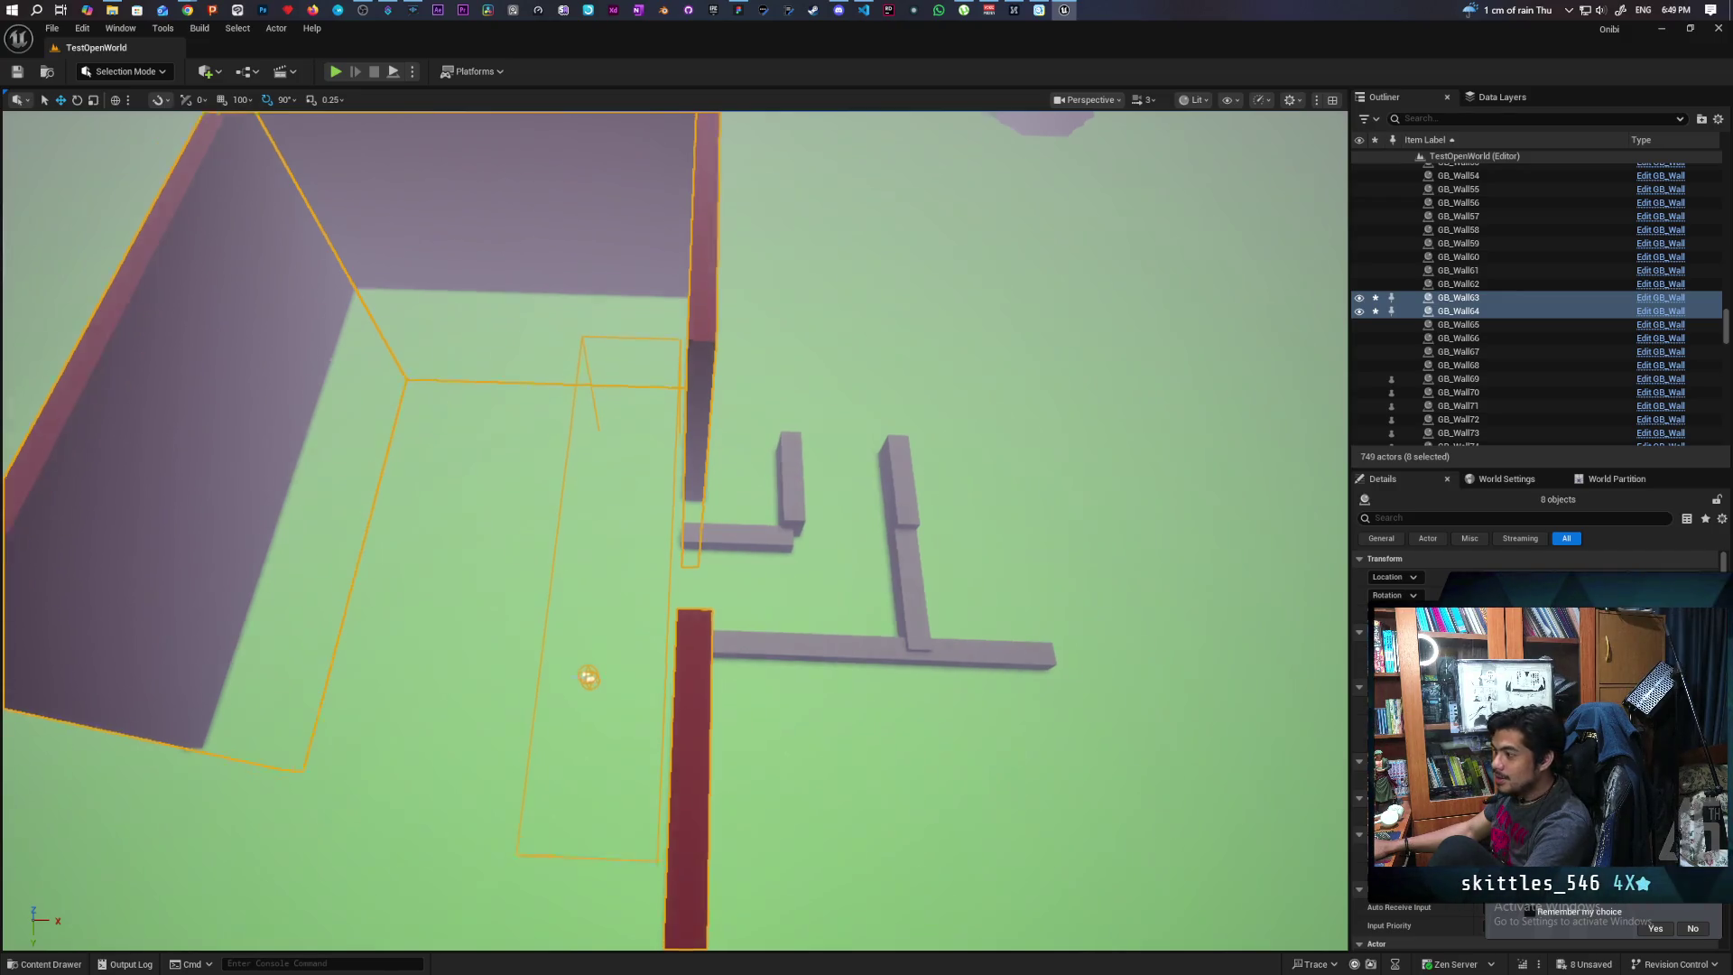
Slide GB_Wall36 alone left along X to line up with the stair meshes
{"action": "mouse_move", "coordinate": [675, 530]}
{"action": "left_mouse_down"}
{"action": "mouse_move", "coordinate": [675, 502]}
{"action": "mouse_move", "coordinate": [632, 524]}
{"action": "mouse_move", "coordinate": [650, 487]}
{"action": "left_mouse_up"}
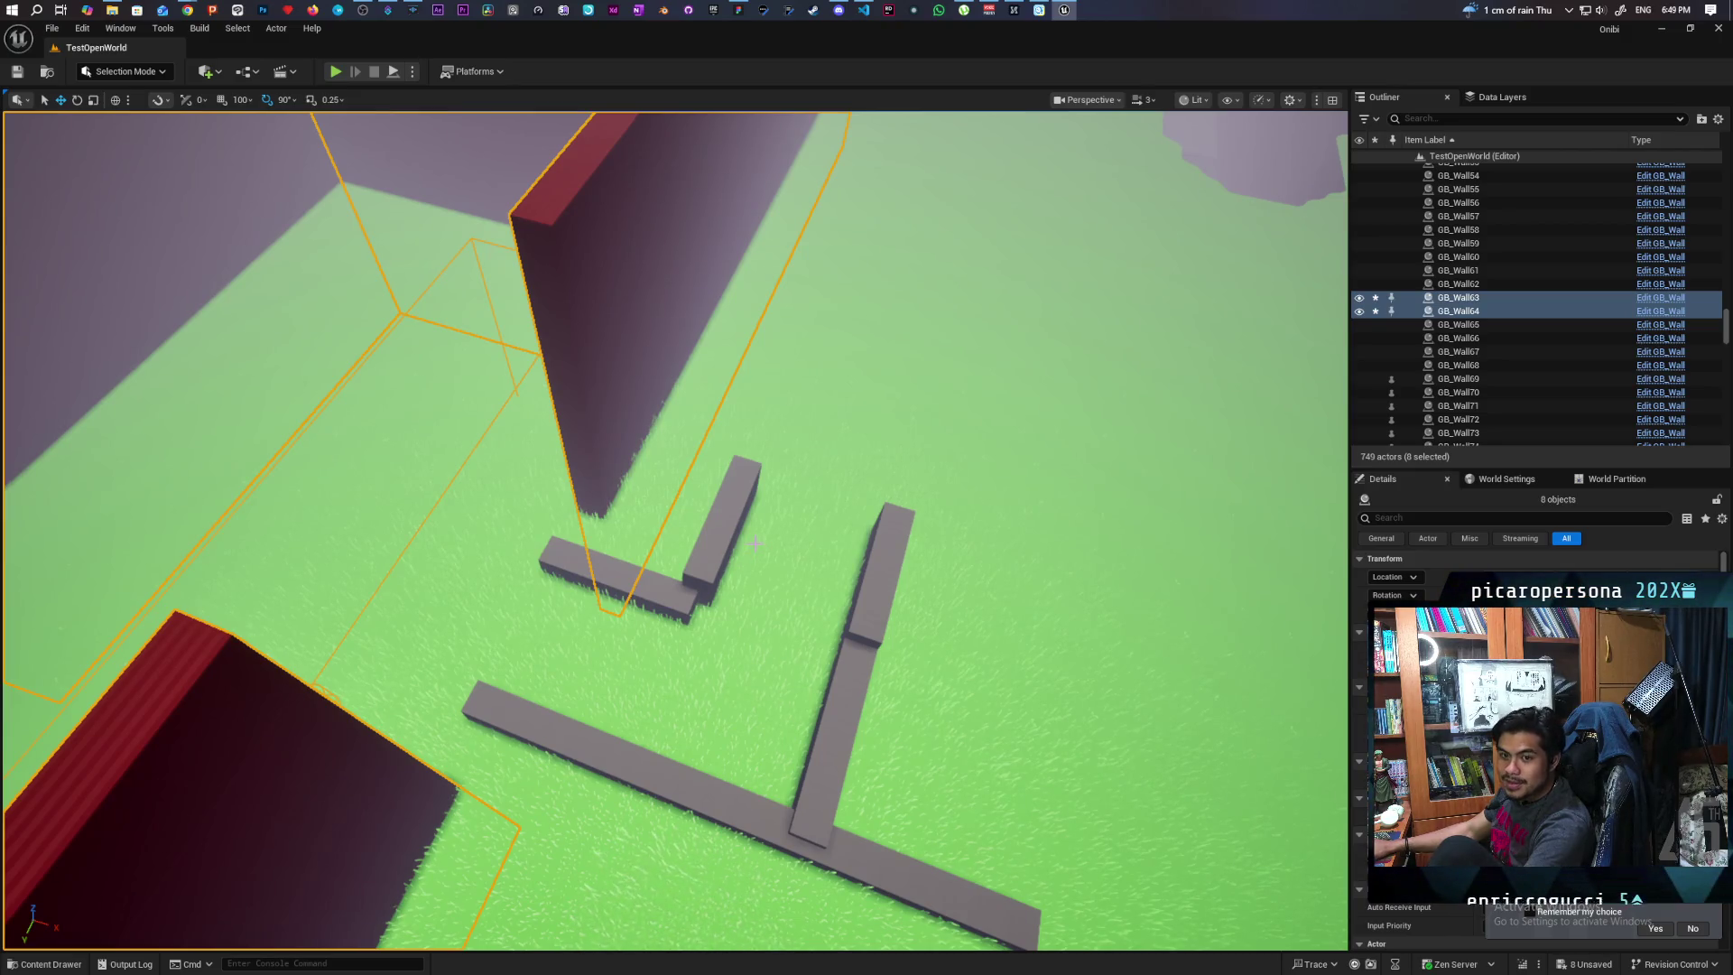
{"action": "left_click_drag", "start_coordinate": [916, 483], "coordinate": [889, 398]}
{"action": "mouse_move", "coordinate": [773, 476]}
{"action": "left_mouse_down"}
{"action": "mouse_move", "coordinate": [772, 516]}
{"action": "mouse_move", "coordinate": [773, 433]}
{"action": "left_mouse_up"}
{"action": "left_click", "coordinate": [773, 476]}
{"action": "left_click_drag", "start_coordinate": [967, 668], "coordinate": [930, 666]}
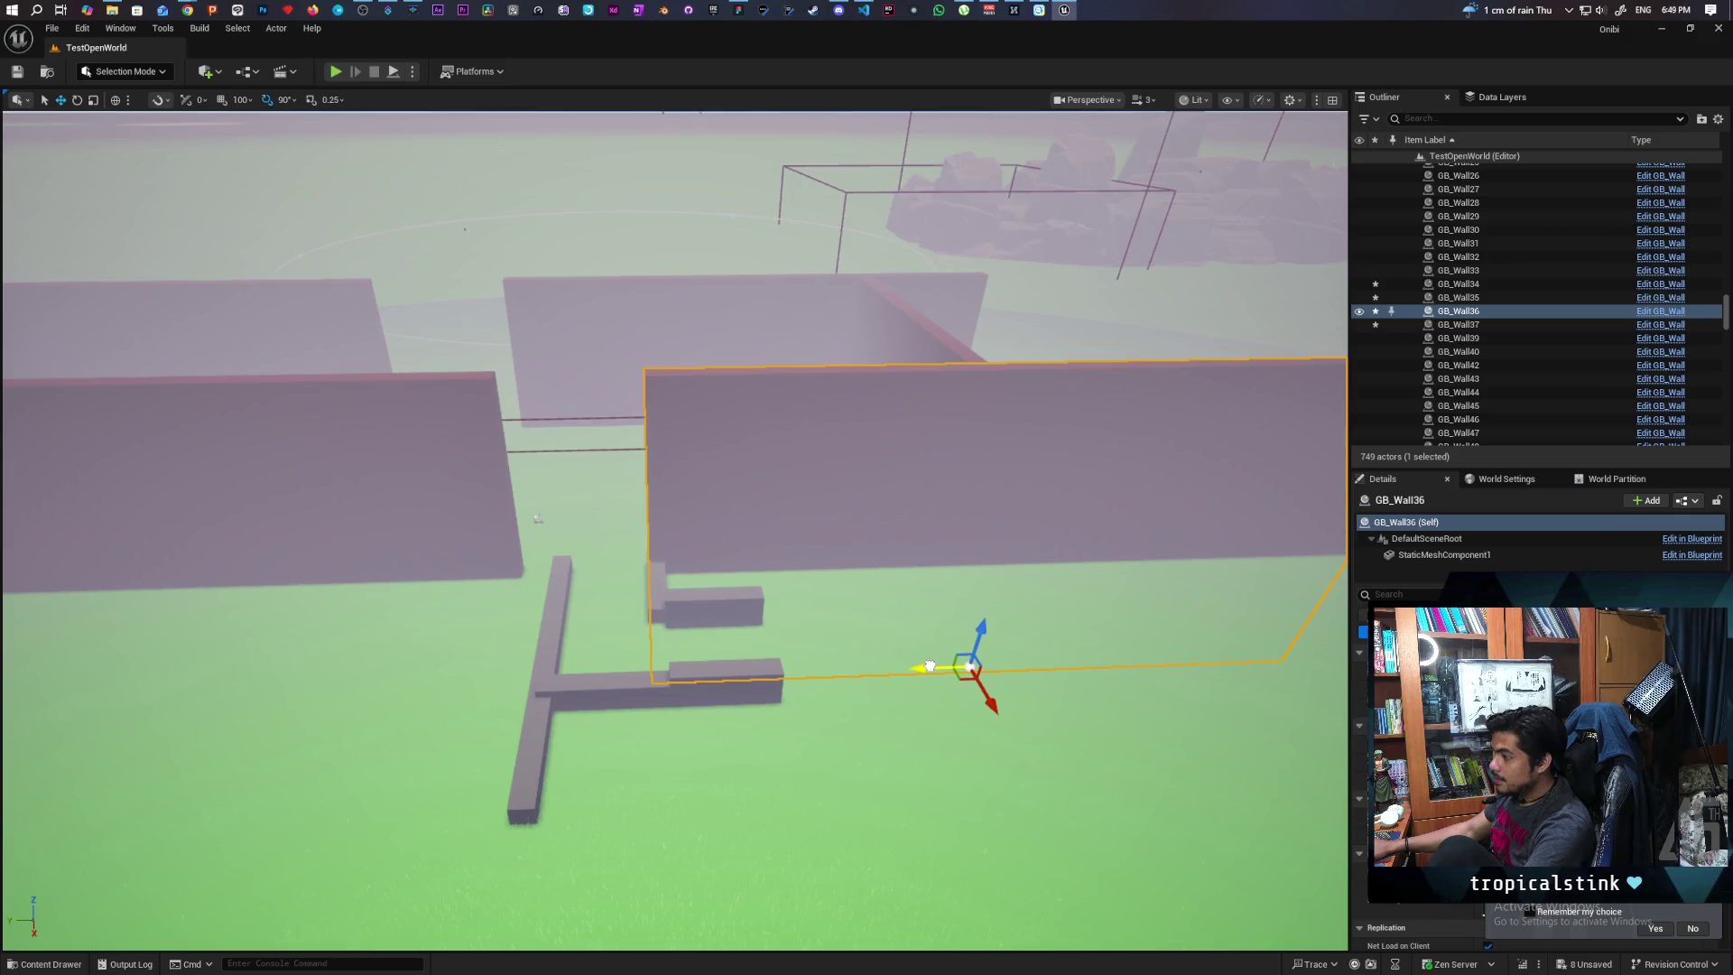
Slide GB_Wall34 right along X and inspect its edge against the stair cut
{"action": "left_click_drag", "start_coordinate": [538, 518], "coordinate": [606, 515]}
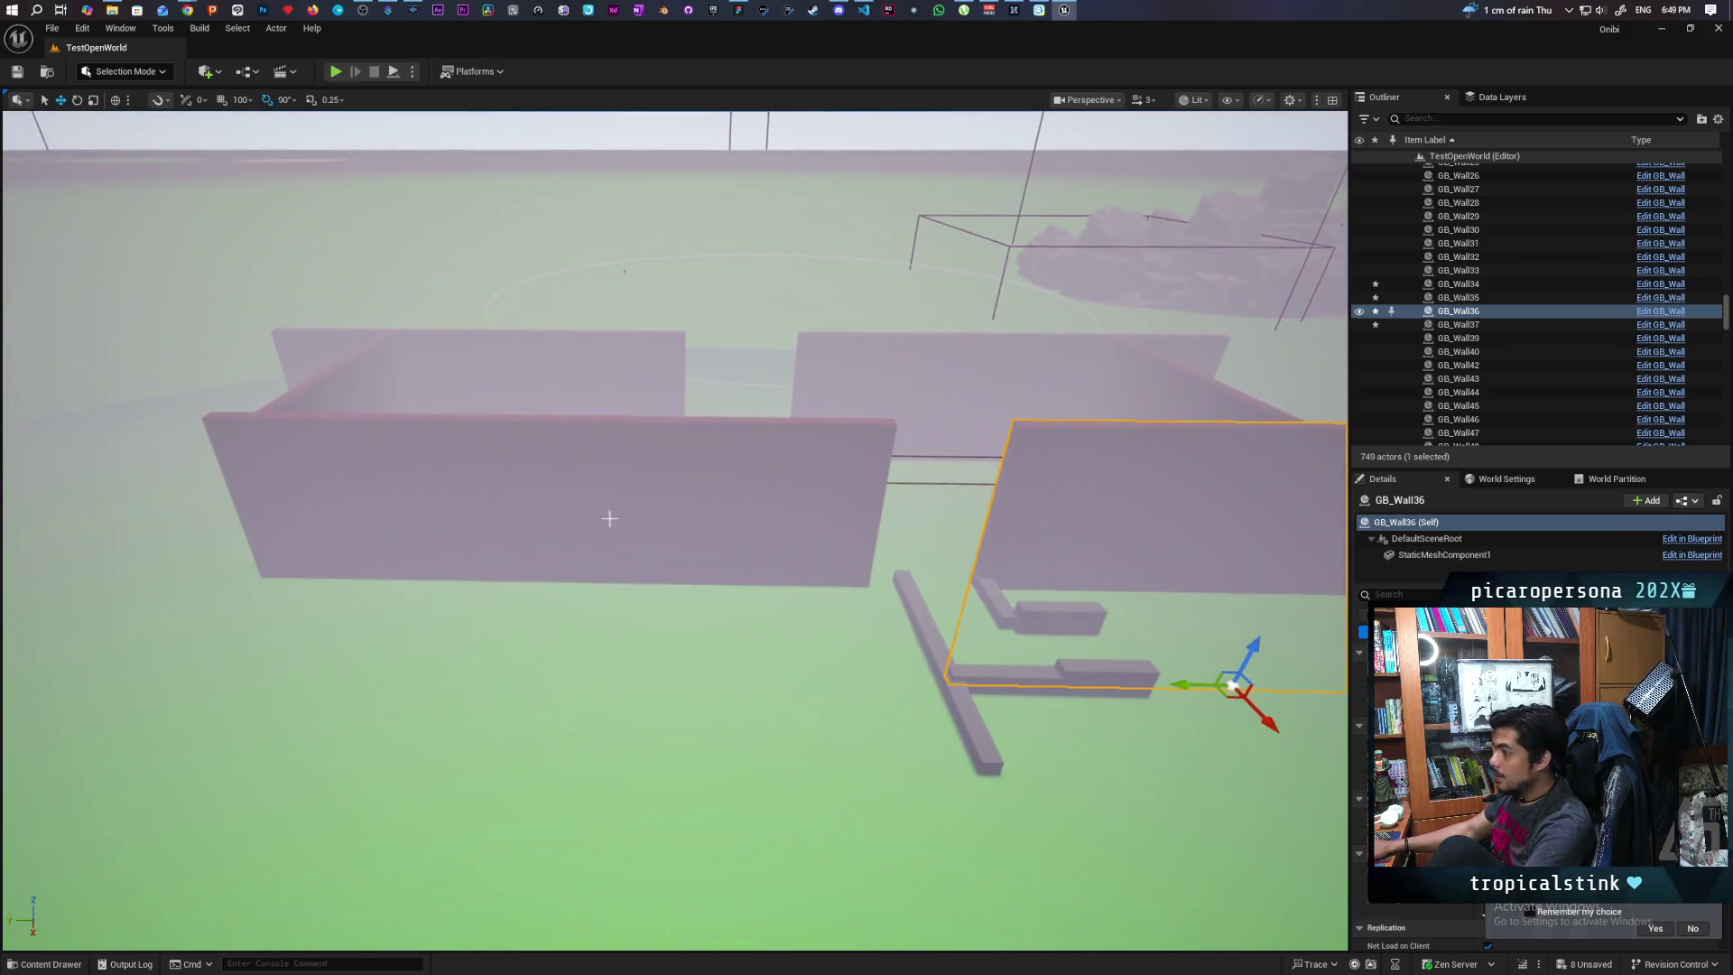
{"action": "left_click", "coordinate": [607, 514]}
{"action": "left_click_drag", "start_coordinate": [545, 672], "coordinate": [650, 672]}
{"action": "left_click_drag", "start_coordinate": [854, 663], "coordinate": [291, 641]}
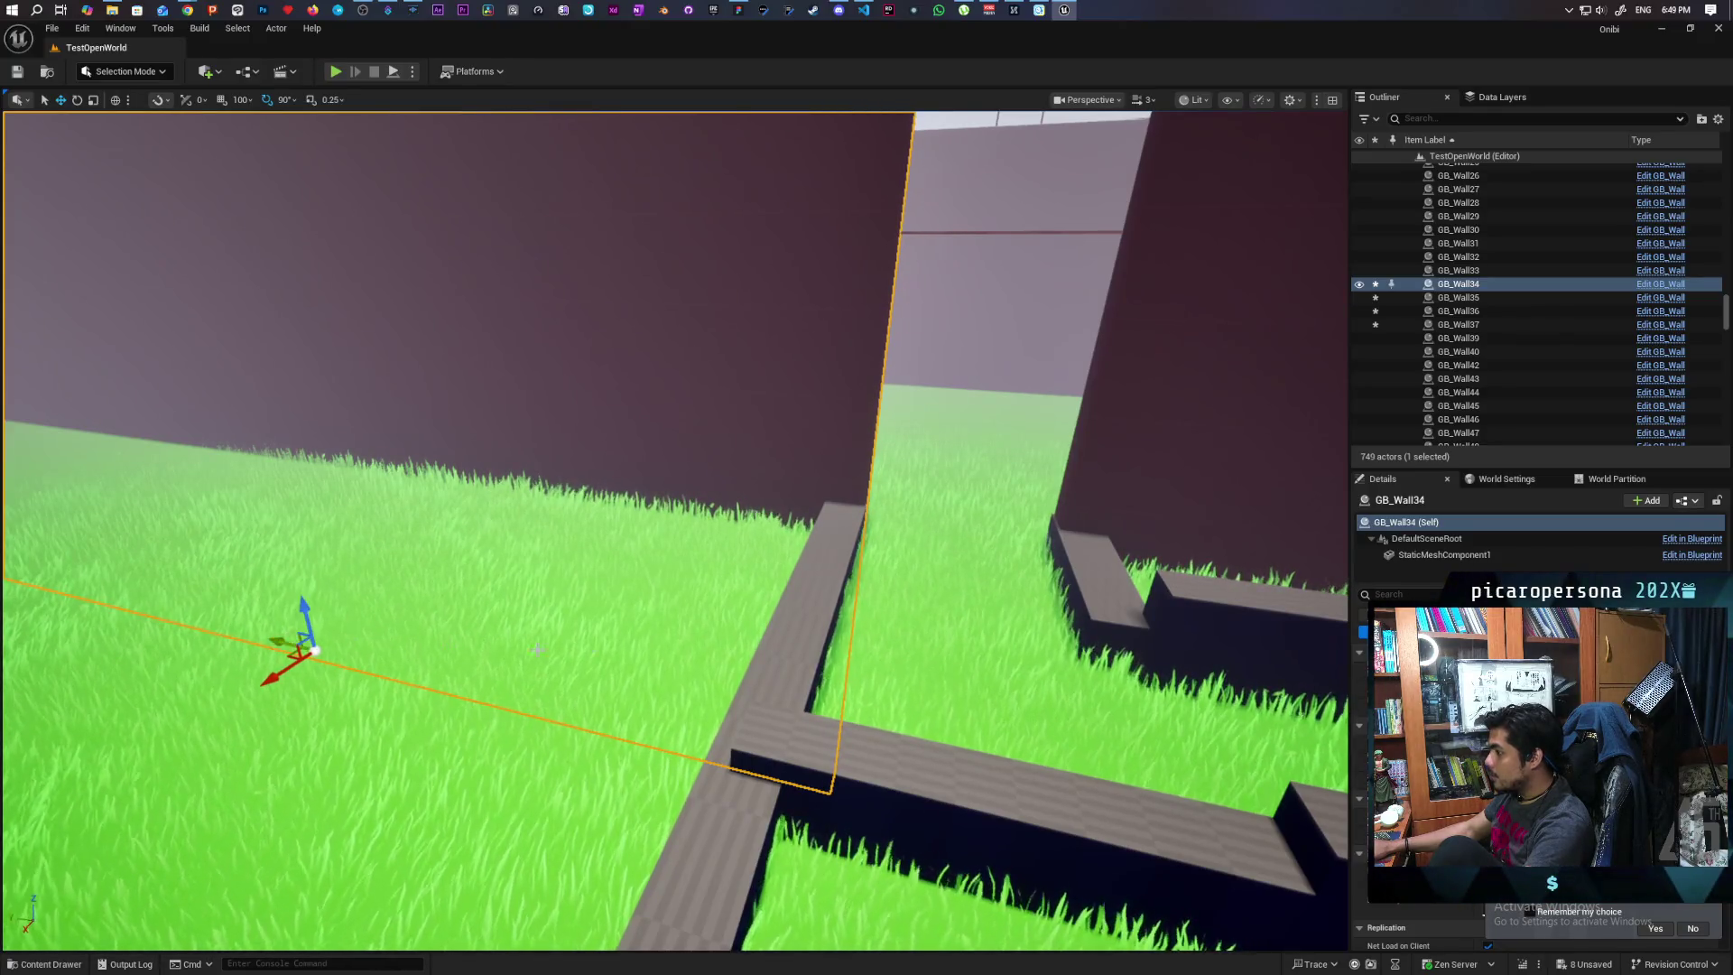
{"action": "mouse_move", "coordinate": [291, 641]}
{"action": "left_mouse_down"}
{"action": "mouse_move", "coordinate": [379, 596]}
{"action": "mouse_move", "coordinate": [866, 629]}
{"action": "left_mouse_up"}
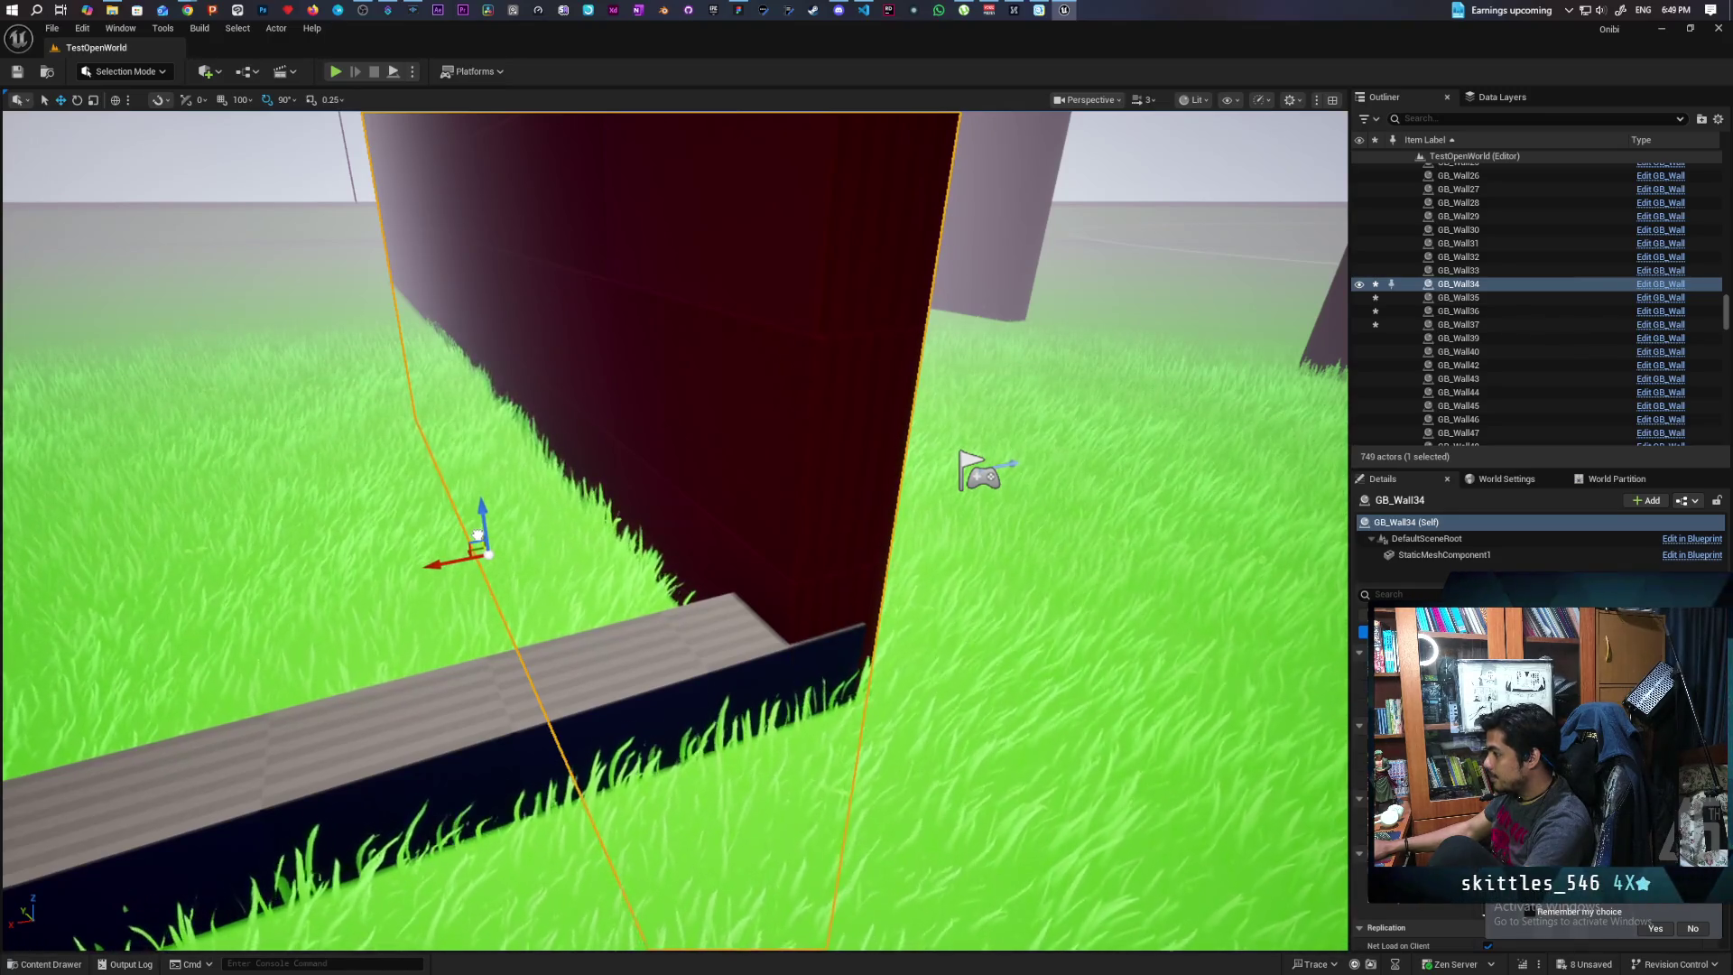
{"action": "left_click_drag", "start_coordinate": [1338, 478], "coordinate": [1255, 379]}
{"action": "mouse_move", "coordinate": [944, 585]}
{"action": "left_mouse_down"}
{"action": "mouse_move", "coordinate": [894, 571]}
{"action": "mouse_move", "coordinate": [945, 585]}
{"action": "mouse_move", "coordinate": [898, 607]}
{"action": "left_mouse_up"}
{"action": "left_click", "coordinate": [944, 585]}
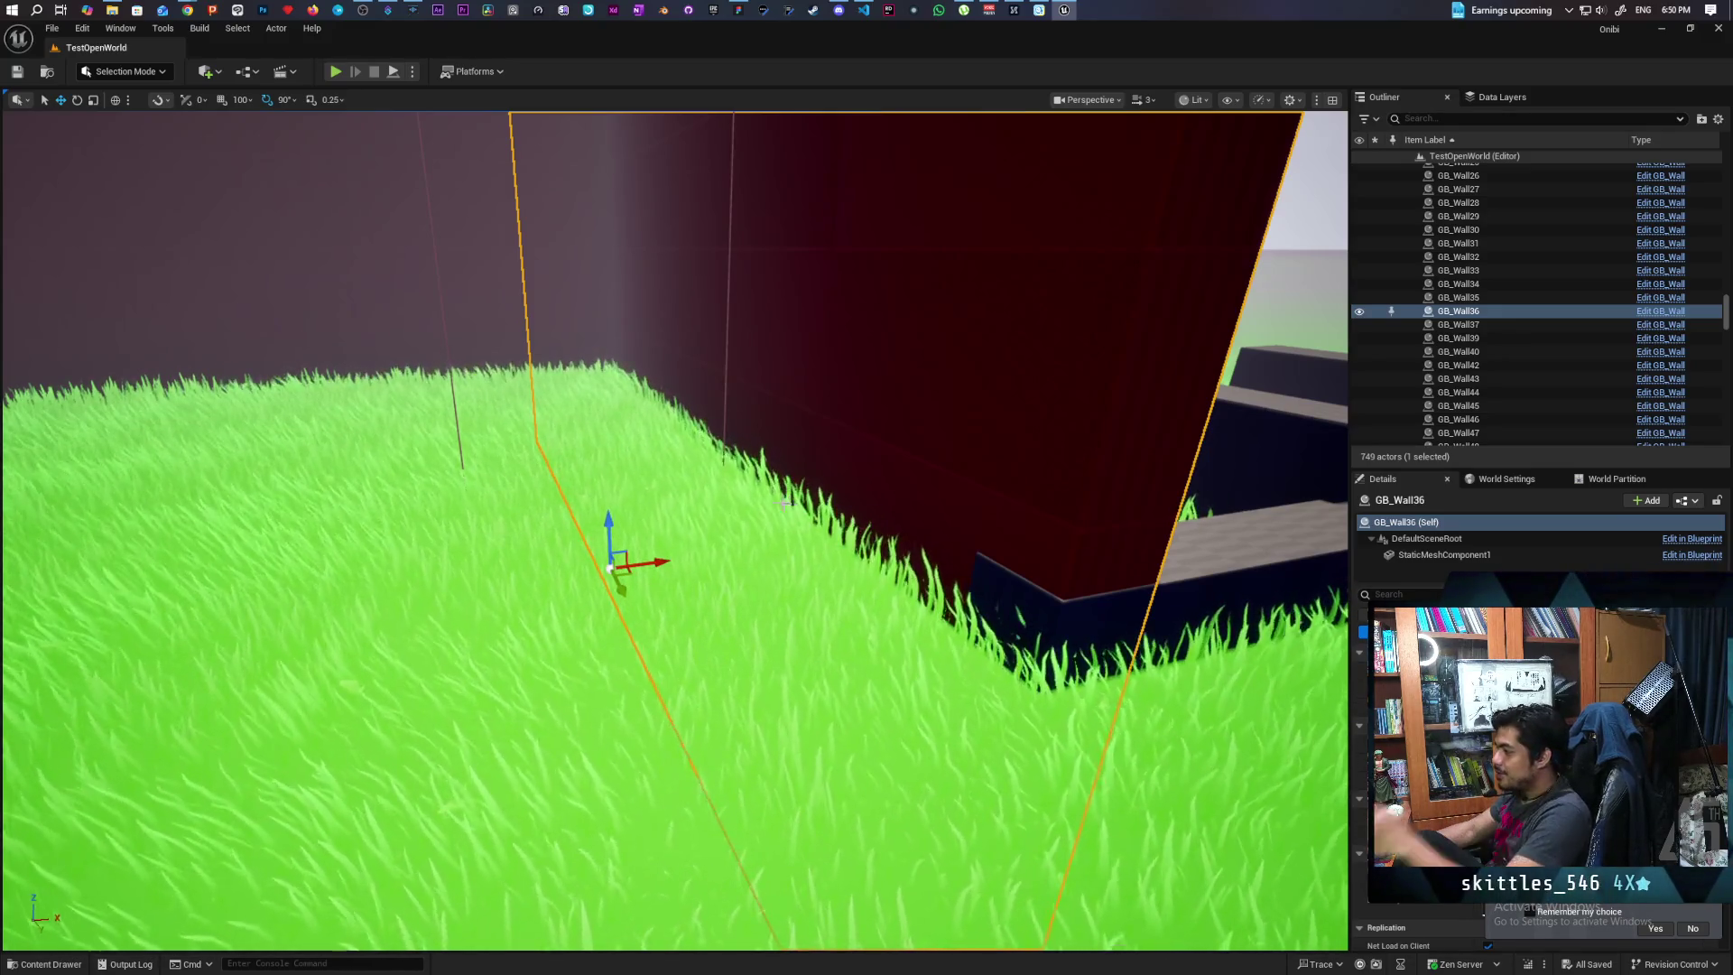
Select the low blocks GB_Wall72 and GB_Wall74 and raise both to full wall height
{"action": "key", "text": "w"}
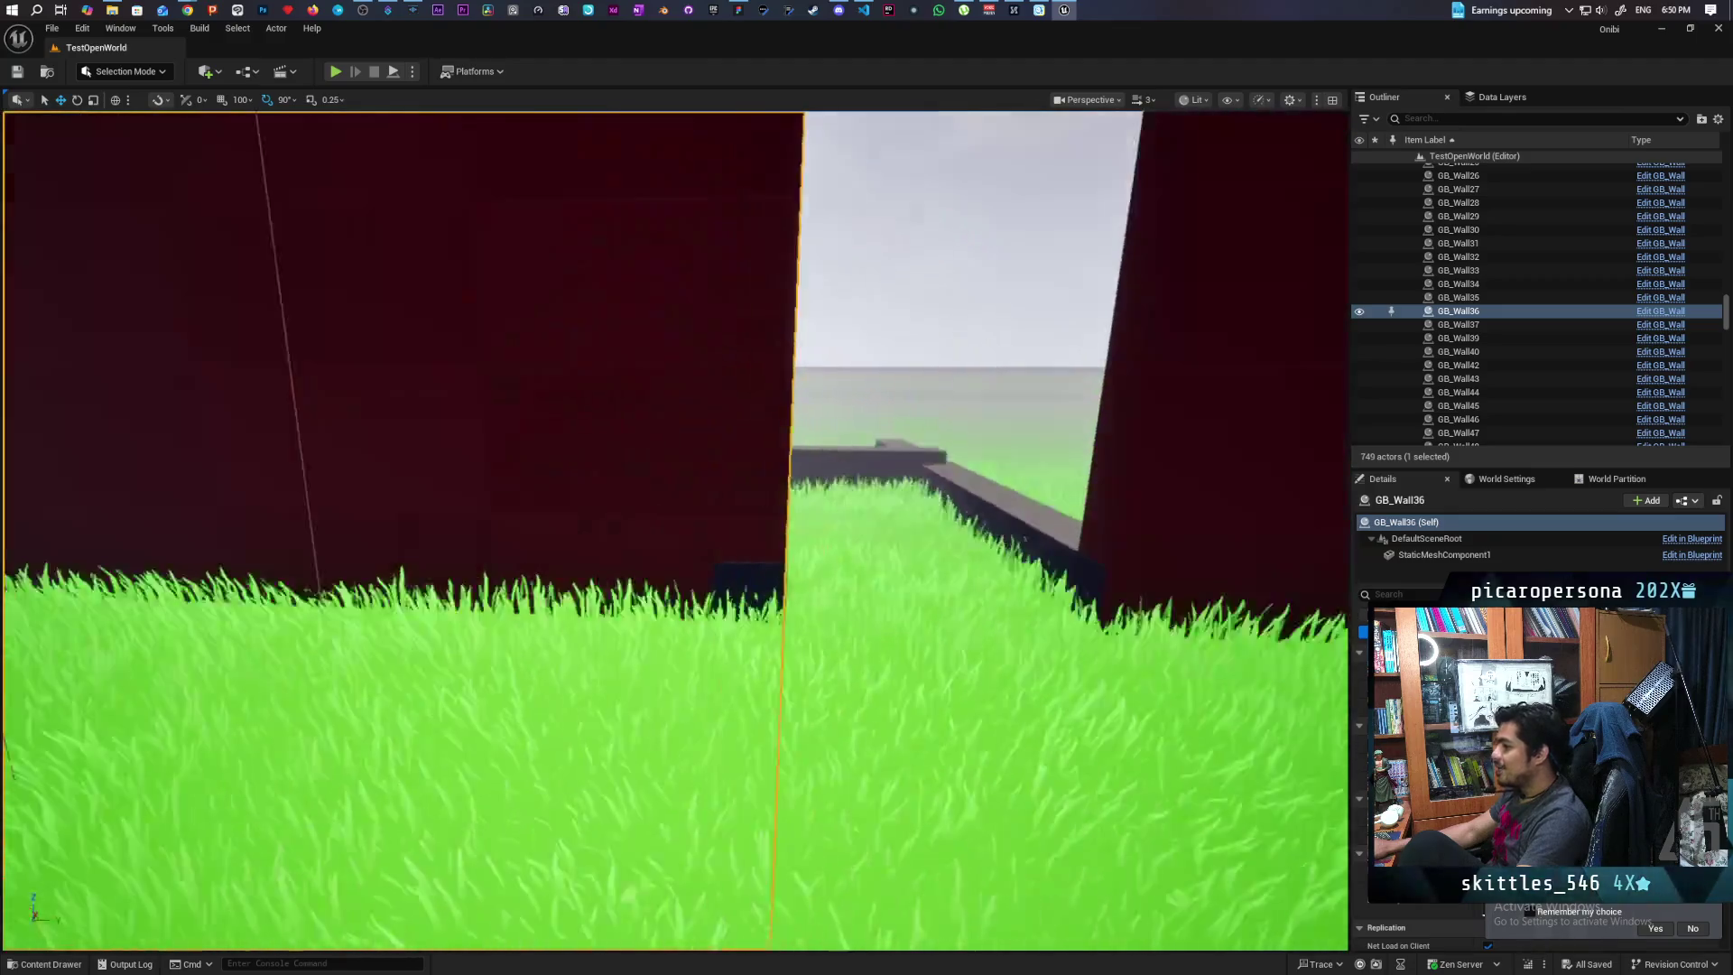
{"action": "key", "text": "w"}
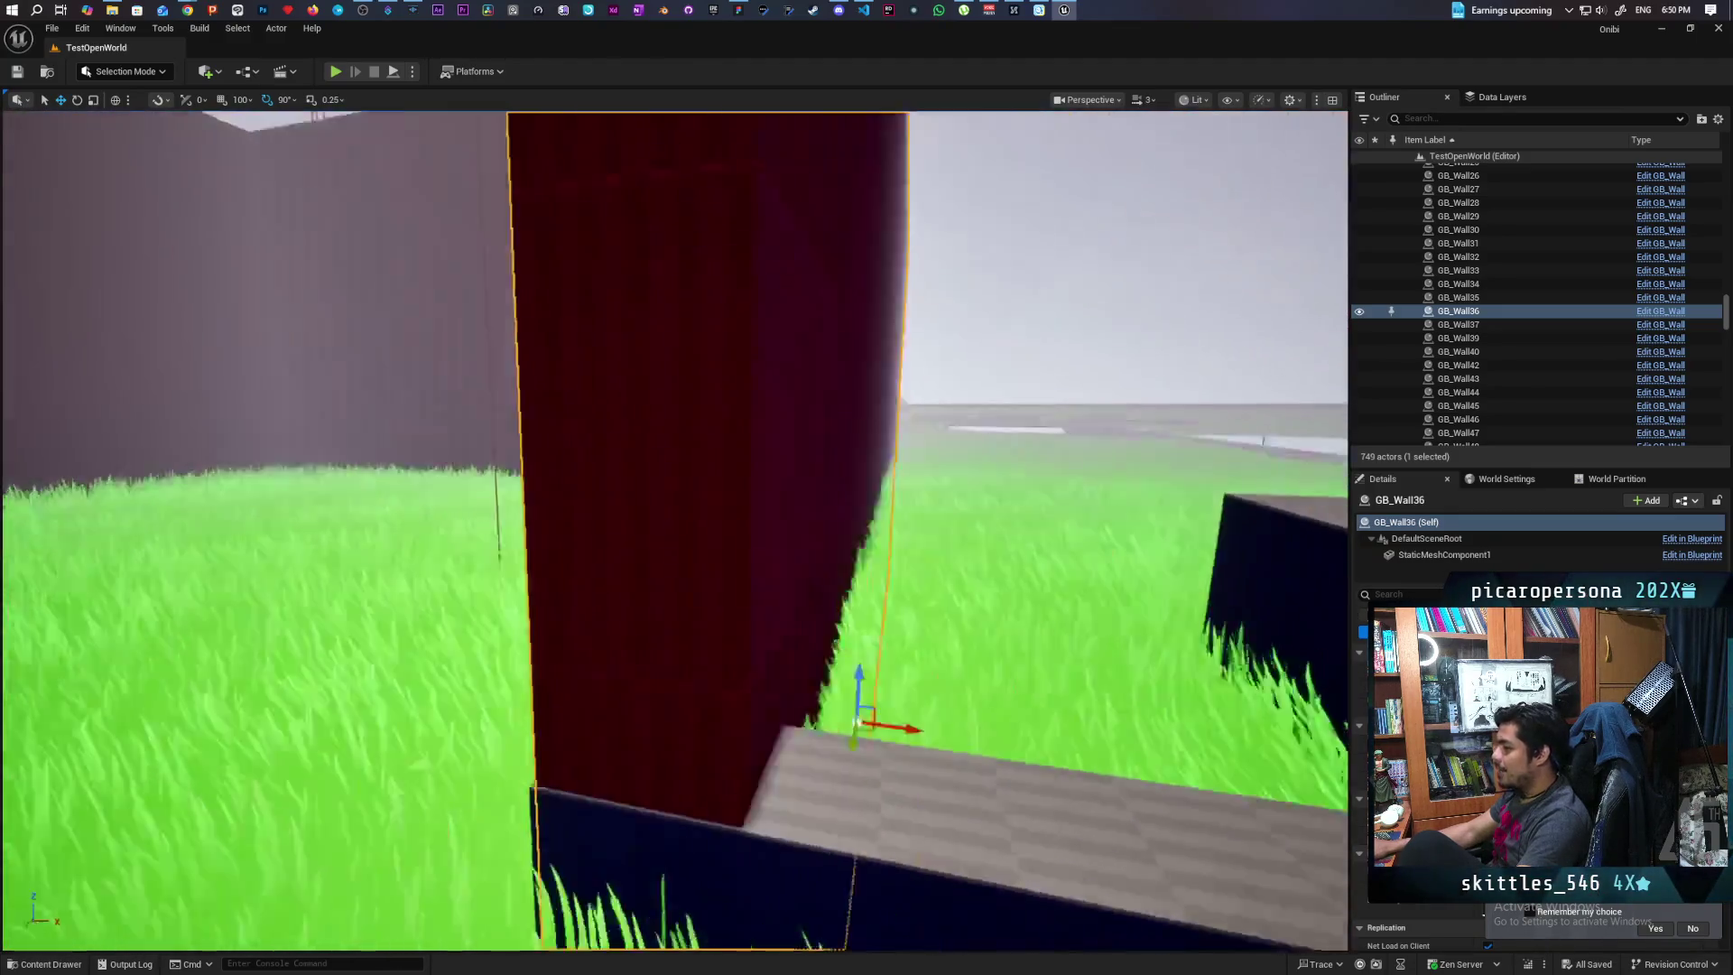
{"action": "key", "text": "s"}
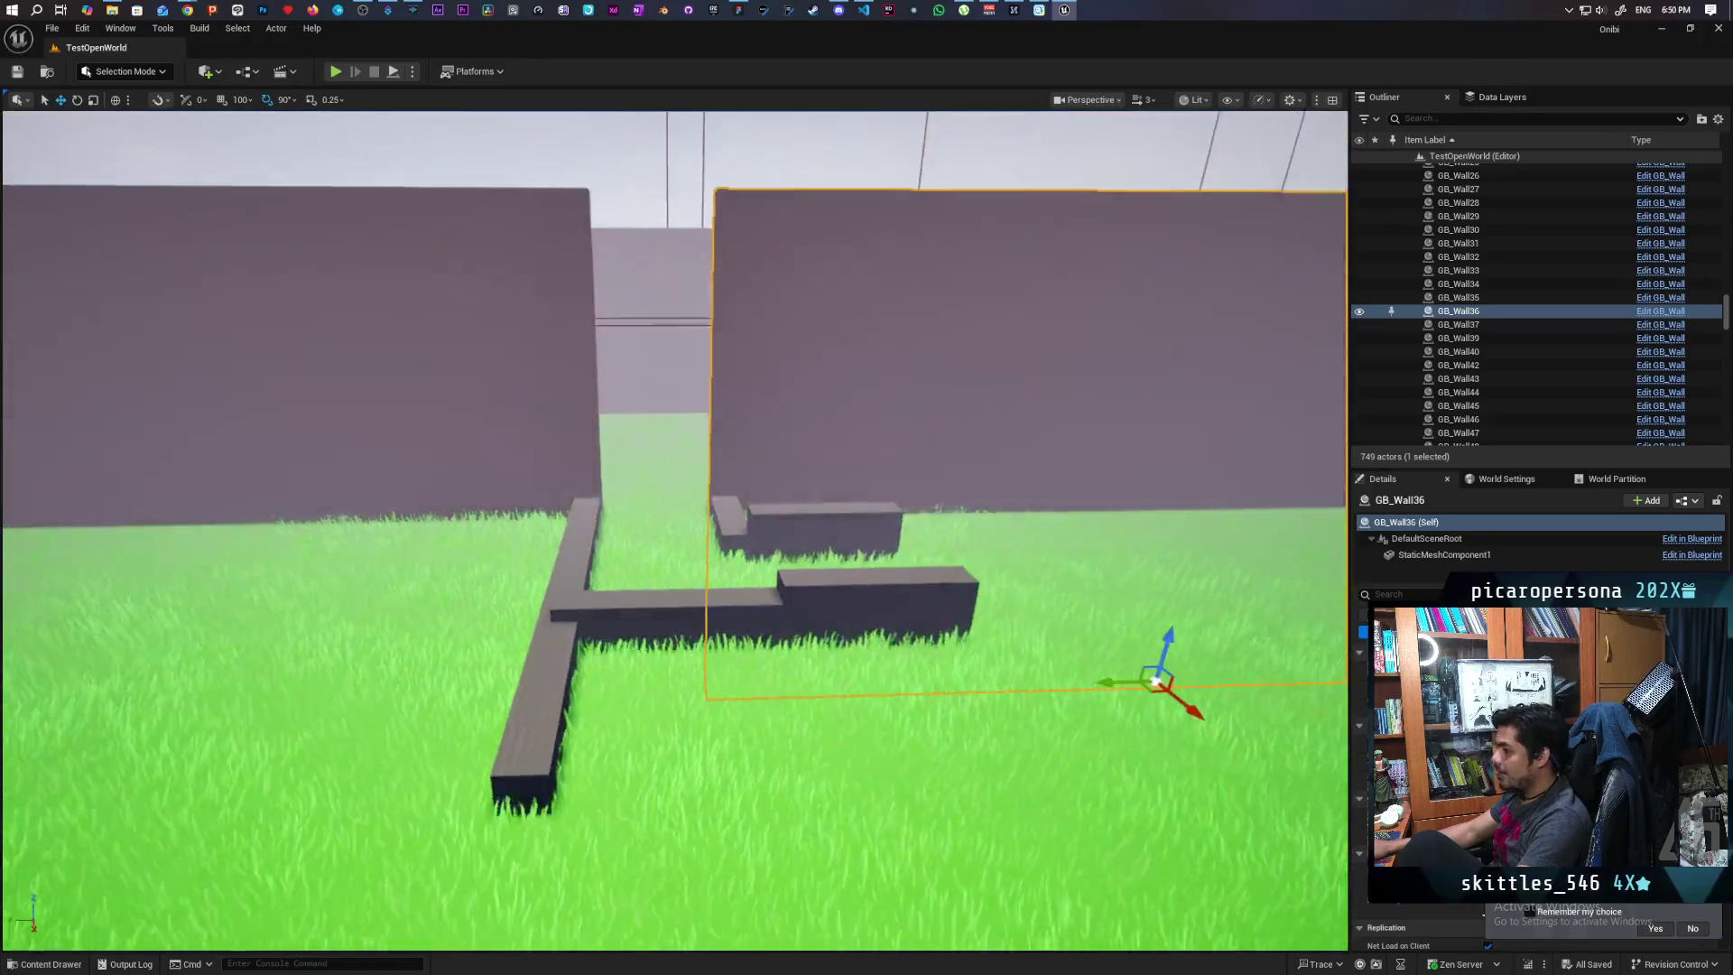
{"action": "key", "text": "d"}
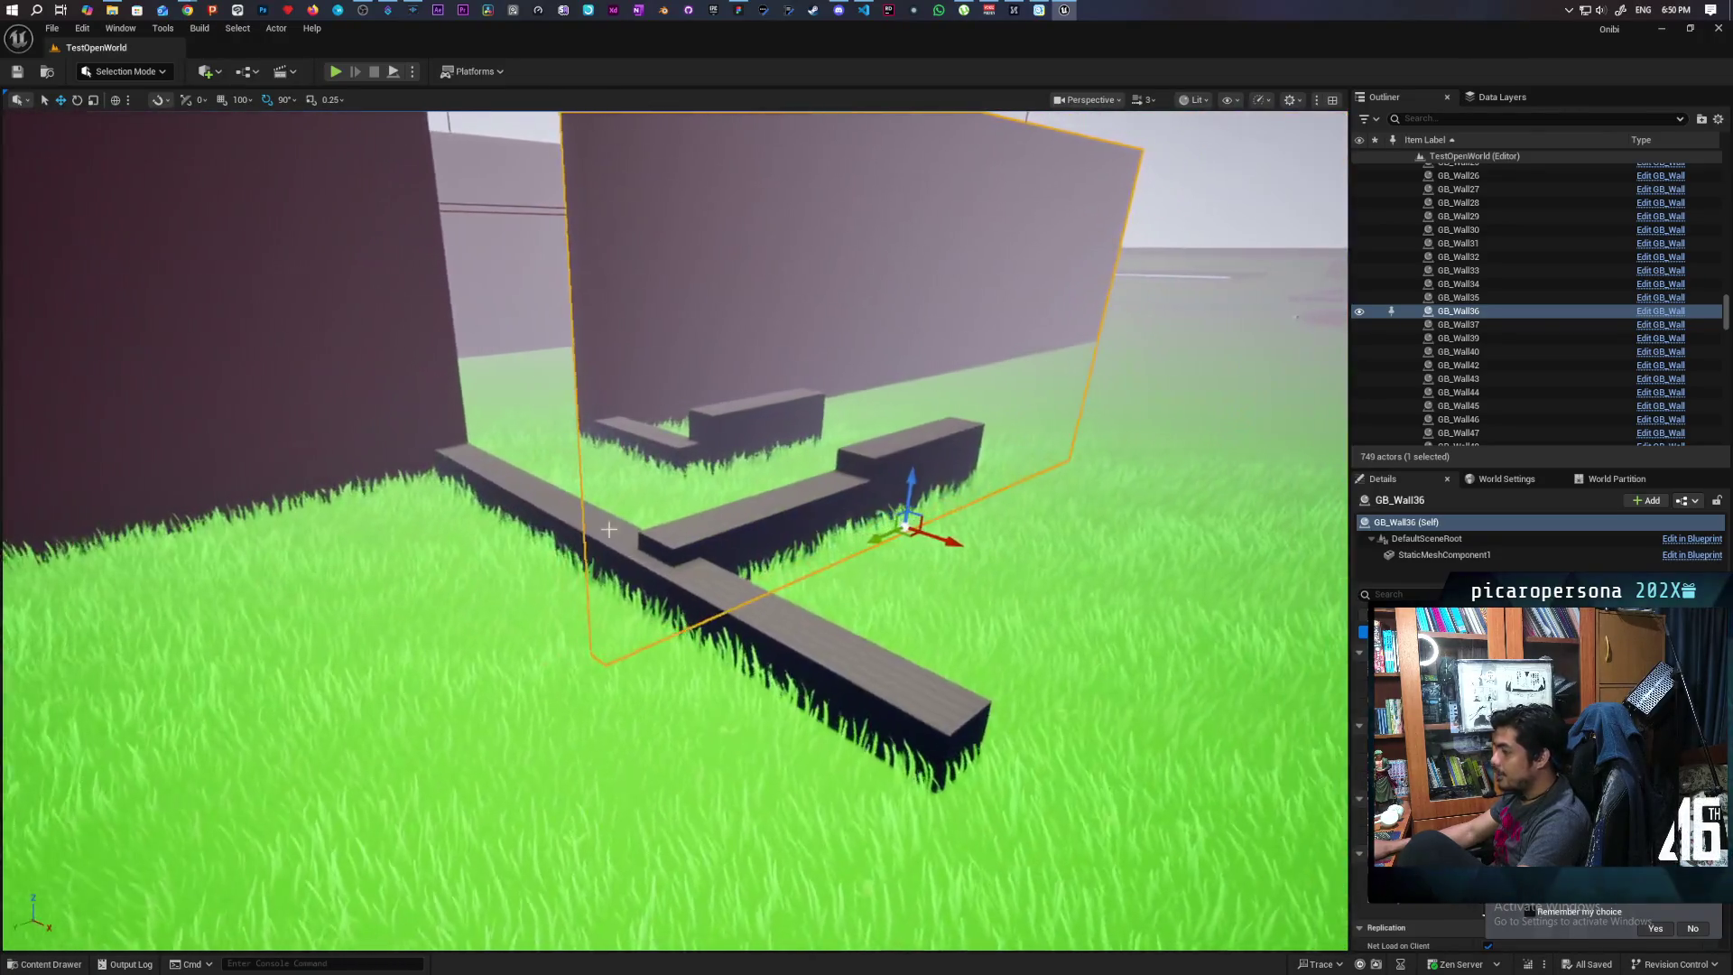
{"action": "left_click", "coordinate": [607, 578]}
{"action": "key", "text": "w"}
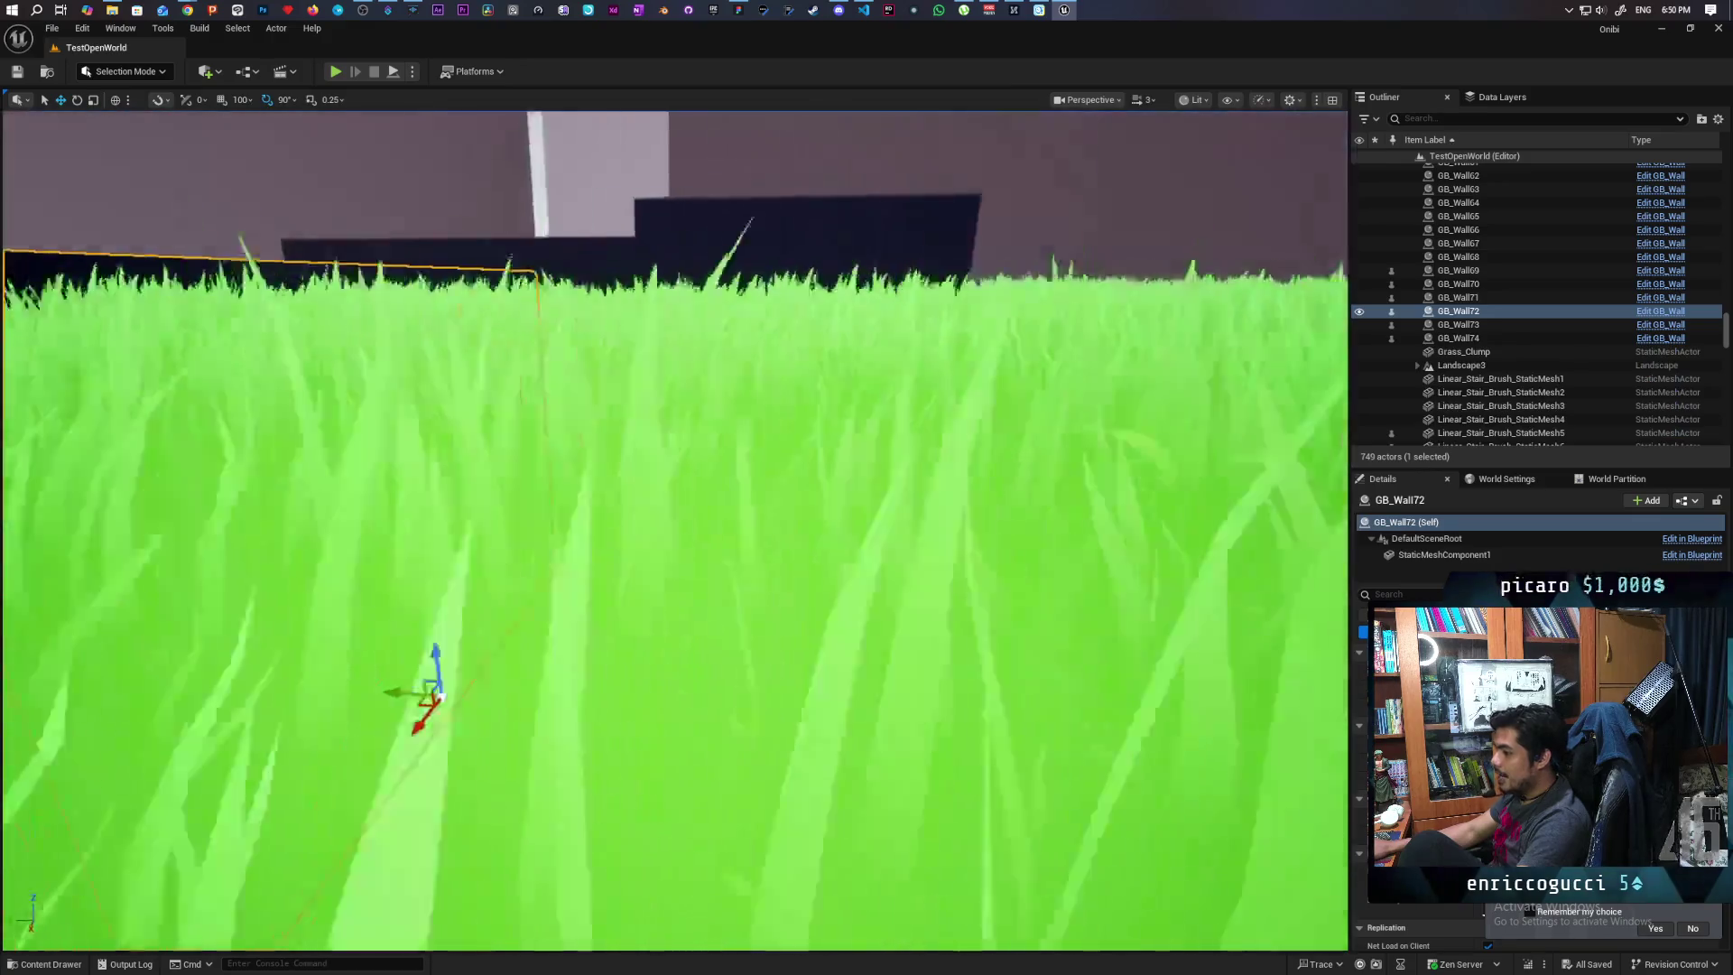
{"action": "key", "text": "s"}
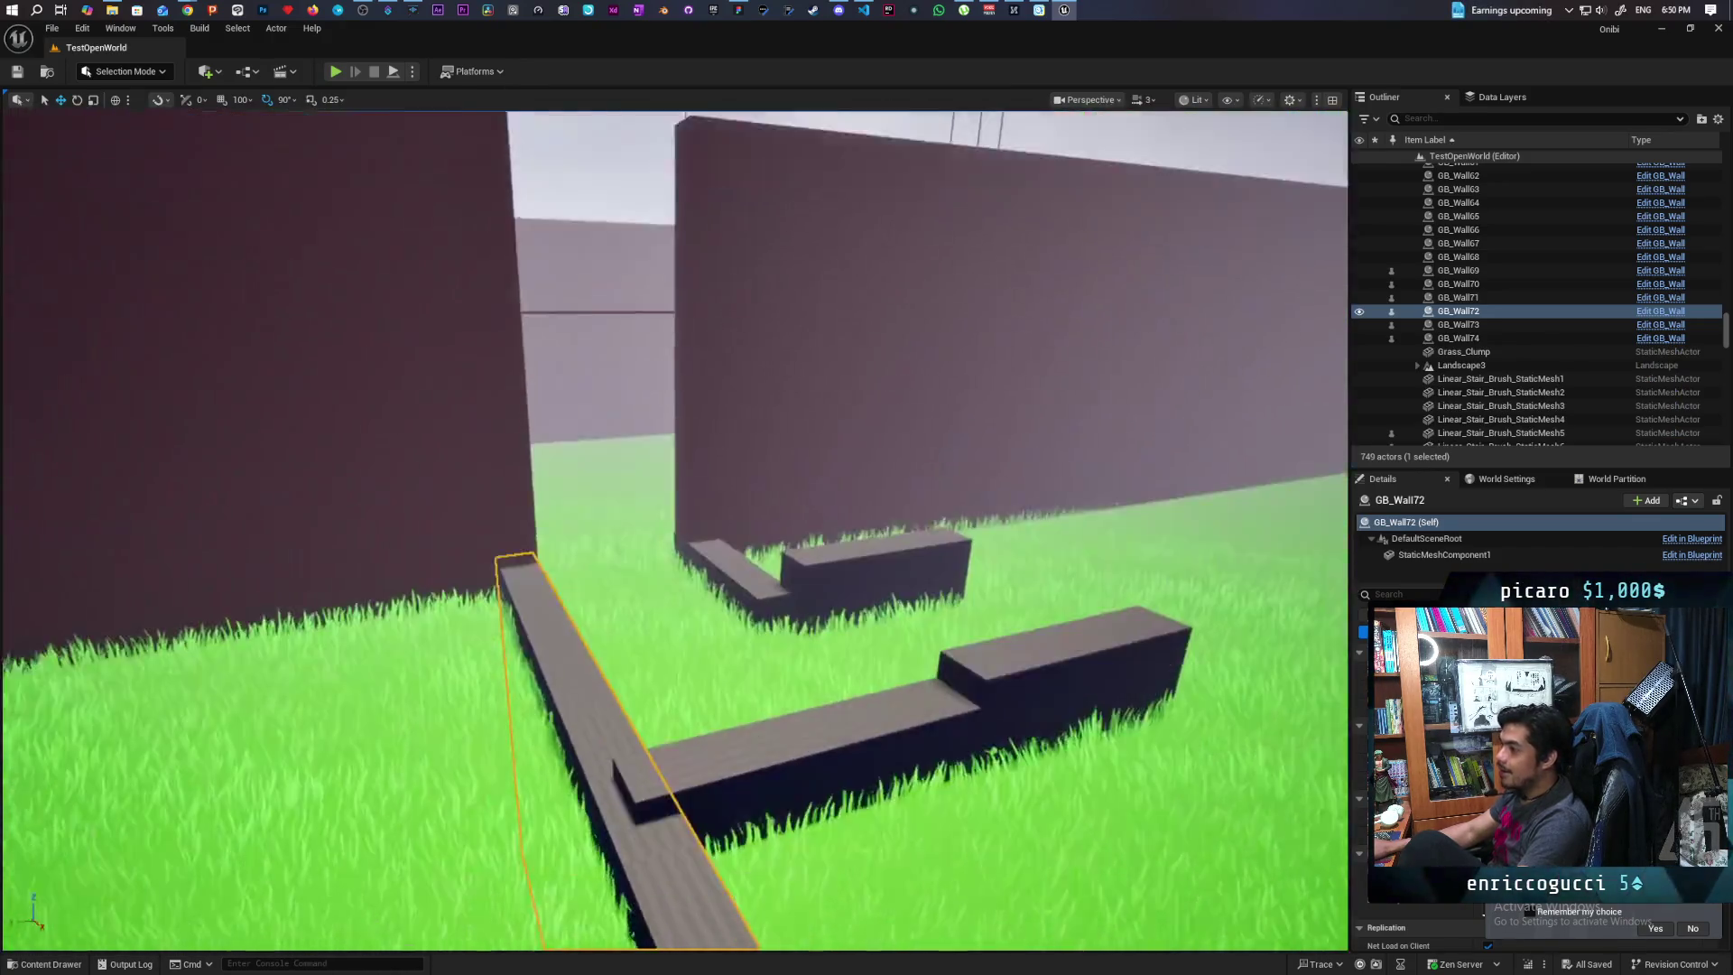
{"action": "key", "text": "a"}
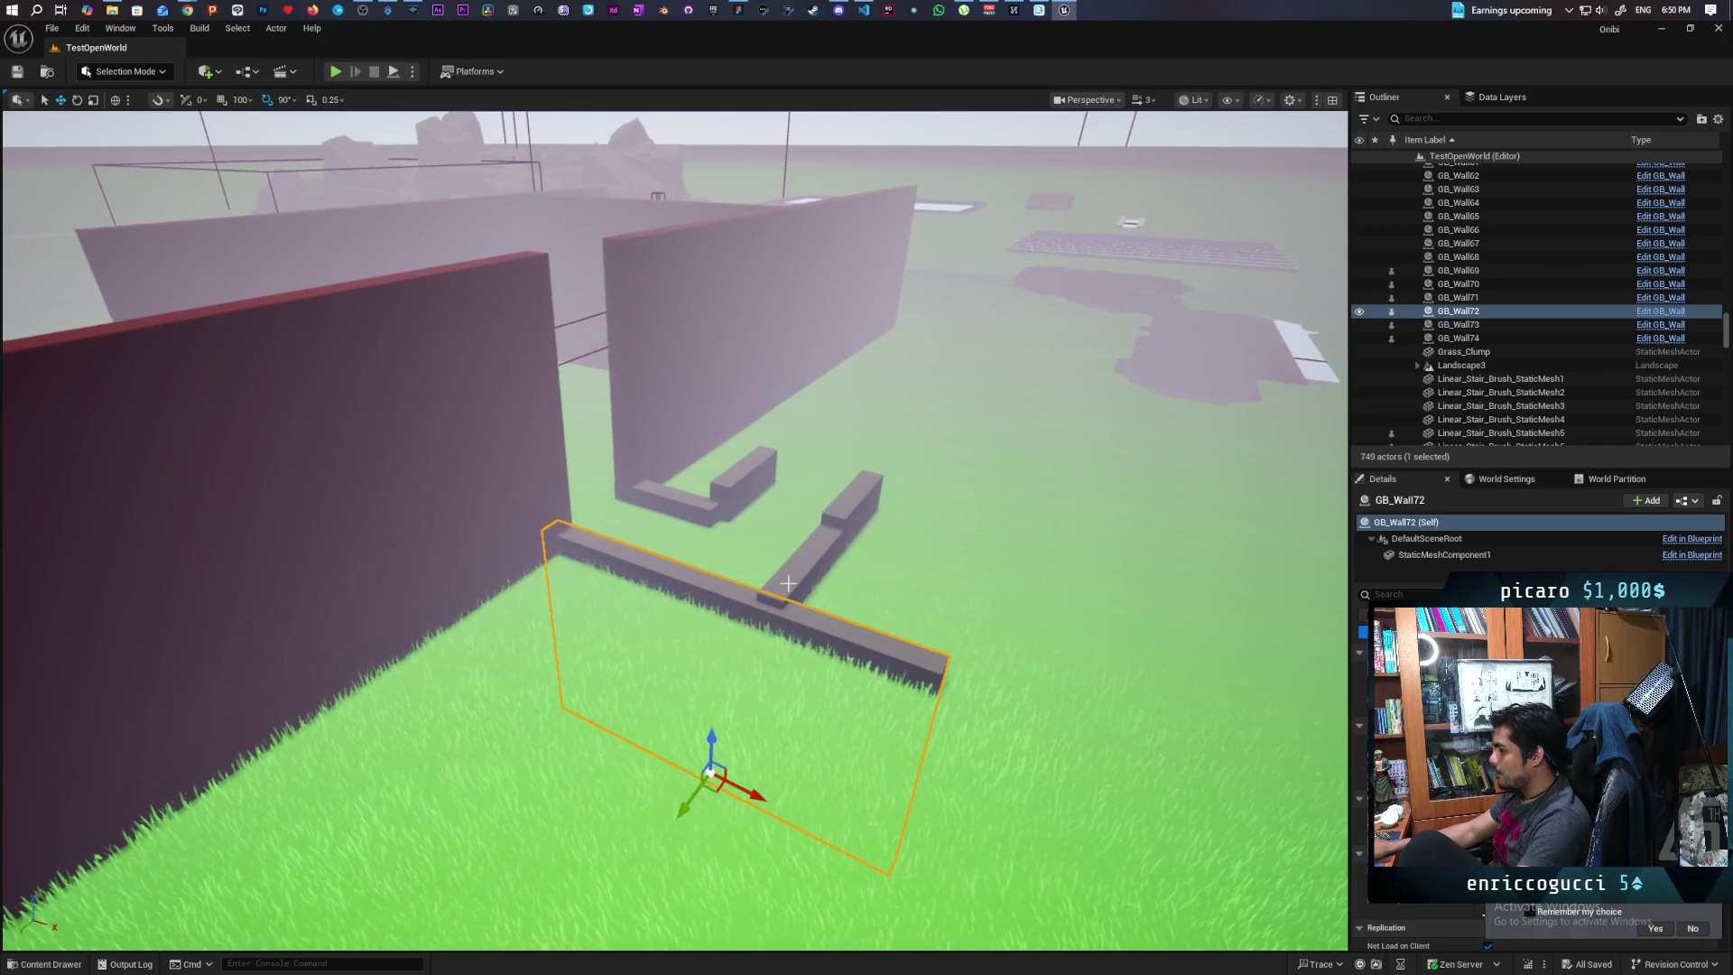
{"action": "left_click", "coordinate": [690, 502], "text": "ctrl"}
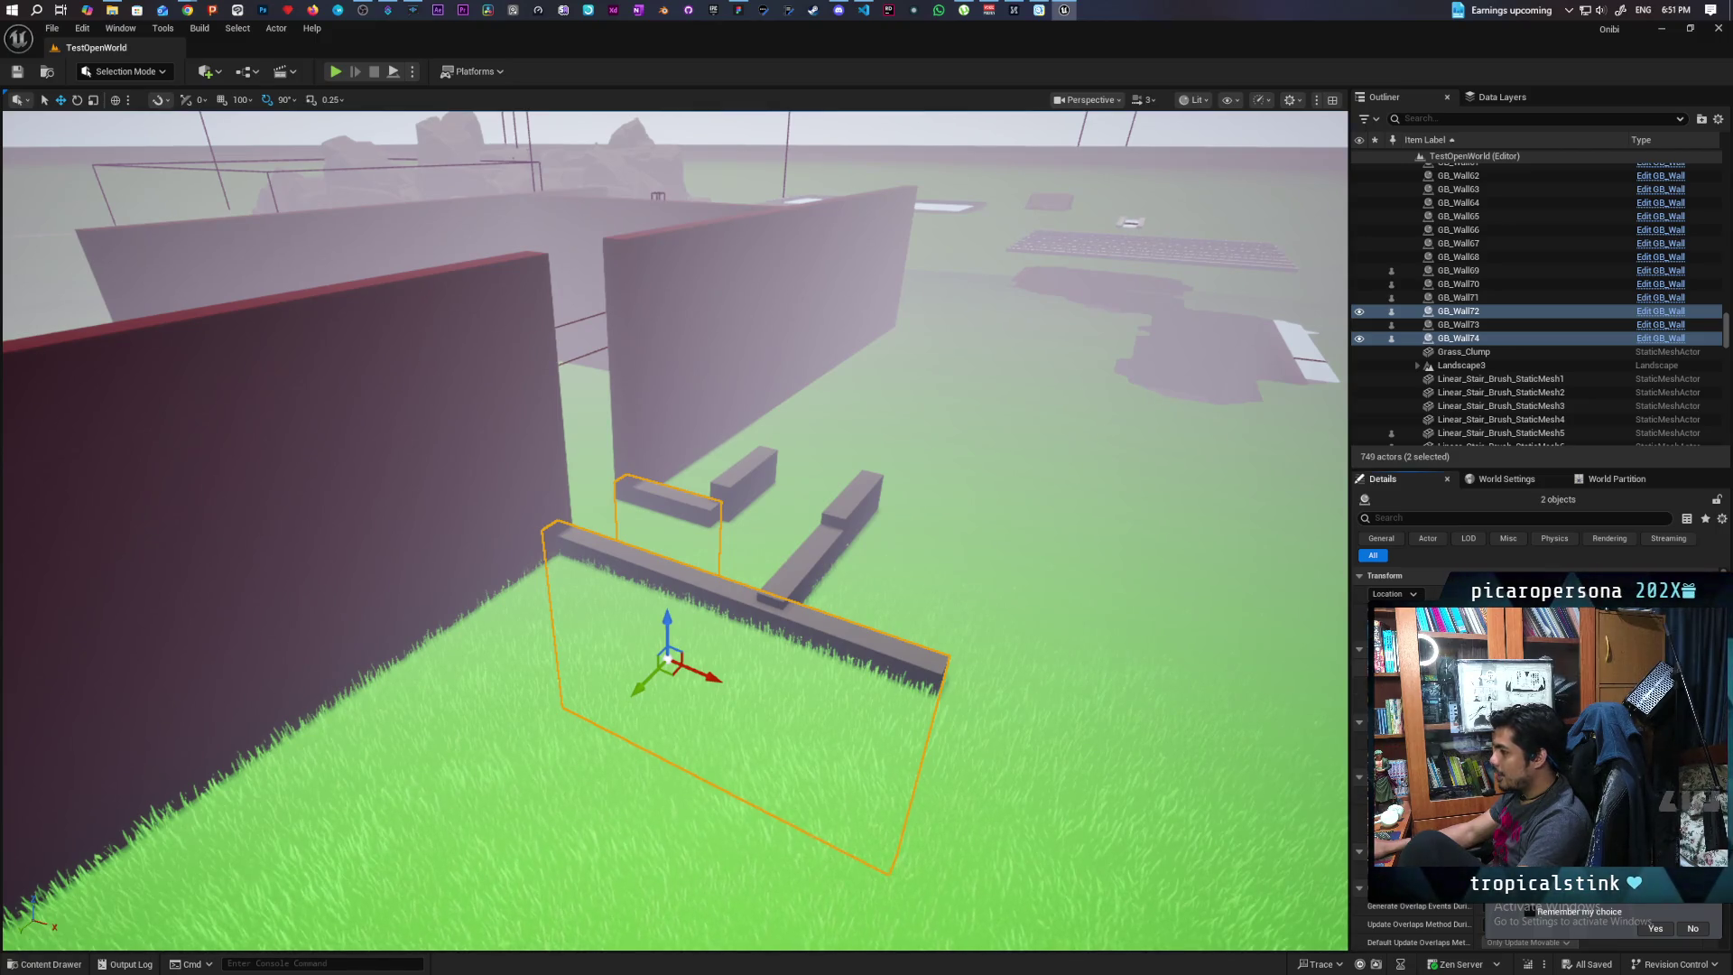
{"action": "key", "text": "Return"}
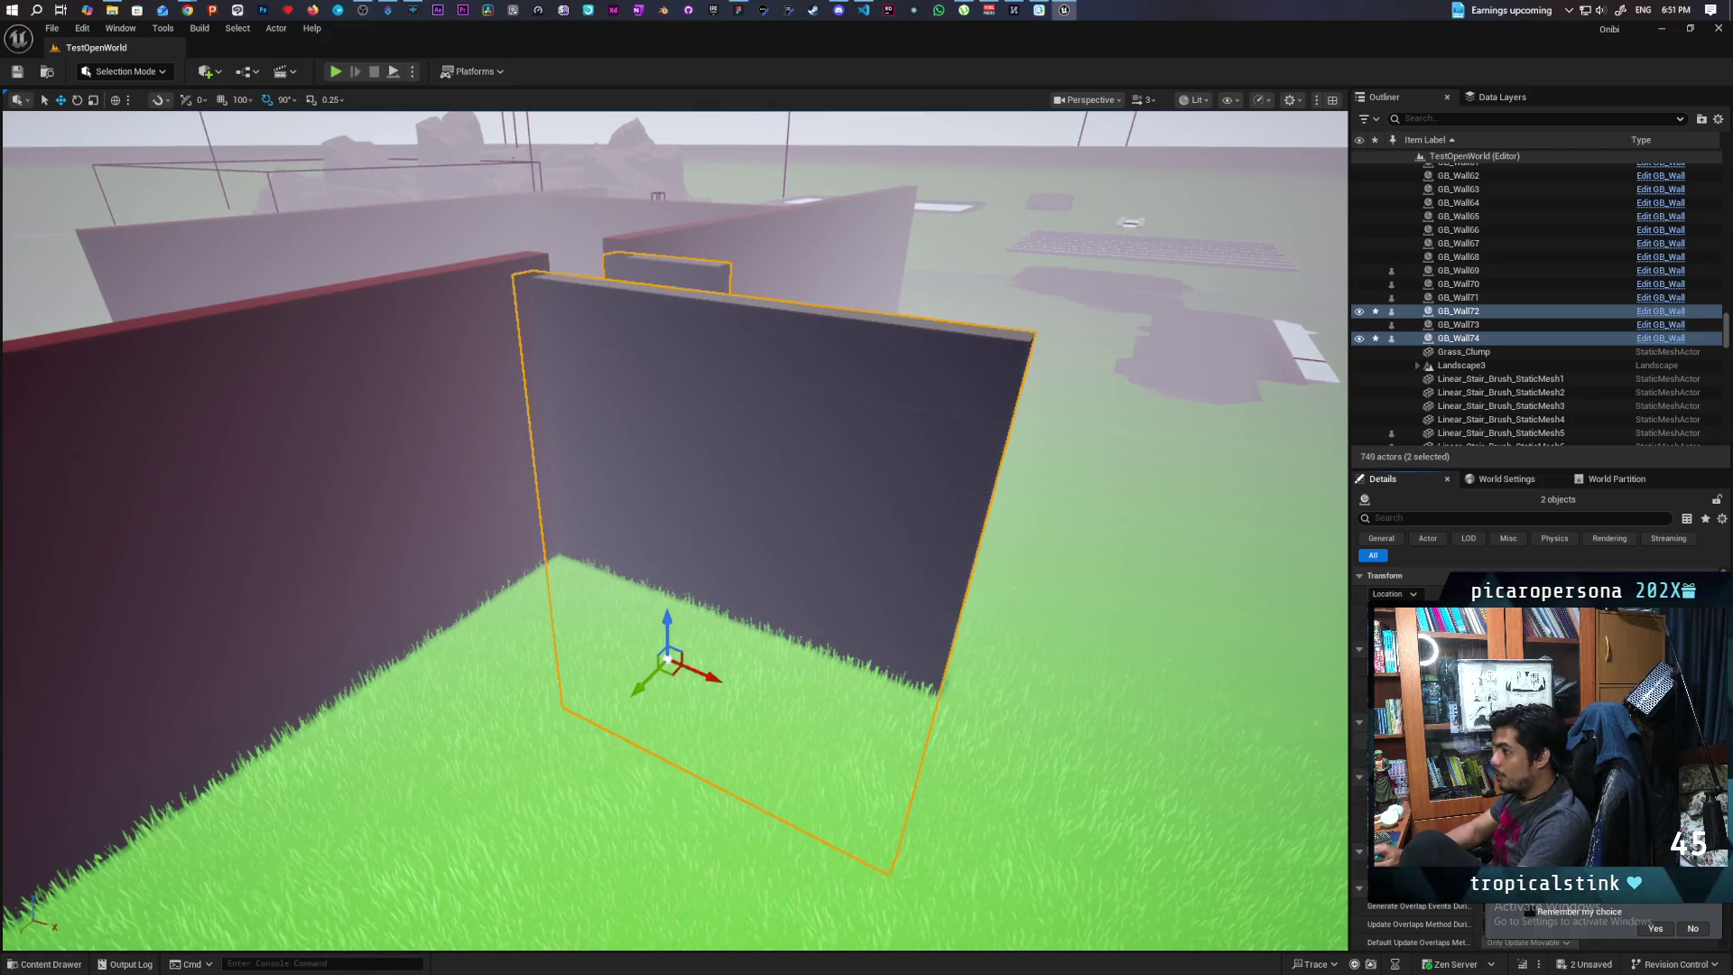
Enter Landscape Mode with Shift+2 and bring up the Sculpt tools
{"action": "mouse_move", "coordinate": [720, 566]}
{"action": "left_mouse_down"}
{"action": "mouse_move", "coordinate": [613, 596]}
{"action": "mouse_move", "coordinate": [614, 524]}
{"action": "mouse_move", "coordinate": [595, 560]}
{"action": "mouse_move", "coordinate": [542, 501]}
{"action": "left_mouse_up"}
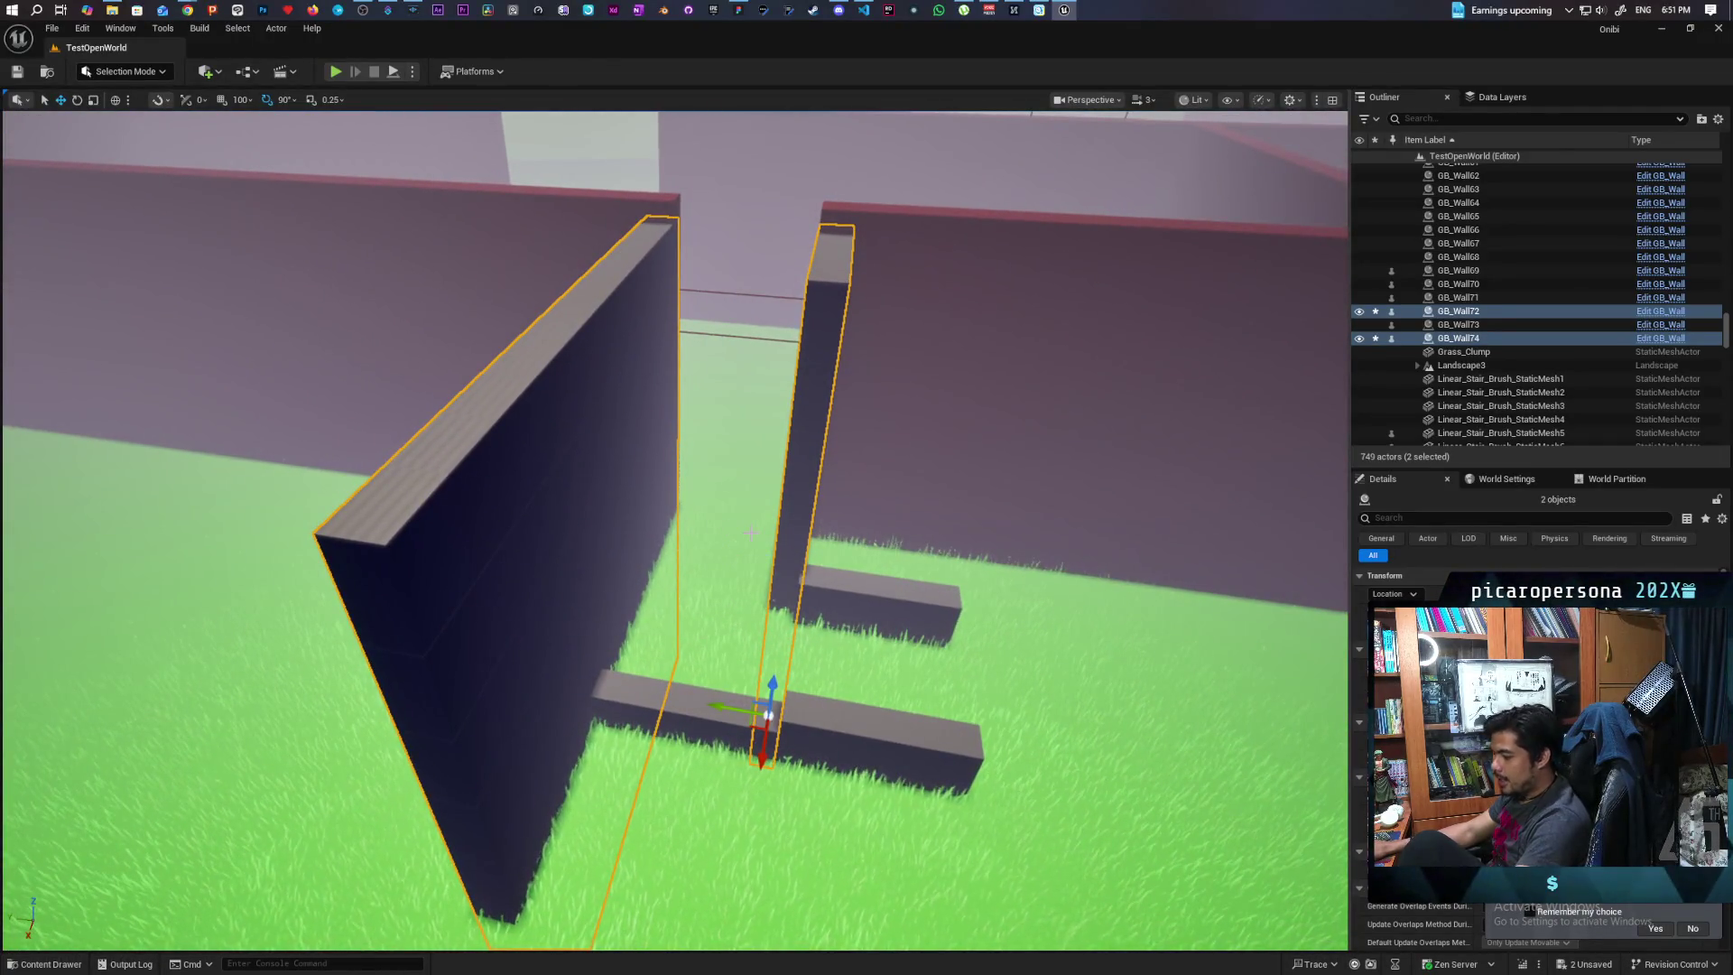
{"action": "key", "text": "shift+2"}
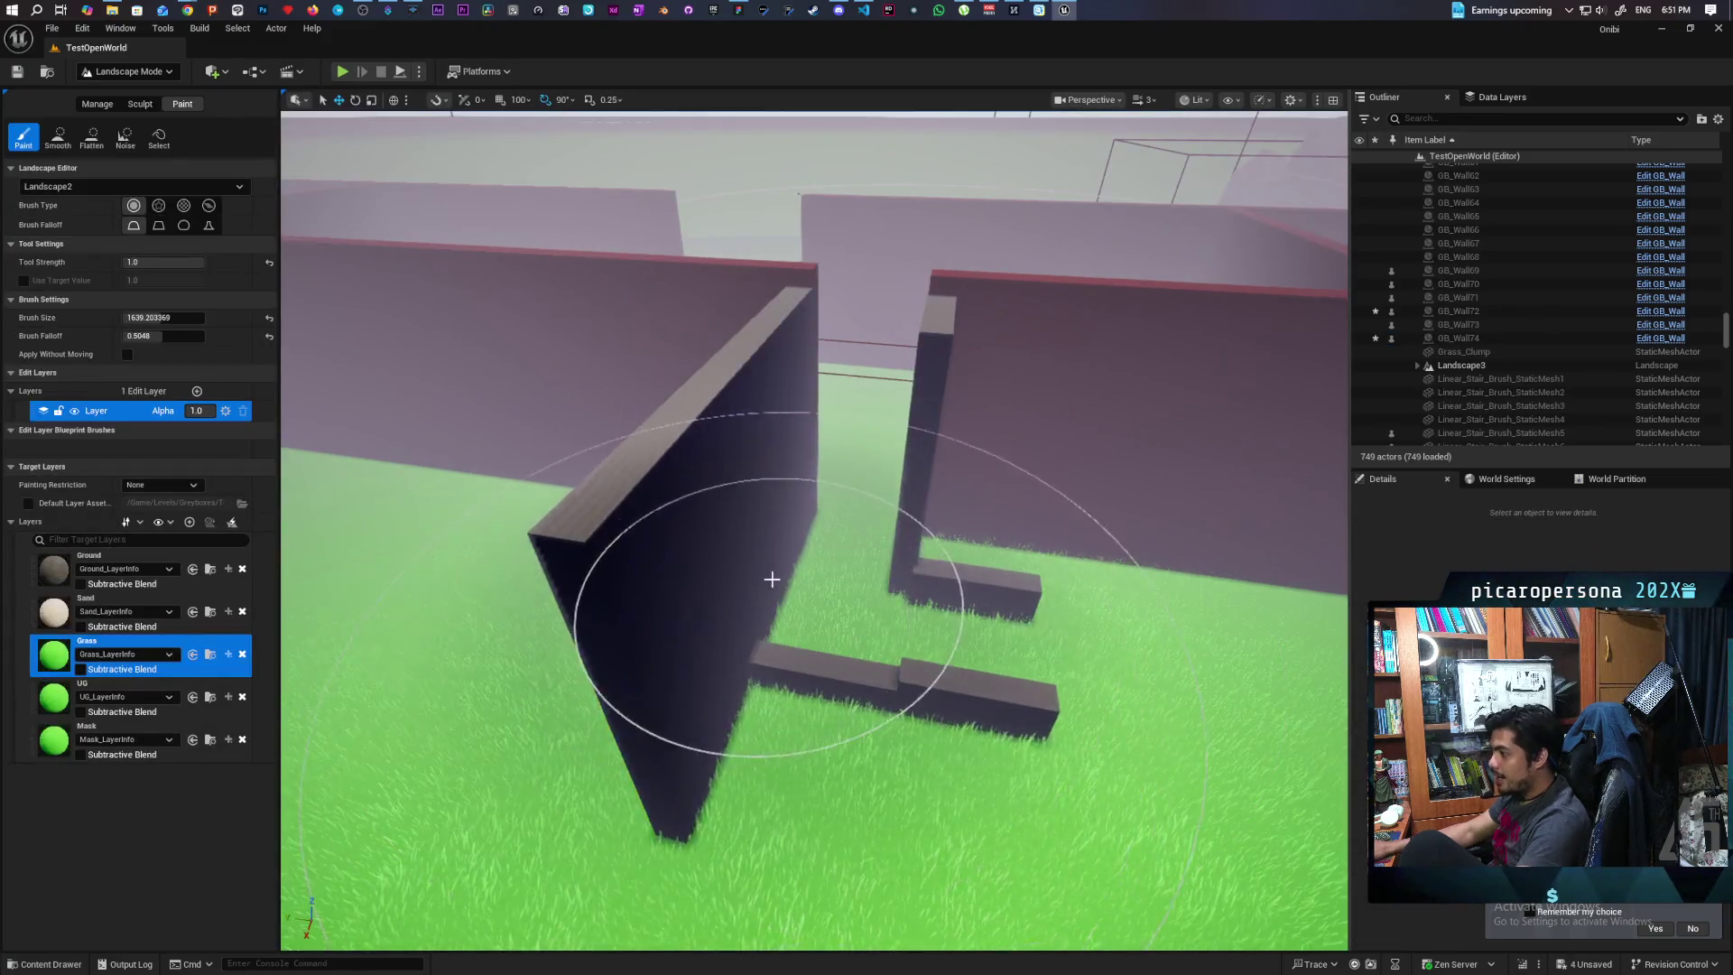
{"action": "left_click", "coordinate": [140, 104]}
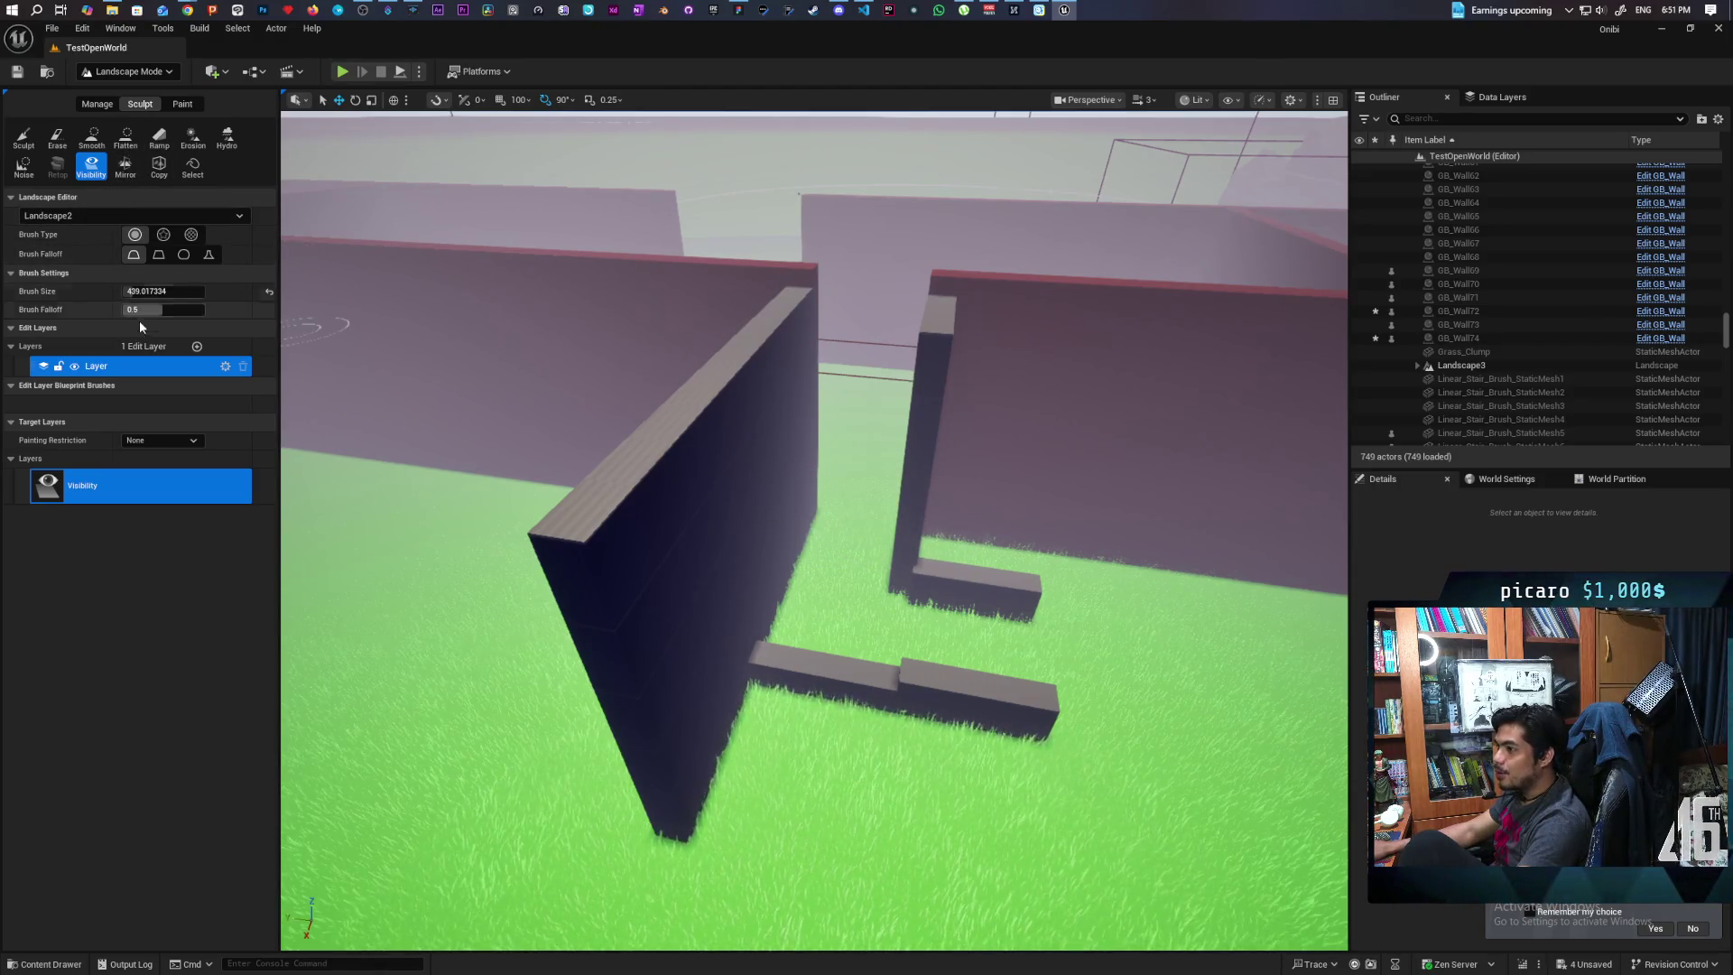
Reduce the brush size to about 248.68 and paint a visibility hole across the whole stairwell gap
{"action": "left_click_drag", "start_coordinate": [147, 291], "coordinate": [109, 292]}
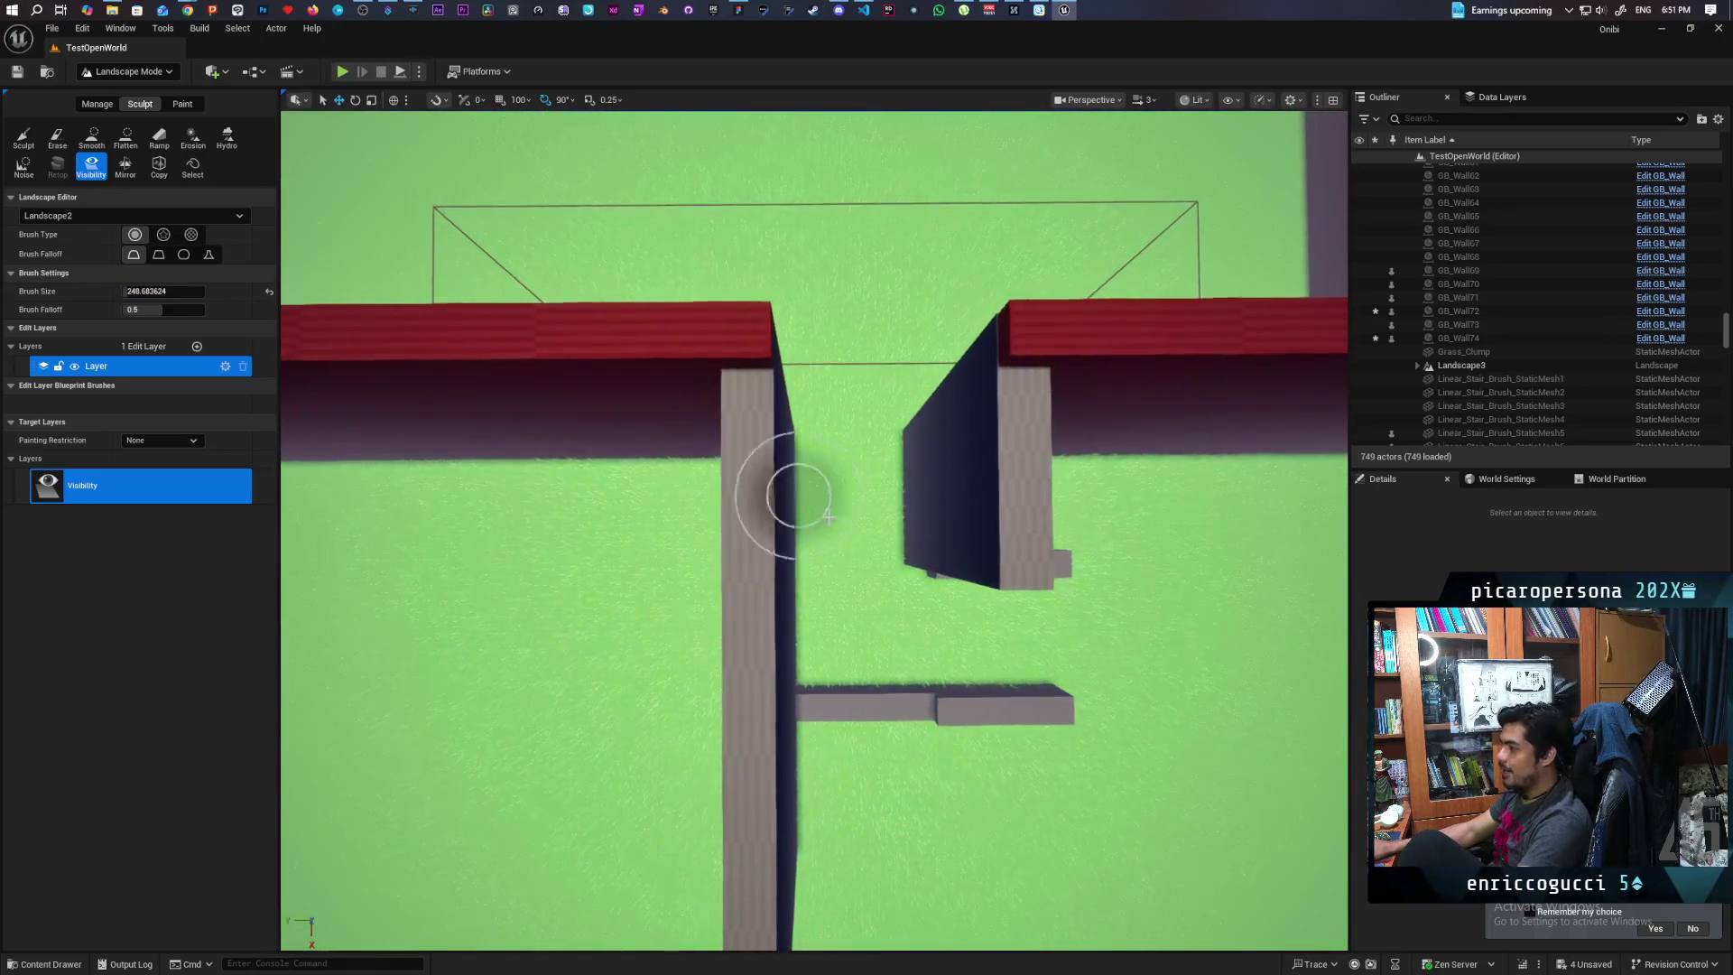
{"action": "mouse_move", "coordinate": [793, 495]}
{"action": "left_mouse_down"}
{"action": "mouse_move", "coordinate": [831, 510]}
{"action": "mouse_move", "coordinate": [832, 479]}
{"action": "mouse_move", "coordinate": [845, 529]}
{"action": "left_mouse_up"}
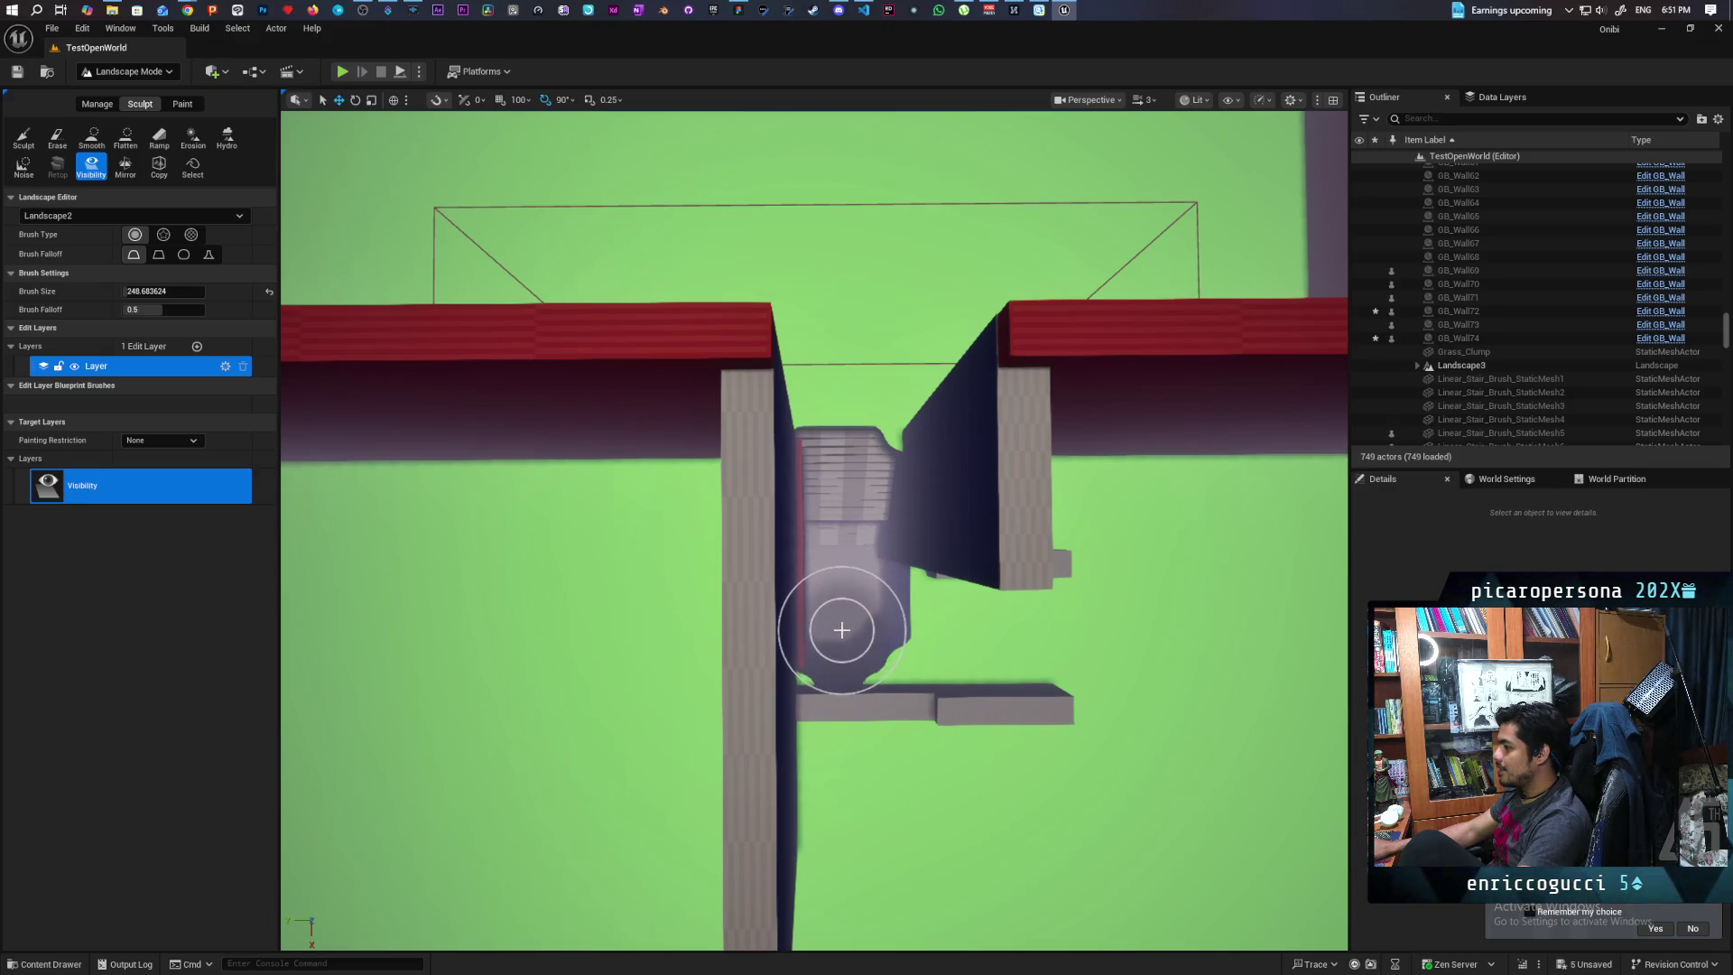
{"action": "mouse_move", "coordinate": [849, 642]}
{"action": "left_mouse_down"}
{"action": "mouse_move", "coordinate": [844, 658]}
{"action": "mouse_move", "coordinate": [850, 587]}
{"action": "left_mouse_up"}
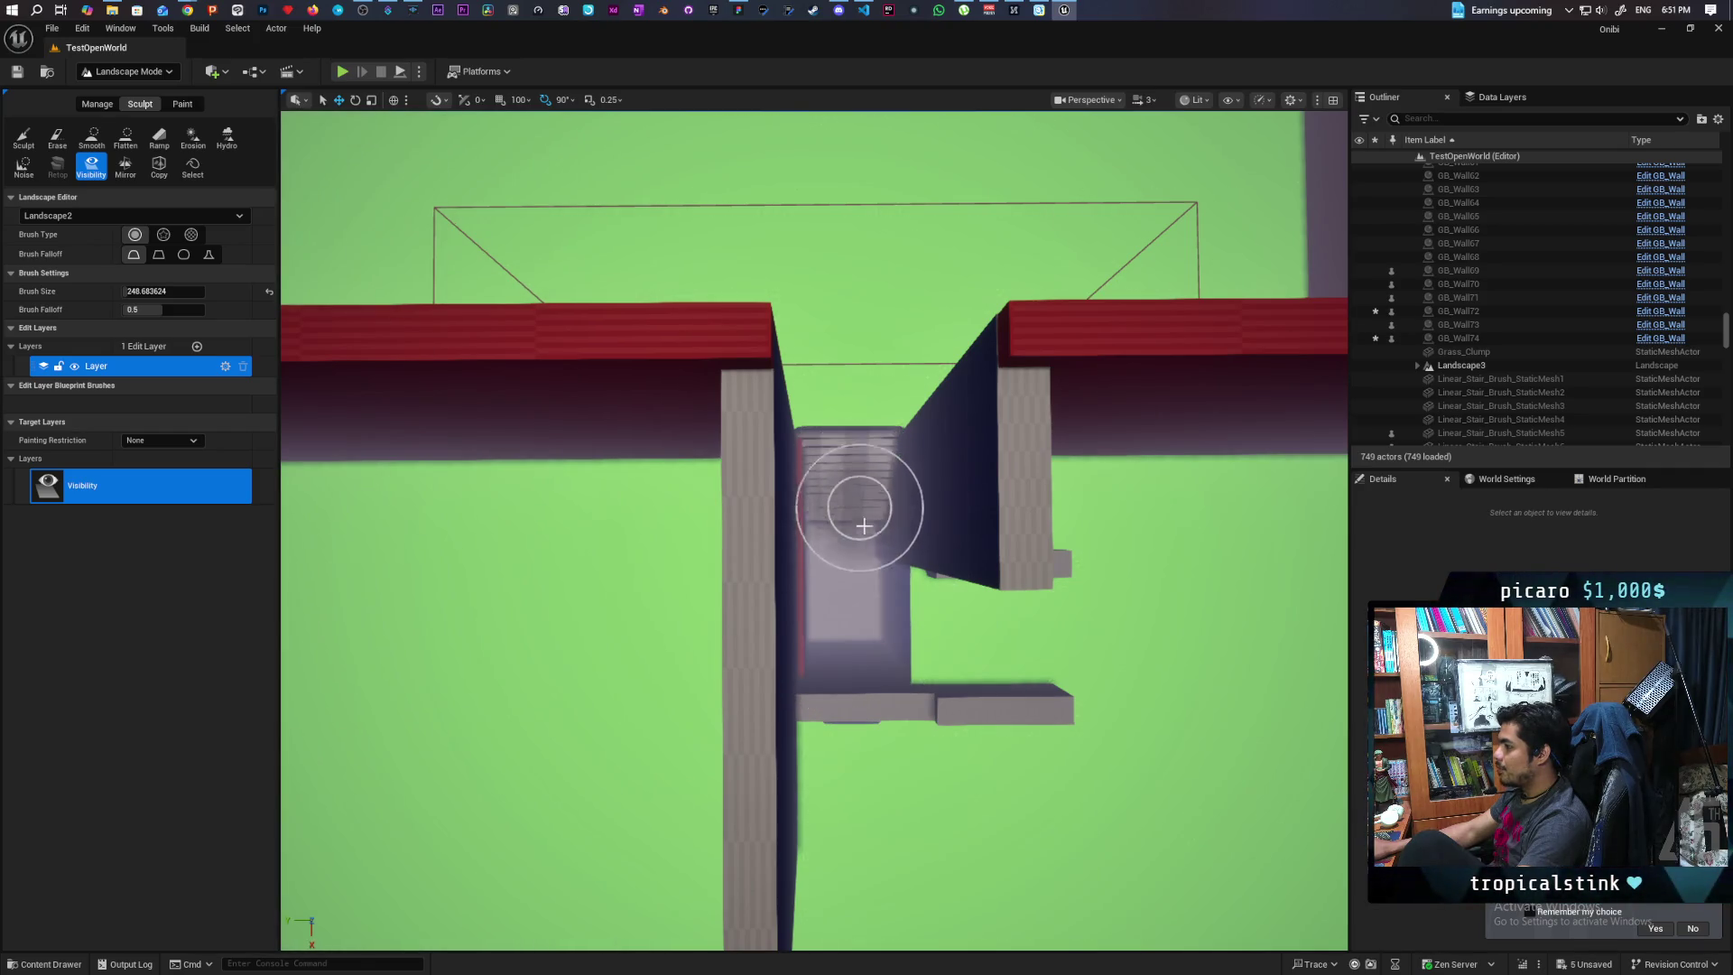
{"action": "scroll", "coordinate": [863, 485], "scroll_direction": "up", "scroll_amount": 5}
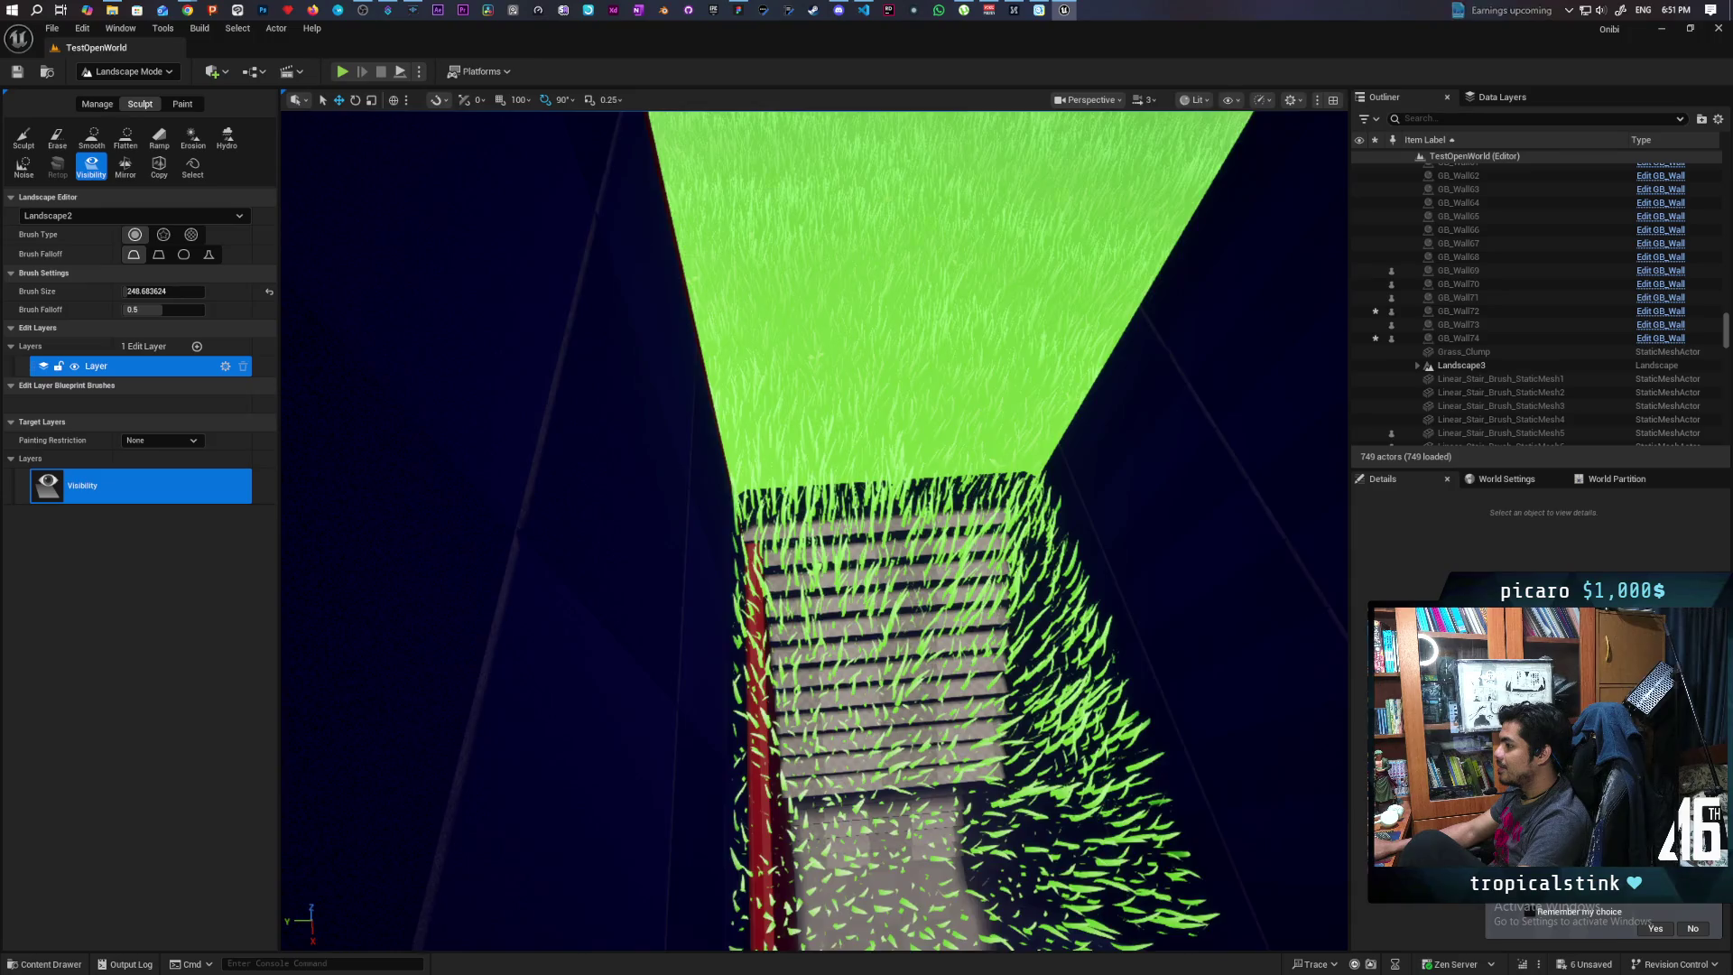
{"action": "scroll", "coordinate": [815, 531], "scroll_direction": "up", "scroll_amount": 5}
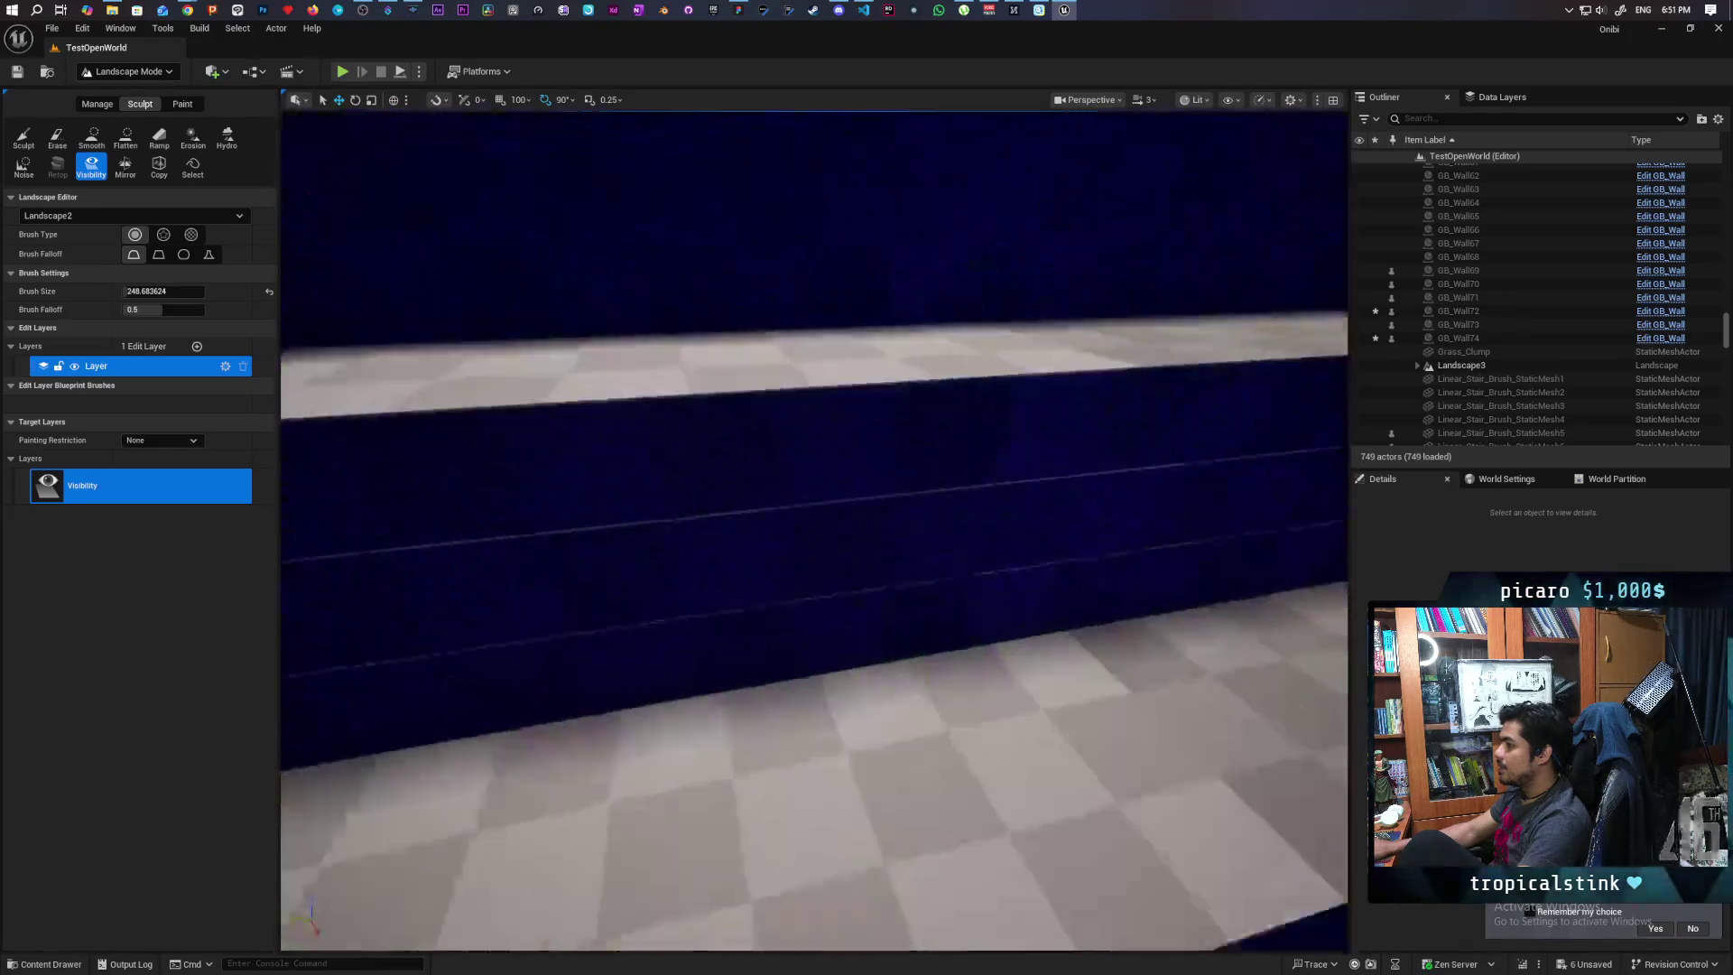
{"action": "scroll", "coordinate": [814, 531], "scroll_direction": "down", "scroll_amount": 5}
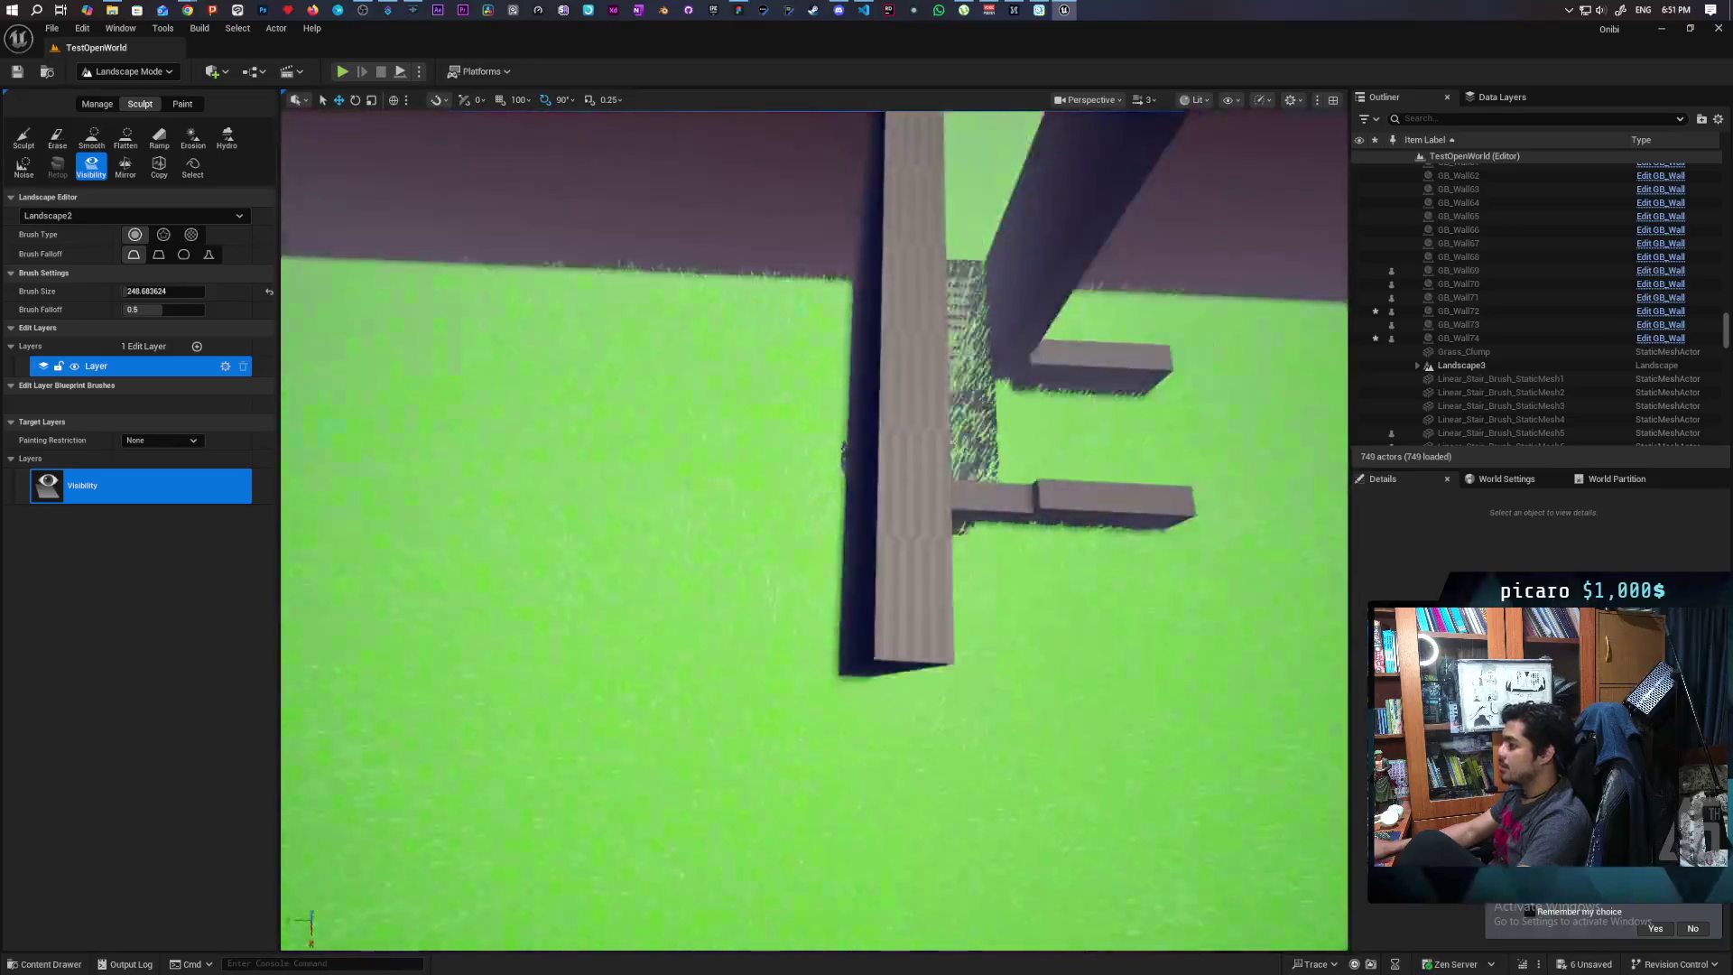
{"action": "scroll", "coordinate": [814, 531], "scroll_direction": "up", "scroll_amount": 6}
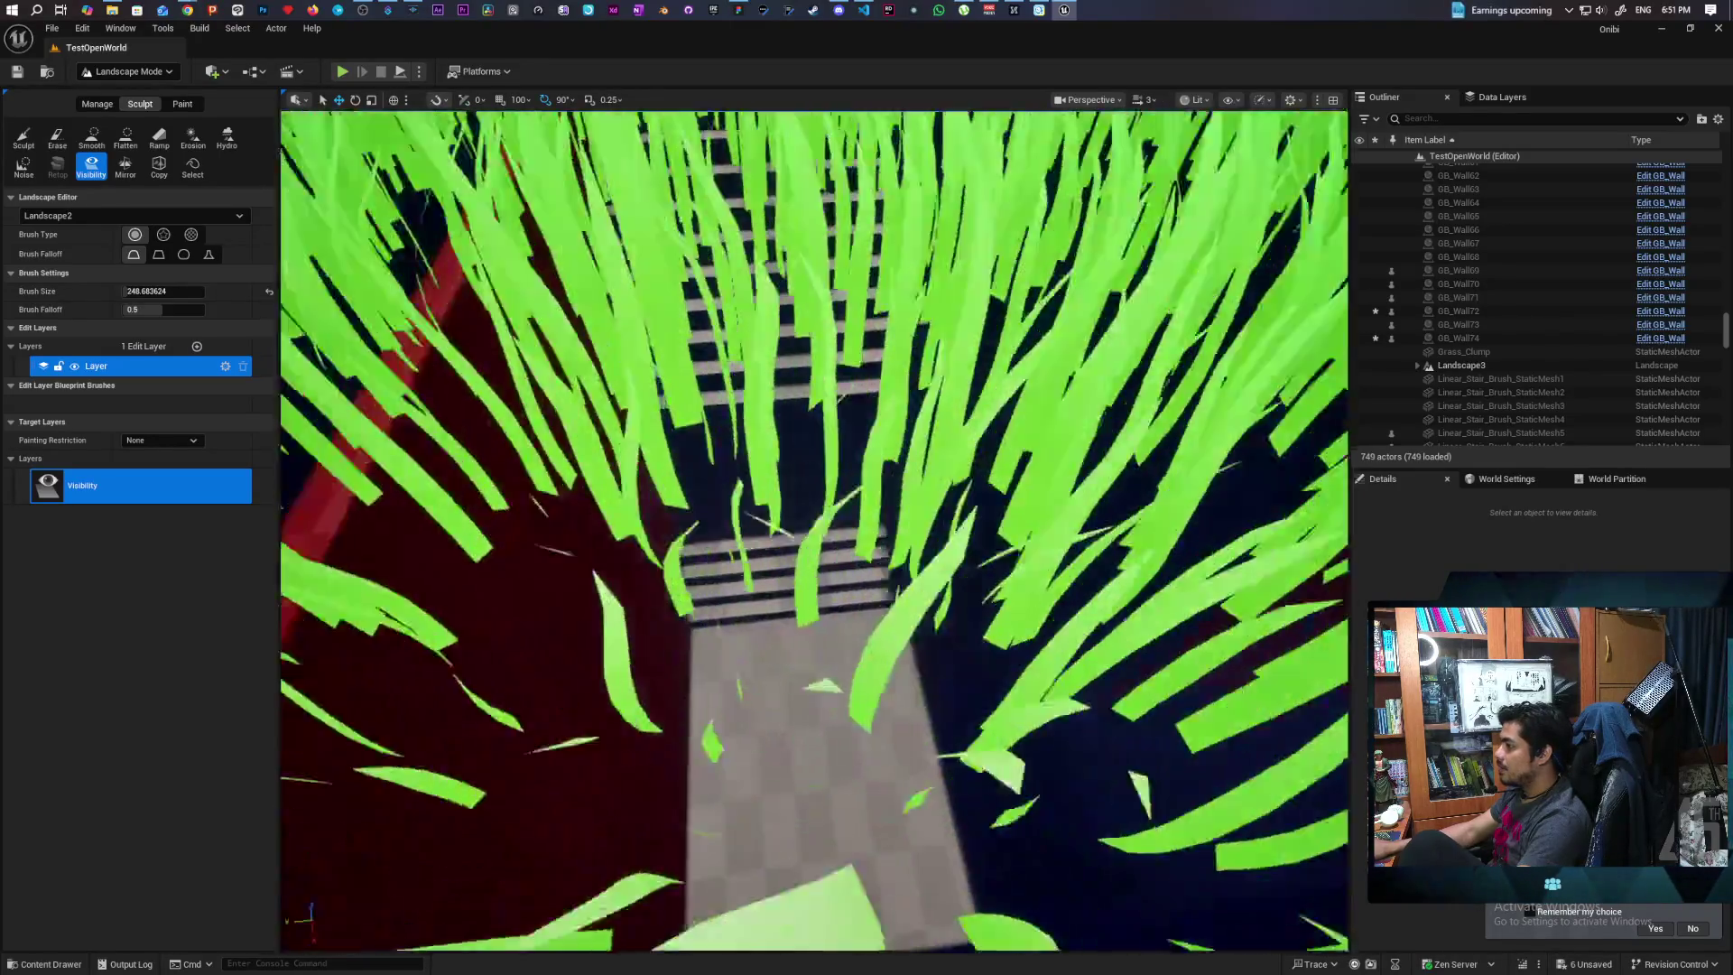
{"action": "scroll", "coordinate": [814, 530], "scroll_direction": "up", "scroll_amount": 5}
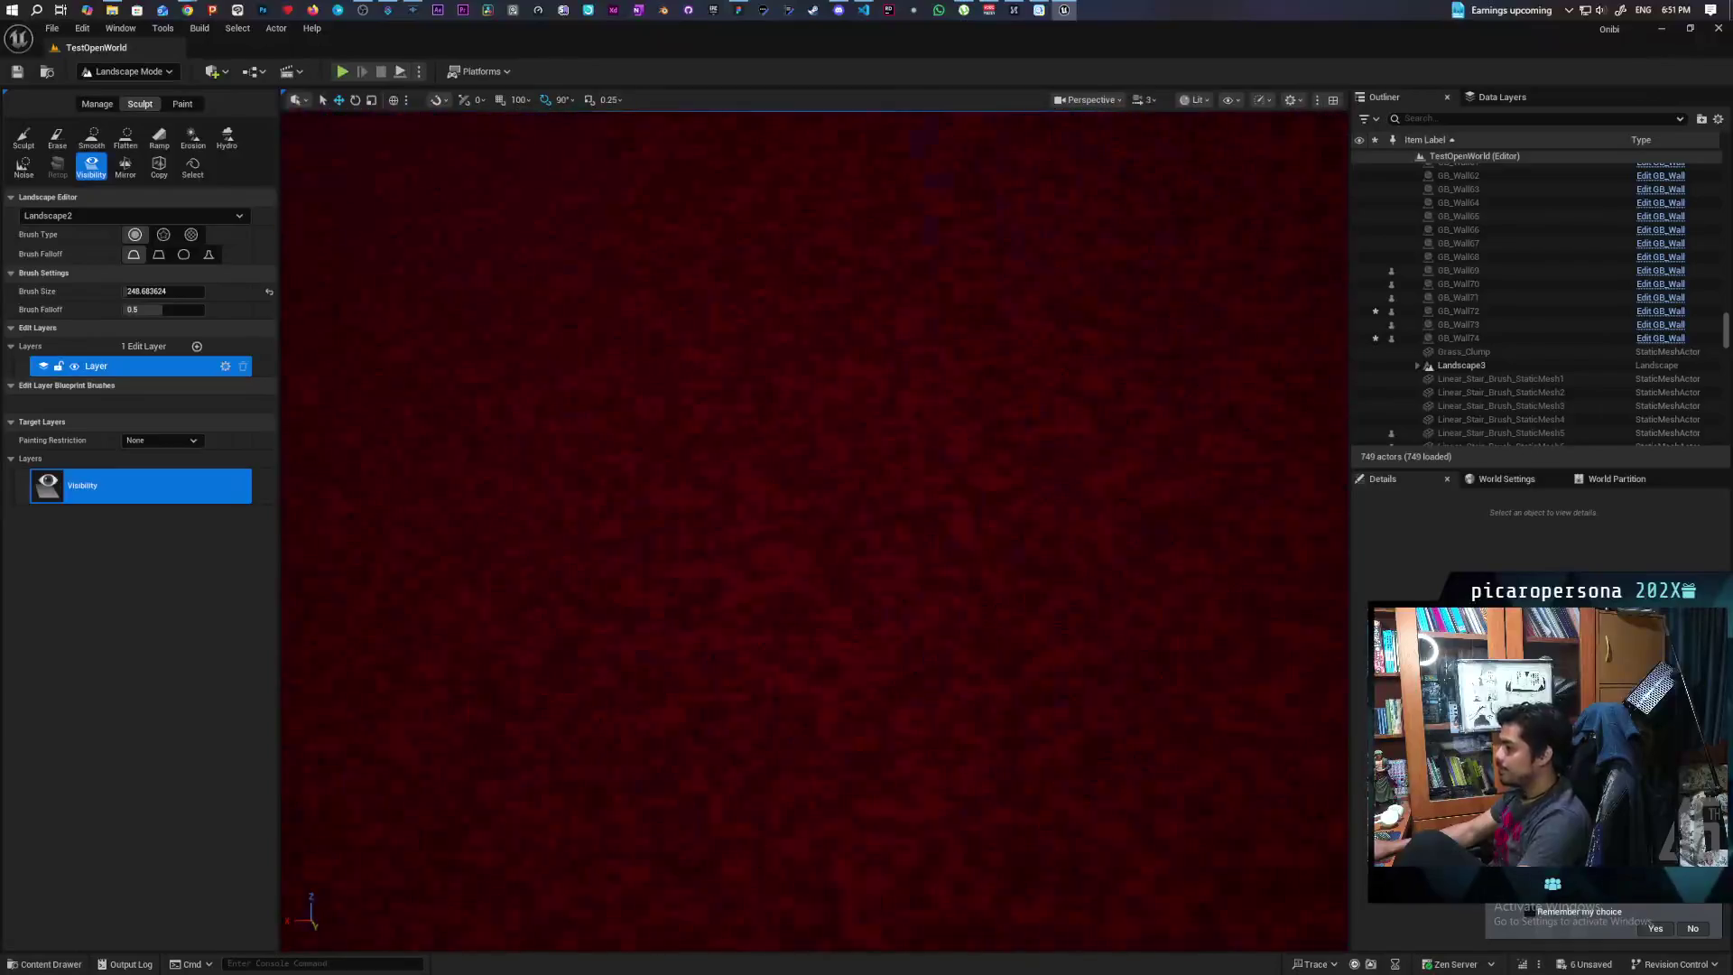
{"action": "scroll", "coordinate": [814, 531], "scroll_direction": "down", "scroll_amount": 4}
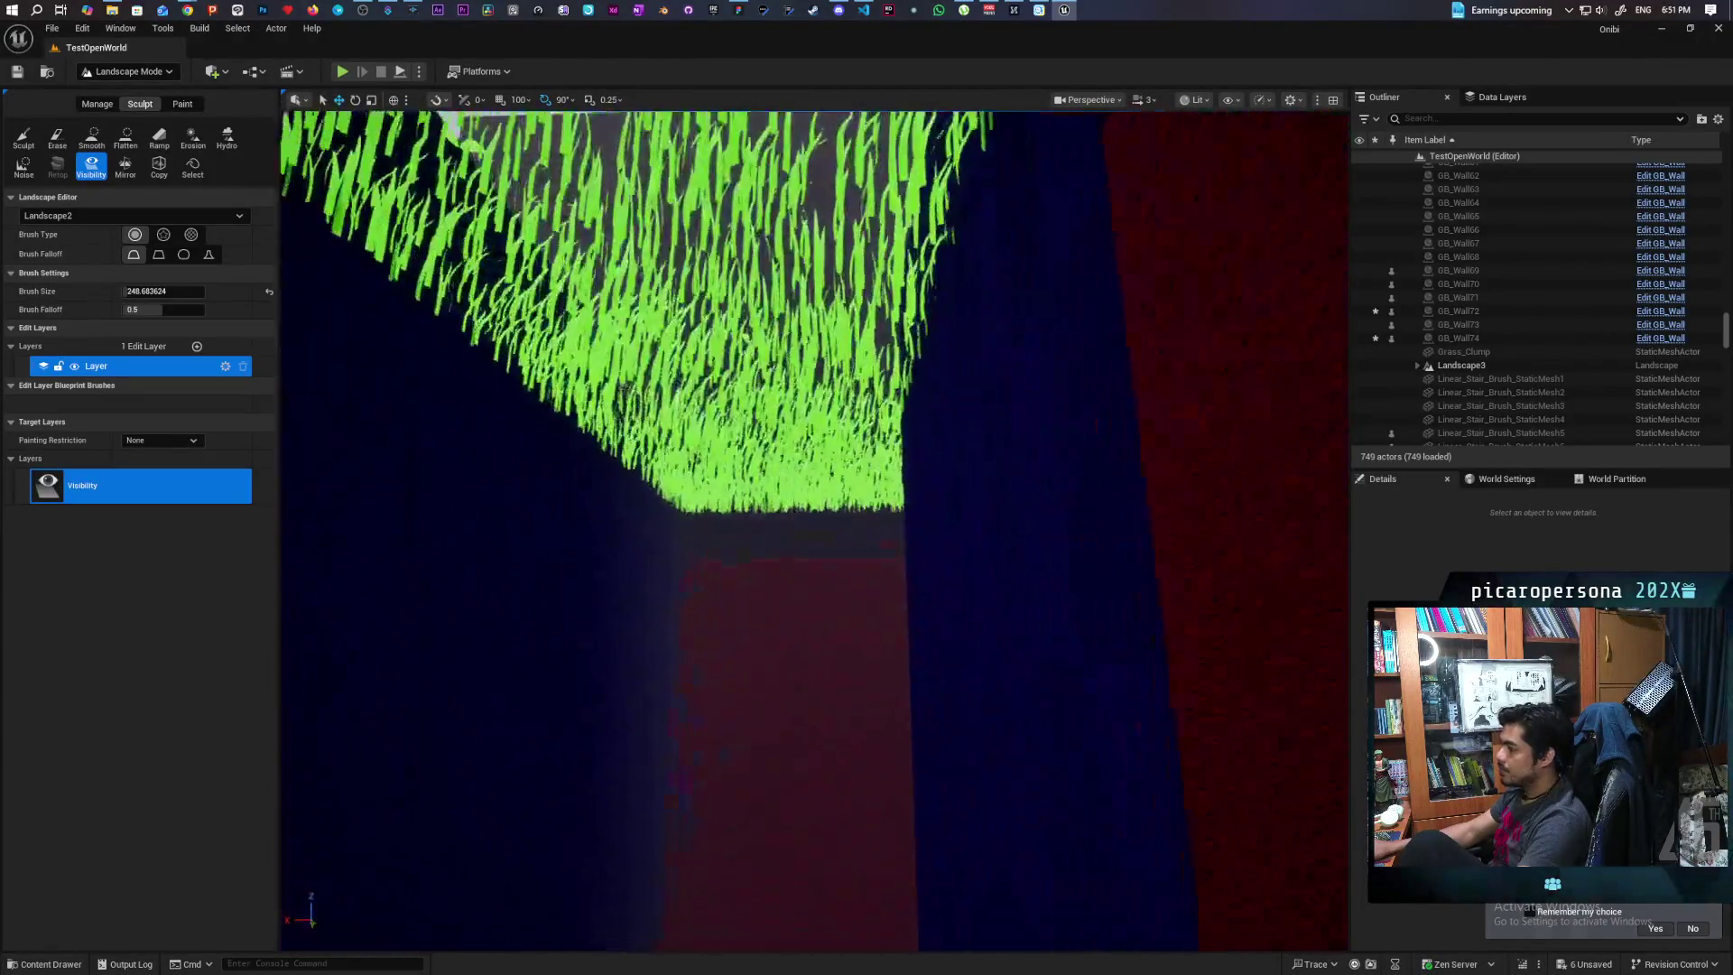
{"action": "scroll", "coordinate": [814, 531], "scroll_direction": "up", "scroll_amount": 2}
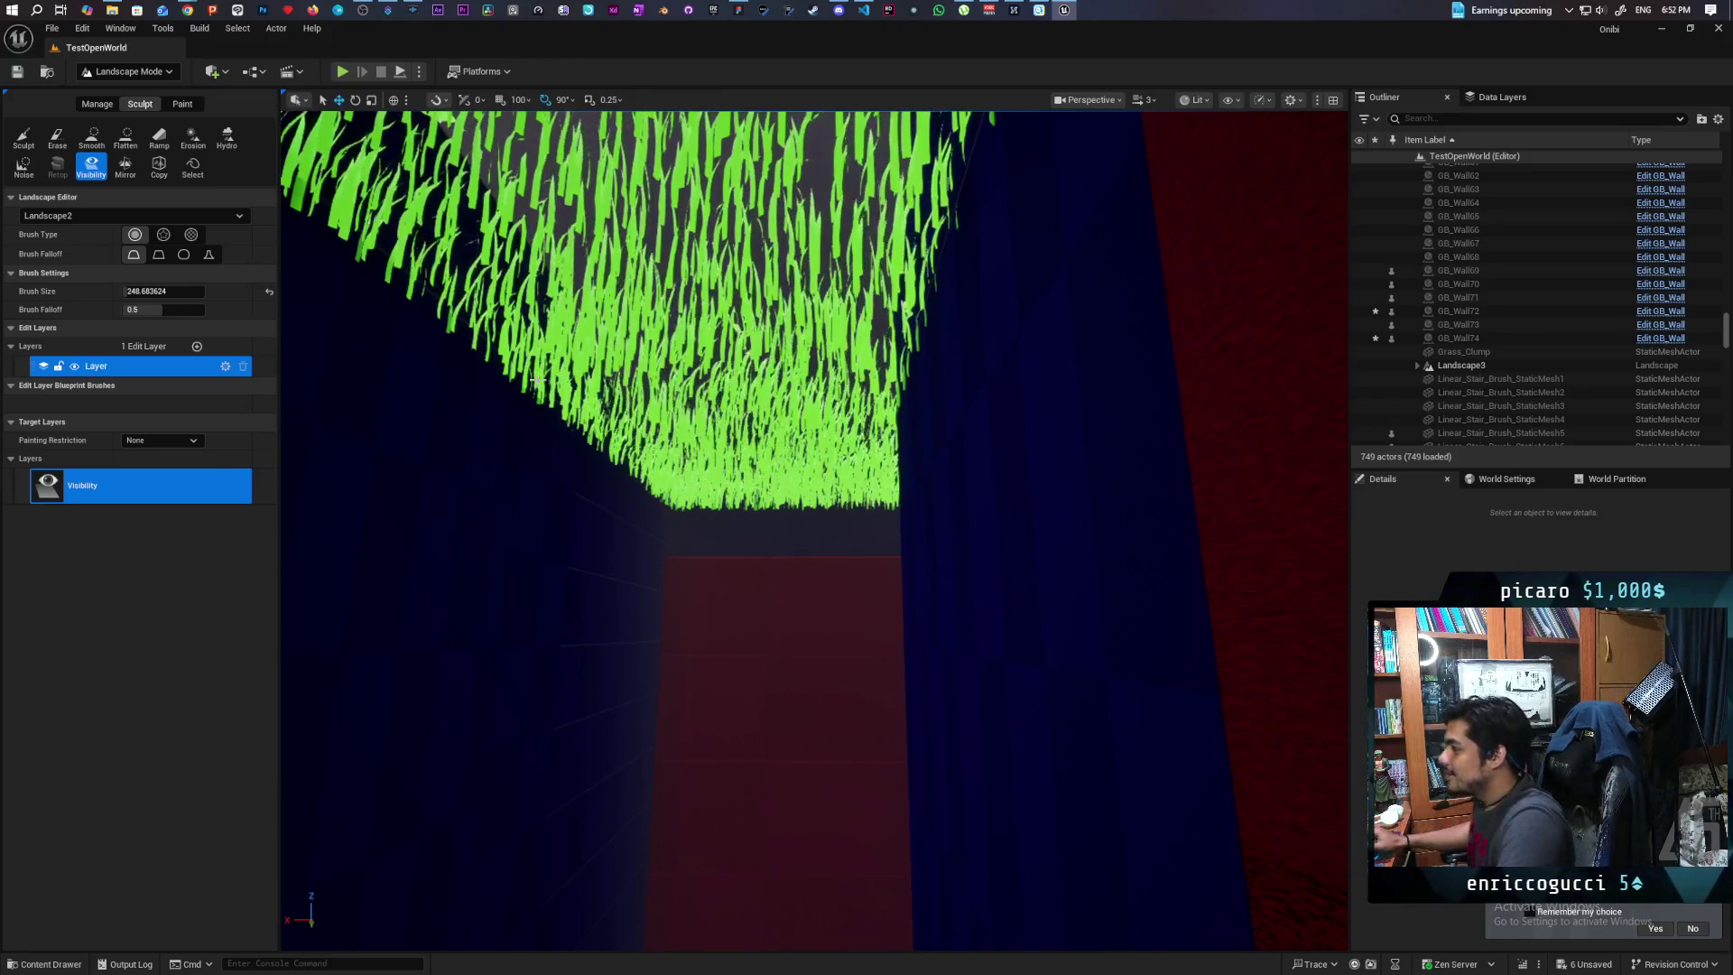
{"action": "left_click", "coordinate": [183, 104]}
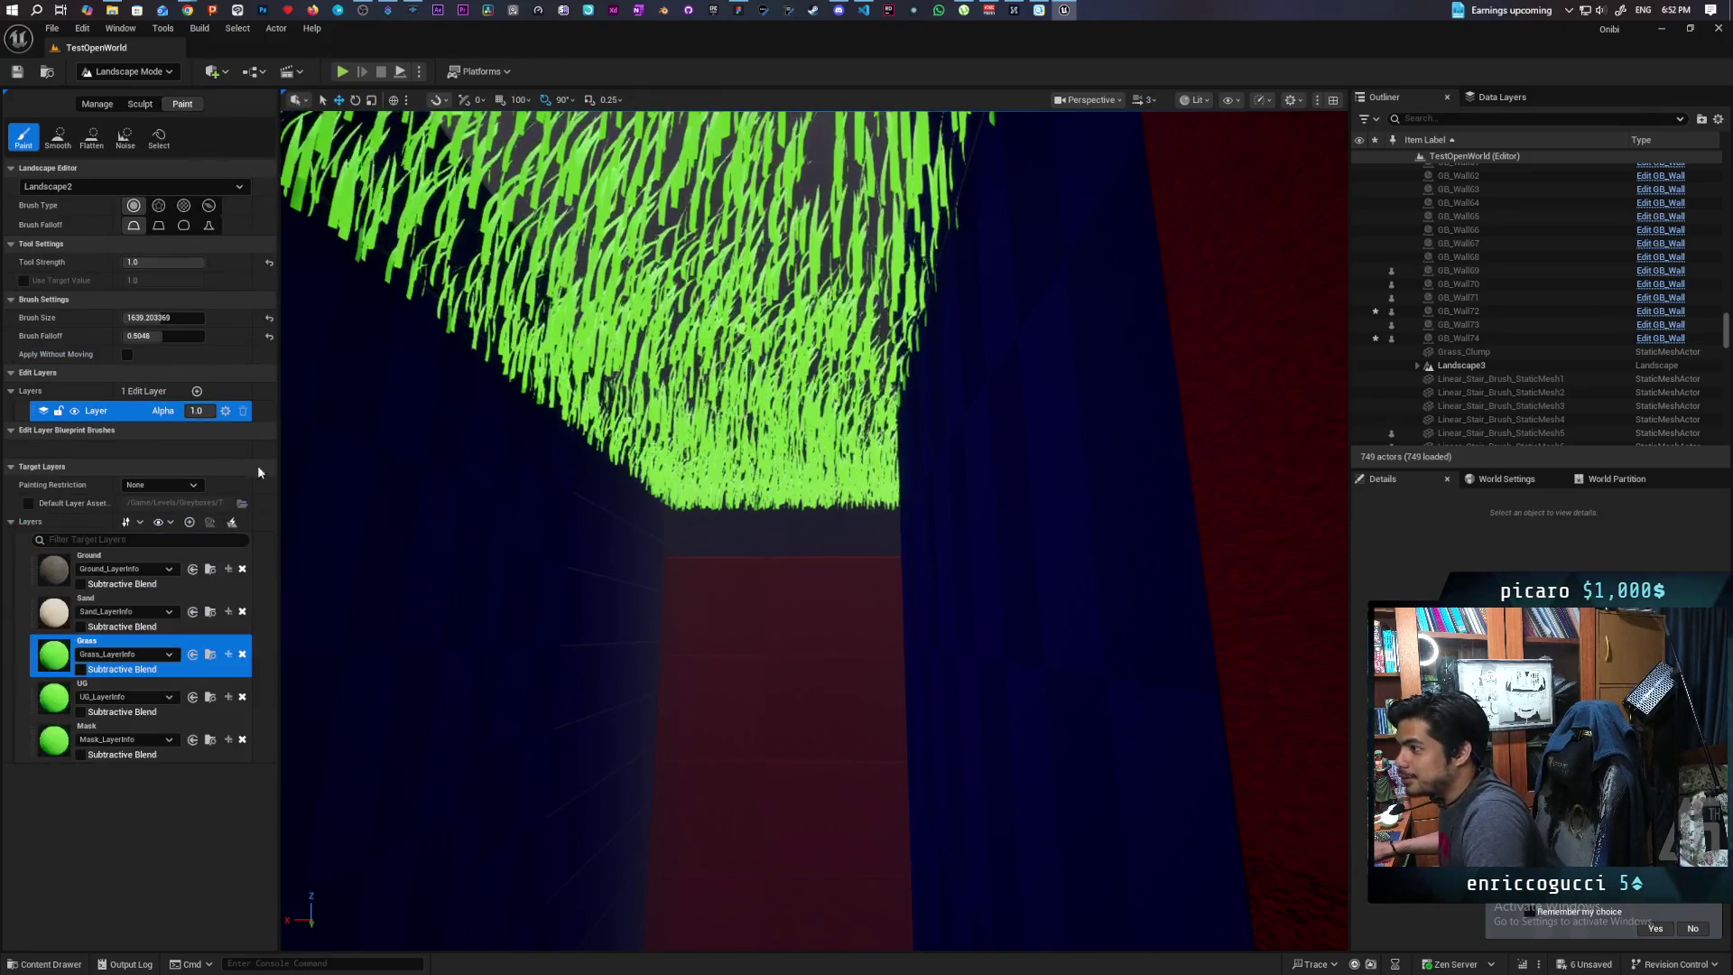
Paint the Ground layer along the wall bases with a smaller brush, then list the editor modes
{"action": "left_click", "coordinate": [136, 569]}
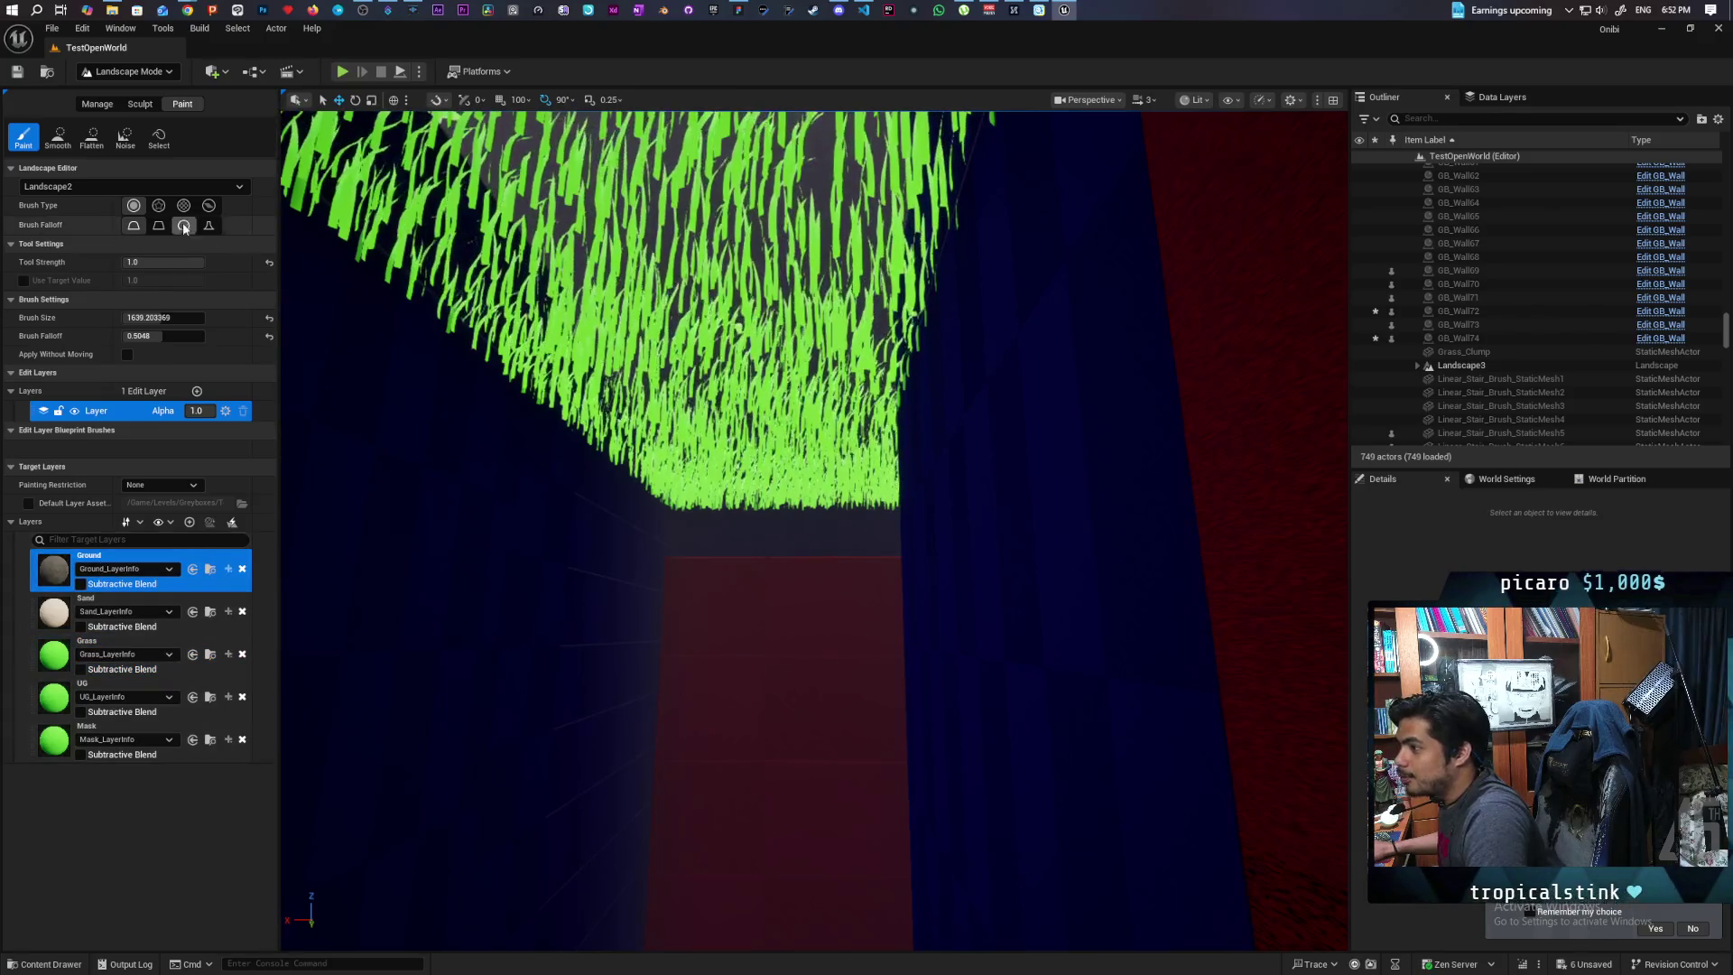
{"action": "left_click_drag", "start_coordinate": [707, 740], "coordinate": [707, 740]}
{"action": "left_click_drag", "start_coordinate": [563, 637], "coordinate": [563, 637]}
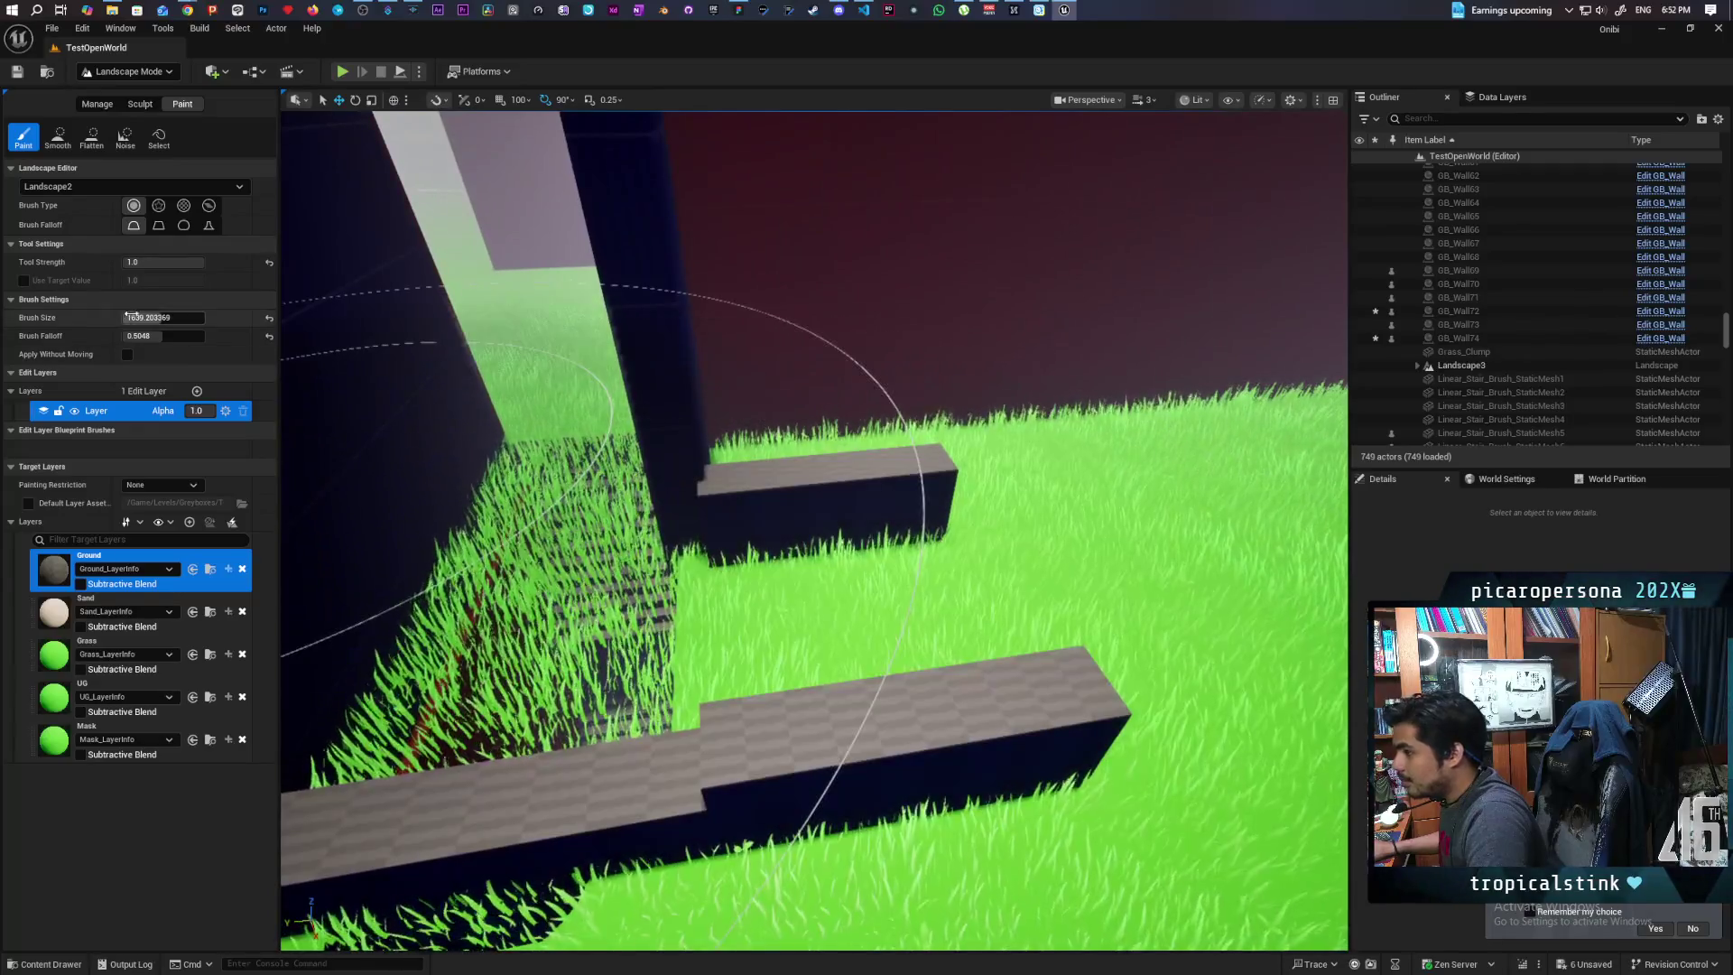
{"action": "left_click_drag", "start_coordinate": [163, 318], "coordinate": [109, 318]}
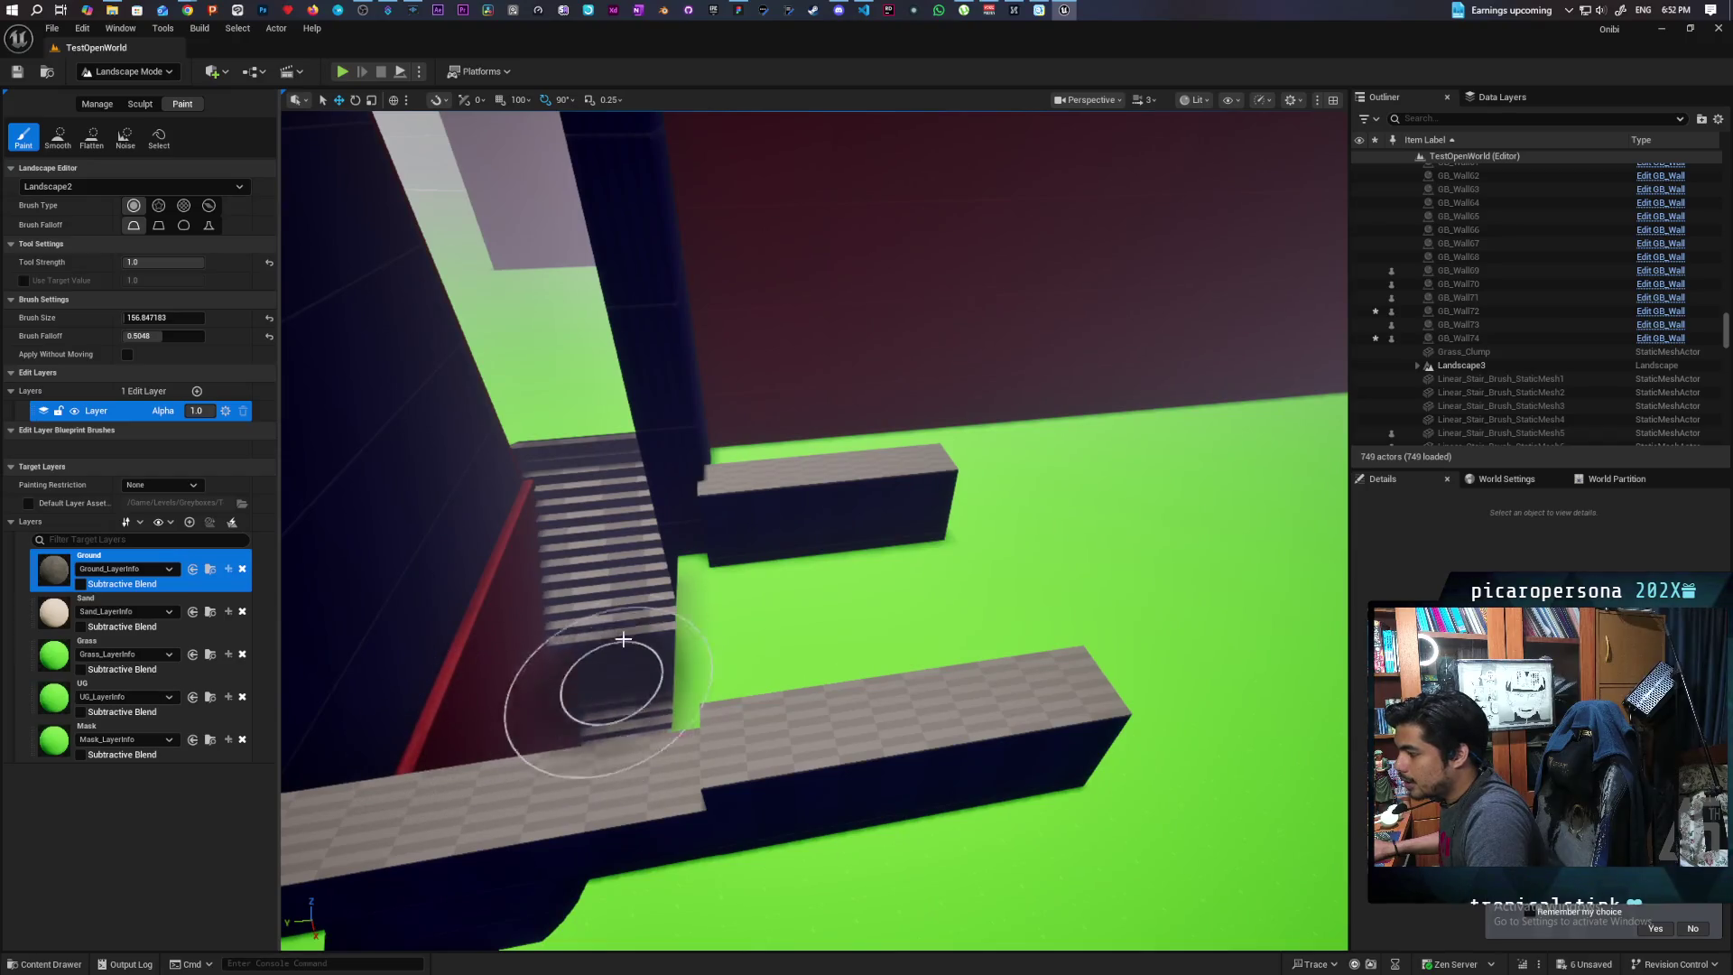
{"action": "left_click_drag", "start_coordinate": [619, 715], "coordinate": [616, 693]}
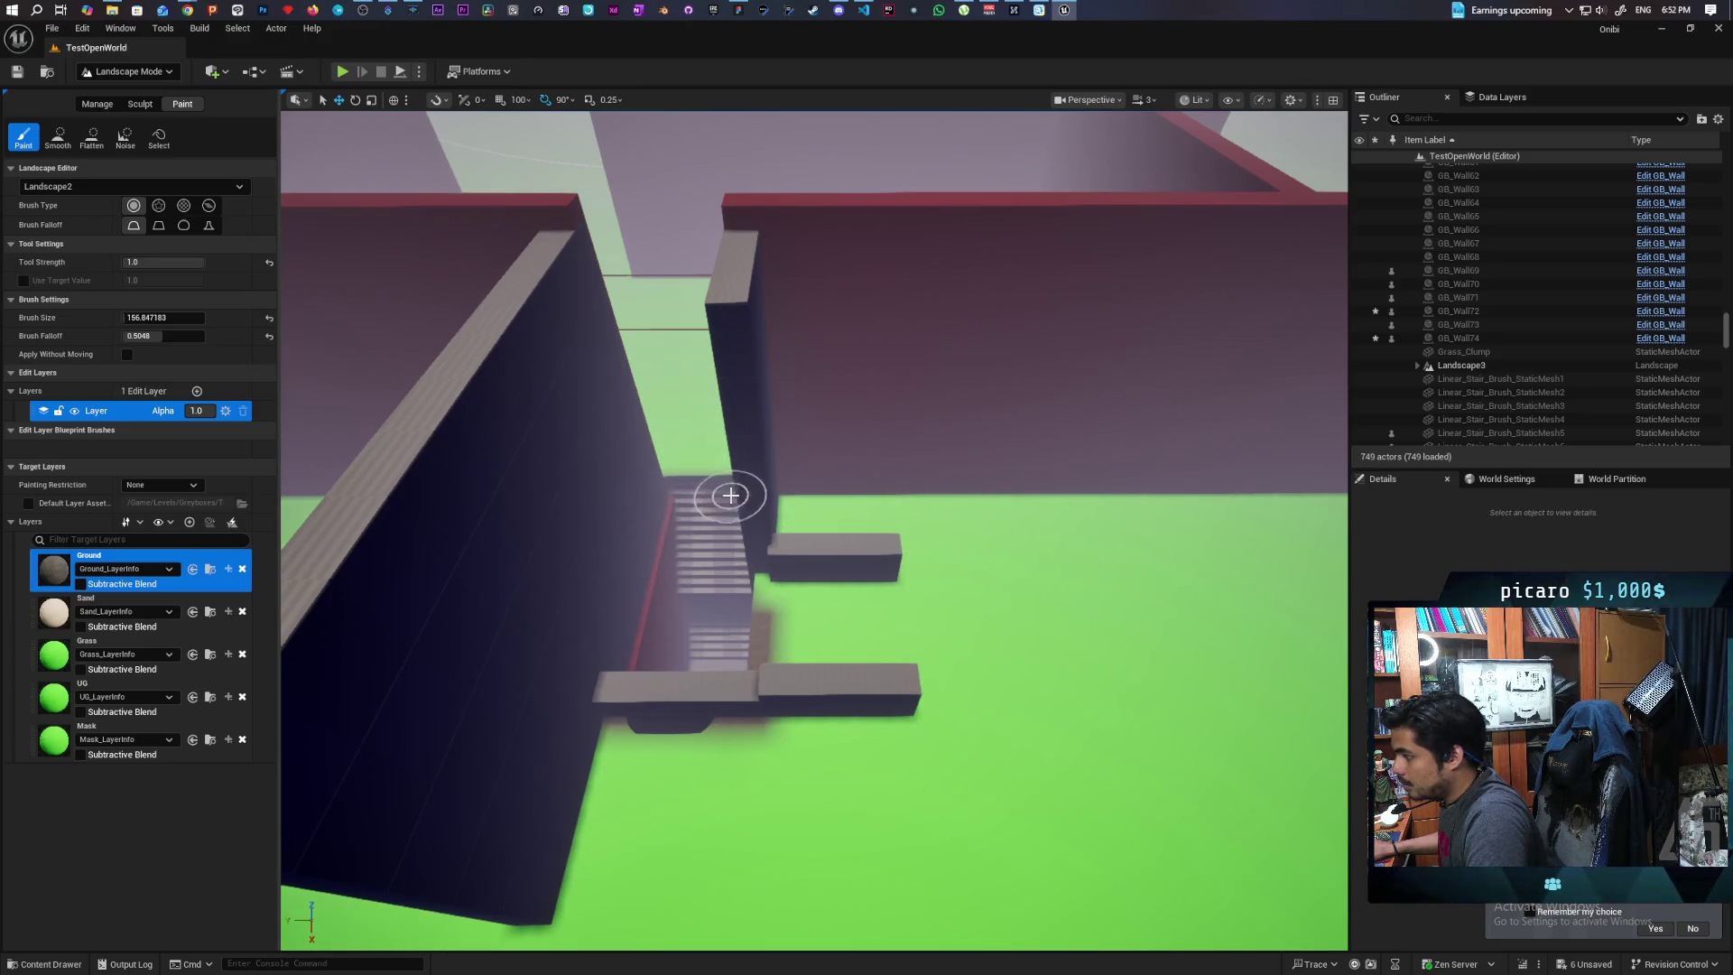
{"action": "left_click_drag", "start_coordinate": [745, 561], "coordinate": [709, 508]}
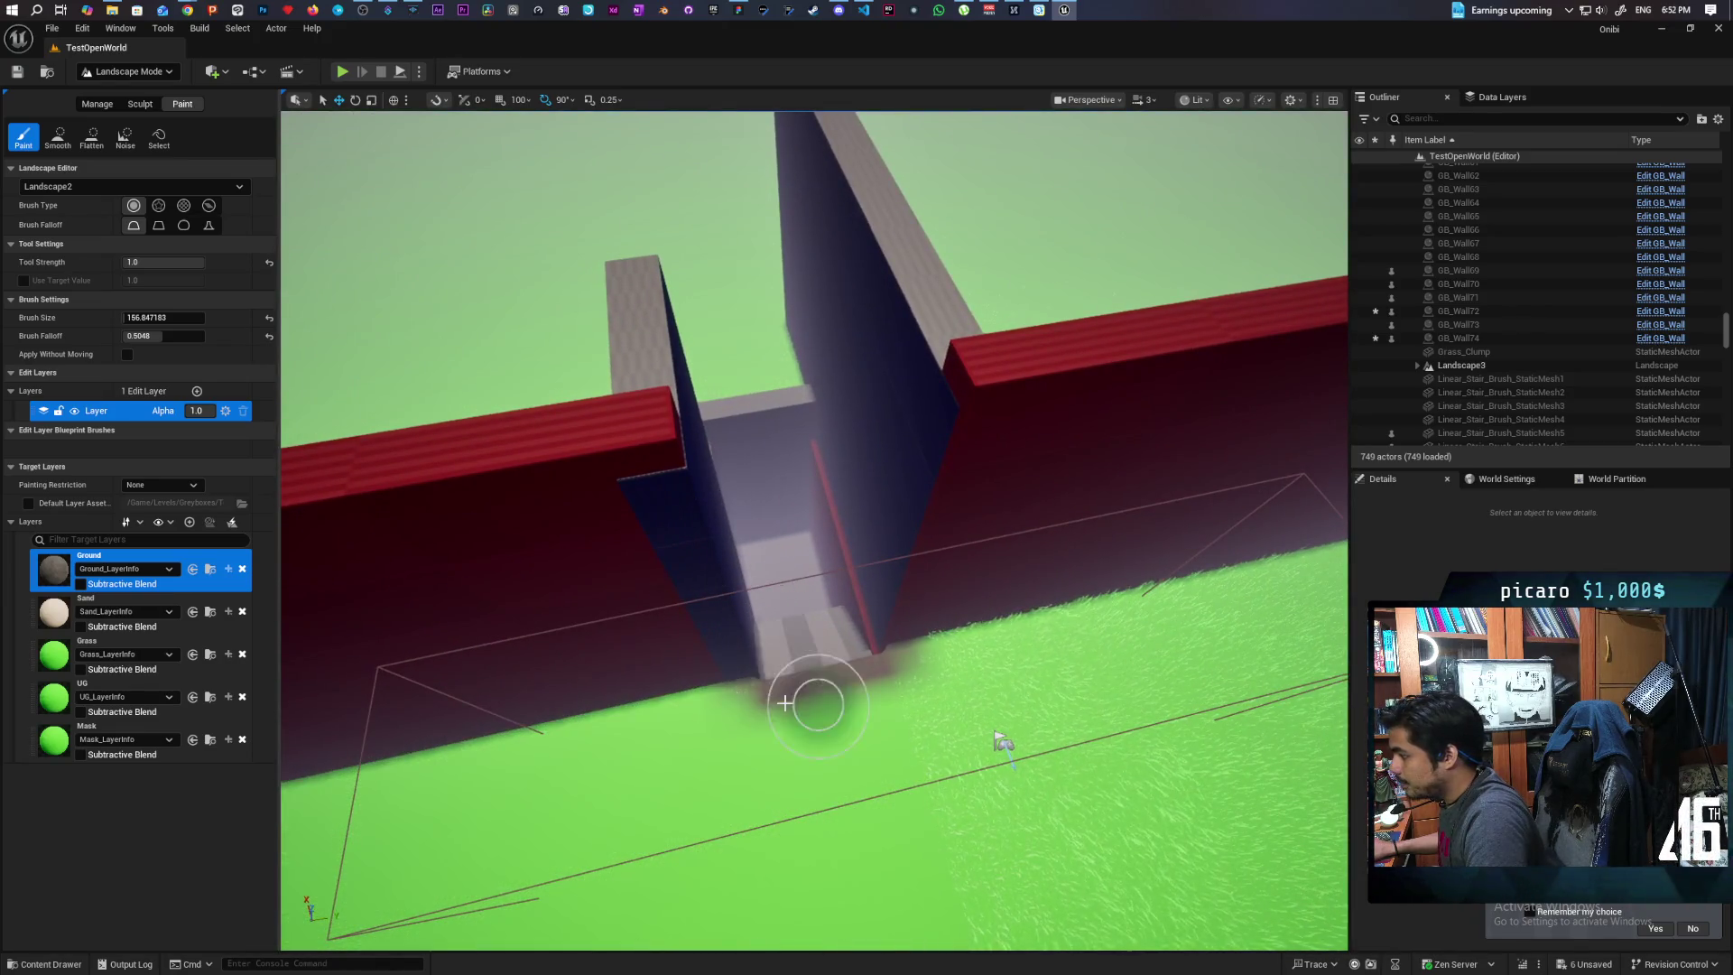
{"action": "left_click_drag", "start_coordinate": [812, 696], "coordinate": [792, 667]}
{"action": "mouse_move", "coordinate": [544, 542]}
{"action": "left_mouse_down"}
{"action": "mouse_move", "coordinate": [845, 553]}
{"action": "mouse_move", "coordinate": [746, 548]}
{"action": "left_mouse_up"}
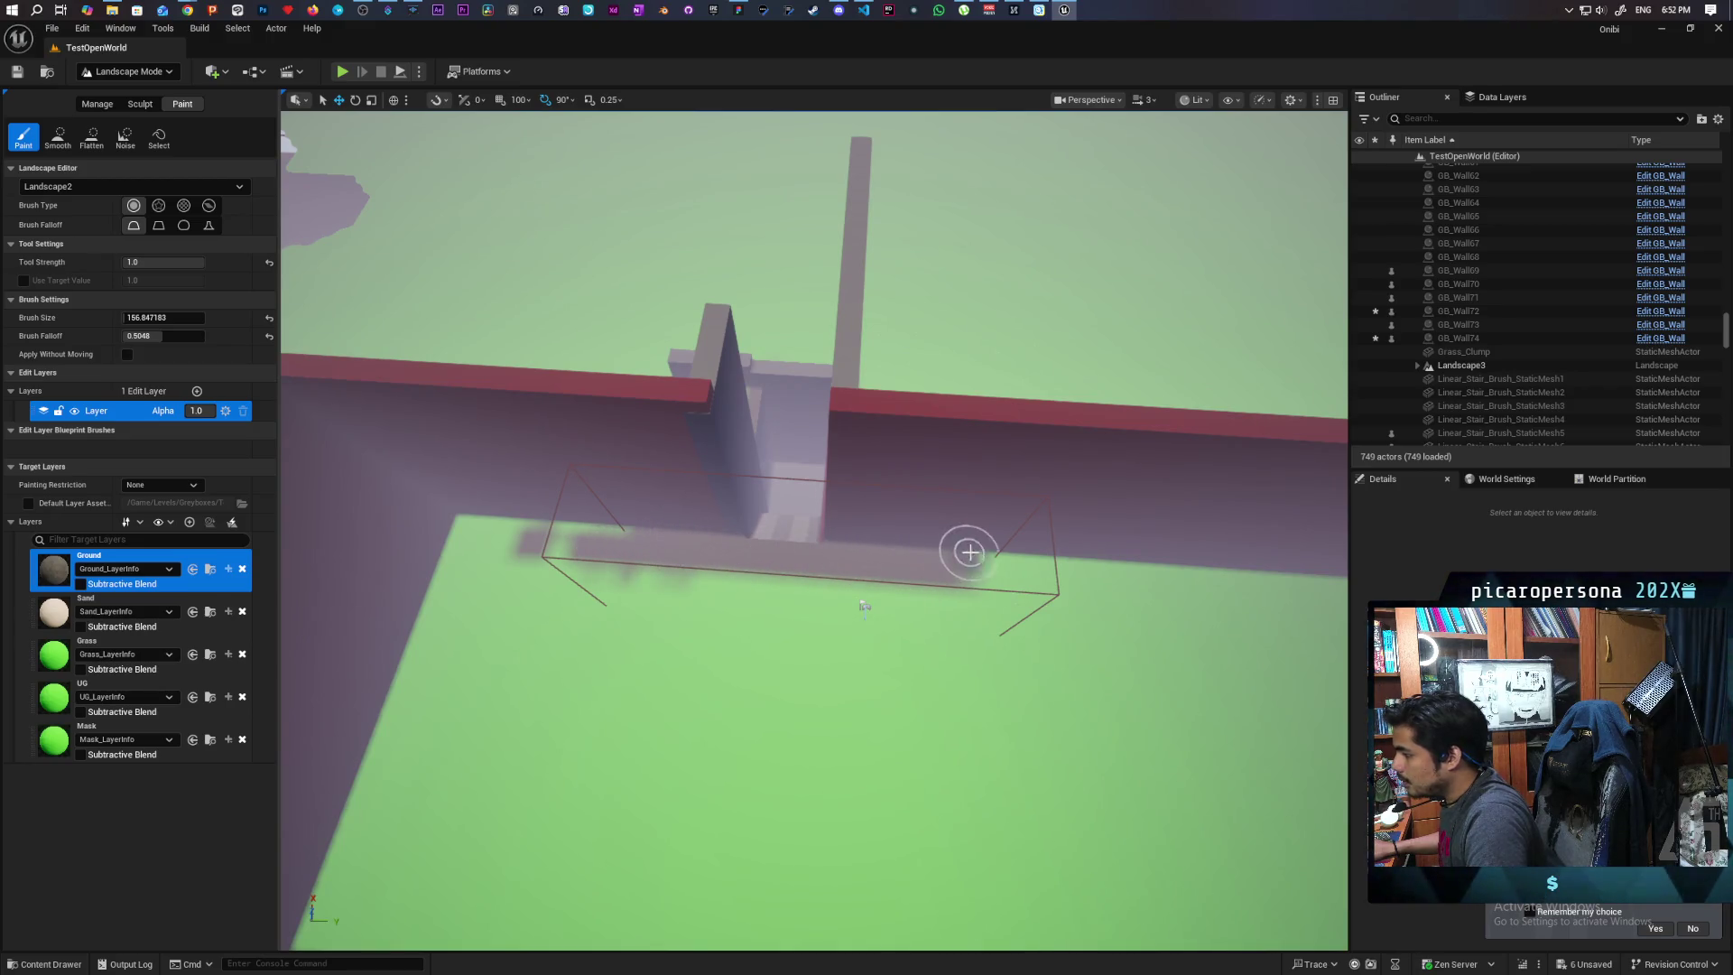
{"action": "left_click_drag", "start_coordinate": [864, 606], "coordinate": [999, 801]}
{"action": "scroll", "coordinate": [999, 801], "scroll_direction": "up", "scroll_amount": 3}
{"action": "mouse_move", "coordinate": [812, 533]}
{"action": "left_mouse_down"}
{"action": "mouse_move", "coordinate": [907, 543]}
{"action": "mouse_move", "coordinate": [795, 533]}
{"action": "mouse_move", "coordinate": [644, 307]}
{"action": "mouse_move", "coordinate": [533, 316]}
{"action": "mouse_move", "coordinate": [587, 318]}
{"action": "mouse_move", "coordinate": [541, 335]}
{"action": "mouse_move", "coordinate": [564, 332]}
{"action": "left_mouse_up"}
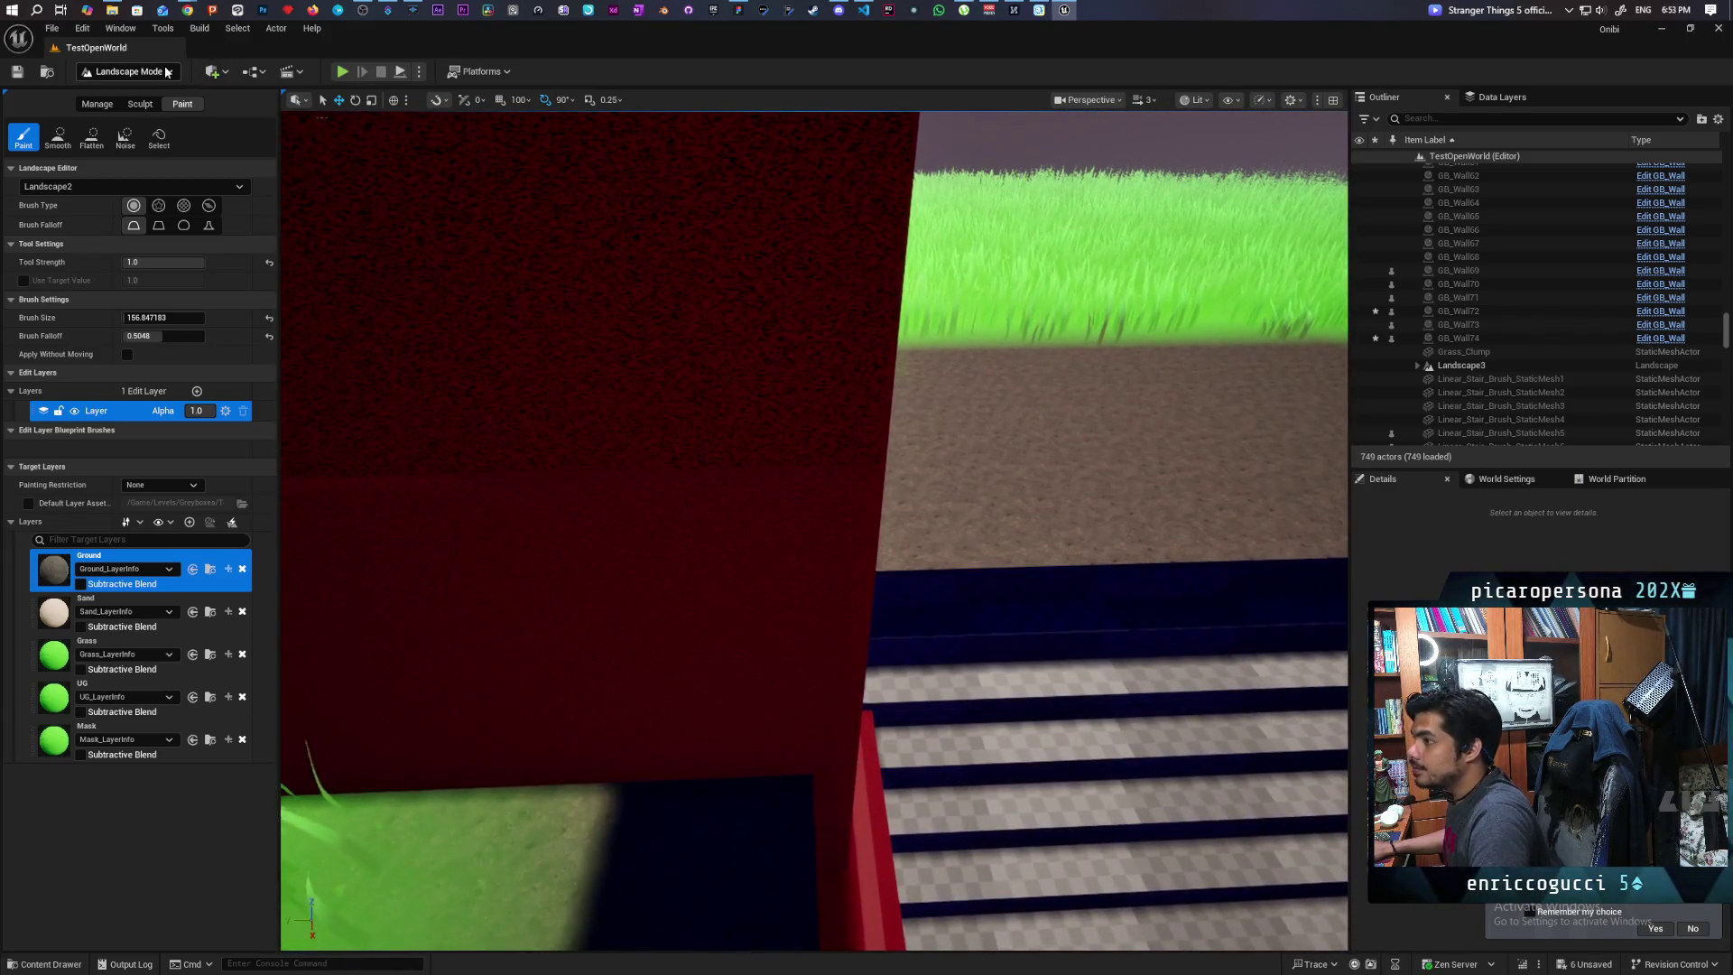
{"action": "left_click", "coordinate": [166, 72]}
Leave Landscape mode for Selection Mode after checking the stairs between the walls
{"action": "left_click", "coordinate": [105, 110]}
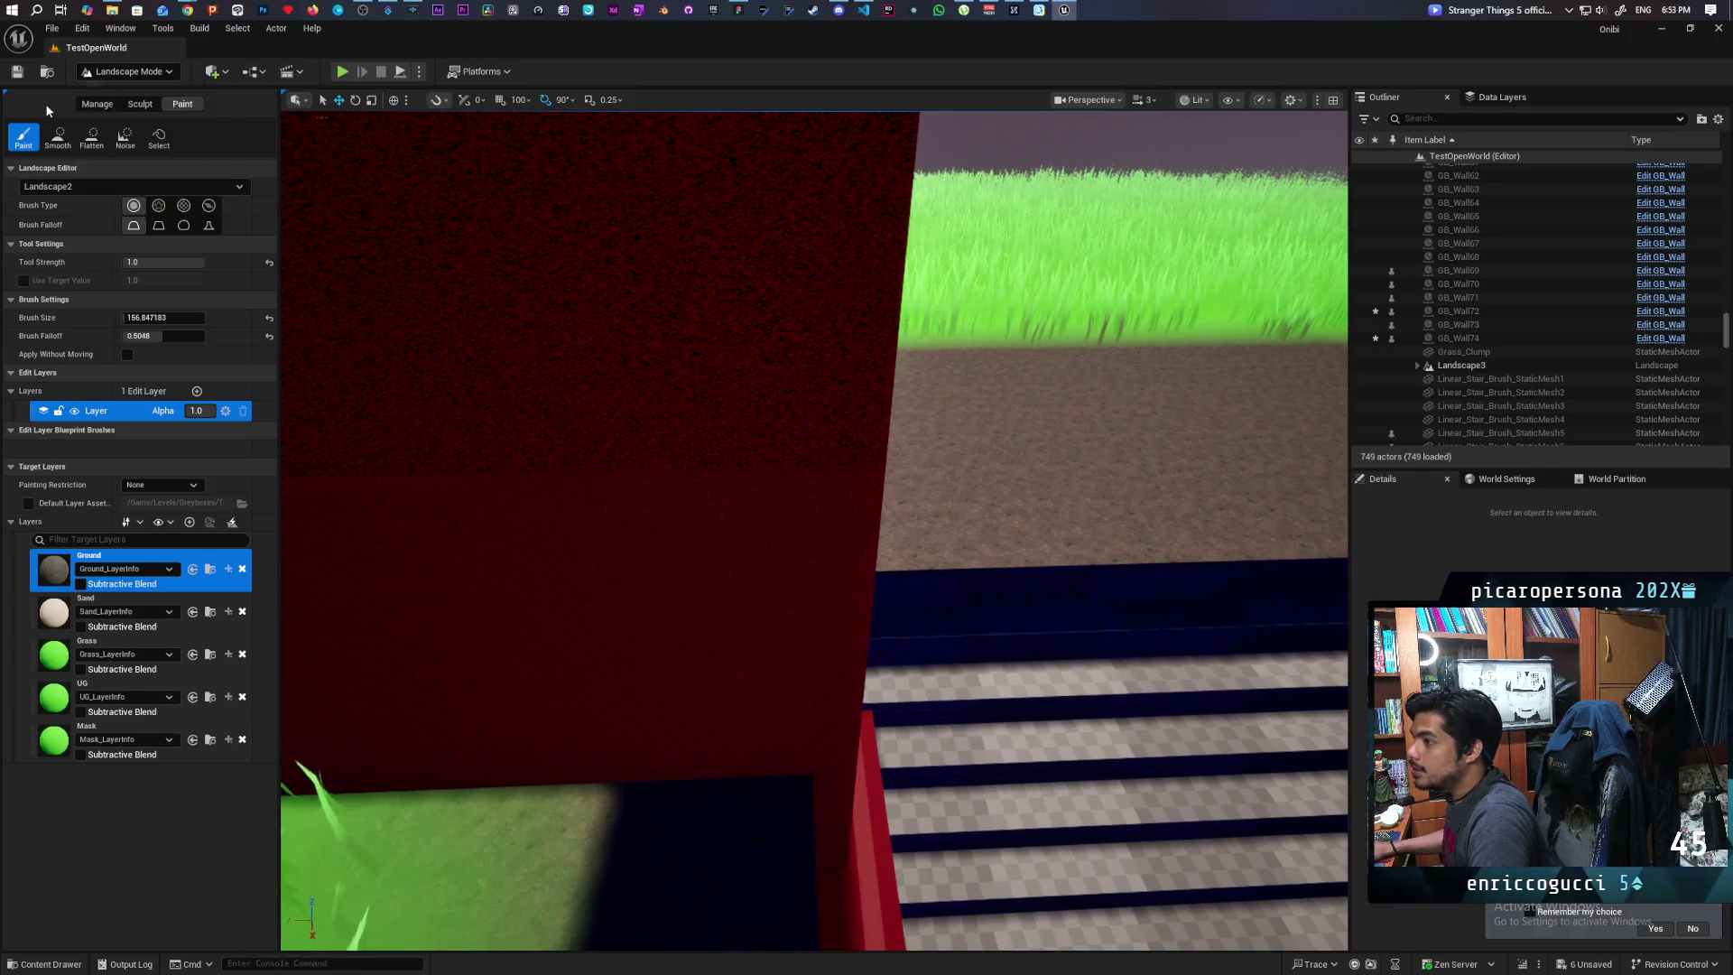
{"action": "left_click", "coordinate": [140, 105]}
{"action": "left_click_drag", "start_coordinate": [1153, 708], "coordinate": [992, 644]}
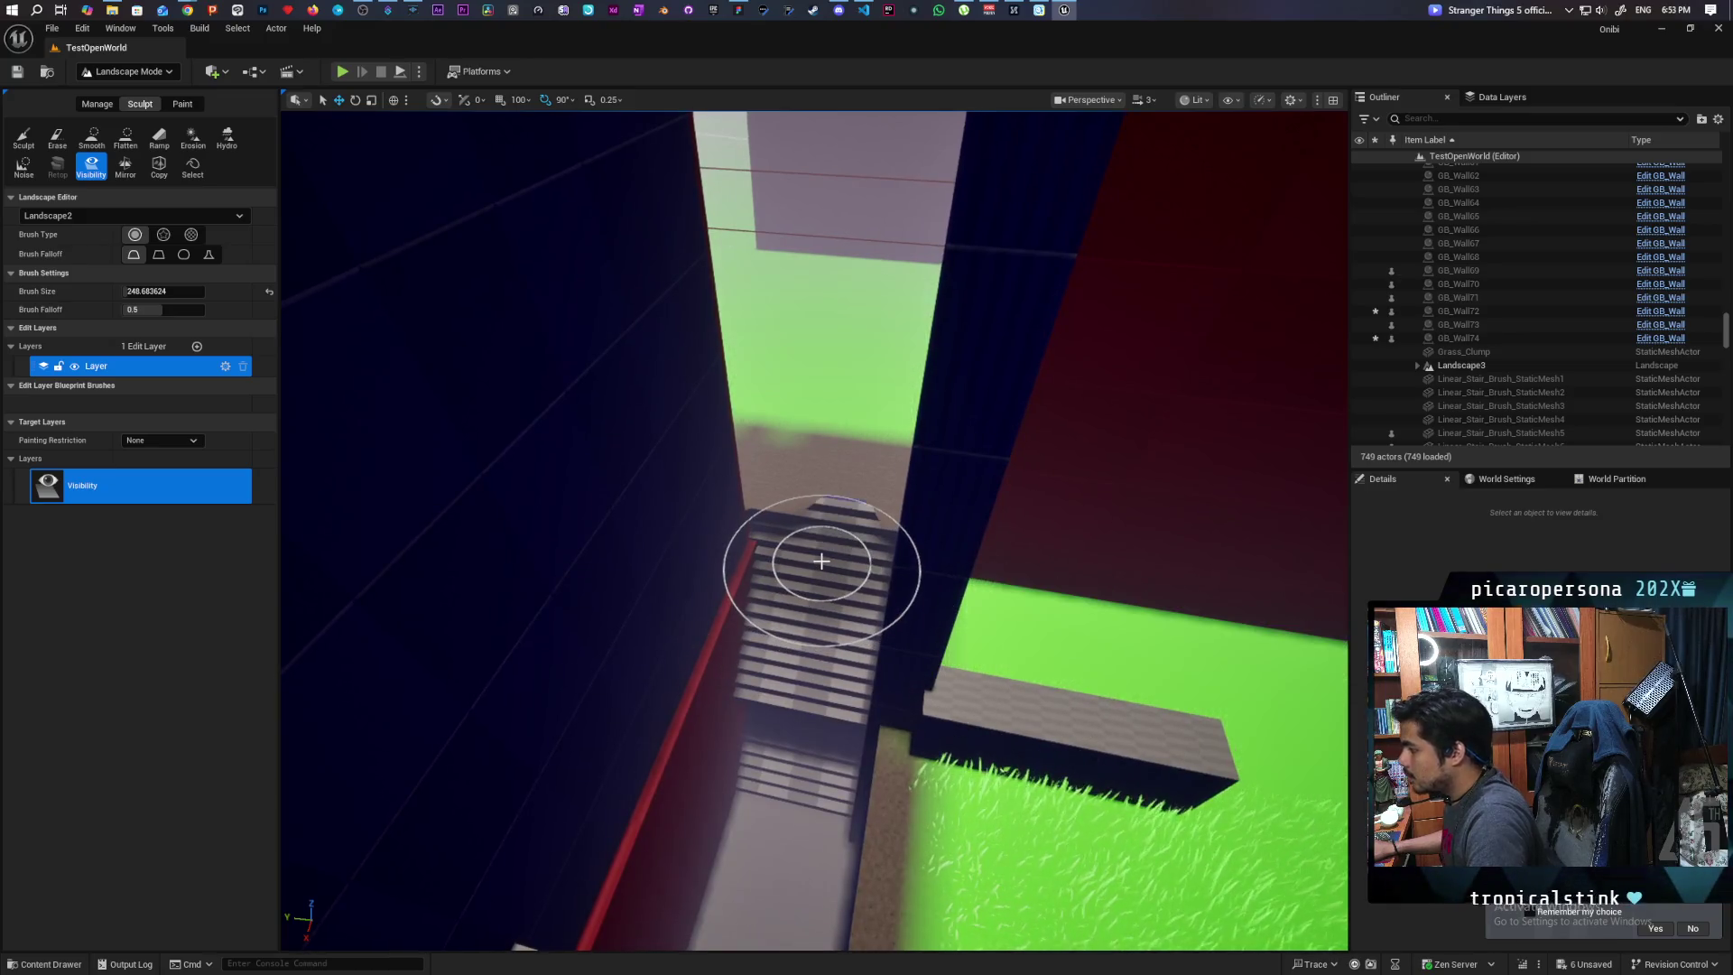
{"action": "mouse_move", "coordinate": [816, 546]}
{"action": "left_mouse_down"}
{"action": "mouse_move", "coordinate": [572, 360]}
{"action": "mouse_move", "coordinate": [310, 250]}
{"action": "mouse_move", "coordinate": [539, 298]}
{"action": "mouse_move", "coordinate": [399, 271]}
{"action": "mouse_move", "coordinate": [560, 389]}
{"action": "mouse_move", "coordinate": [845, 540]}
{"action": "mouse_move", "coordinate": [893, 546]}
{"action": "mouse_move", "coordinate": [795, 587]}
{"action": "mouse_move", "coordinate": [545, 186]}
{"action": "mouse_move", "coordinate": [696, 154]}
{"action": "mouse_move", "coordinate": [1029, 317]}
{"action": "mouse_move", "coordinate": [537, 203]}
{"action": "left_mouse_up"}
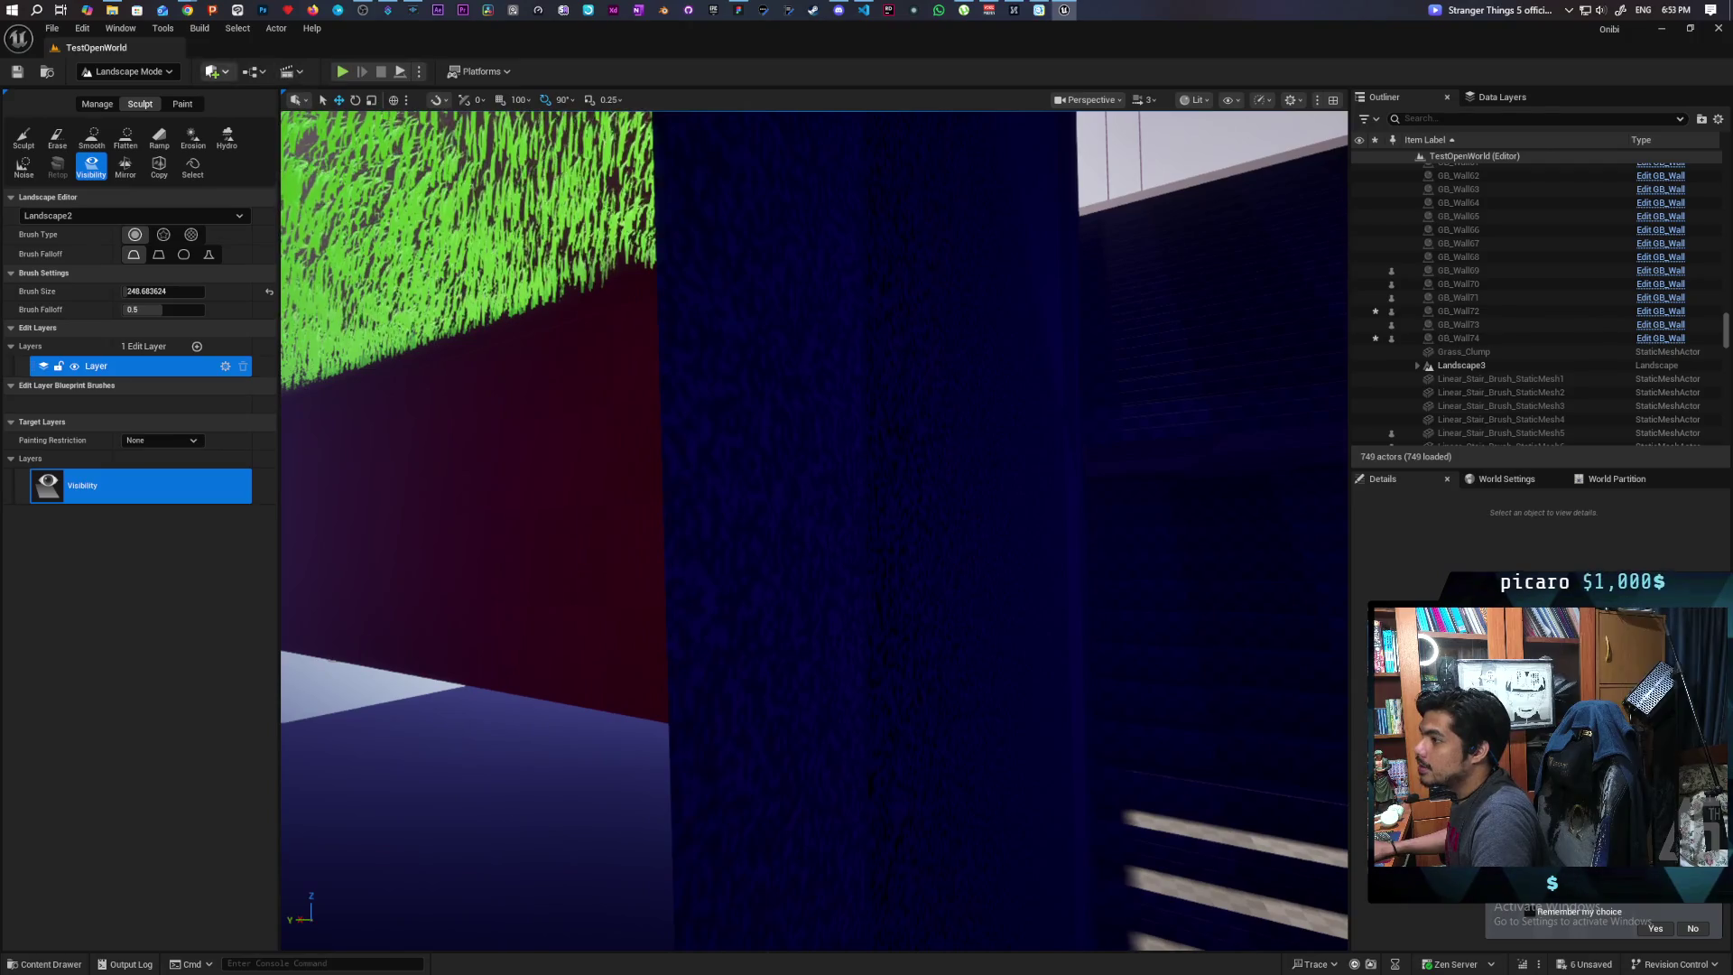
{"action": "left_click", "coordinate": [126, 71]}
{"action": "left_click", "coordinate": [108, 87]}
Select Linear_Stair_Brush_StaticMesh7 and hide it in the Outliner
{"action": "mouse_move", "coordinate": [930, 429]}
{"action": "left_mouse_down"}
{"action": "mouse_move", "coordinate": [886, 472]}
{"action": "mouse_move", "coordinate": [1199, 471]}
{"action": "left_mouse_up"}
{"action": "left_click", "coordinate": [864, 516]}
{"action": "left_click", "coordinate": [1358, 310]}
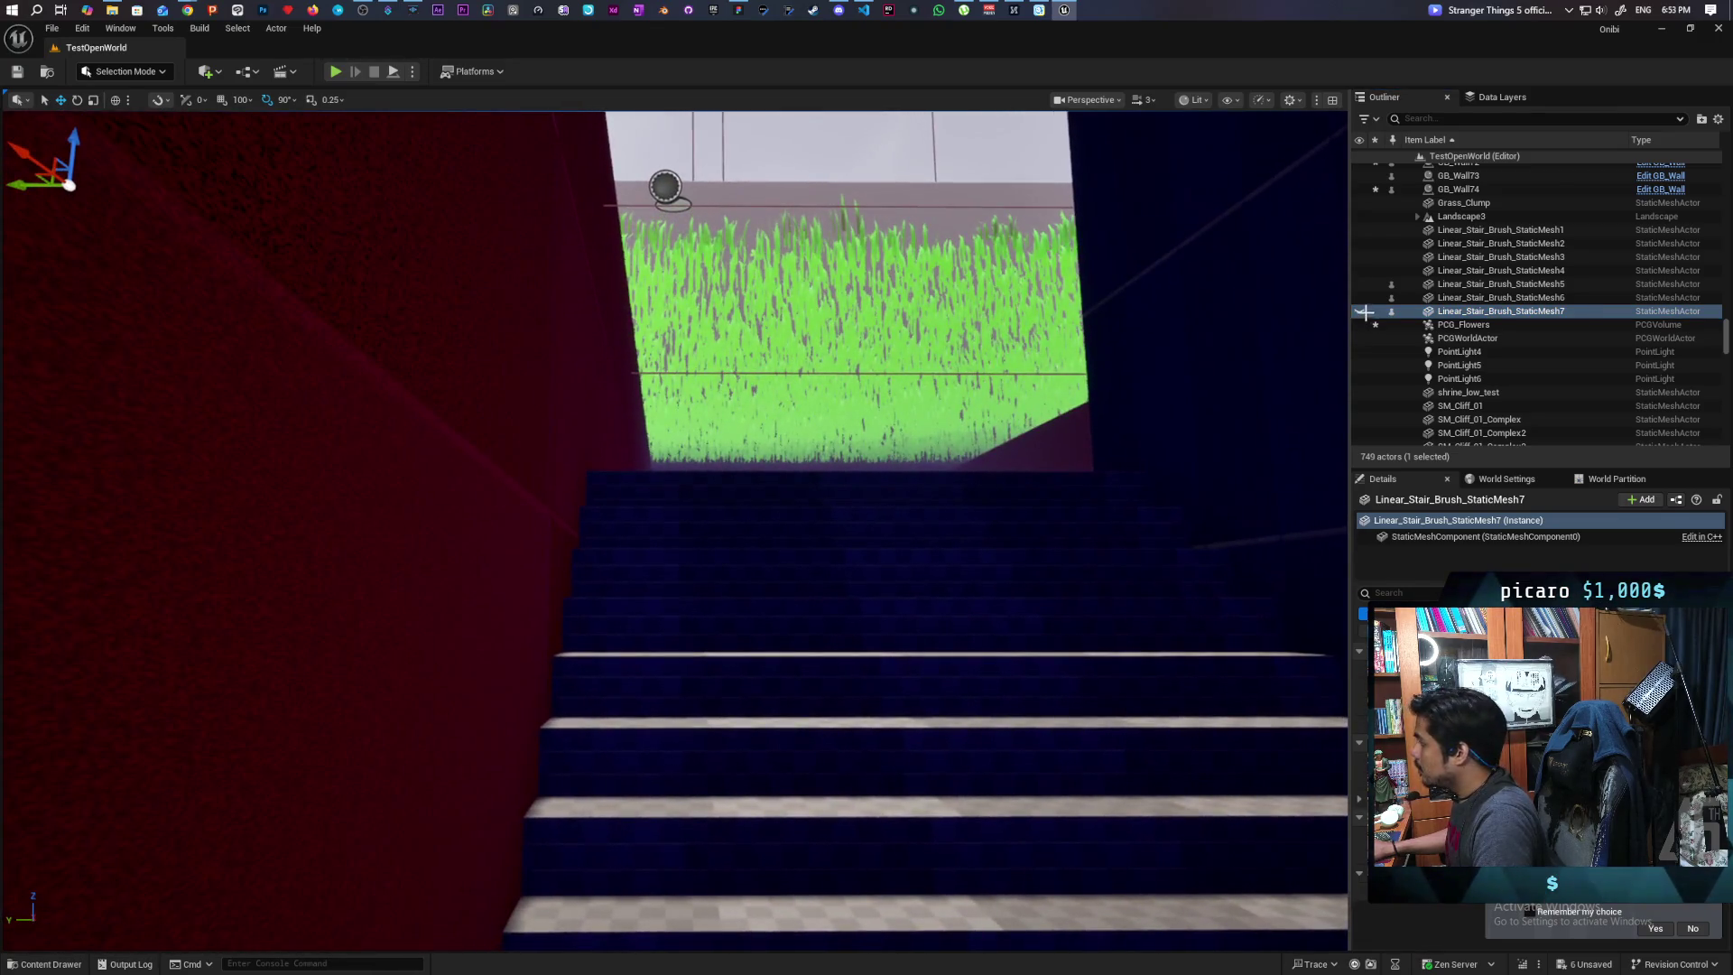
Unhide Linear_Stair_Brush_StaticMesh7 and view the whole staircase
{"action": "left_click", "coordinate": [1359, 312]}
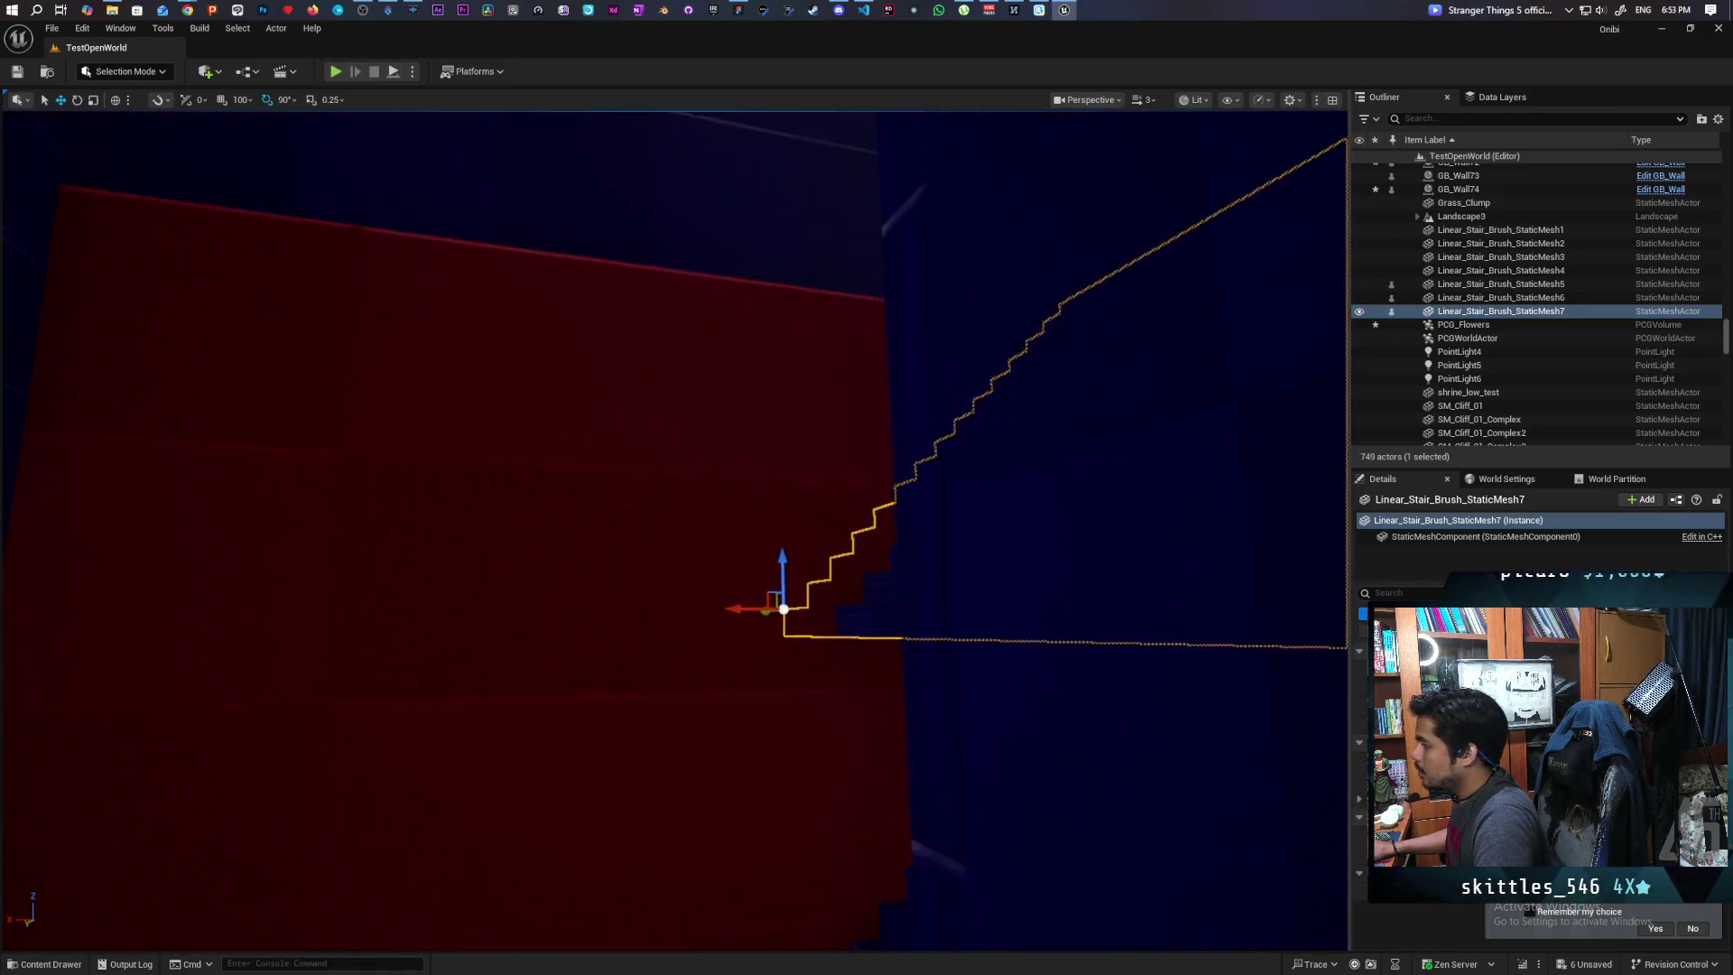
{"action": "left_click_drag", "start_coordinate": [757, 529], "coordinate": [697, 533]}
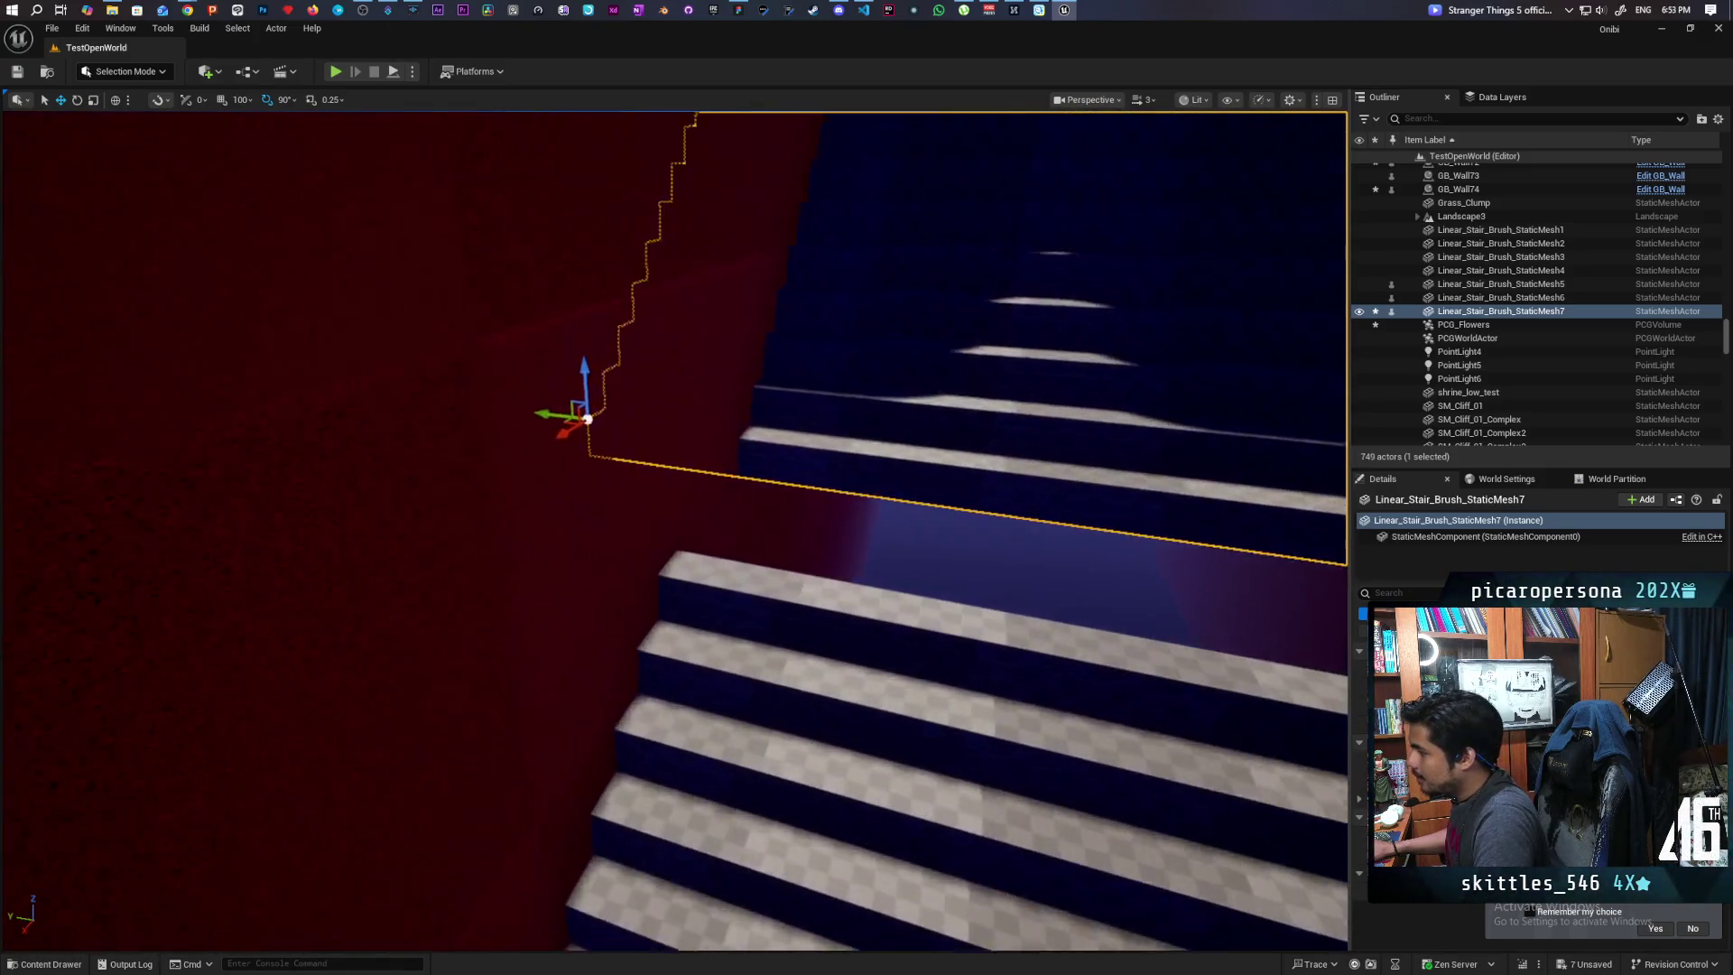
{"action": "left_click_drag", "start_coordinate": [422, 661], "coordinate": [422, 662]}
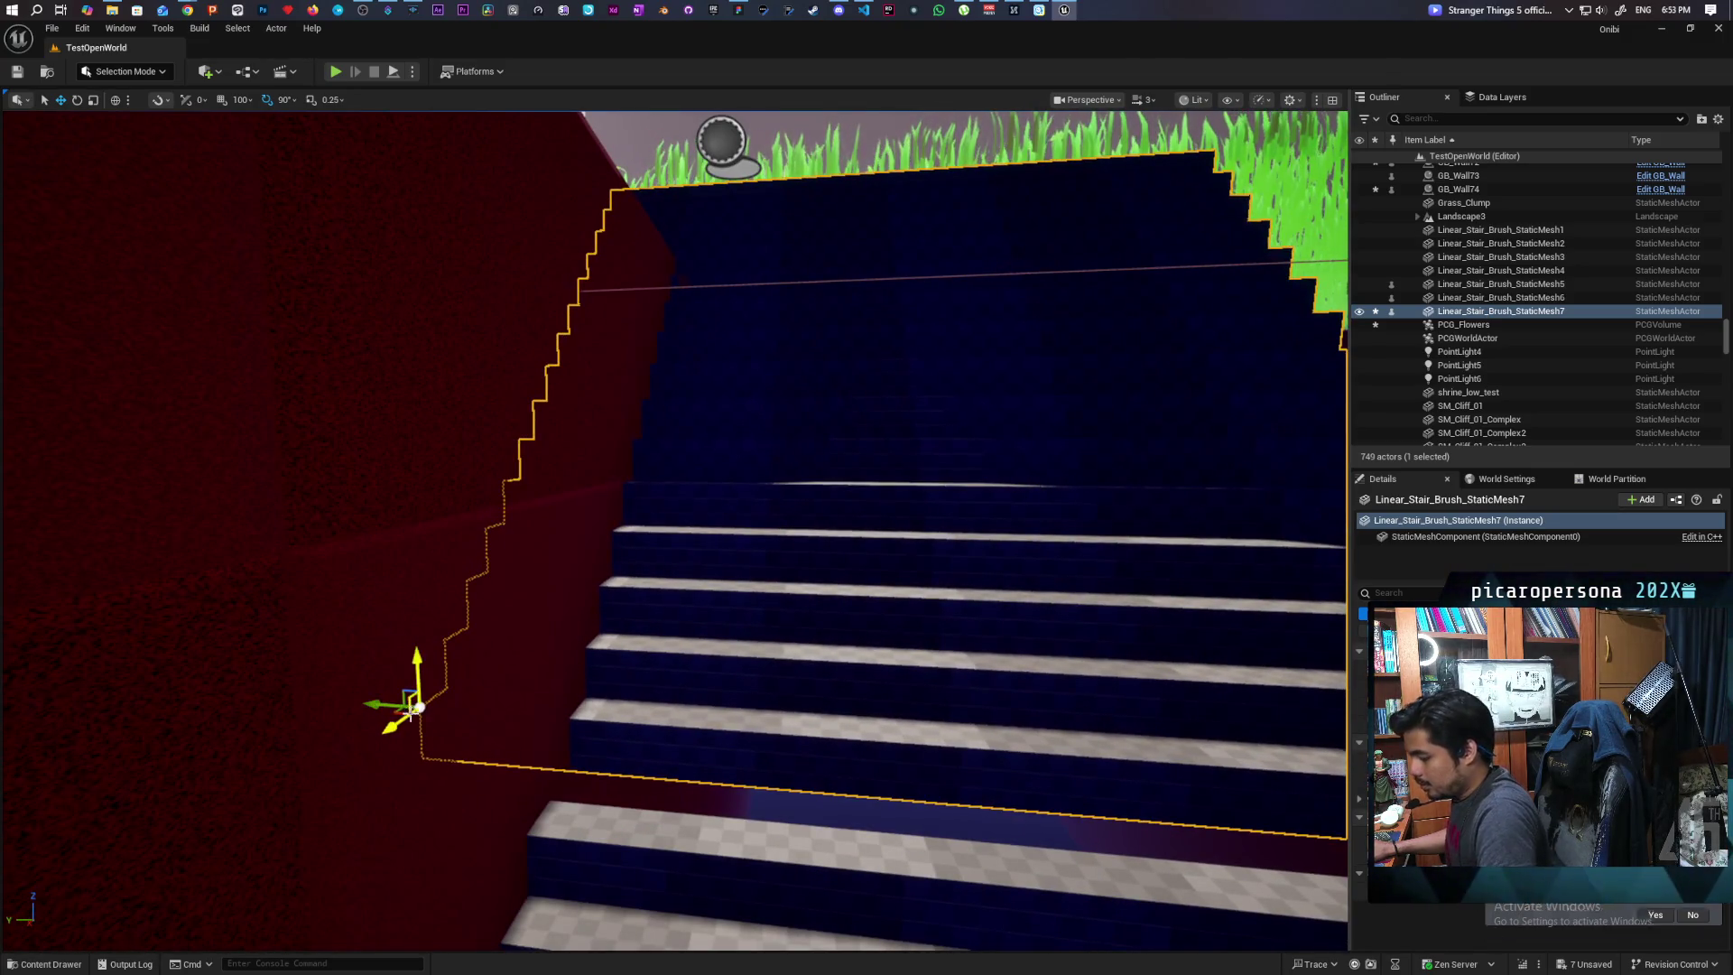
Undo the last stair move, inspect the stairs up close, and re-enter Landscape Mode
{"action": "key", "text": "ctrl+z"}
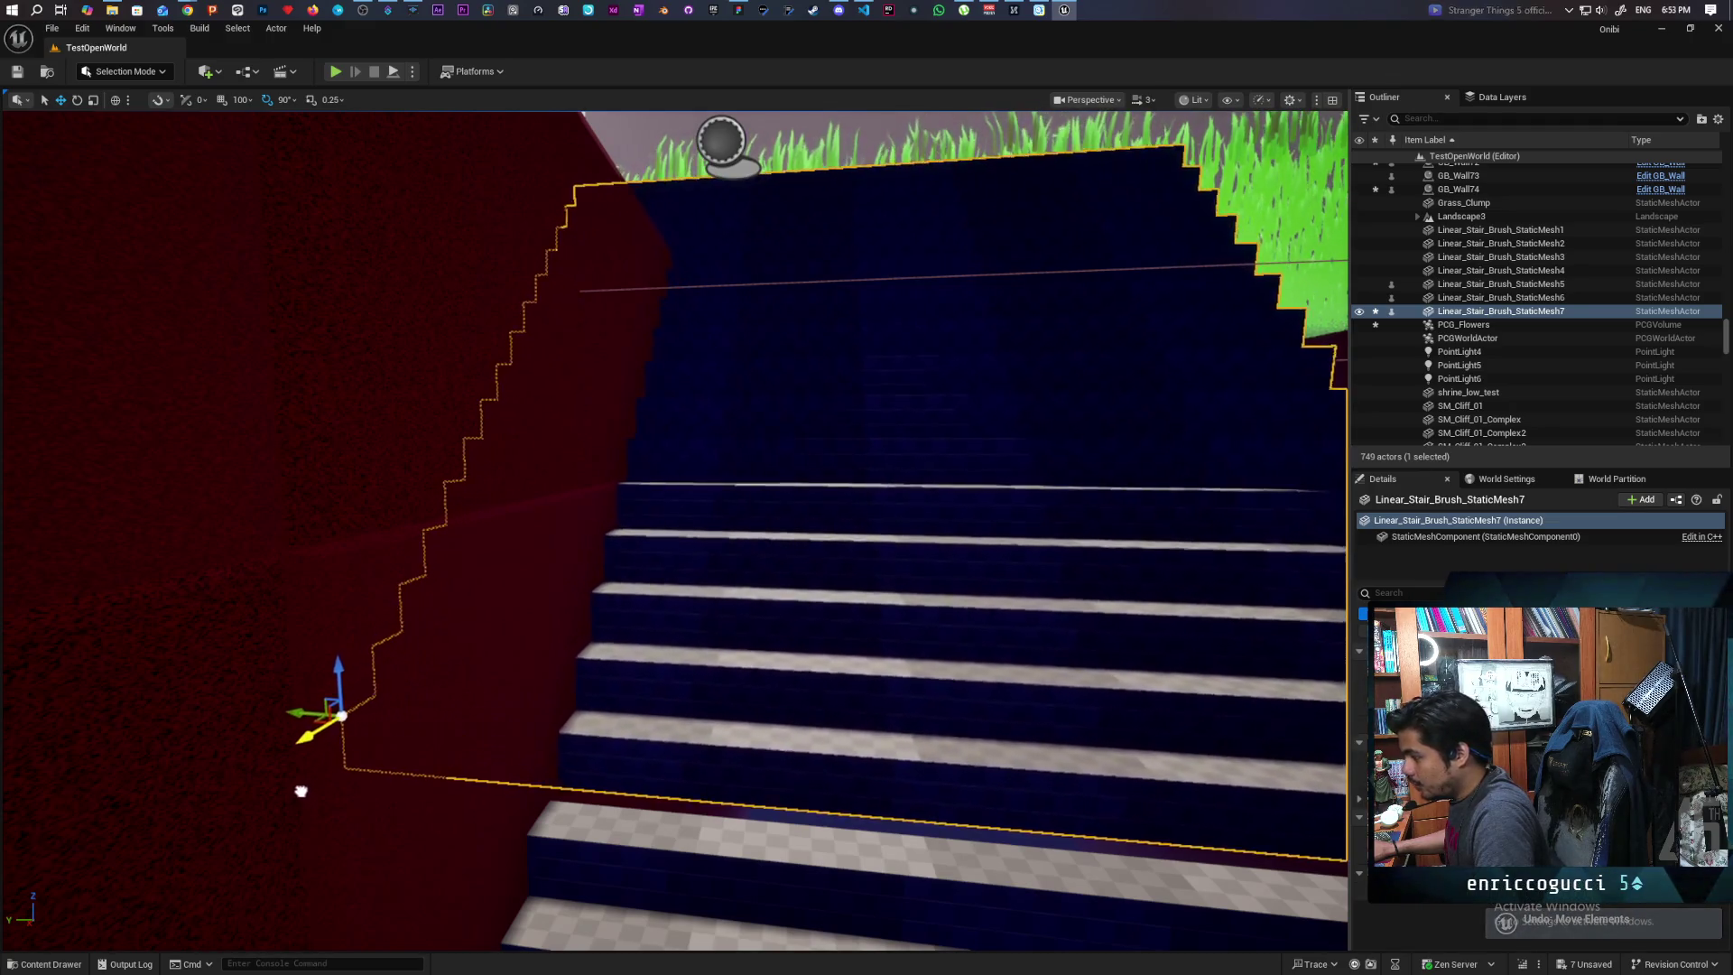
{"action": "left_click_drag", "start_coordinate": [301, 791], "coordinate": [283, 813]}
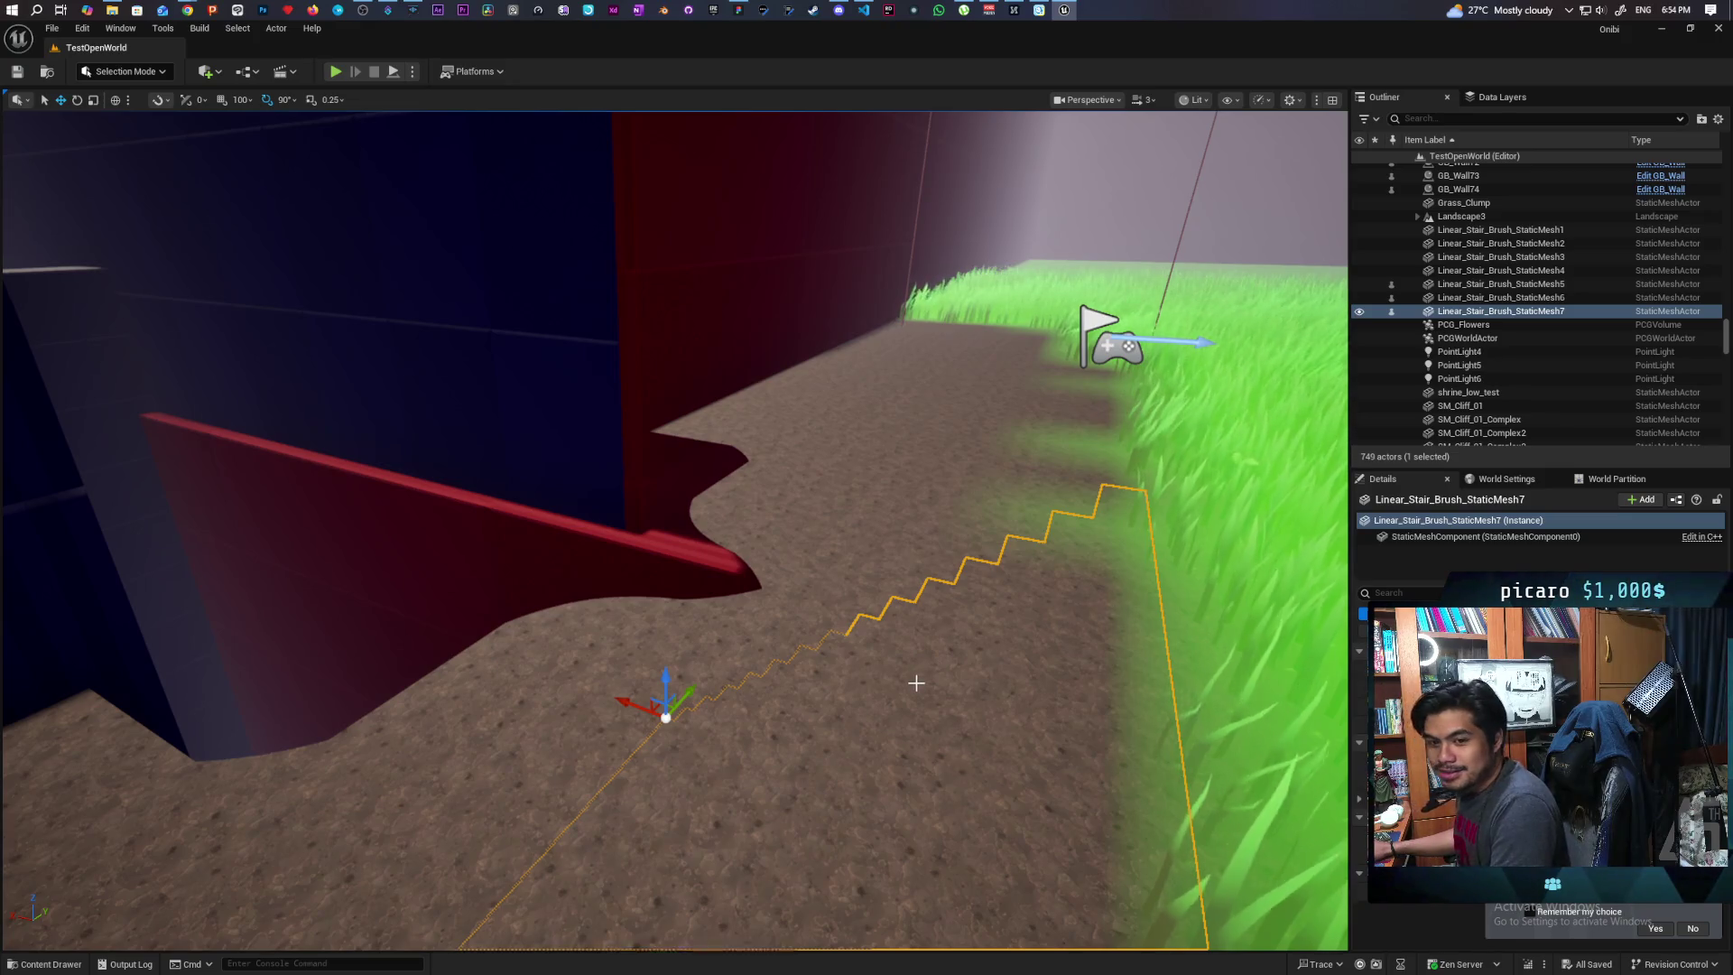
{"action": "mouse_move", "coordinate": [711, 632]}
{"action": "left_mouse_down"}
{"action": "mouse_move", "coordinate": [686, 622]}
{"action": "mouse_move", "coordinate": [668, 650]}
{"action": "mouse_move", "coordinate": [672, 614]}
{"action": "mouse_move", "coordinate": [524, 665]}
{"action": "mouse_move", "coordinate": [653, 679]}
{"action": "left_mouse_up"}
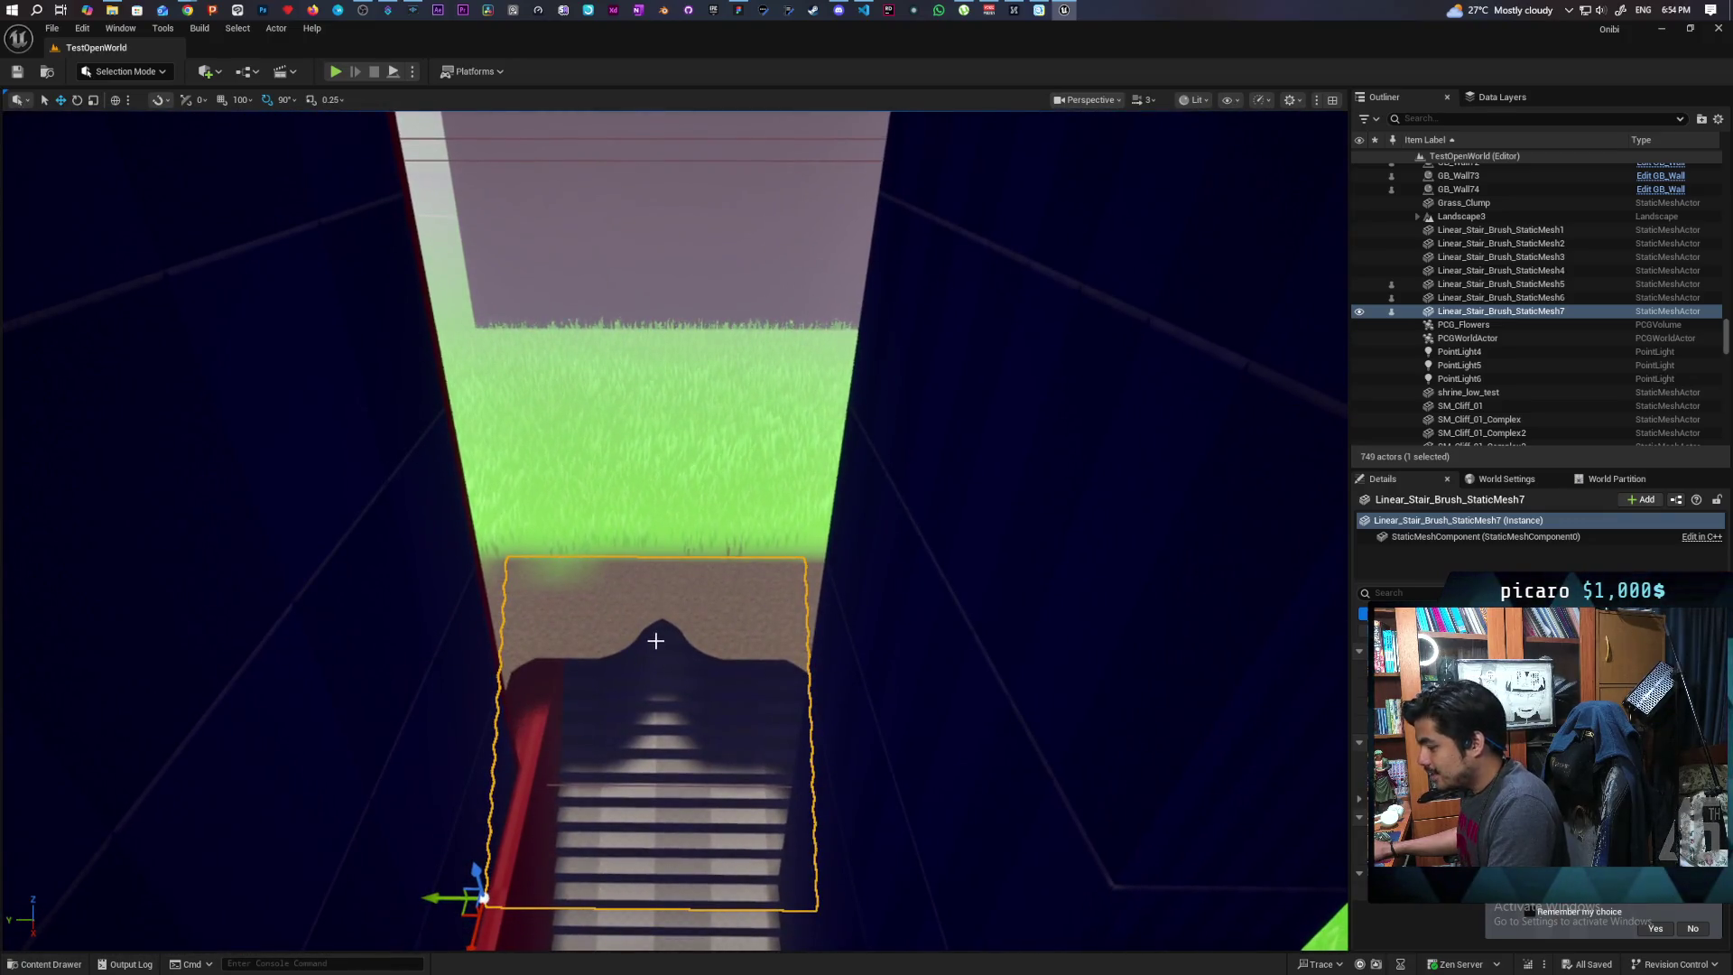
{"action": "key", "text": "shift+2"}
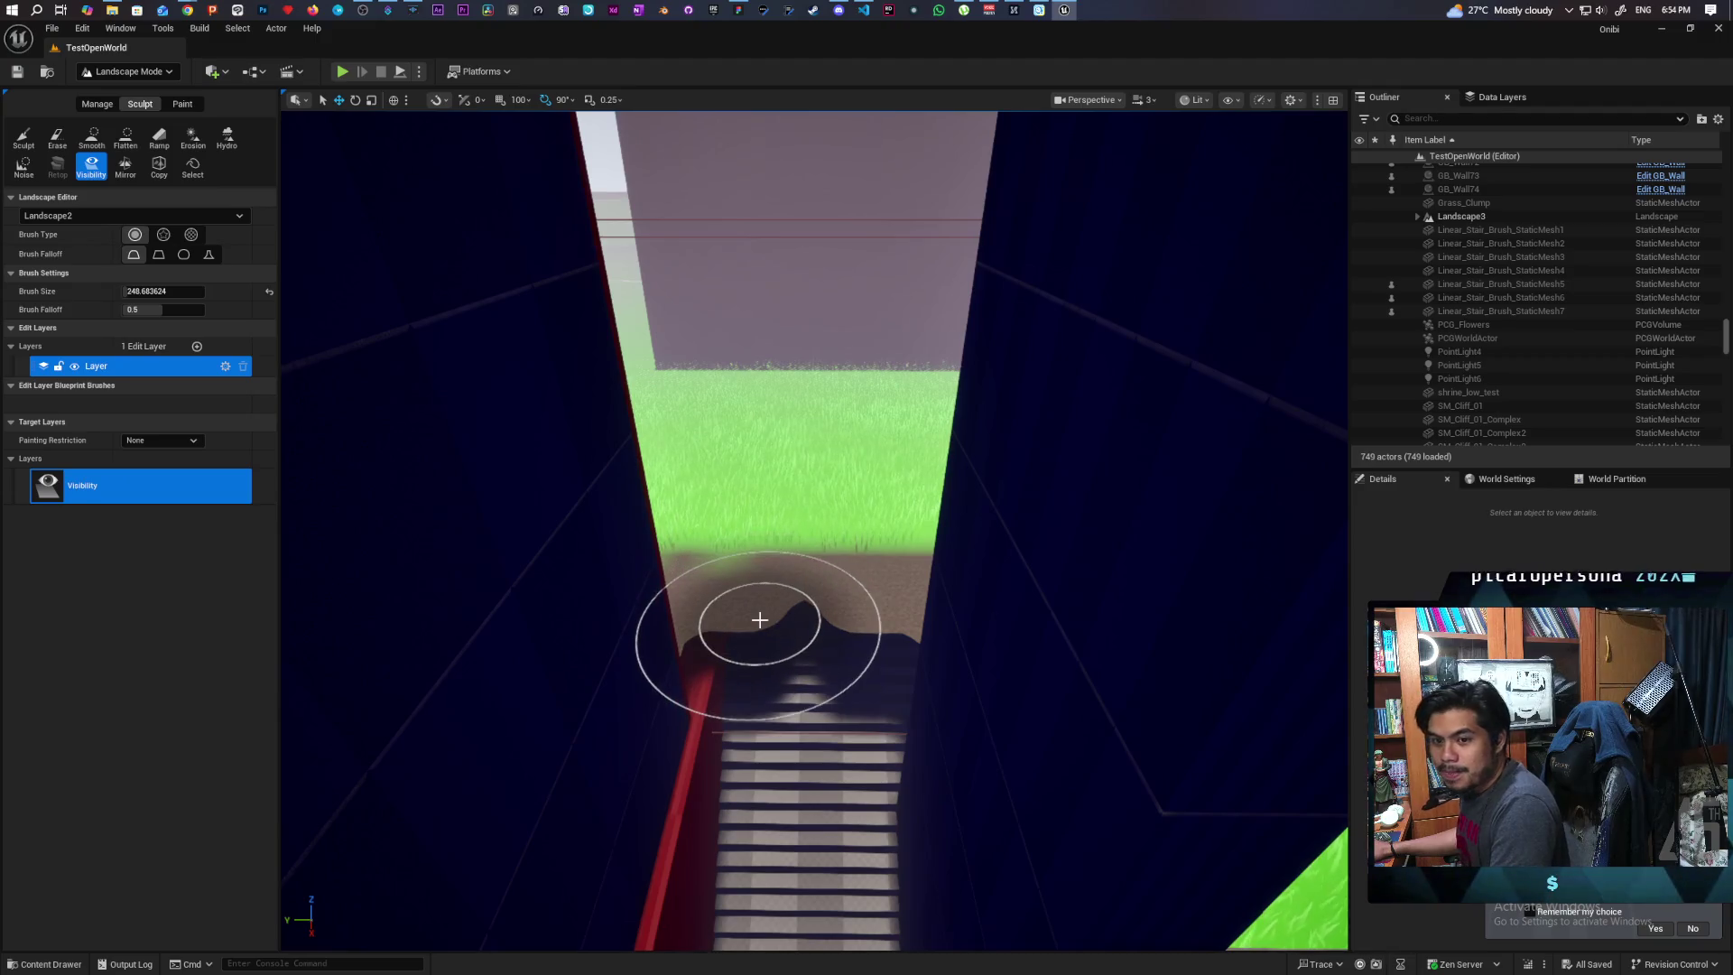
Fly the camera toward the stairs and bring the Discord window to the front
{"action": "mouse_move", "coordinate": [781, 688]}
{"action": "left_mouse_down"}
{"action": "mouse_move", "coordinate": [781, 745]}
{"action": "mouse_move", "coordinate": [794, 658]}
{"action": "left_mouse_up"}
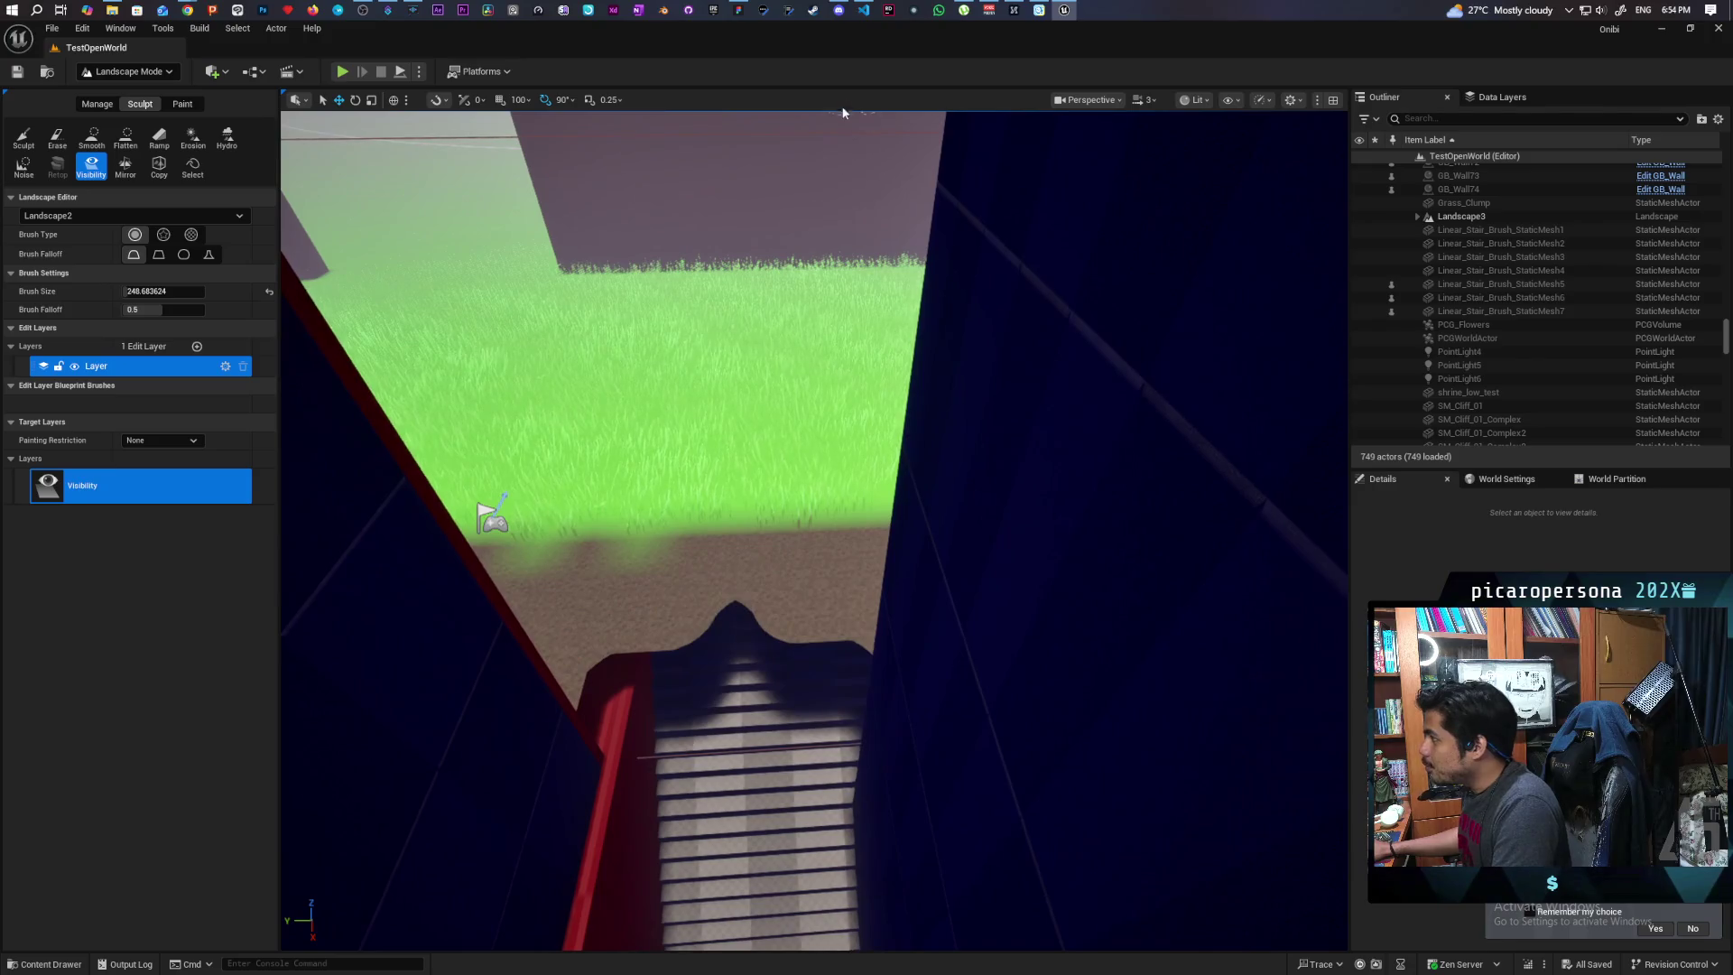
{"action": "left_click", "coordinate": [842, 34]}
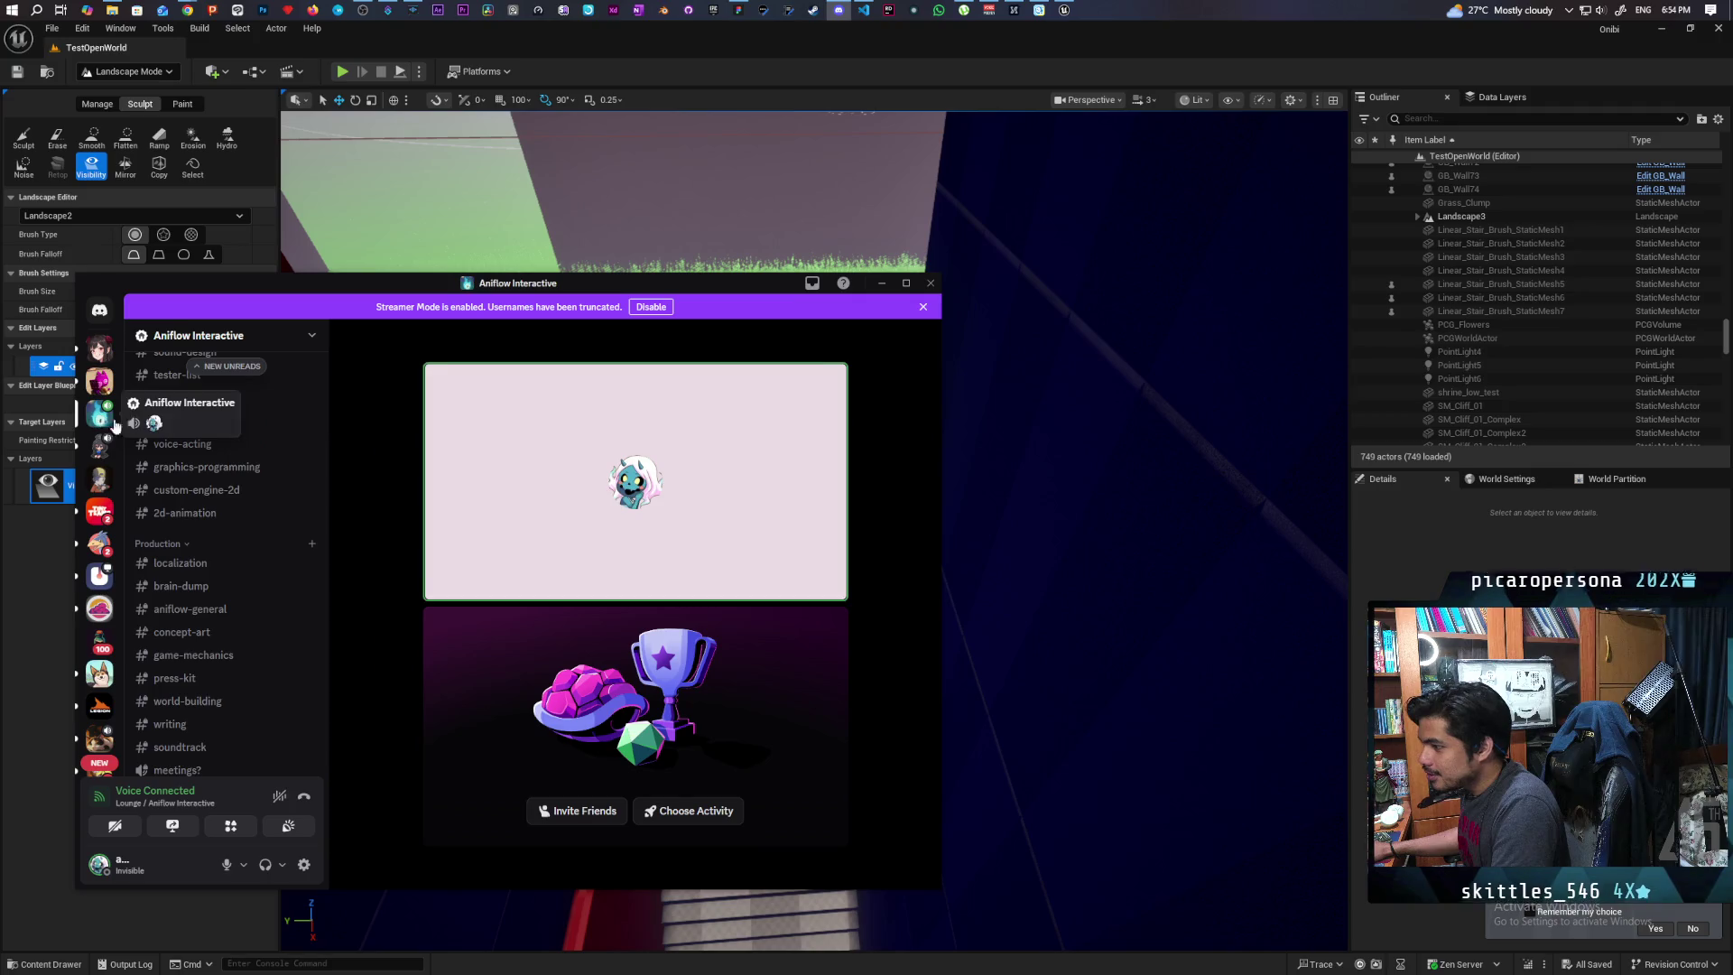
Disconnect from the Lounge voice call, open #youtube-time, and switch back to Unreal Editor
{"action": "left_click", "coordinate": [304, 796]}
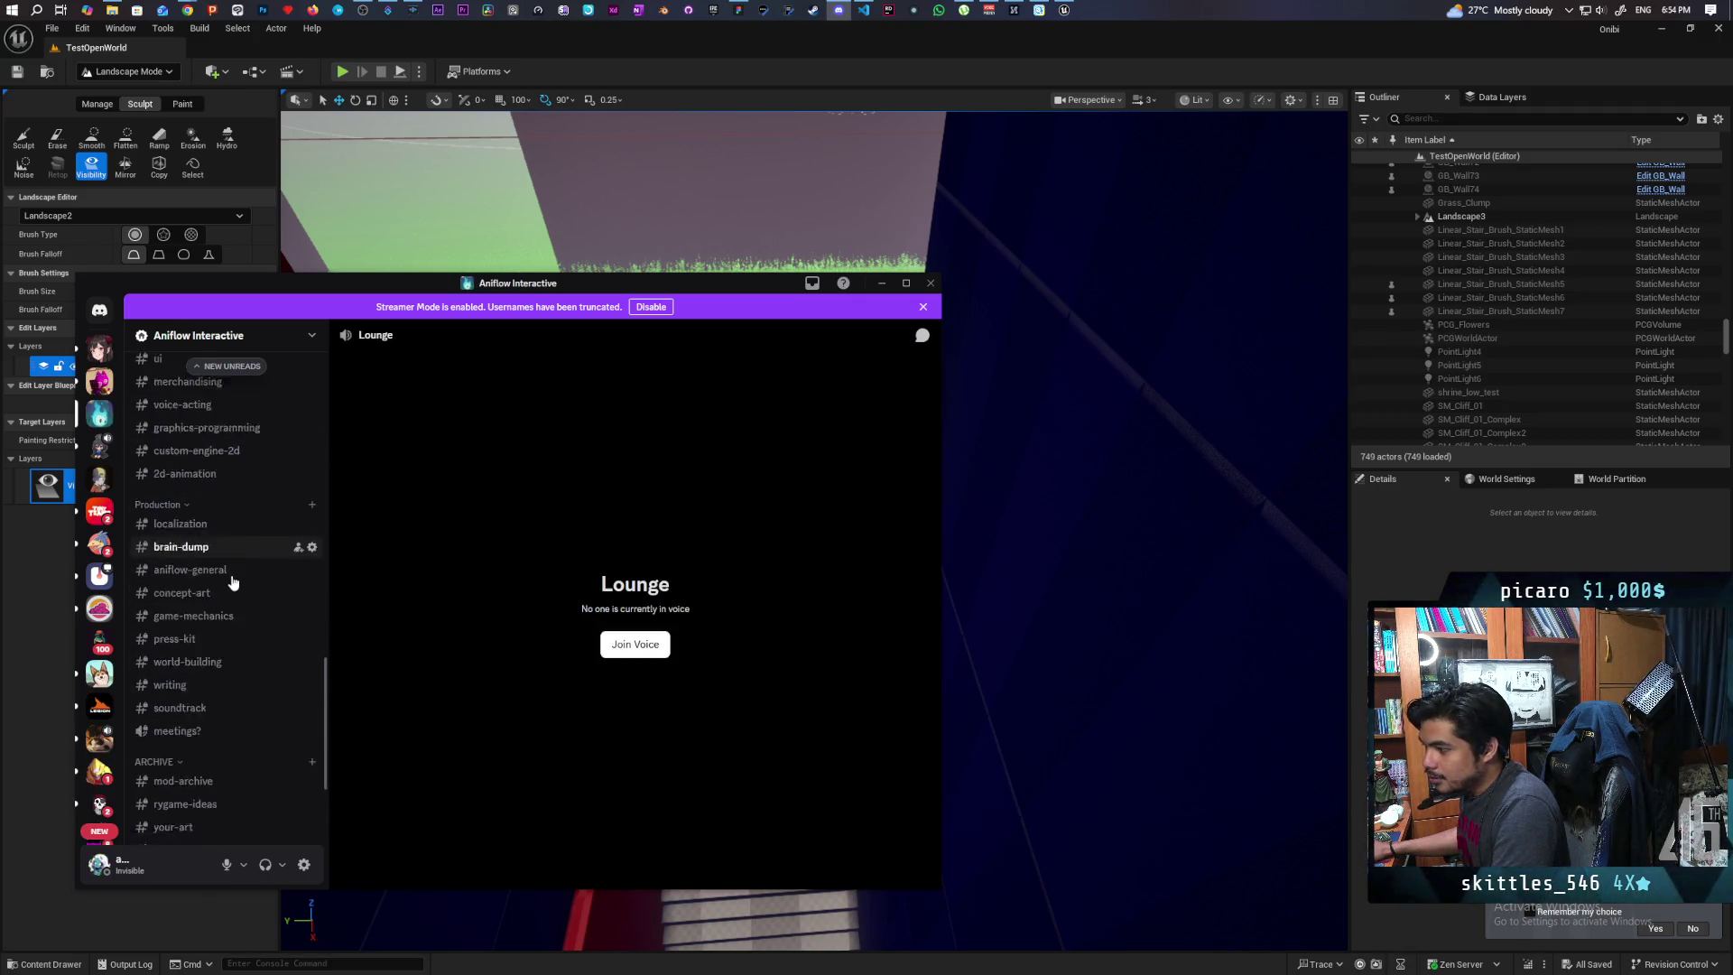
{"action": "scroll", "coordinate": [247, 656], "scroll_direction": "down", "scroll_amount": 2}
{"action": "scroll", "coordinate": [227, 696], "scroll_direction": "up", "scroll_amount": 7}
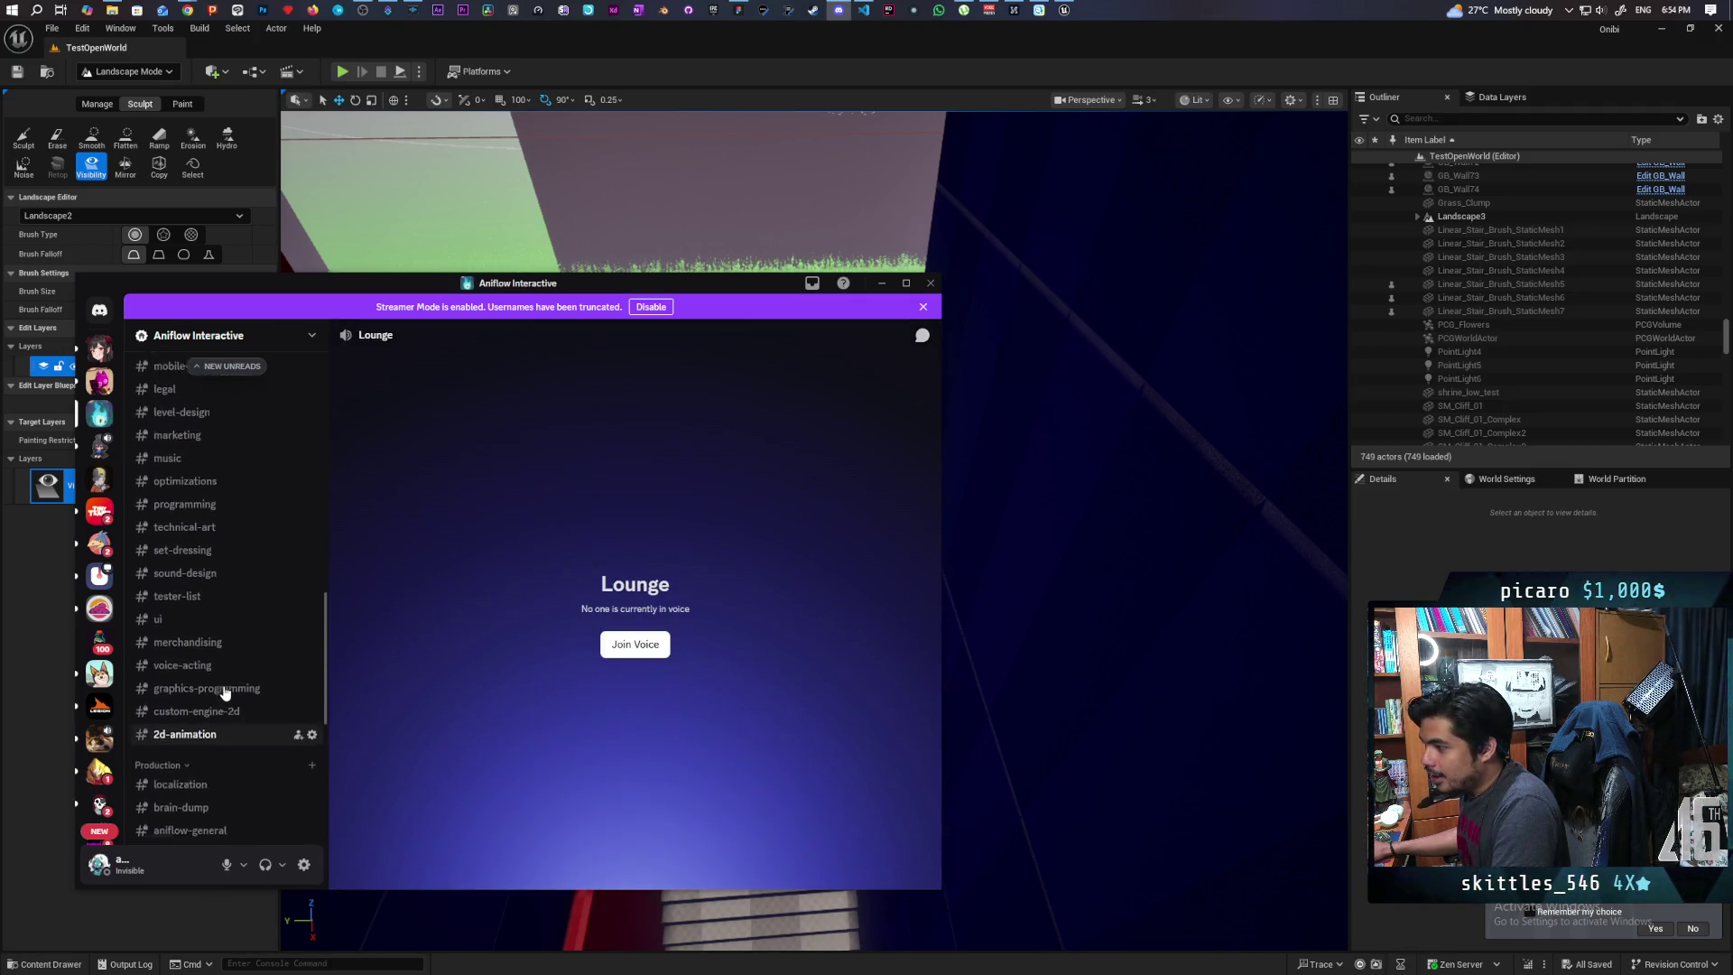
{"action": "scroll", "coordinate": [237, 591], "scroll_direction": "up", "scroll_amount": 5}
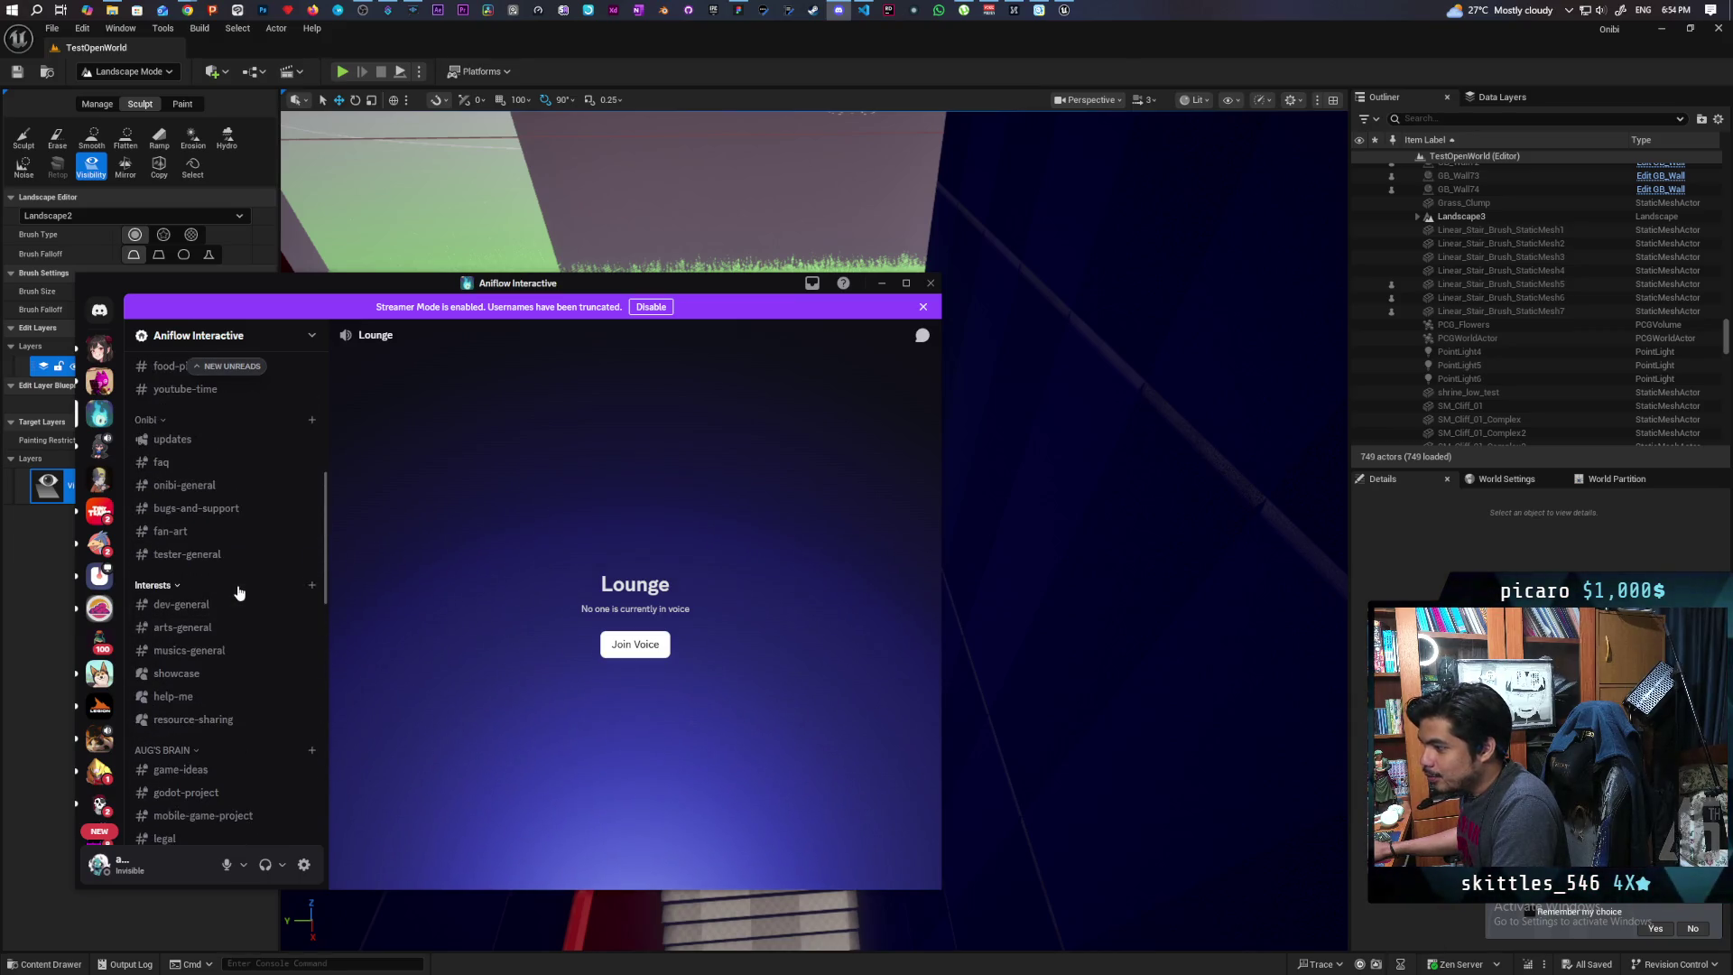
{"action": "left_click", "coordinate": [219, 659]}
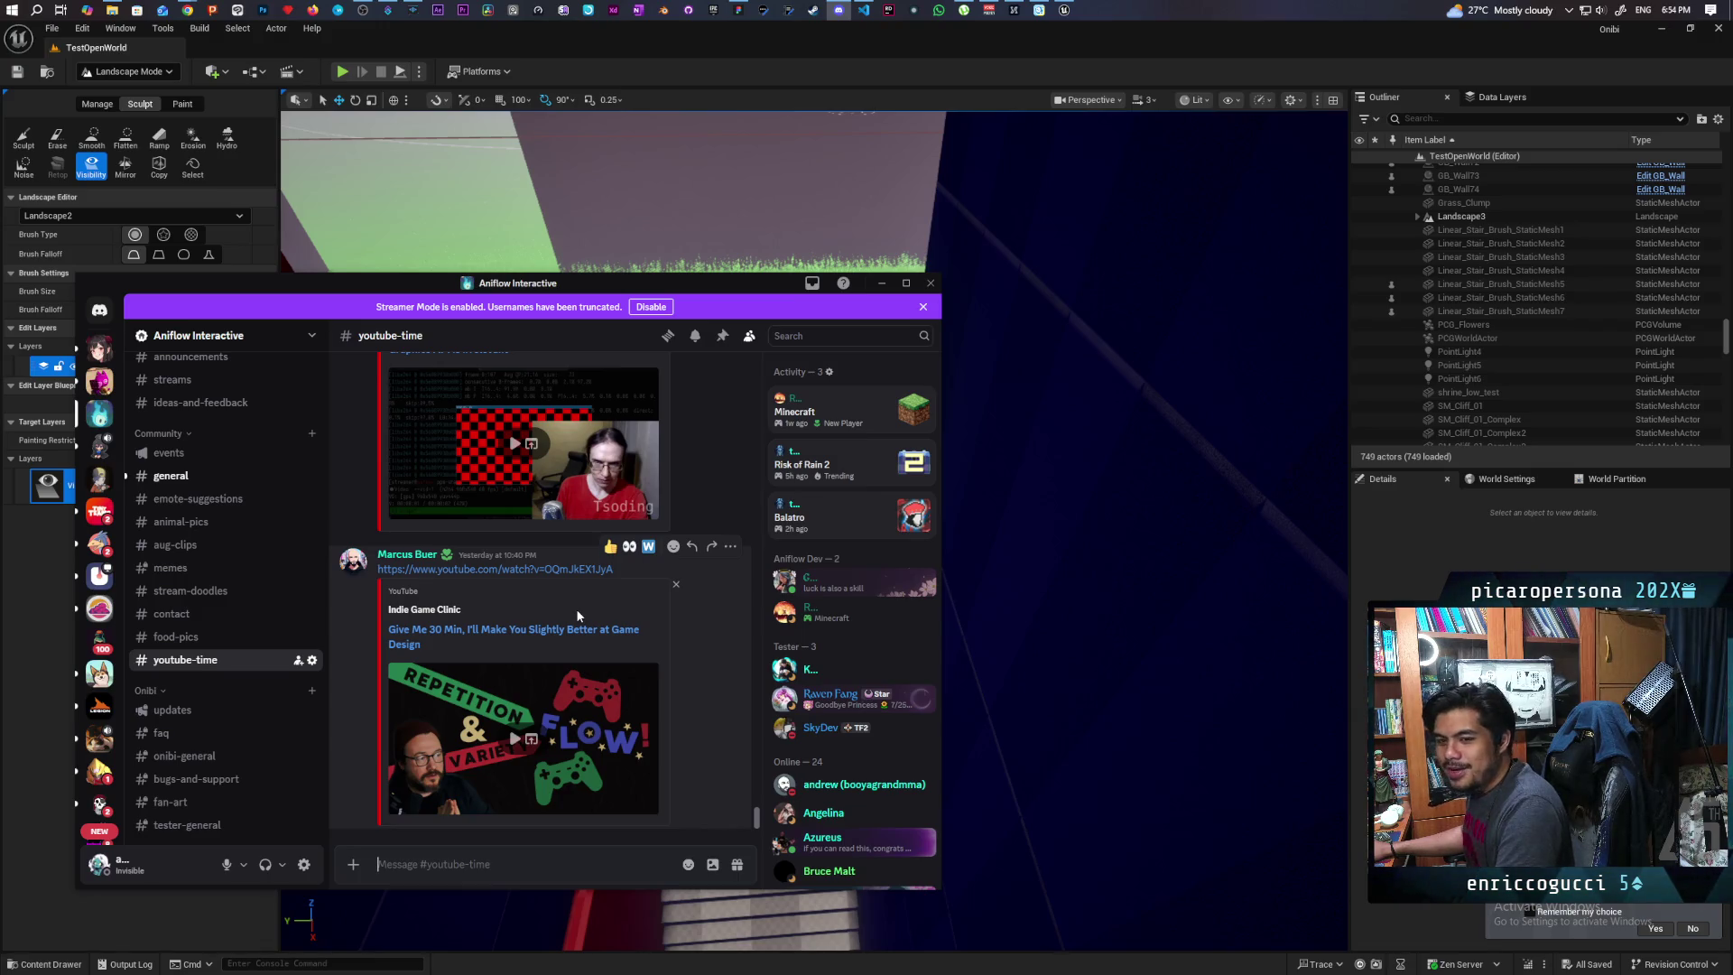
{"action": "left_click", "coordinate": [709, 56]}
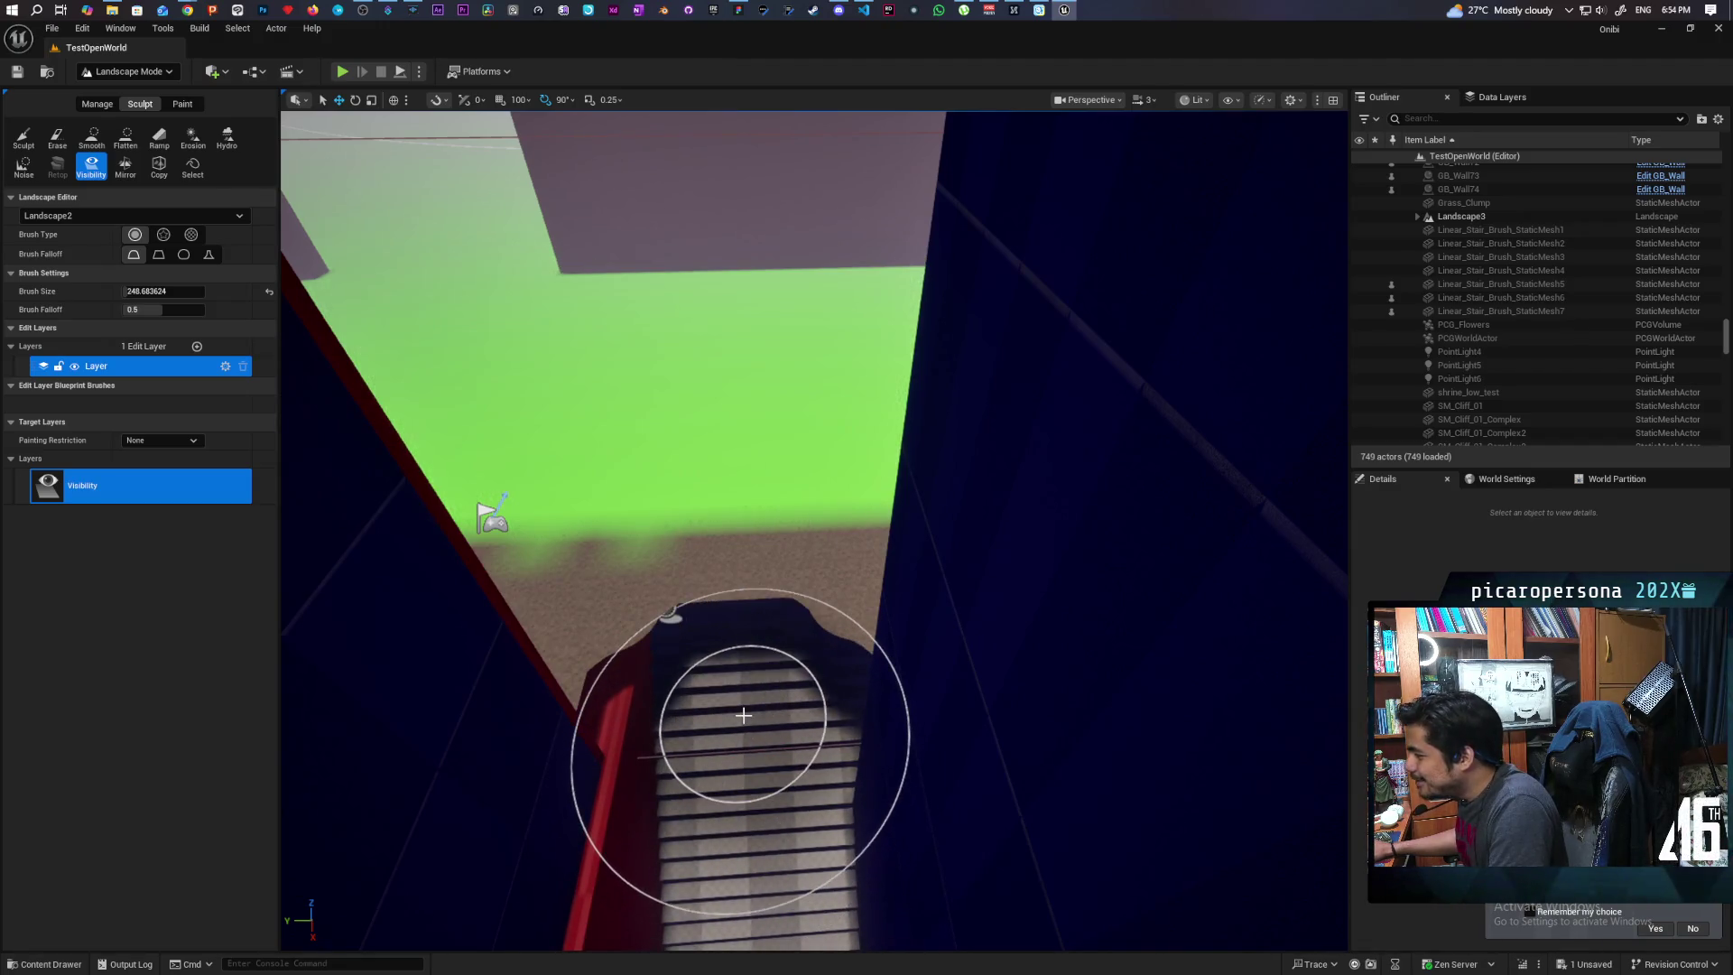
Paint the landscape invisible above the stairs and along their left and right edges, then inspect the corridor
{"action": "mouse_move", "coordinate": [743, 715]}
{"action": "left_mouse_down"}
{"action": "mouse_move", "coordinate": [716, 619]}
{"action": "mouse_move", "coordinate": [746, 618]}
{"action": "left_mouse_up"}
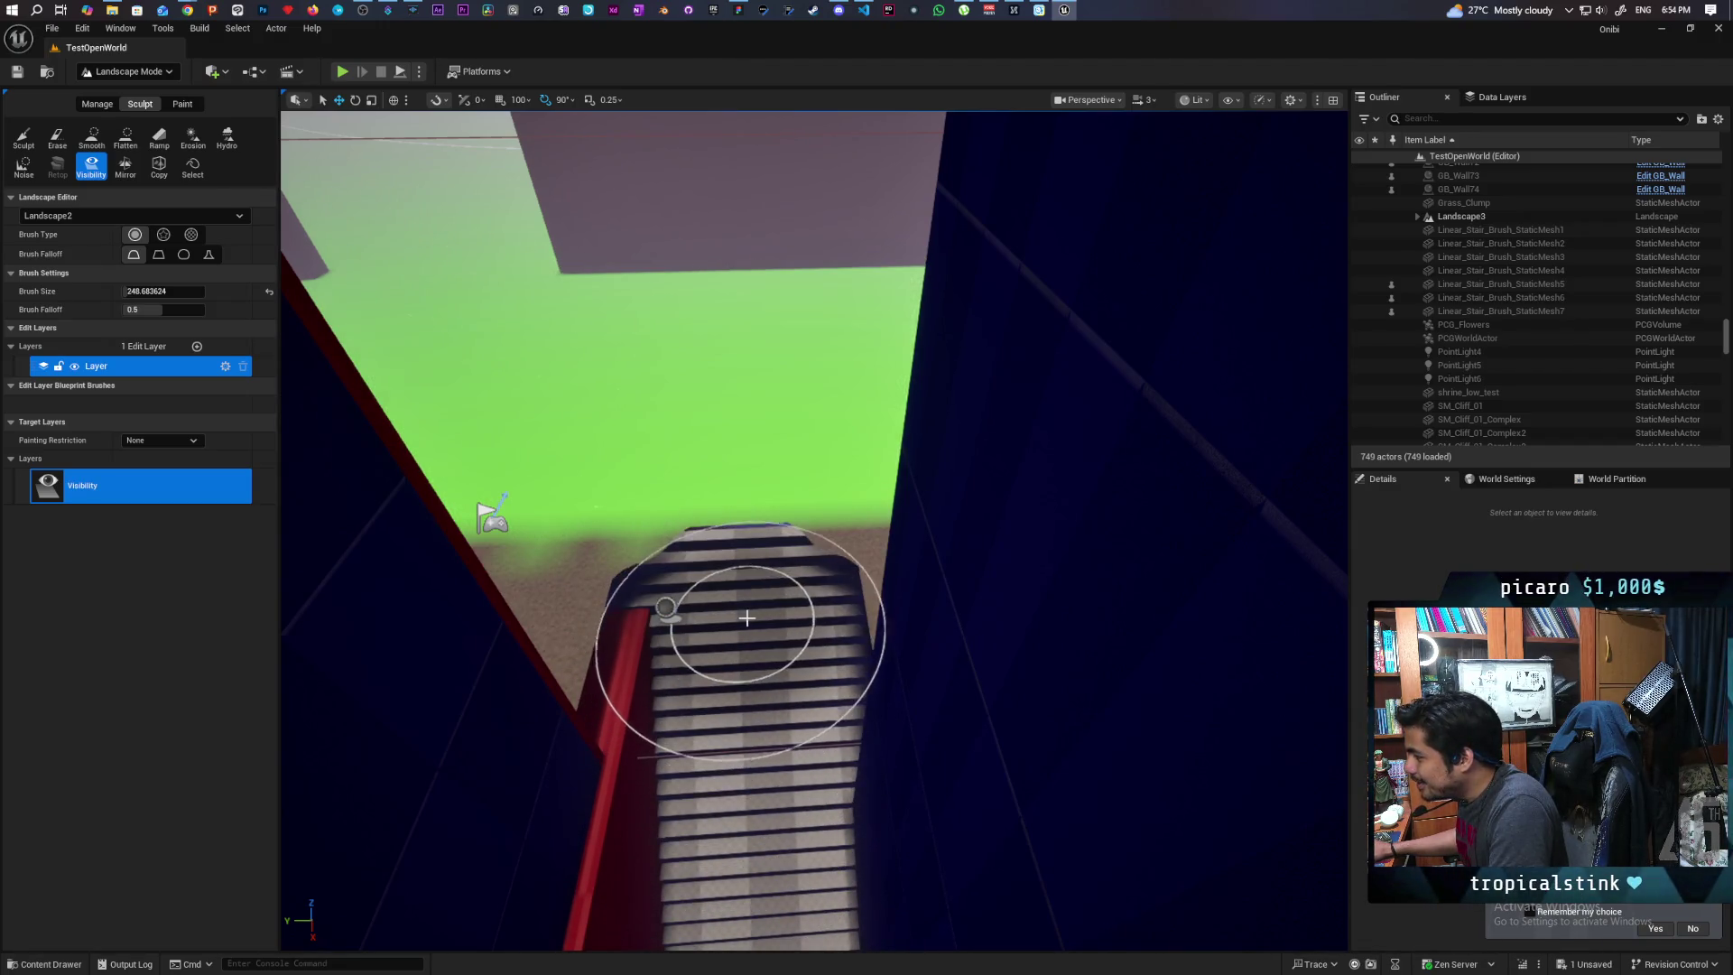
{"action": "scroll", "coordinate": [746, 619], "scroll_direction": "up", "scroll_amount": 5}
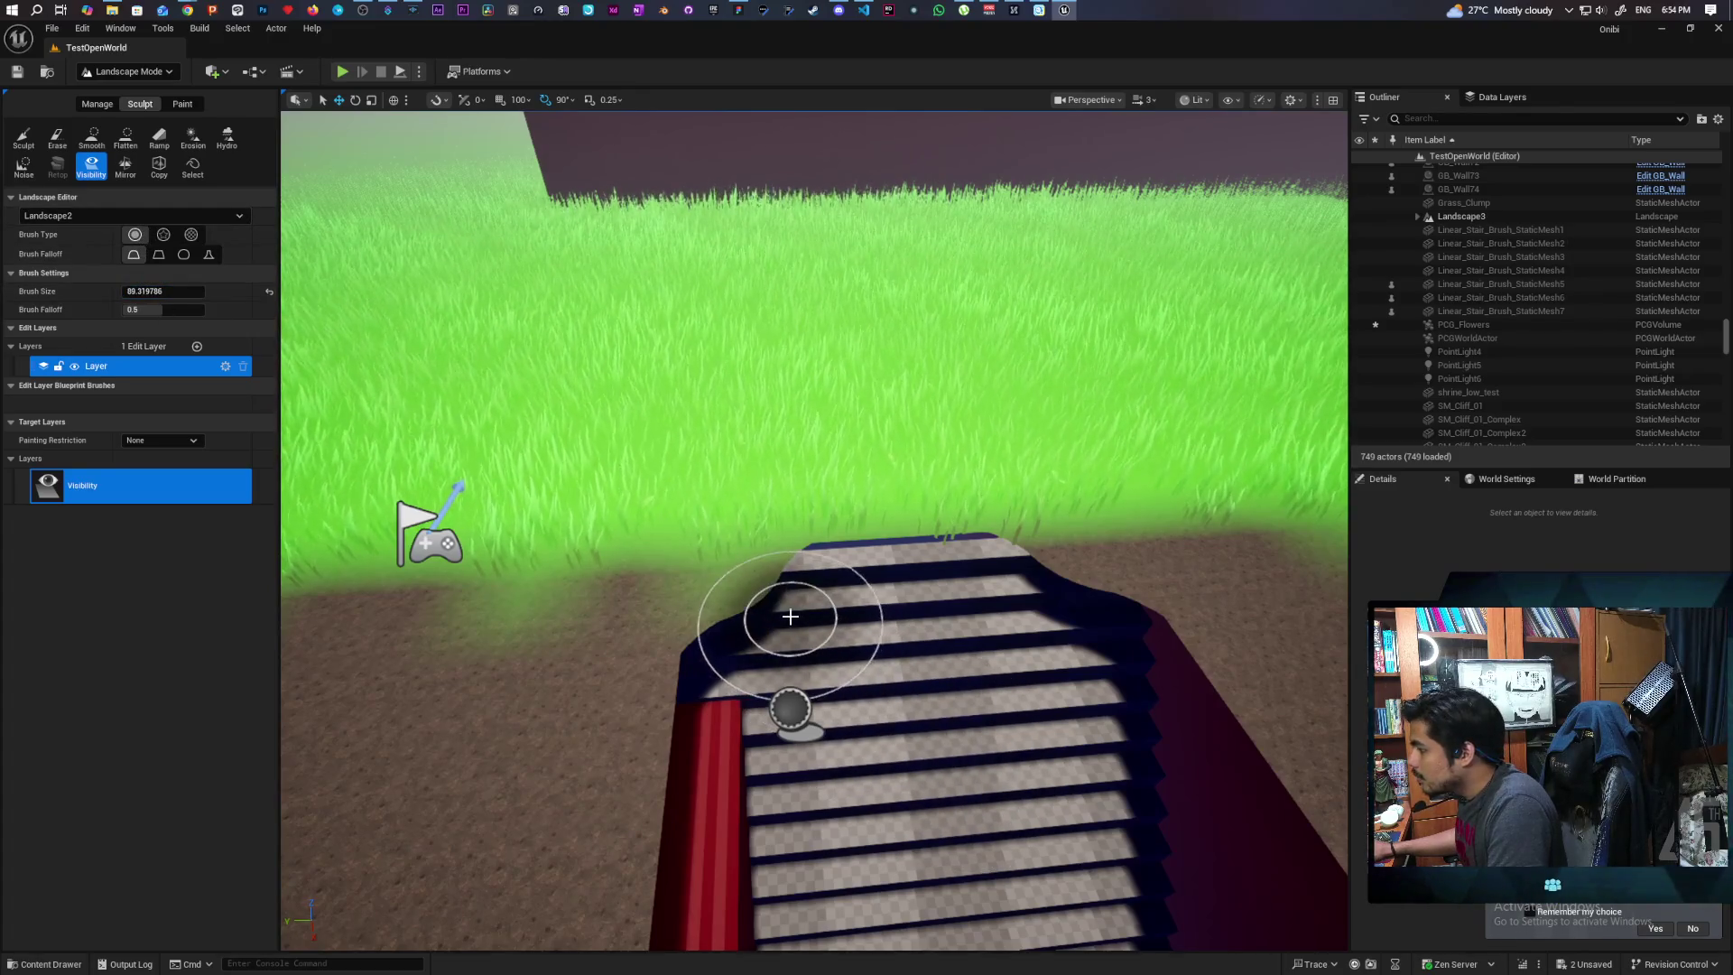
{"action": "mouse_move", "coordinate": [793, 611]}
{"action": "left_mouse_down"}
{"action": "mouse_move", "coordinate": [755, 607]}
{"action": "mouse_move", "coordinate": [999, 600]}
{"action": "mouse_move", "coordinate": [1102, 552]}
{"action": "left_mouse_up"}
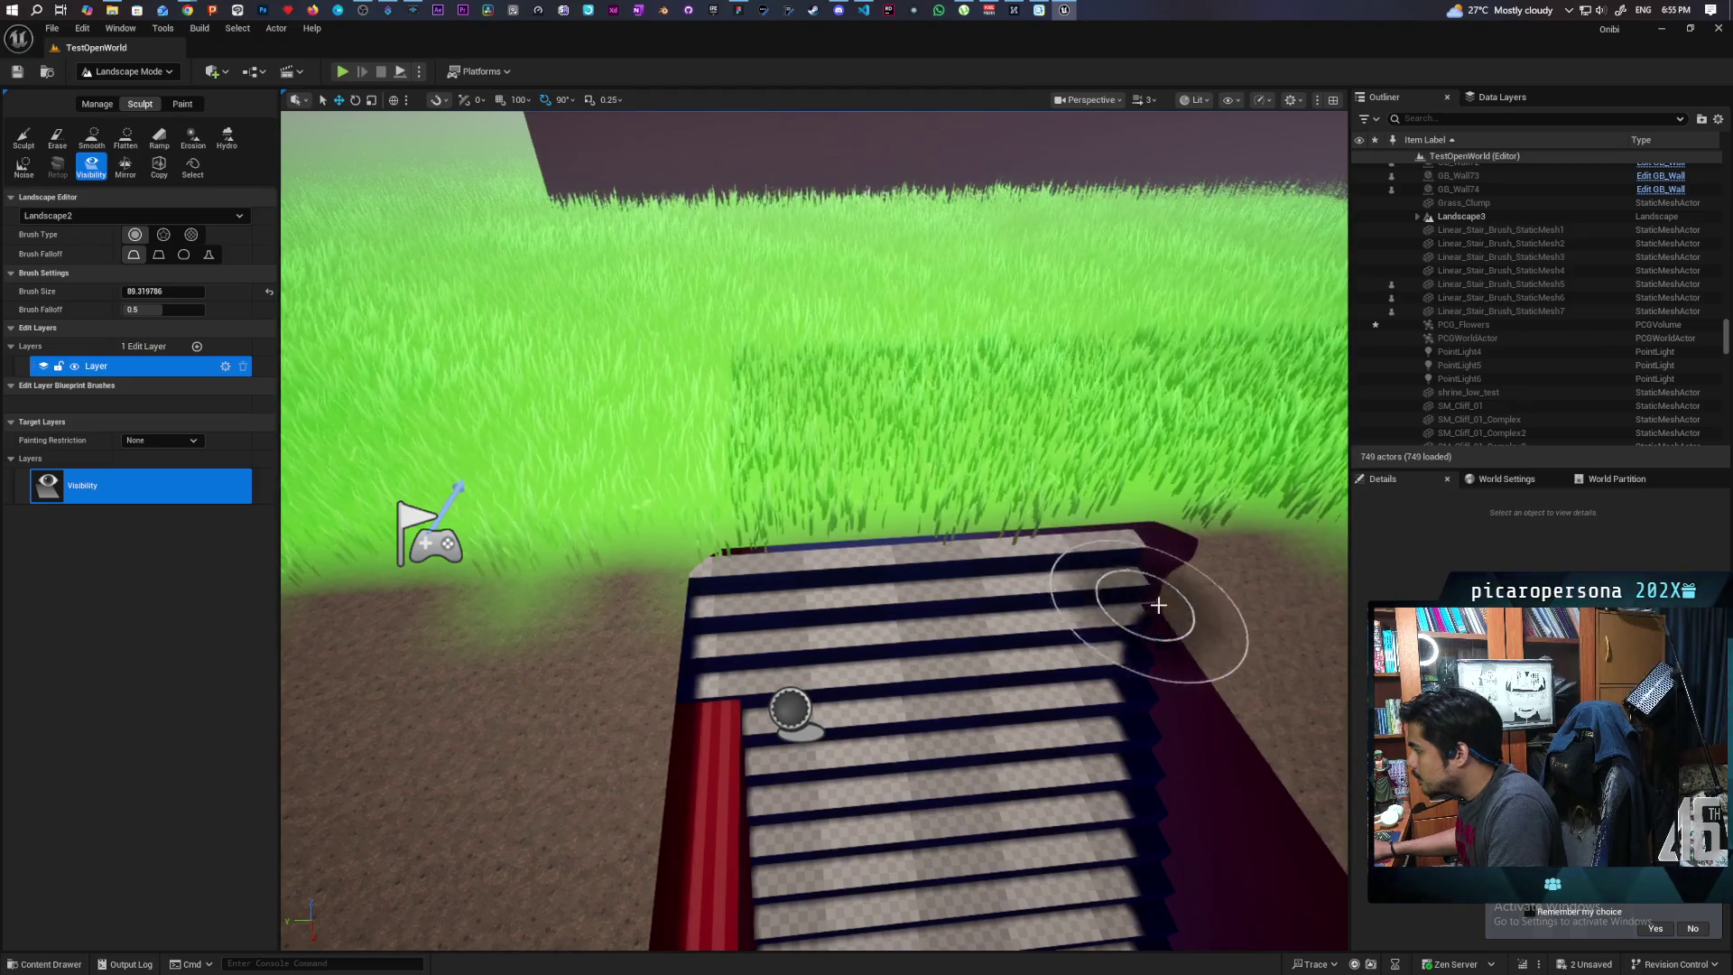
{"action": "left_click_drag", "start_coordinate": [1237, 546], "coordinate": [1242, 551]}
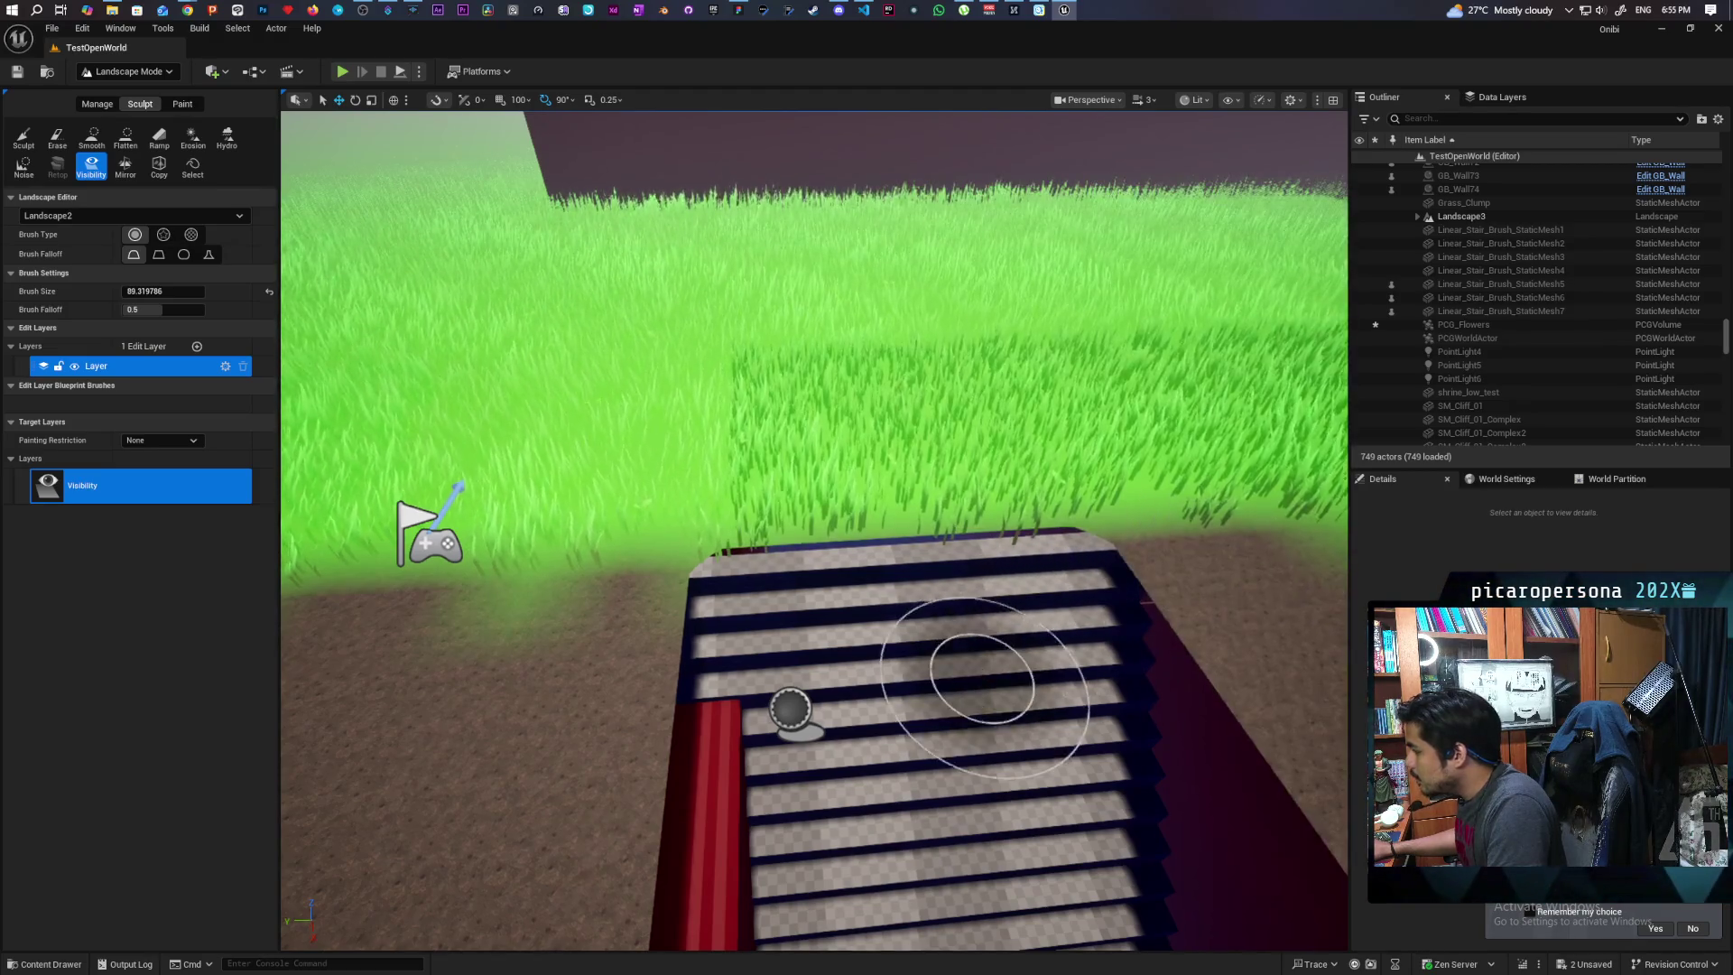
{"action": "left_click_drag", "start_coordinate": [984, 686], "coordinate": [952, 727]}
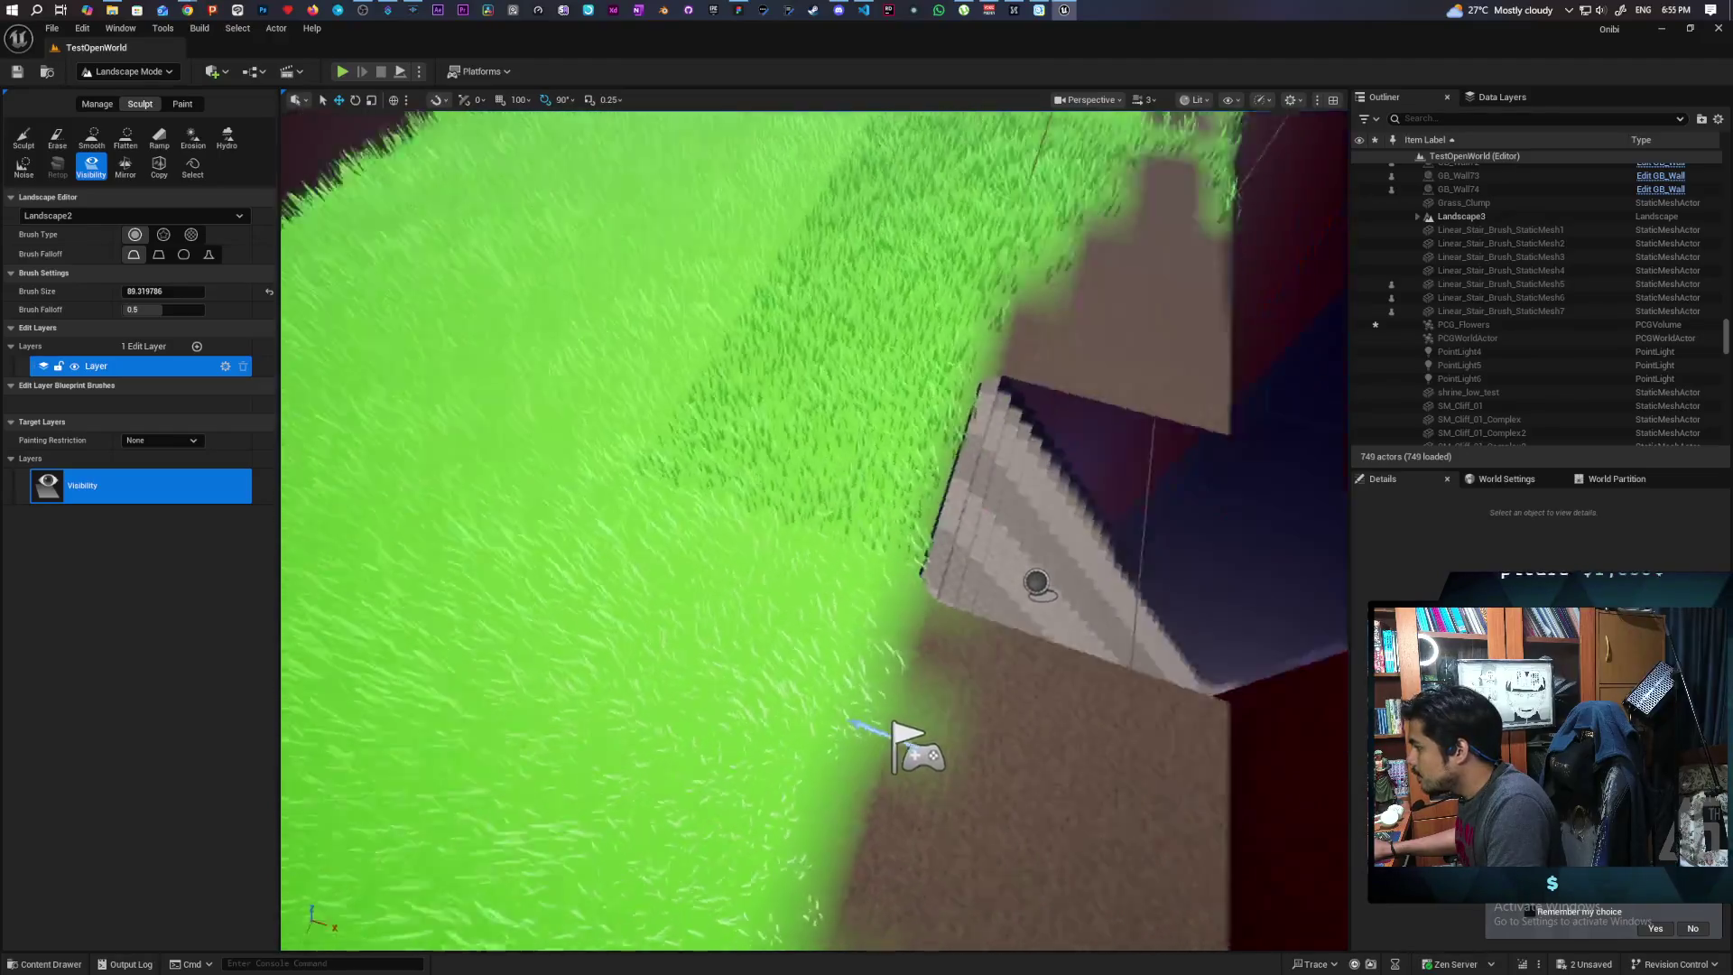
{"action": "mouse_move", "coordinate": [1036, 582]}
{"action": "left_mouse_down"}
{"action": "mouse_move", "coordinate": [665, 348]}
{"action": "mouse_move", "coordinate": [777, 665]}
{"action": "mouse_move", "coordinate": [774, 897]}
{"action": "mouse_move", "coordinate": [918, 855]}
{"action": "mouse_move", "coordinate": [929, 708]}
{"action": "mouse_move", "coordinate": [828, 515]}
{"action": "left_mouse_up"}
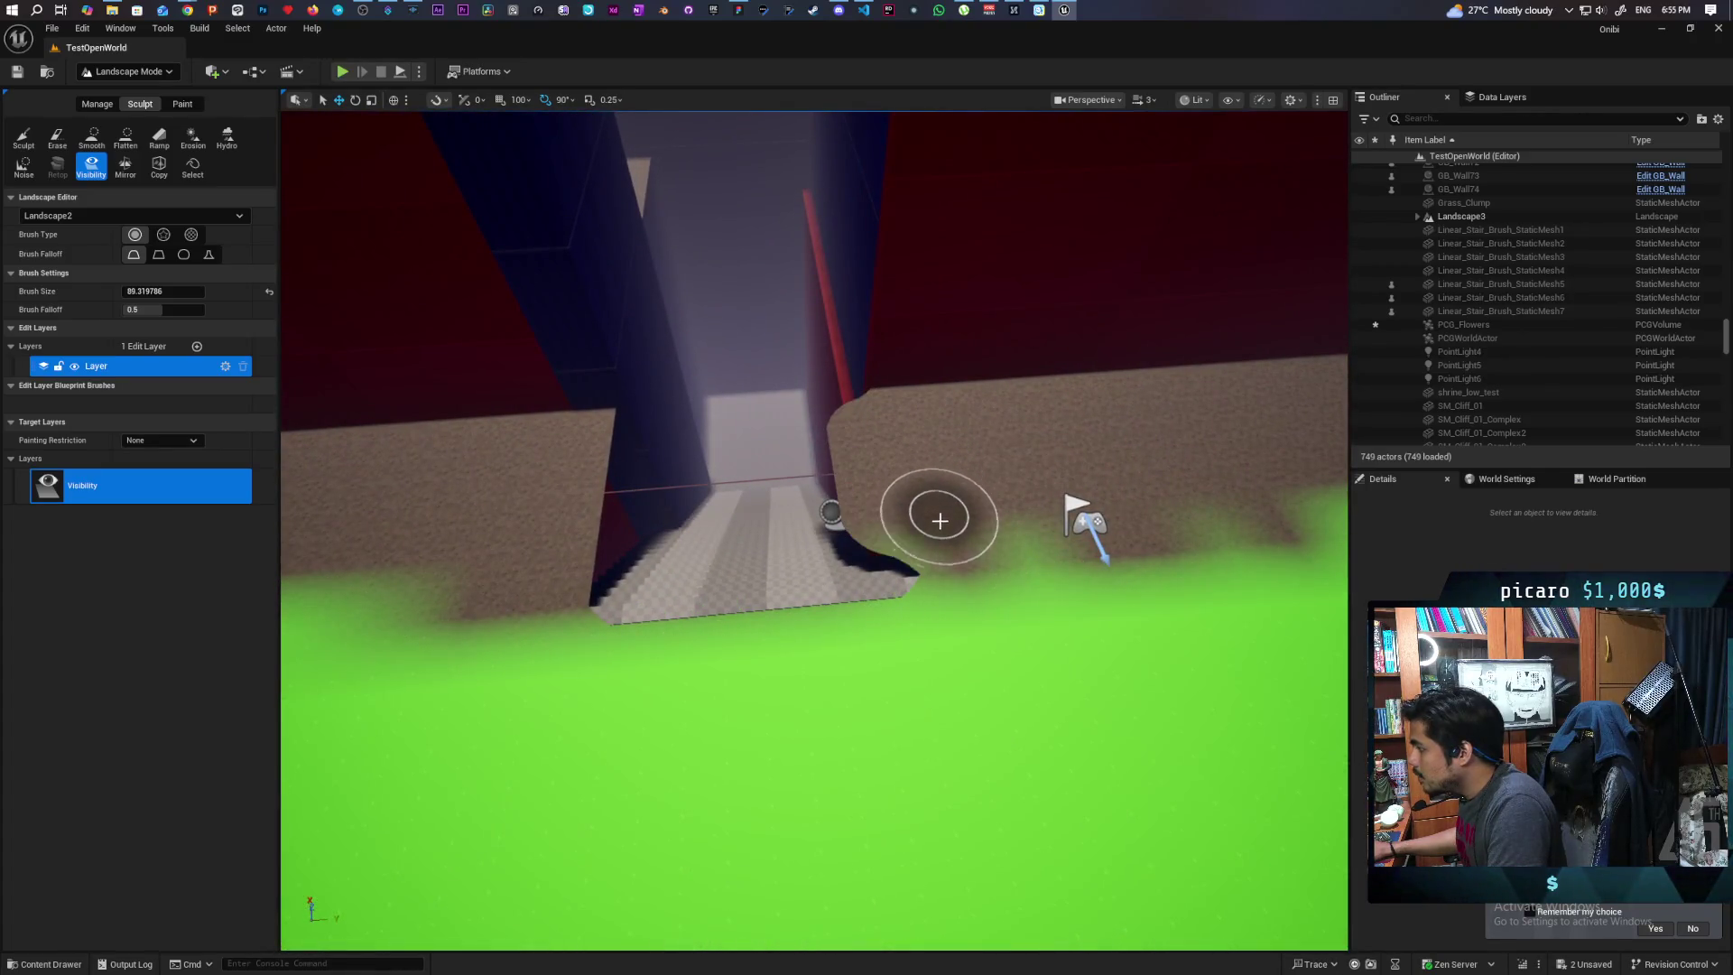
{"action": "left_click_drag", "start_coordinate": [952, 564], "coordinate": [937, 571]}
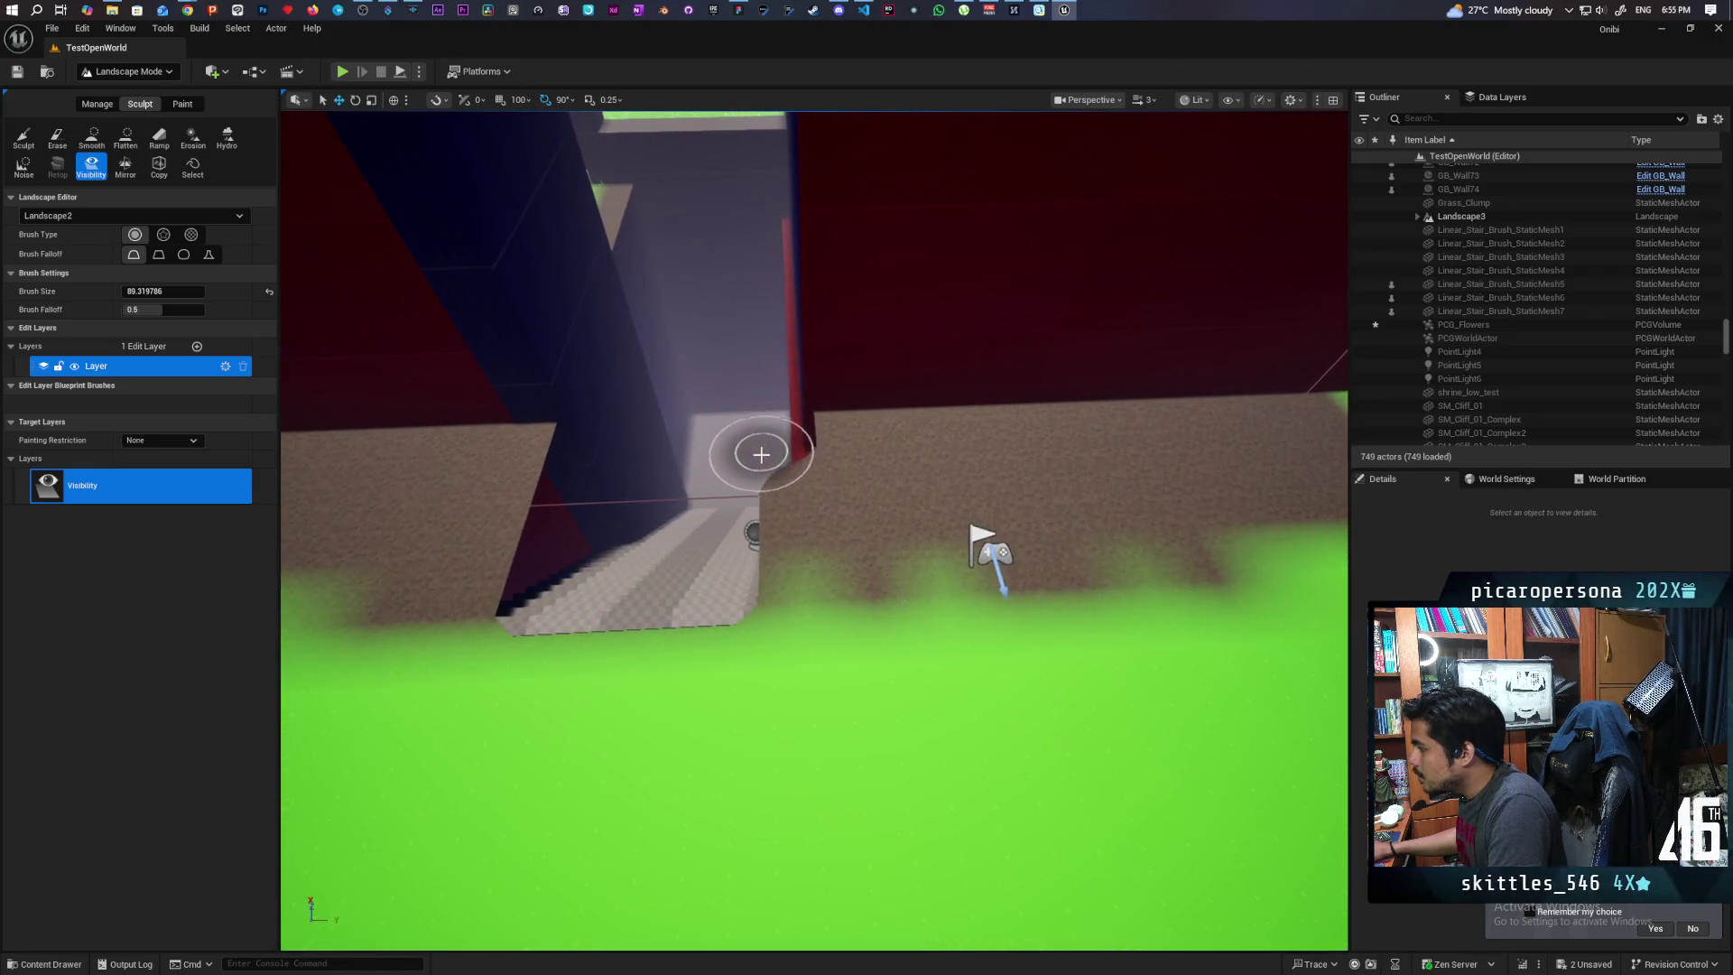
{"action": "mouse_move", "coordinate": [767, 567]}
{"action": "left_mouse_down"}
{"action": "mouse_move", "coordinate": [794, 560]}
{"action": "mouse_move", "coordinate": [781, 563]}
{"action": "left_mouse_up"}
{"action": "left_click_drag", "start_coordinate": [1061, 442], "coordinate": [1061, 442]}
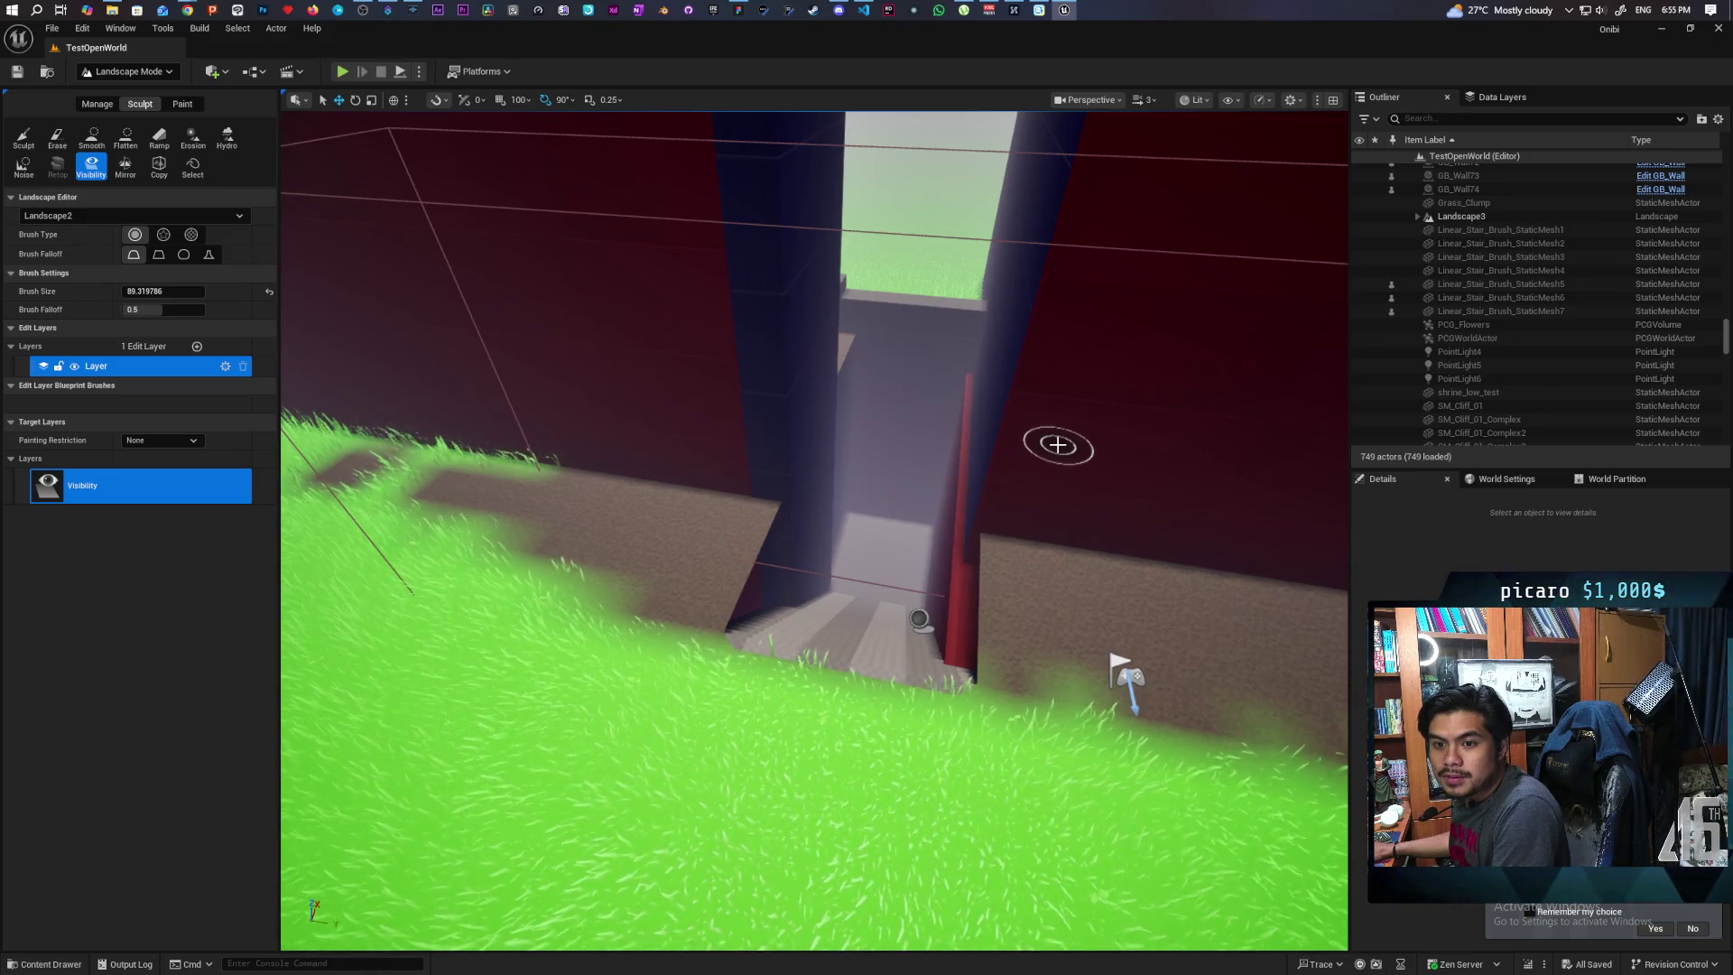
Switch to Selection Mode and select the wall GB_Wall33 beside the stairwell
{"action": "left_click", "coordinate": [138, 73]}
{"action": "left_click", "coordinate": [127, 105]}
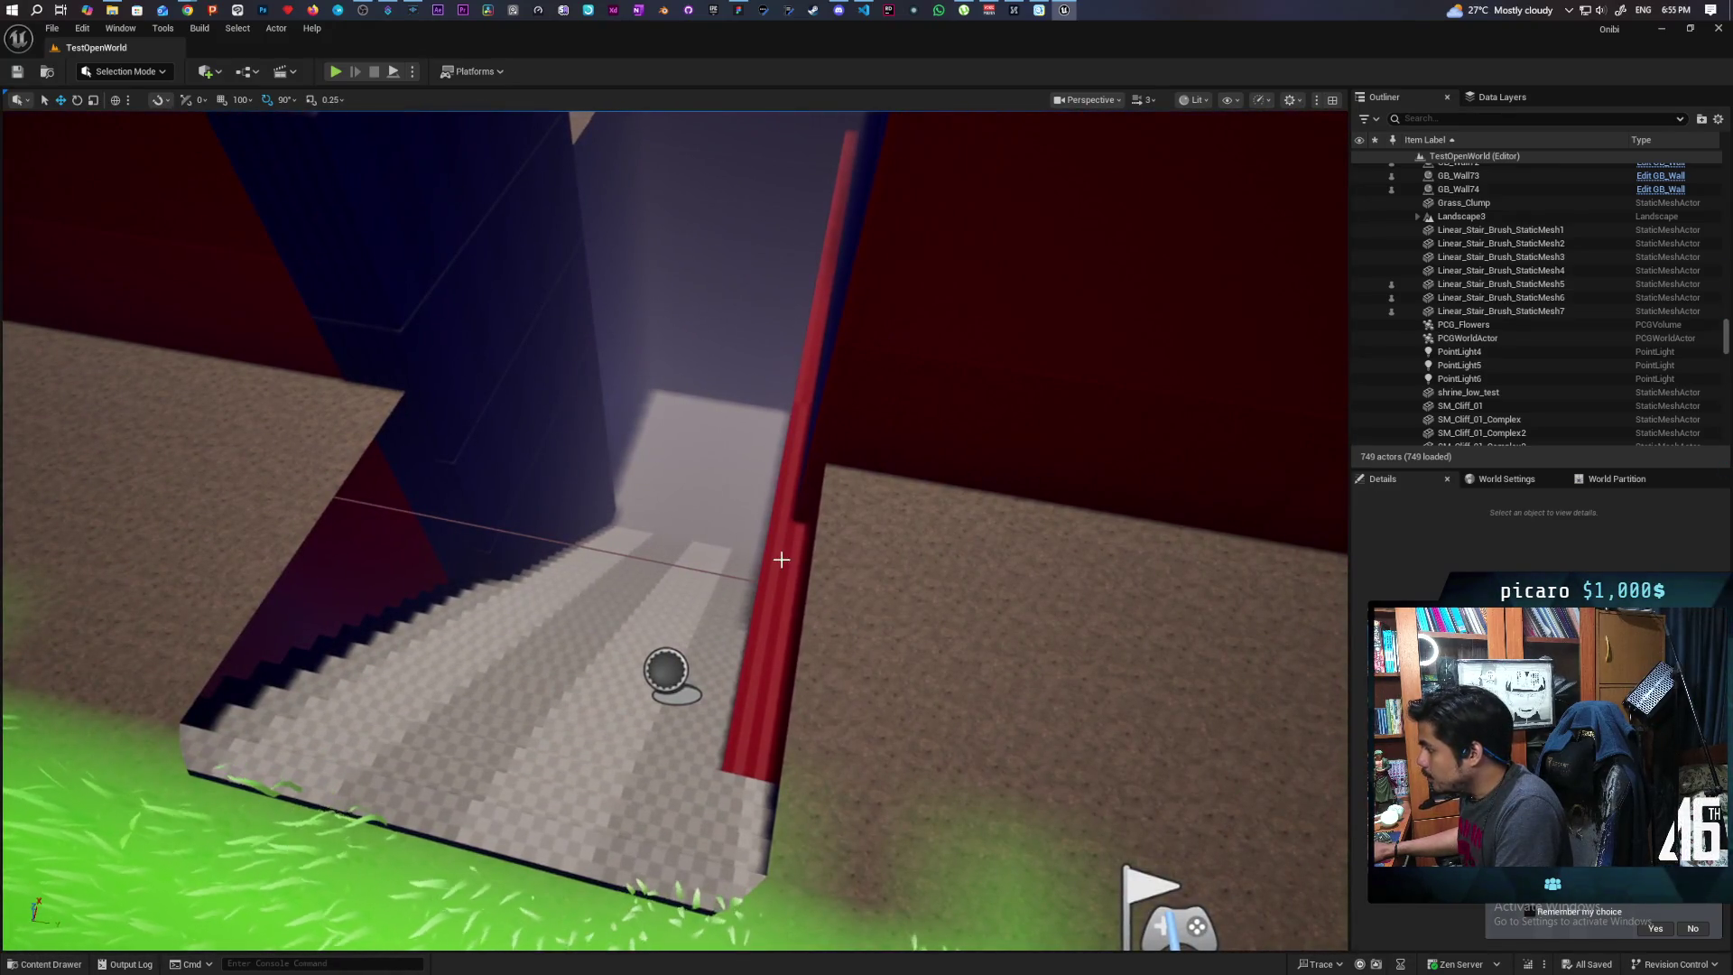
{"action": "left_click", "coordinate": [780, 560]}
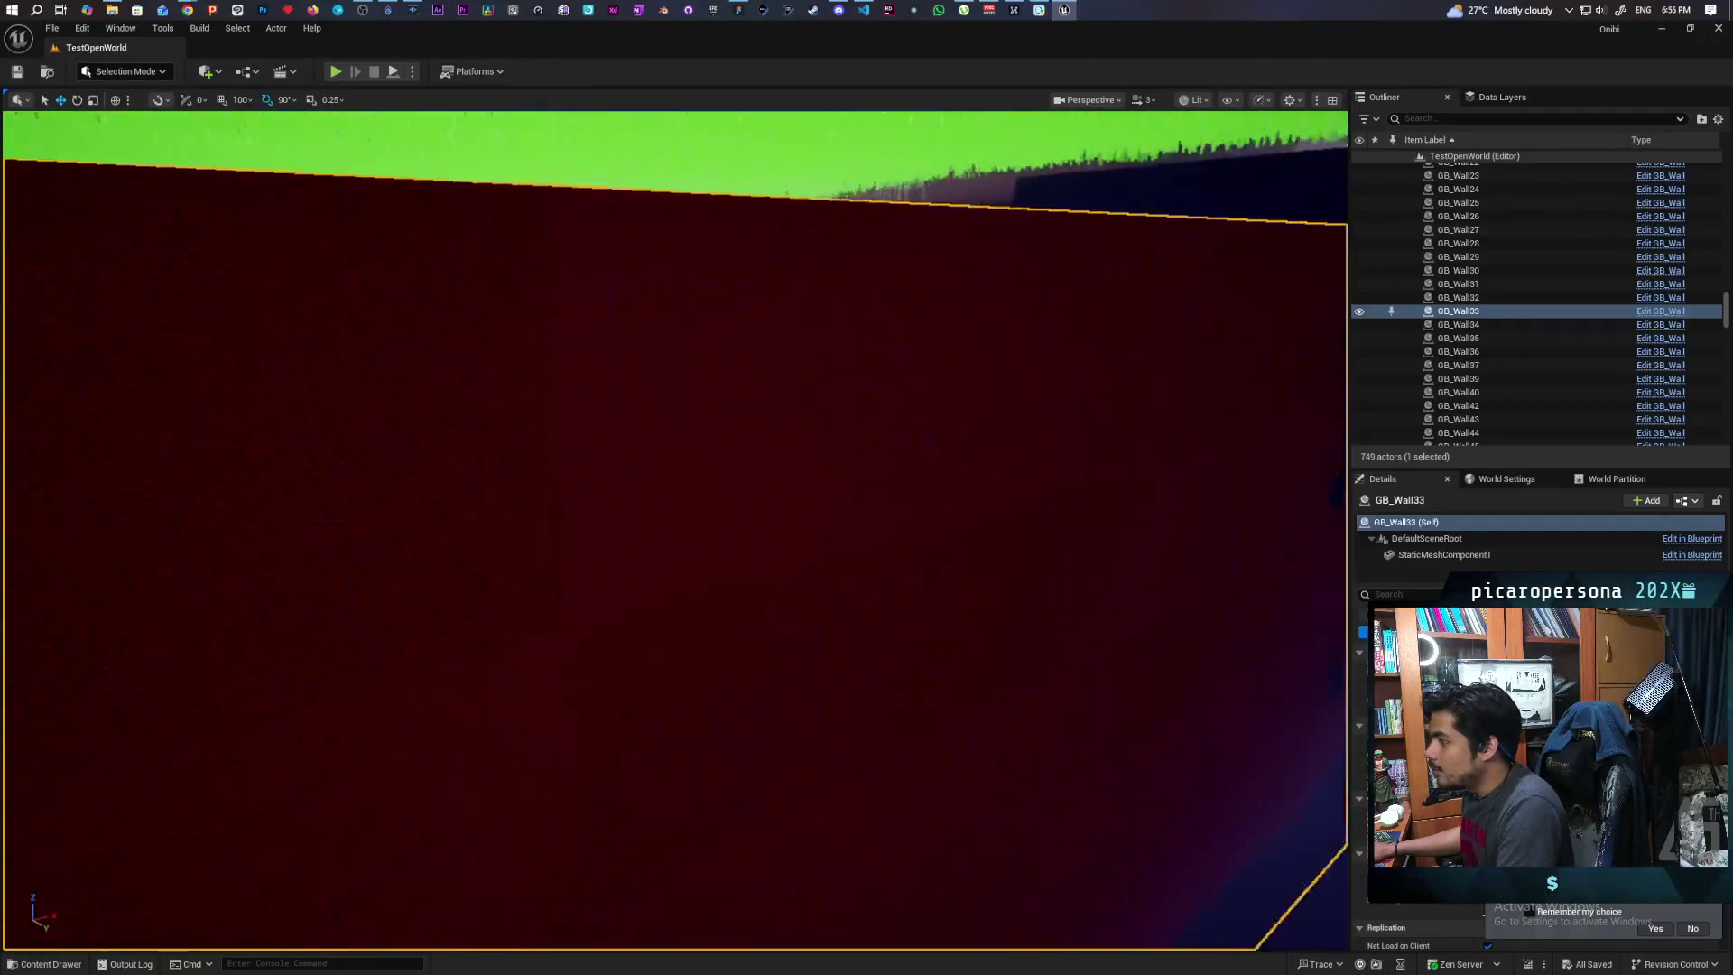
{"action": "scroll", "coordinate": [675, 529], "scroll_direction": "down", "scroll_amount": 5}
{"action": "scroll", "coordinate": [676, 530], "scroll_direction": "down", "scroll_amount": 8}
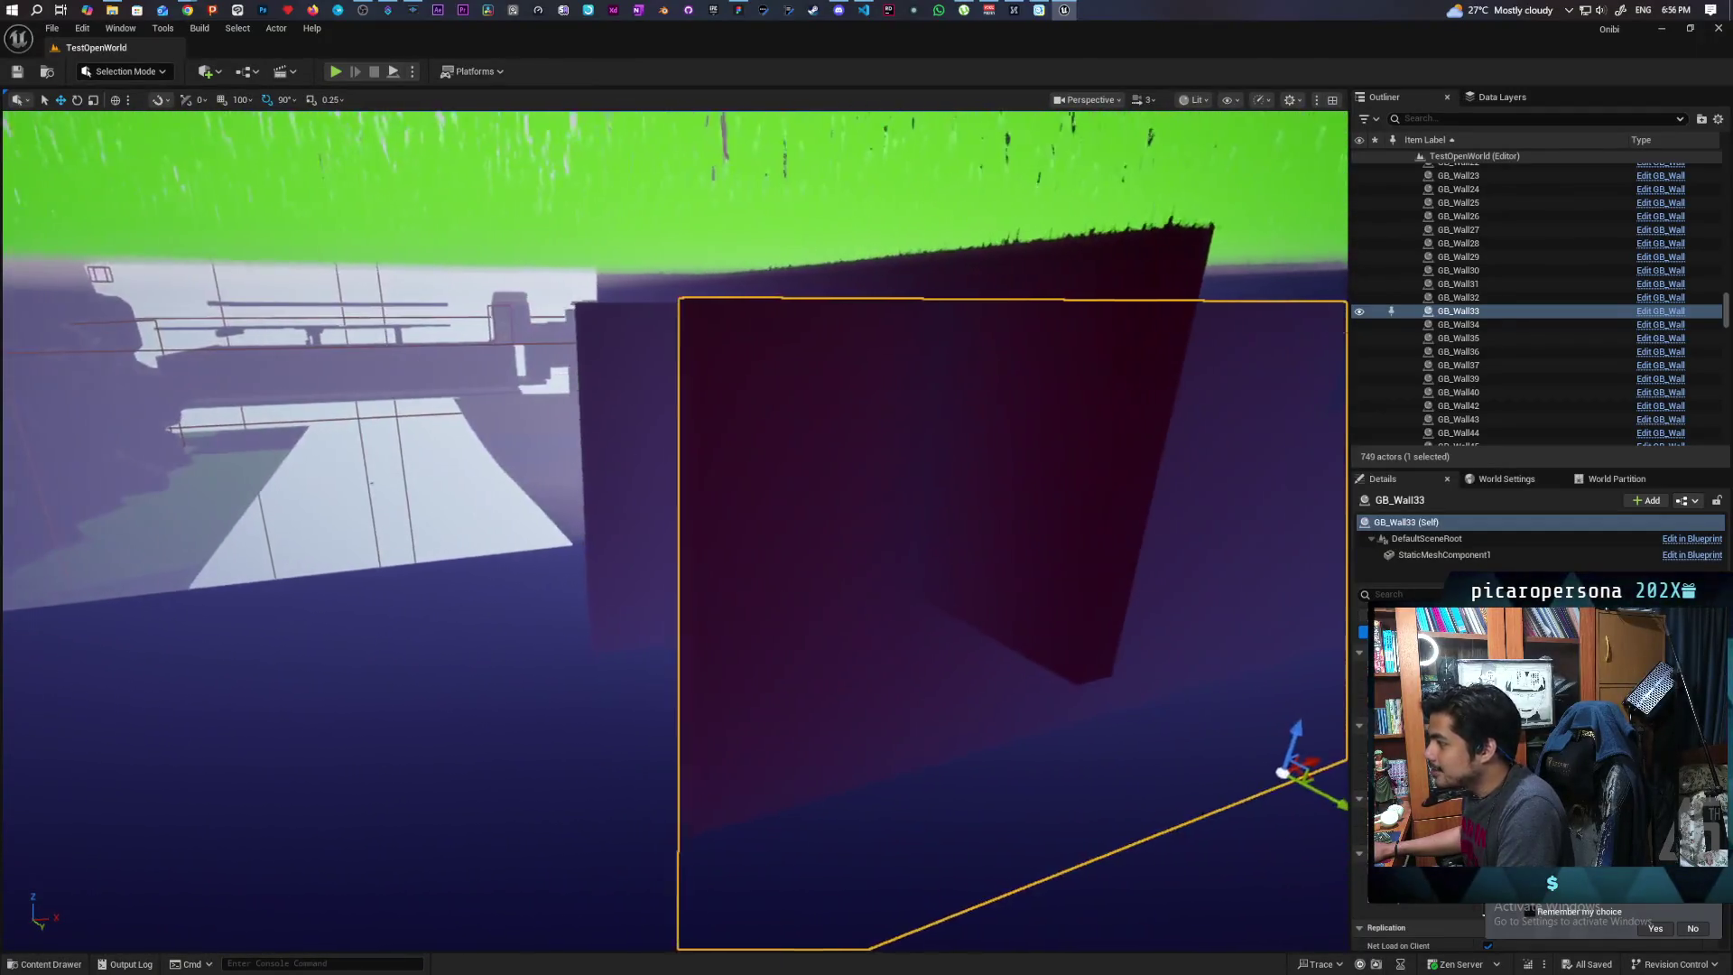
{"action": "scroll", "coordinate": [676, 530], "scroll_direction": "down", "scroll_amount": 5}
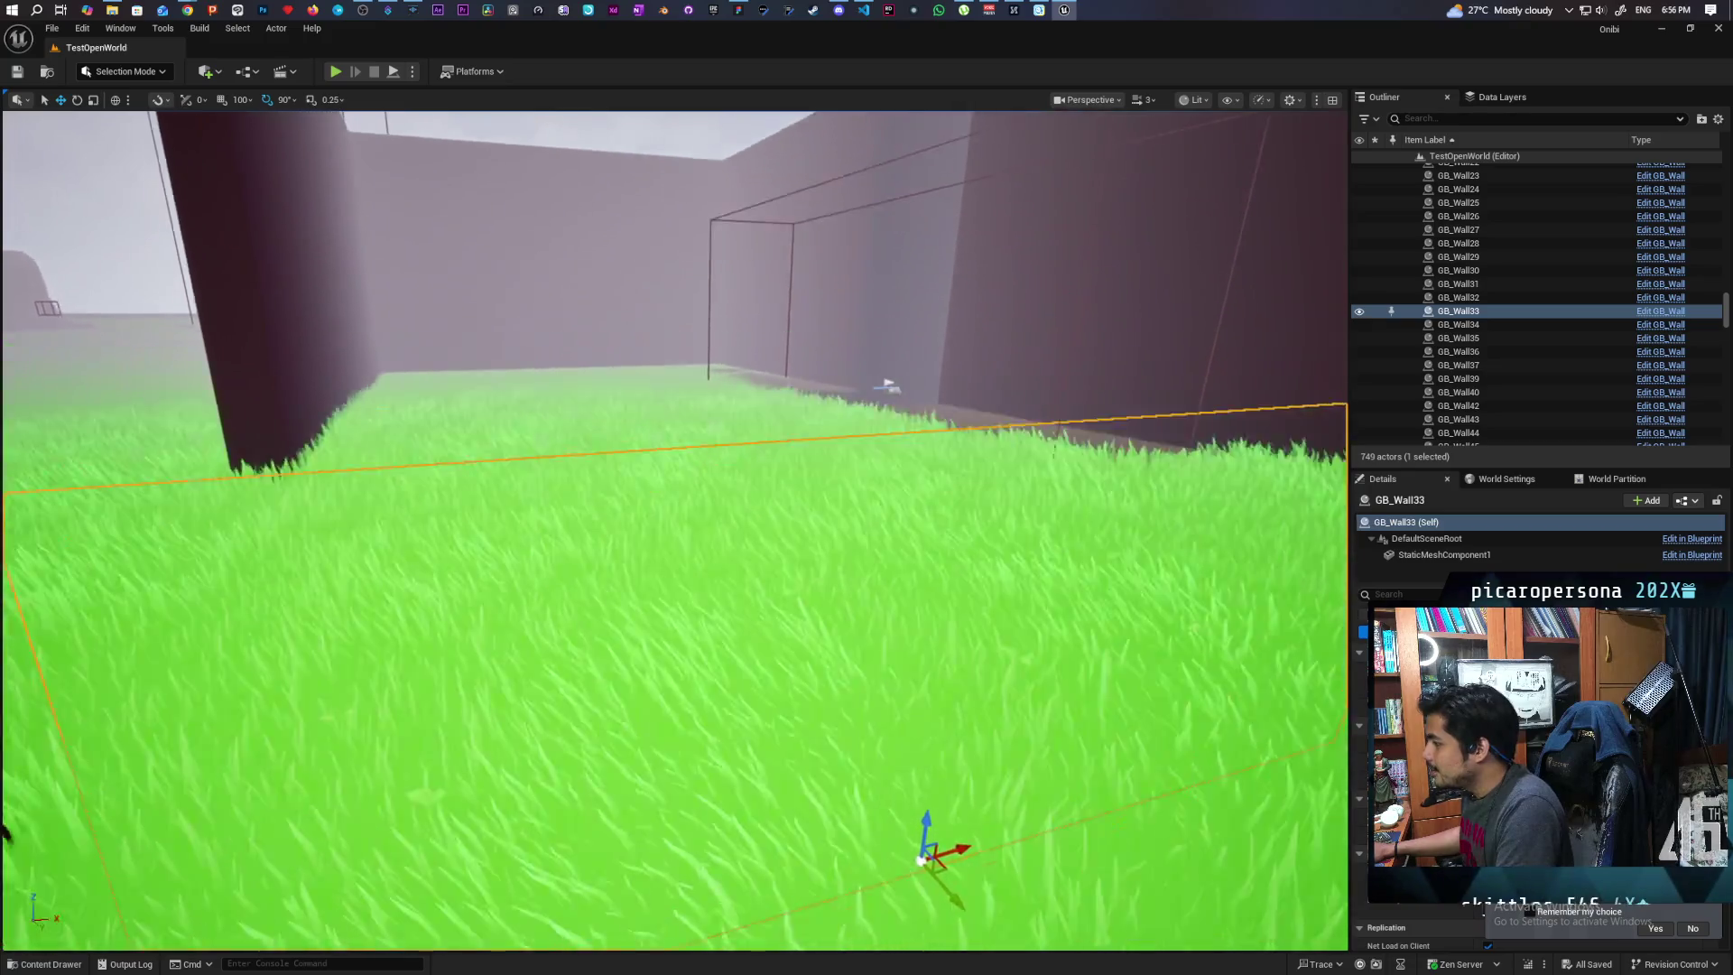
{"action": "scroll", "coordinate": [675, 529], "scroll_direction": "down", "scroll_amount": 3}
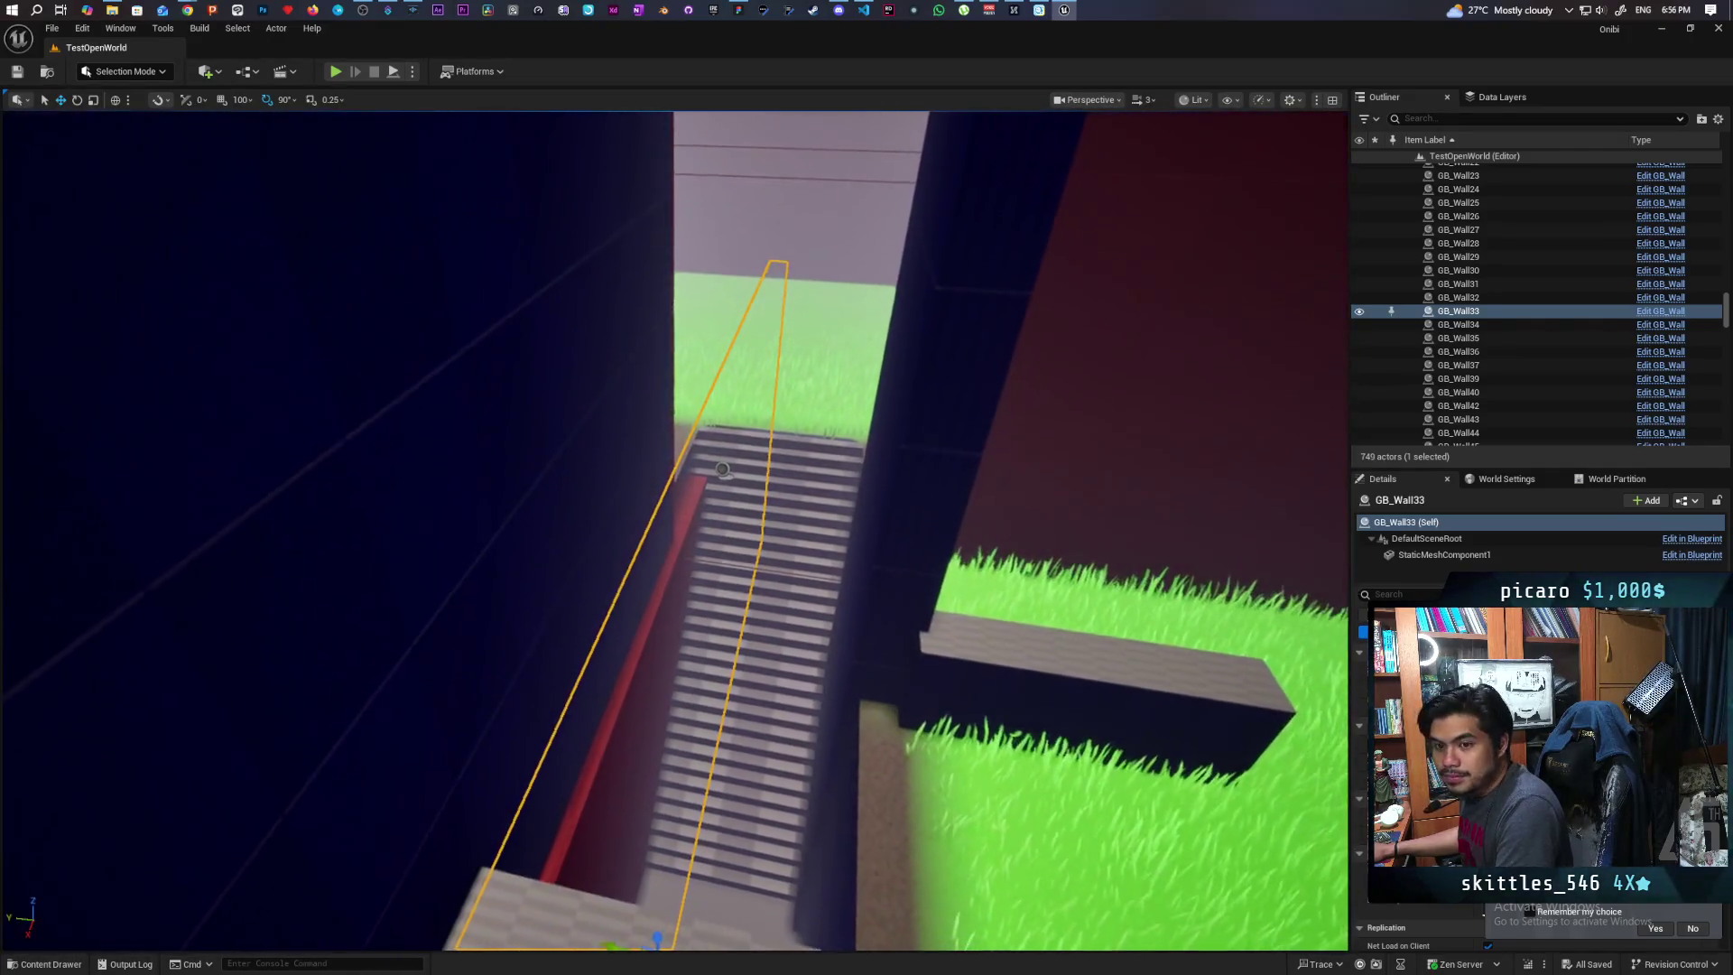
{"action": "scroll", "coordinate": [675, 530], "scroll_direction": "up", "scroll_amount": 5}
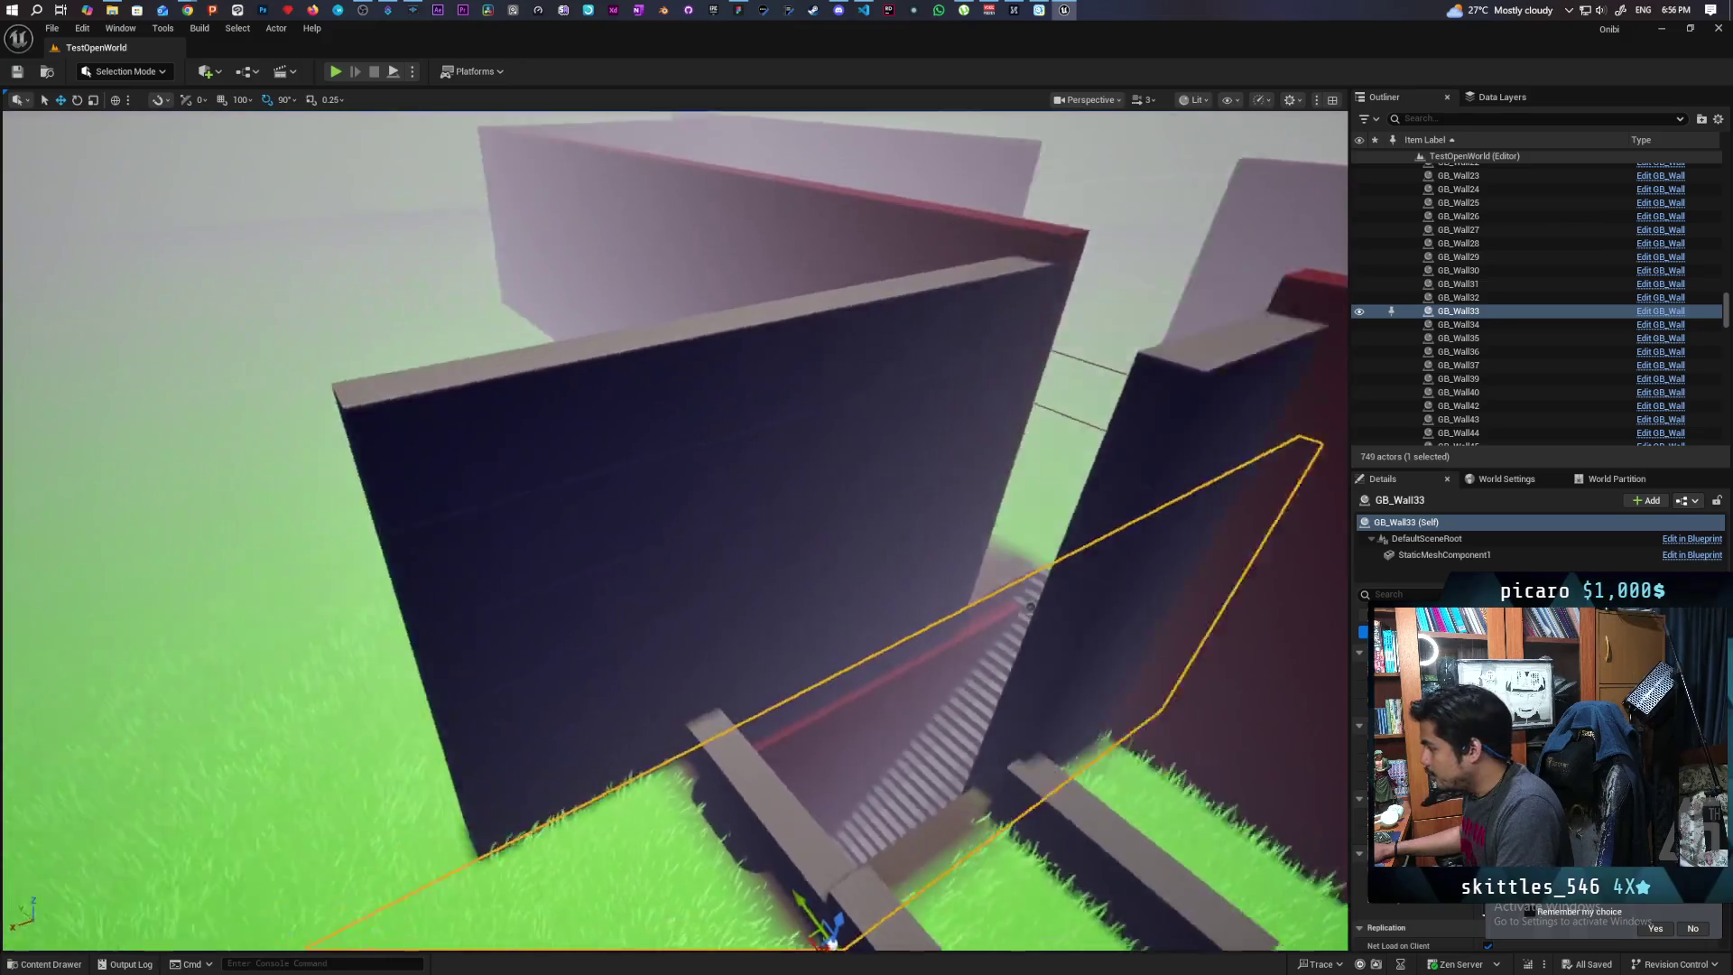
{"action": "scroll", "coordinate": [675, 530], "scroll_direction": "down", "scroll_amount": 5}
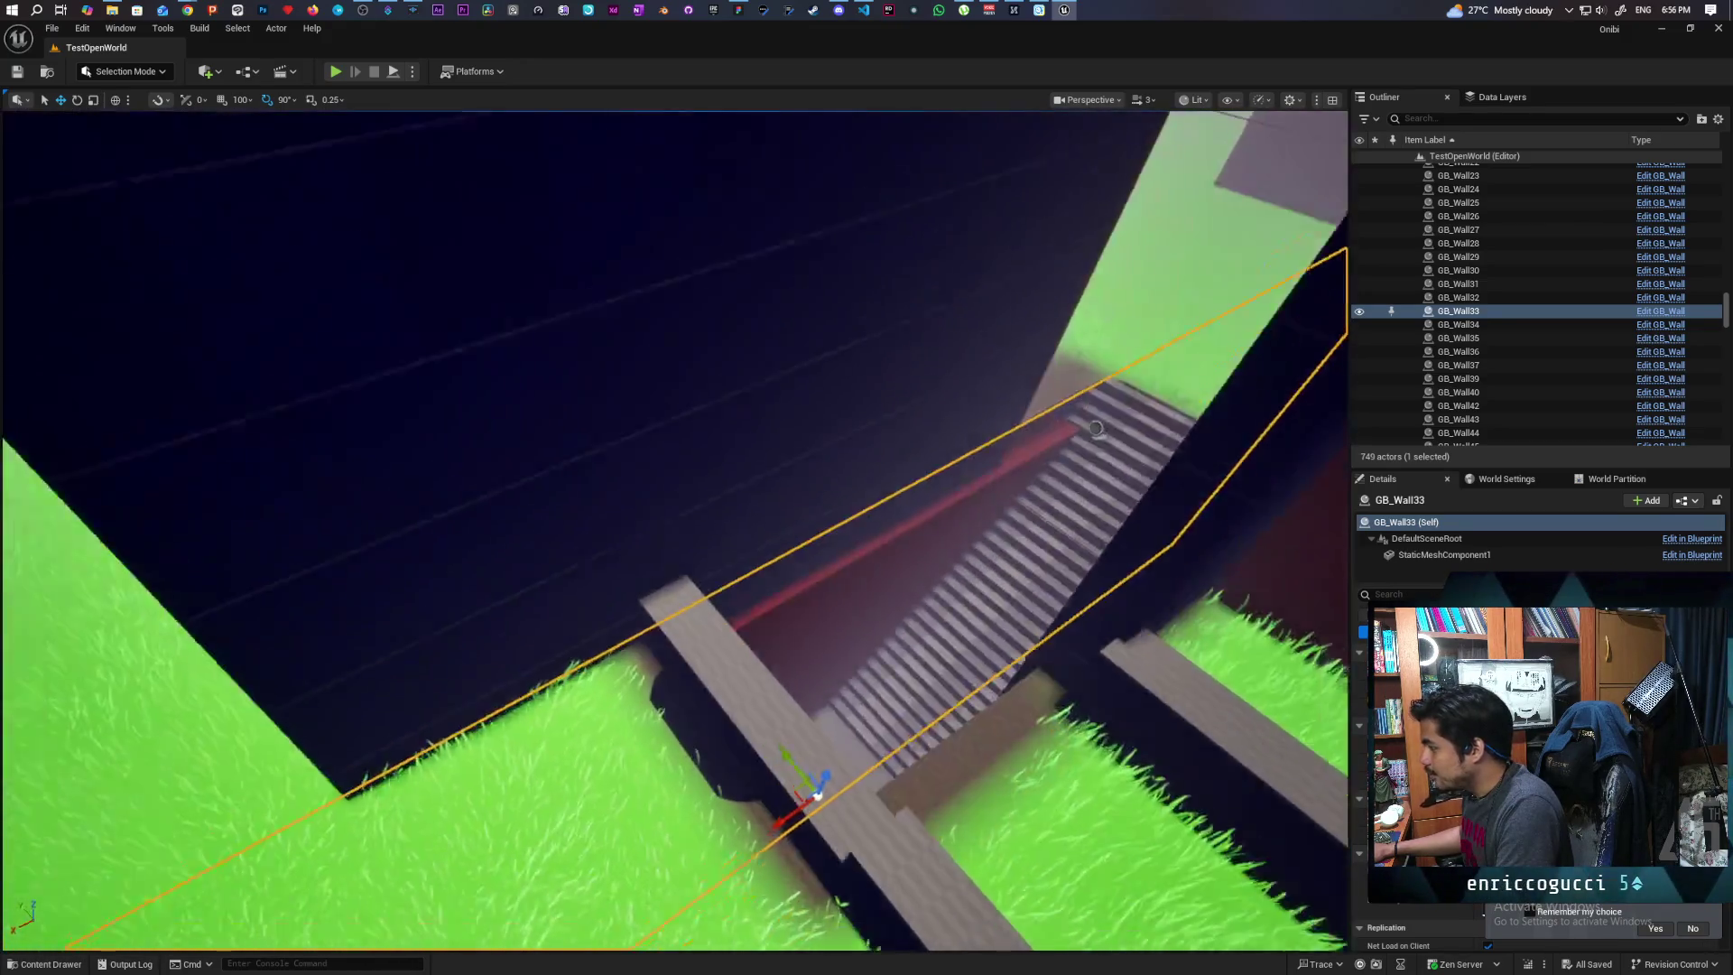
{"action": "left_click_drag", "start_coordinate": [774, 544], "coordinate": [773, 544]}
{"action": "left_click_drag", "start_coordinate": [738, 433], "coordinate": [738, 433]}
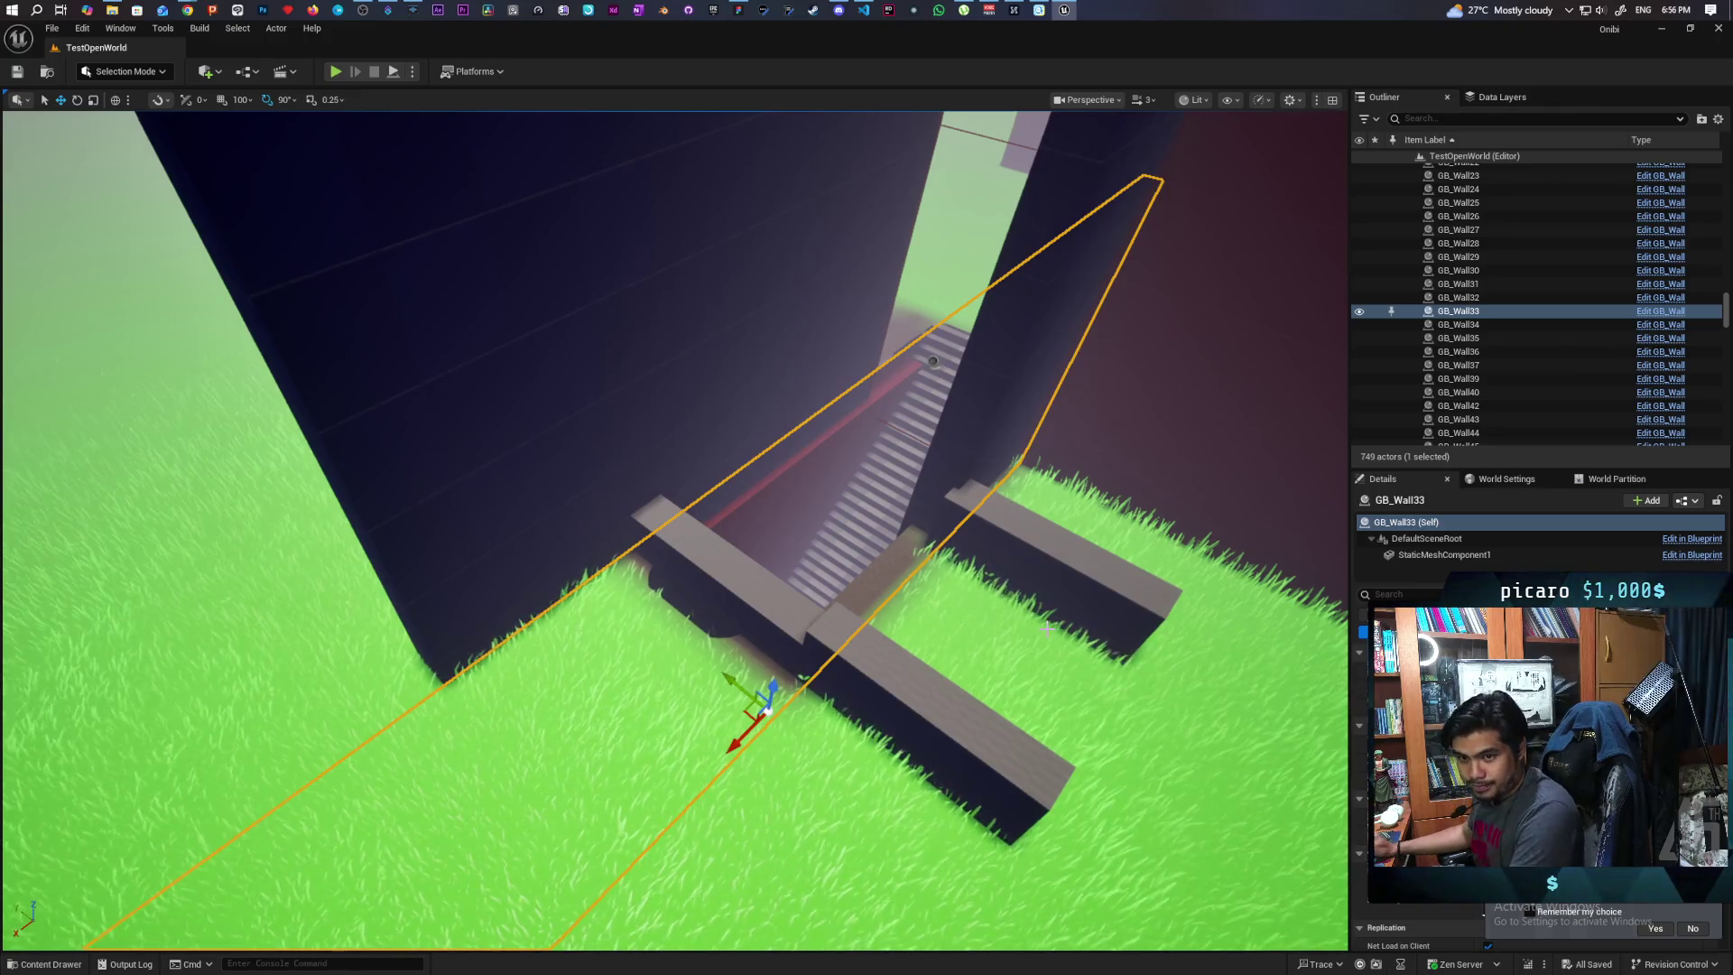
{"action": "scroll", "coordinate": [677, 533], "scroll_direction": "up", "scroll_amount": 10}
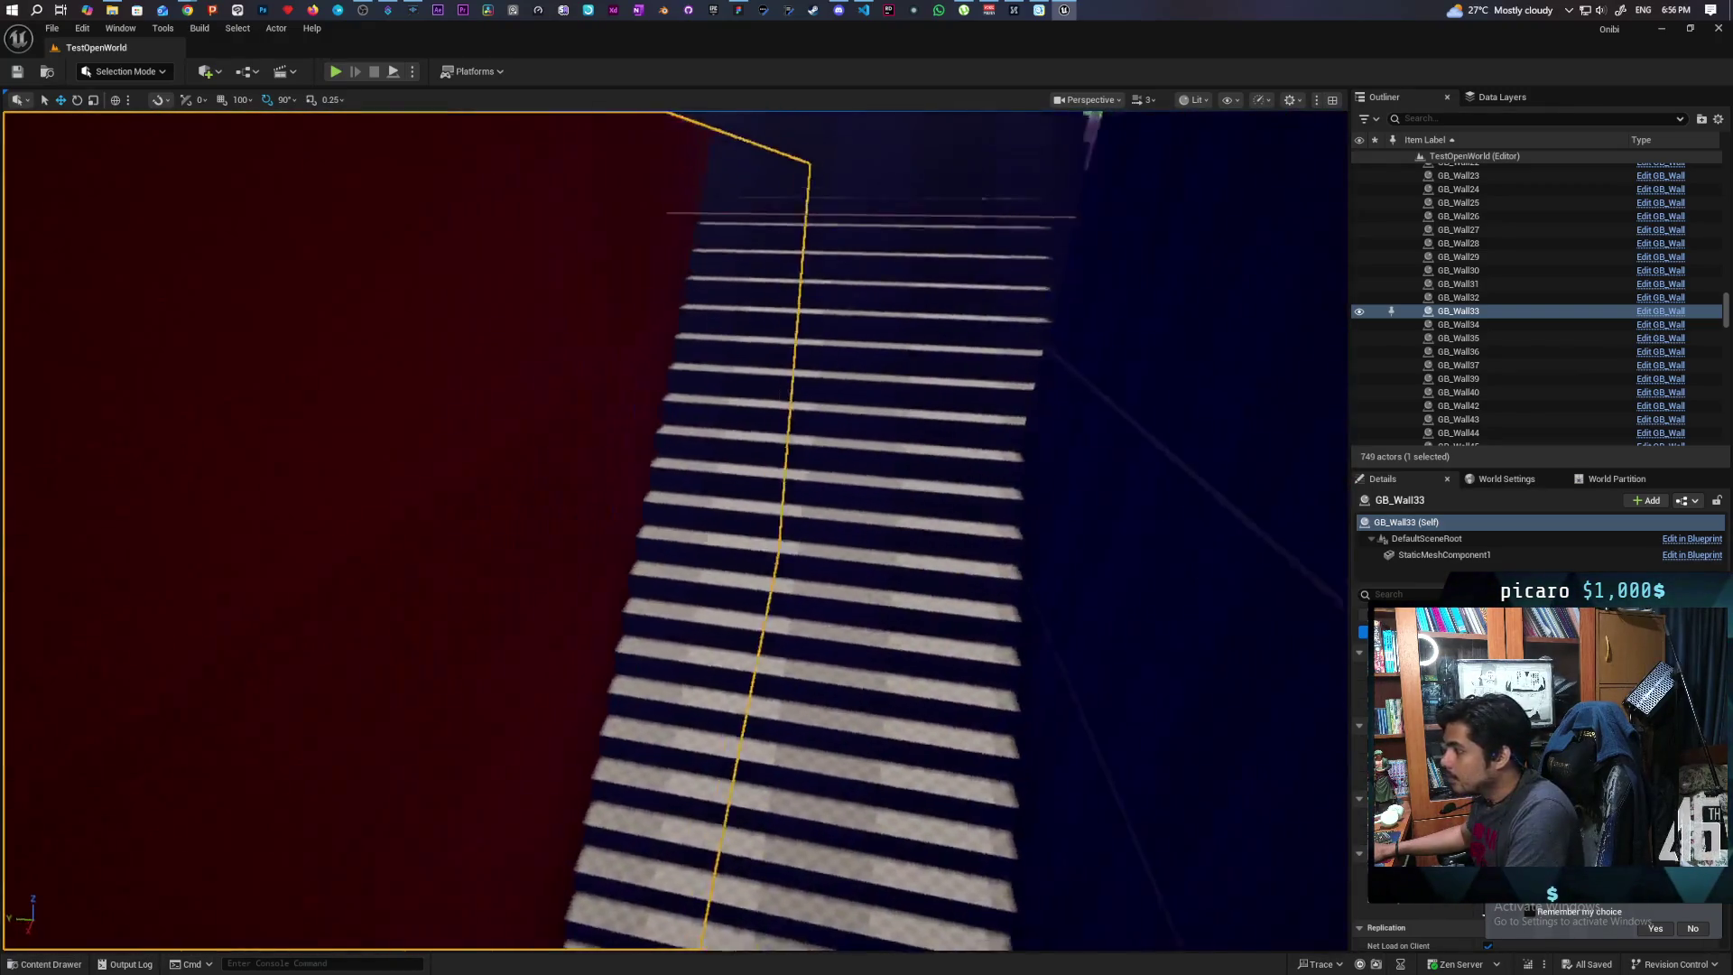
{"action": "mouse_move", "coordinate": [677, 532]}
{"action": "left_mouse_down"}
{"action": "mouse_move", "coordinate": [659, 425]}
{"action": "mouse_move", "coordinate": [786, 424]}
{"action": "mouse_move", "coordinate": [921, 388]}
{"action": "mouse_move", "coordinate": [921, 406]}
{"action": "mouse_move", "coordinate": [885, 402]}
{"action": "mouse_move", "coordinate": [889, 361]}
{"action": "mouse_move", "coordinate": [862, 406]}
{"action": "left_mouse_up"}
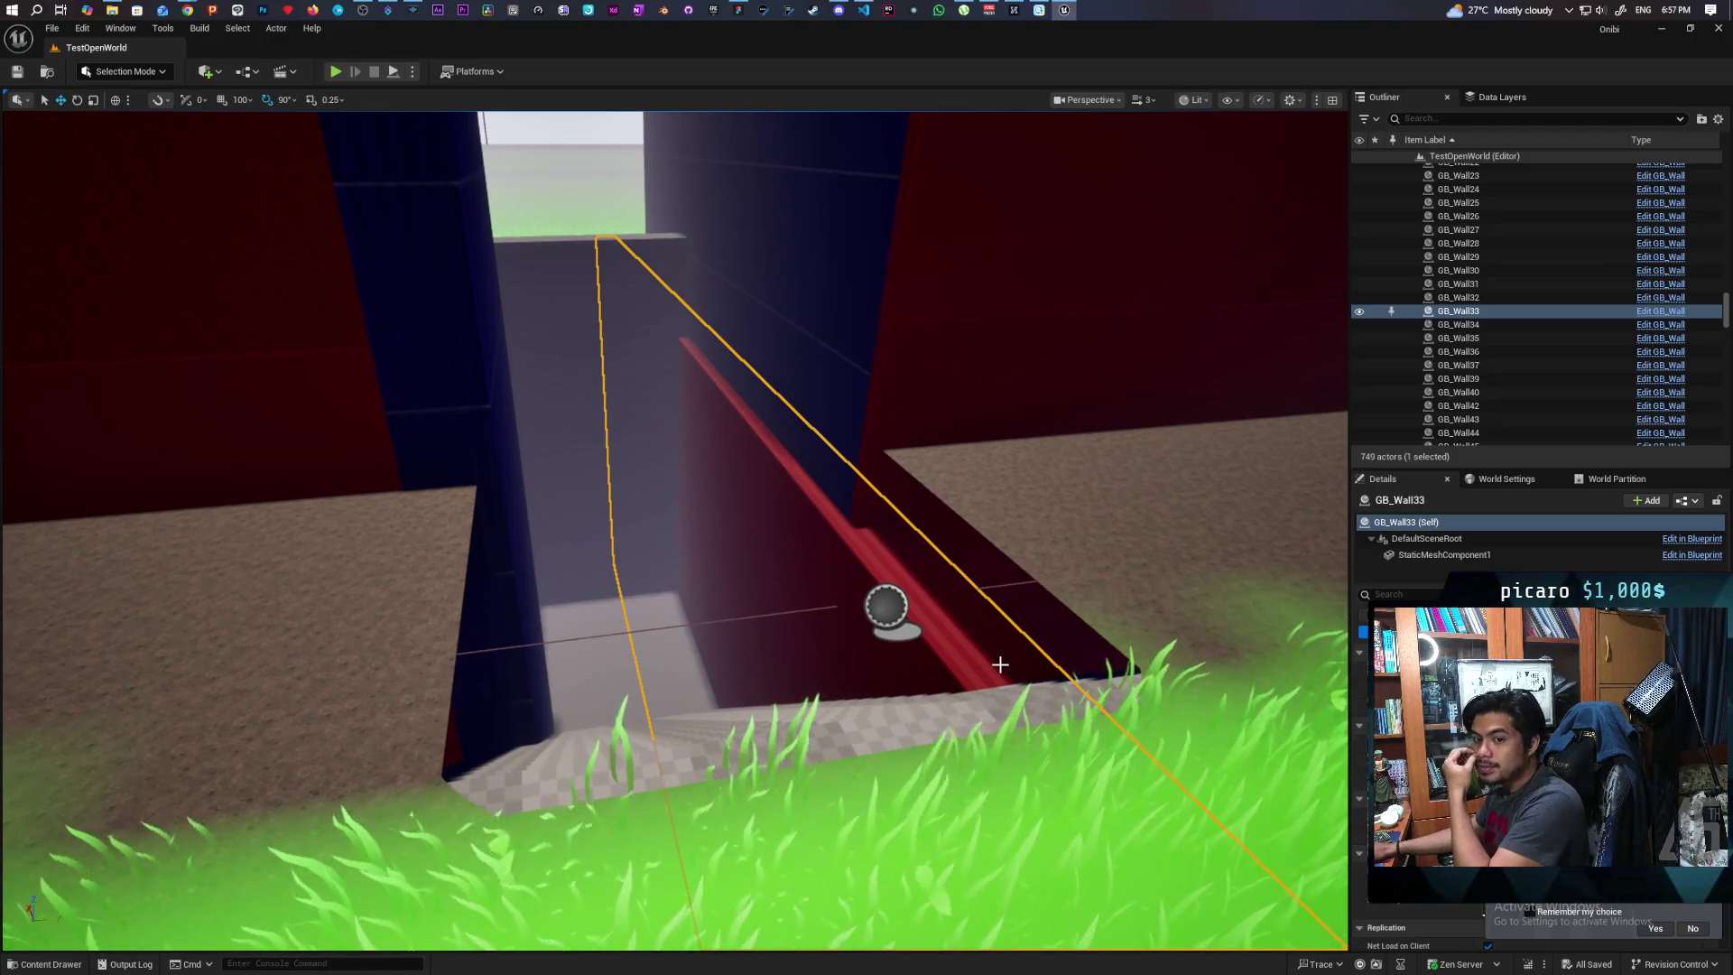
{"action": "left_click_drag", "start_coordinate": [1059, 653], "coordinate": [1034, 670]}
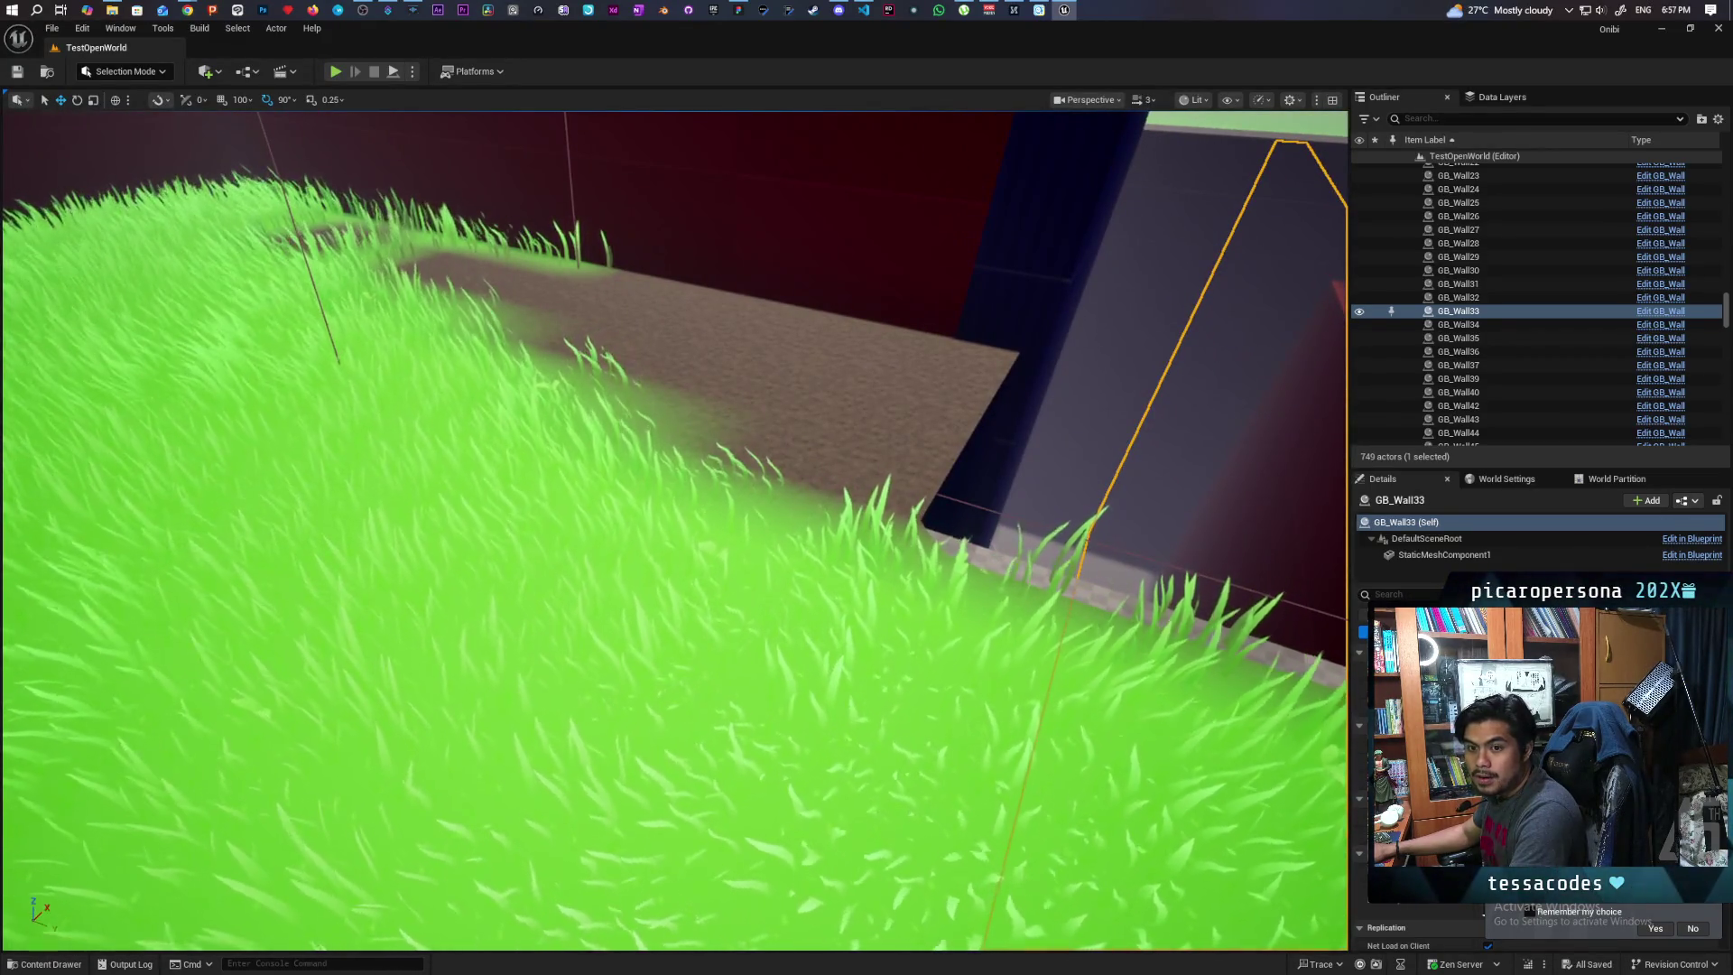
{"action": "left_click_drag", "start_coordinate": [1034, 670], "coordinate": [984, 710]}
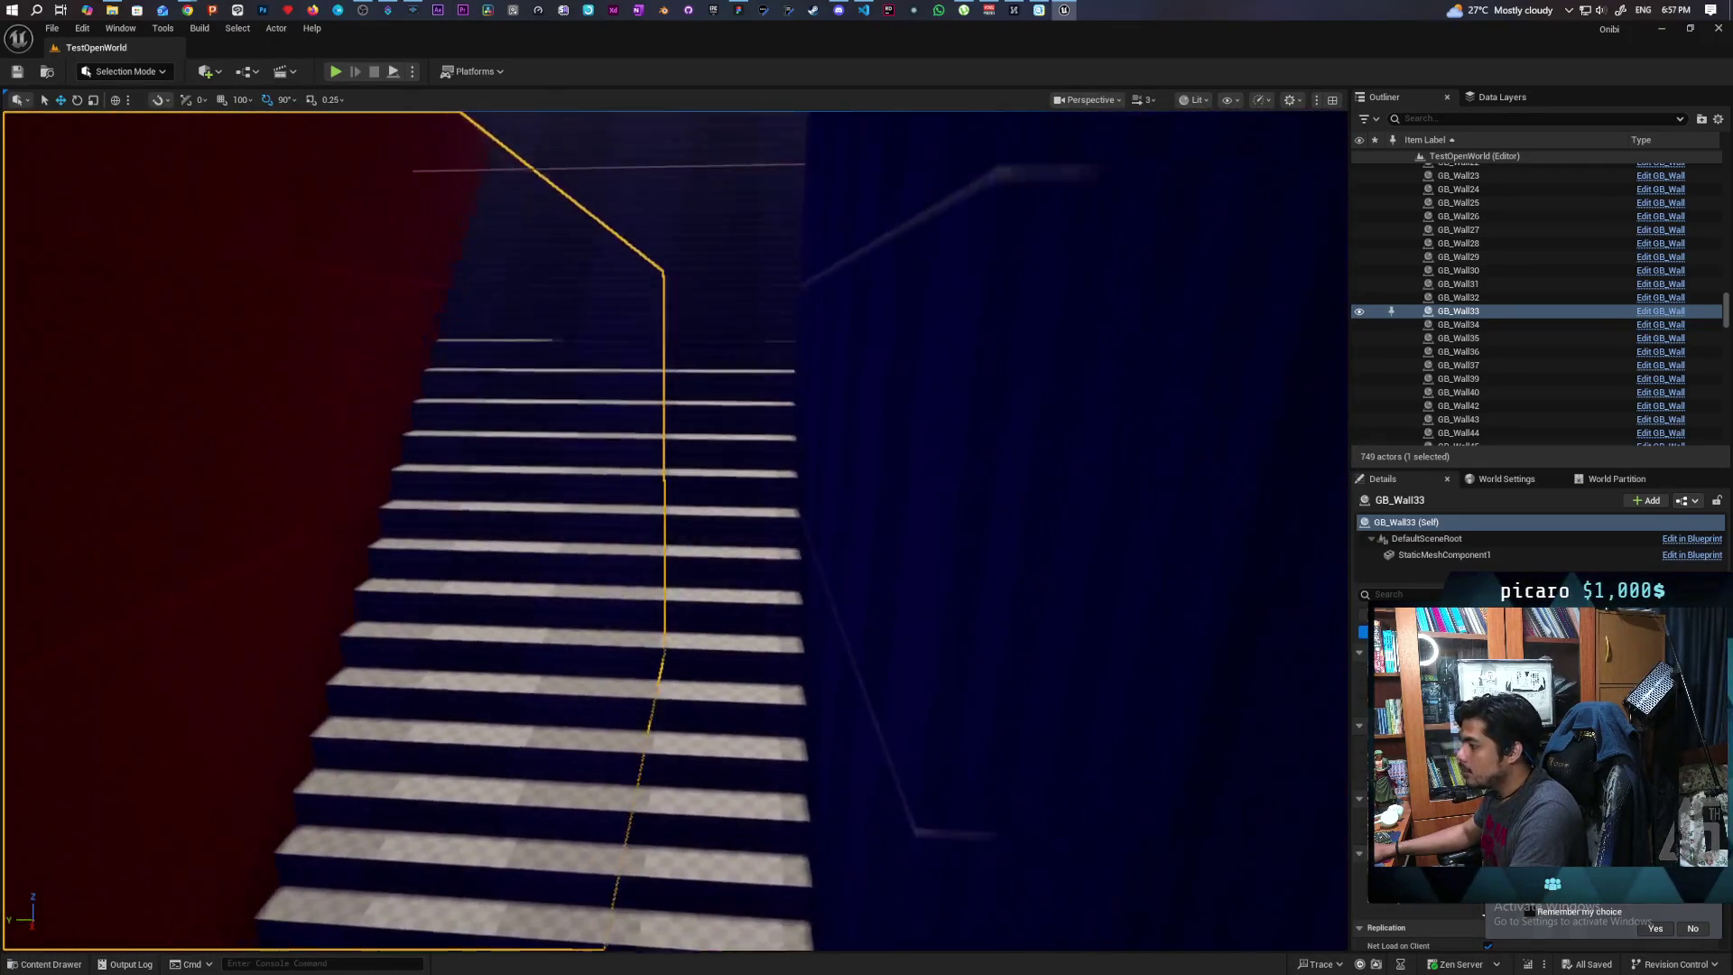
{"action": "left_click_drag", "start_coordinate": [984, 710], "coordinate": [980, 713]}
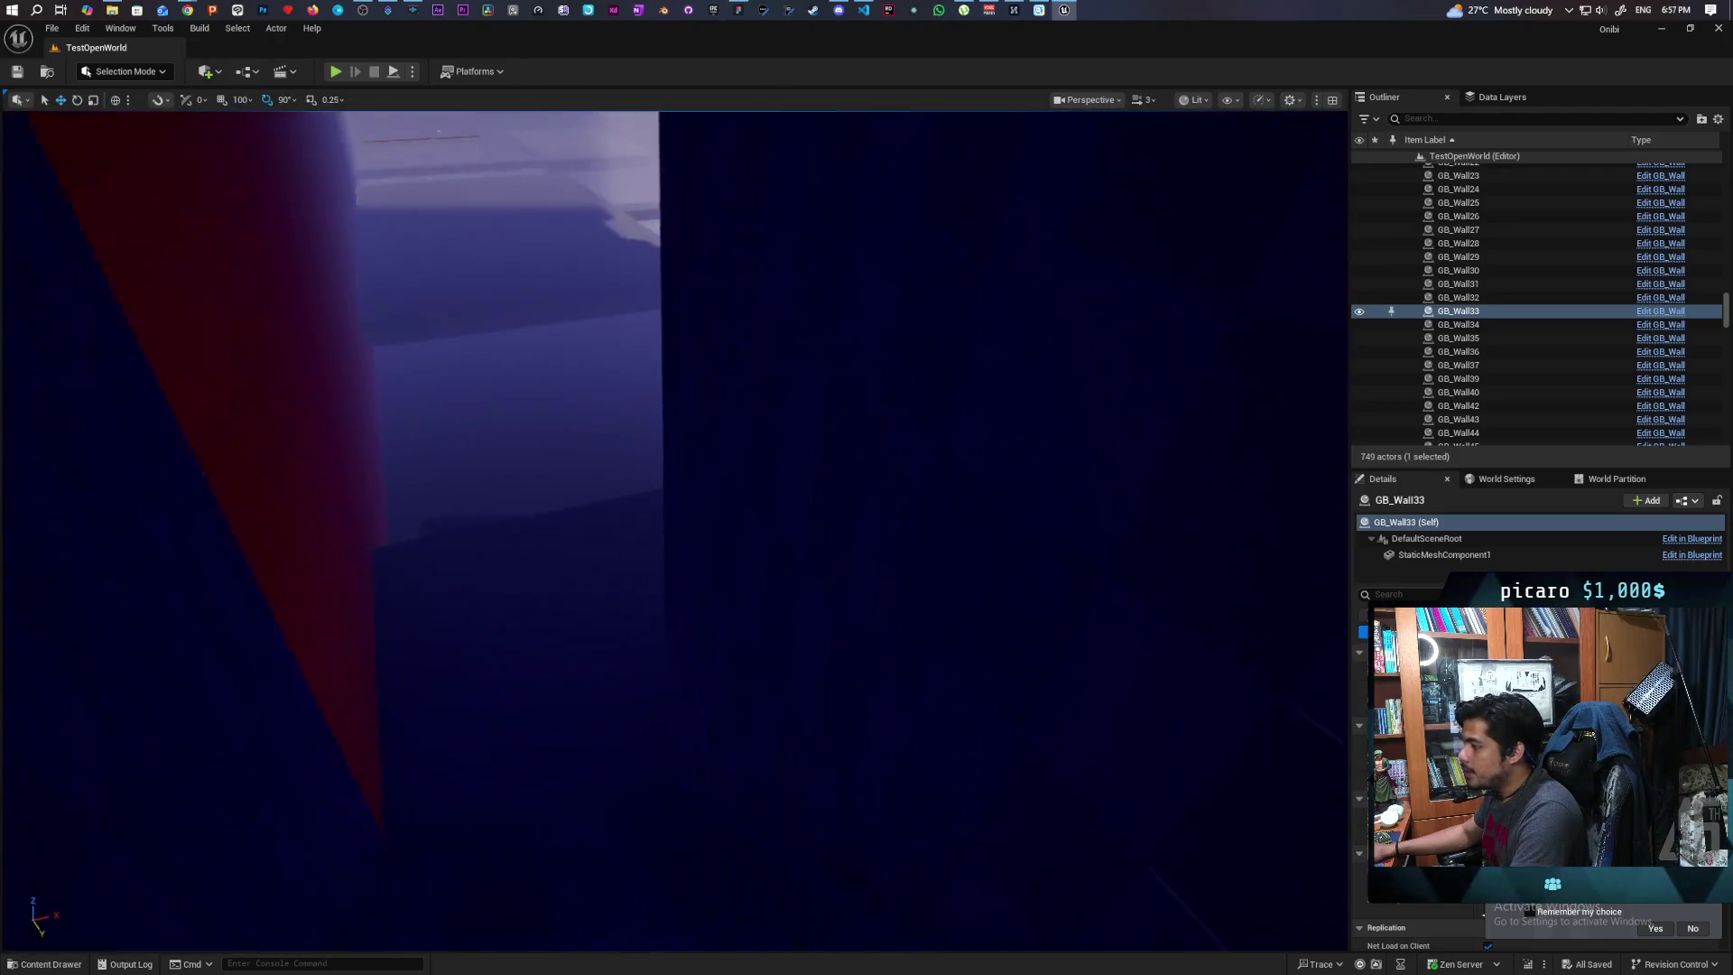
{"action": "left_click_drag", "start_coordinate": [671, 380], "coordinate": [773, 632]}
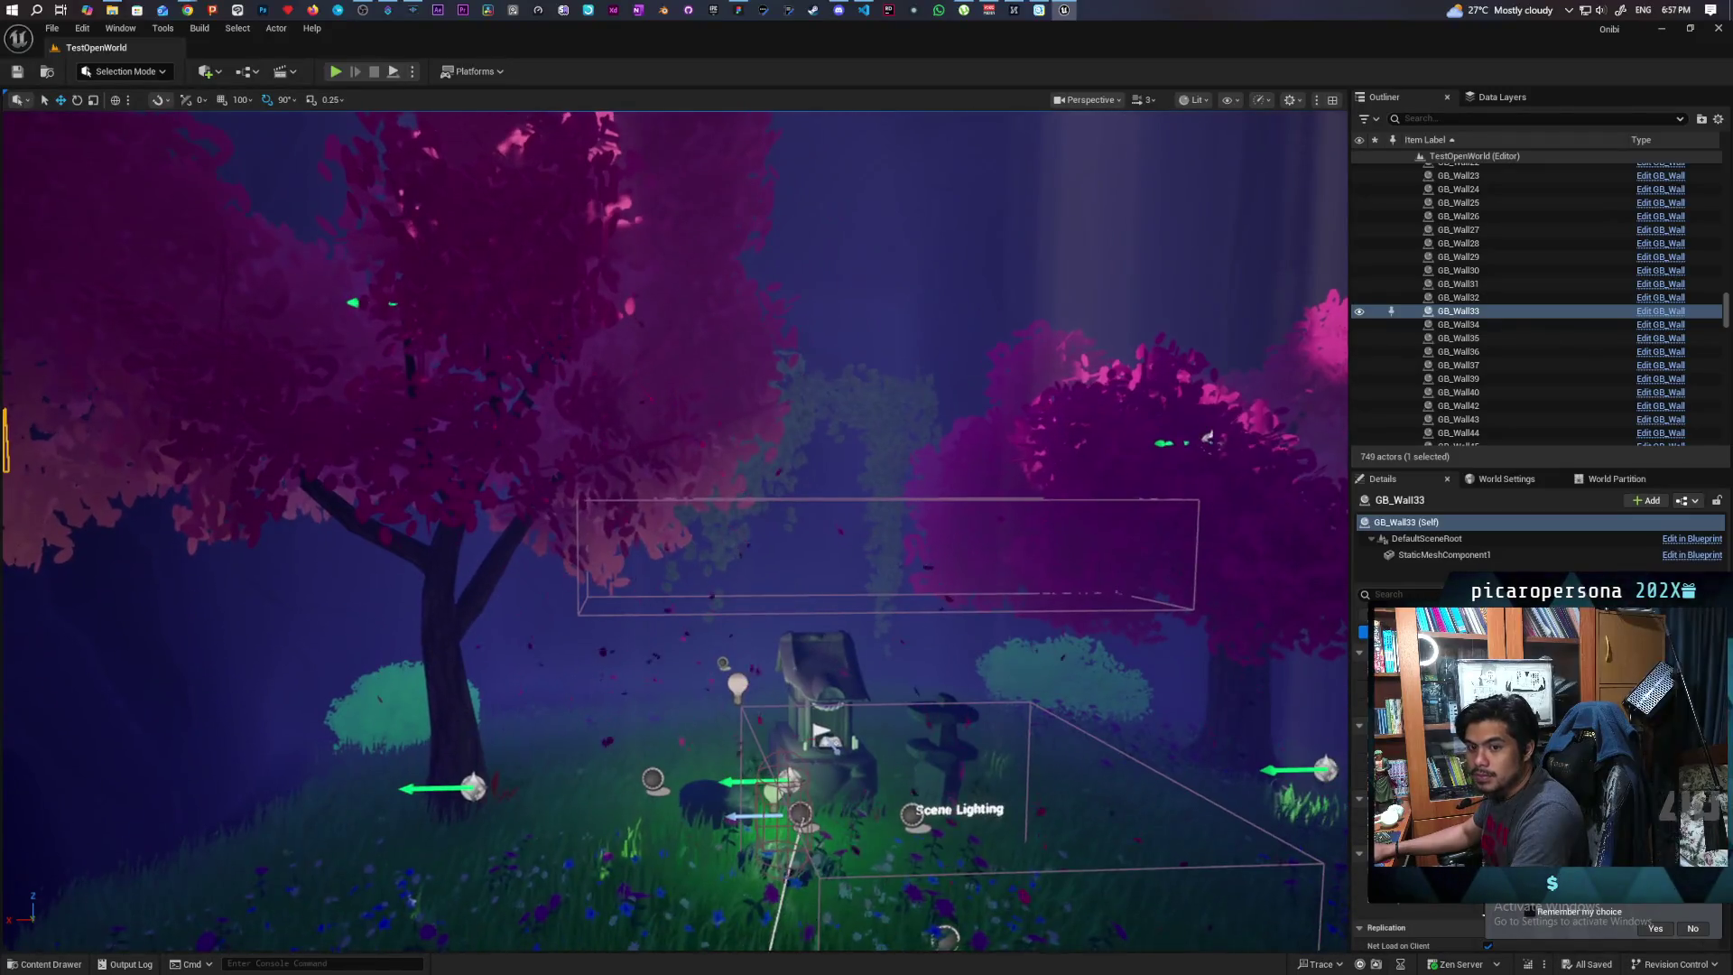
{"action": "mouse_move", "coordinate": [773, 632]}
{"action": "left_mouse_down"}
{"action": "mouse_move", "coordinate": [773, 452]}
{"action": "mouse_move", "coordinate": [682, 451]}
{"action": "left_mouse_up"}
{"action": "mouse_move", "coordinate": [681, 666]}
{"action": "left_mouse_down"}
{"action": "mouse_move", "coordinate": [693, 470]}
{"action": "mouse_move", "coordinate": [668, 519]}
{"action": "mouse_move", "coordinate": [681, 542]}
{"action": "mouse_move", "coordinate": [1183, 774]}
{"action": "mouse_move", "coordinate": [1129, 638]}
{"action": "mouse_move", "coordinate": [1101, 614]}
{"action": "mouse_move", "coordinate": [1209, 555]}
{"action": "left_mouse_up"}
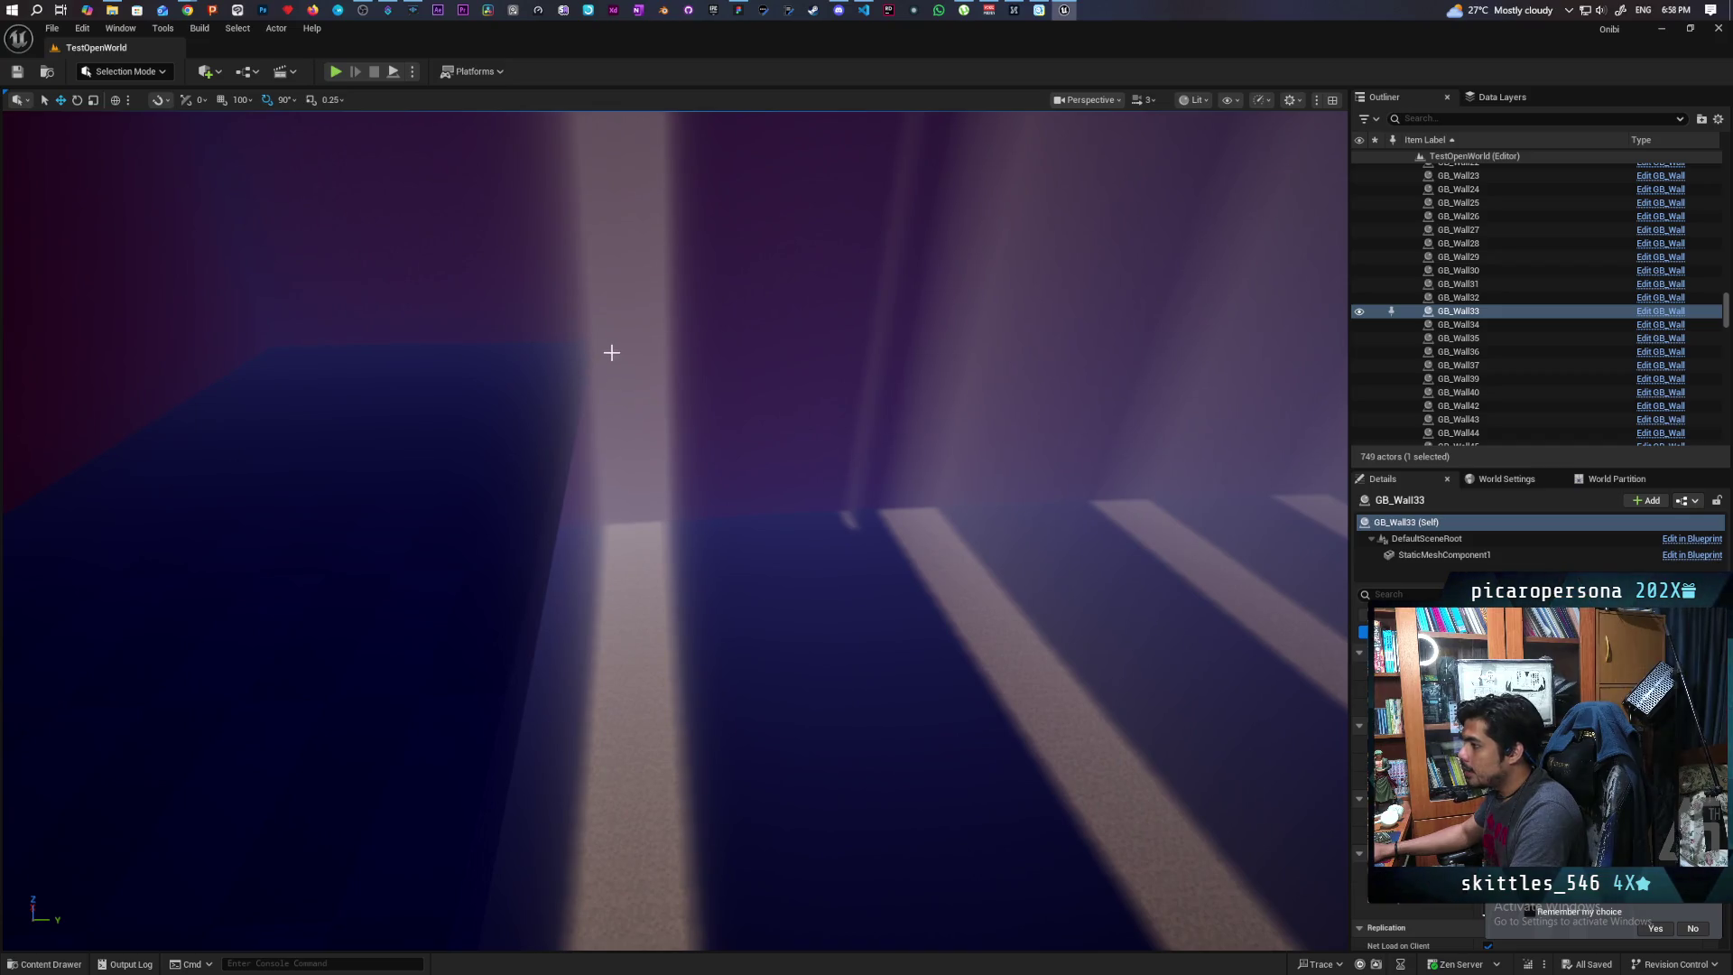
{"action": "left_click_drag", "start_coordinate": [531, 394], "coordinate": [766, 440]}
{"action": "mouse_move", "coordinate": [659, 521]}
{"action": "left_mouse_down"}
{"action": "mouse_move", "coordinate": [696, 468]}
{"action": "mouse_move", "coordinate": [305, 692]}
{"action": "left_mouse_up"}
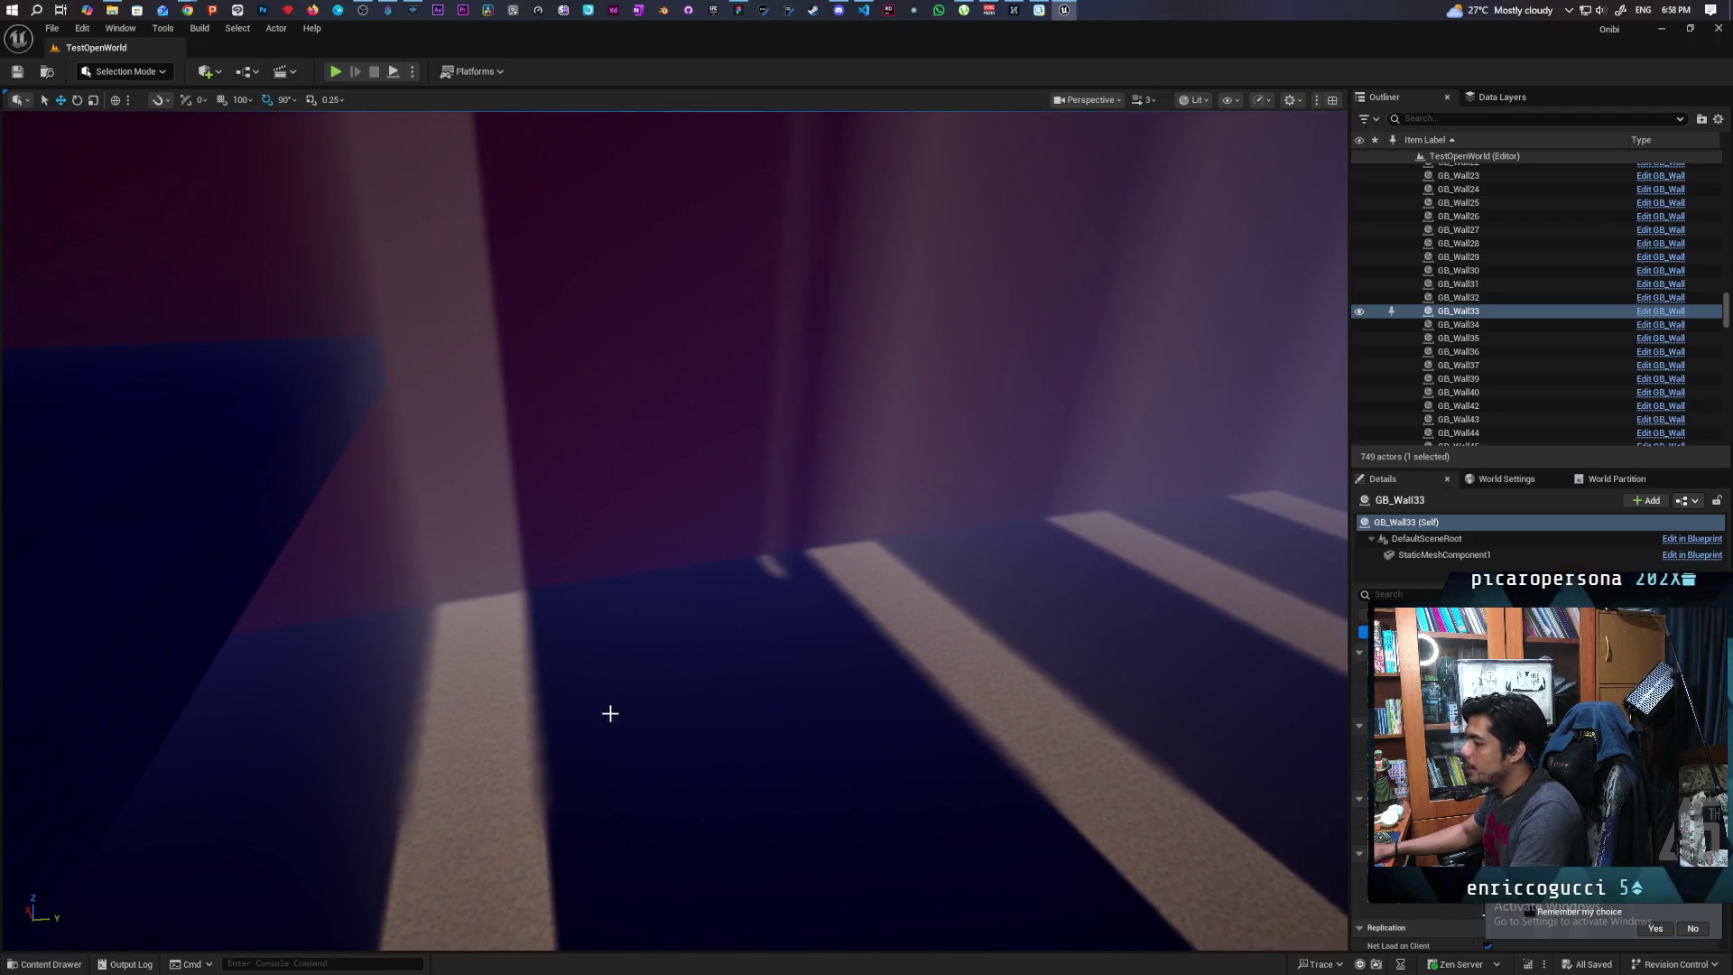
{"action": "left_click_drag", "start_coordinate": [610, 713], "coordinate": [541, 614]}
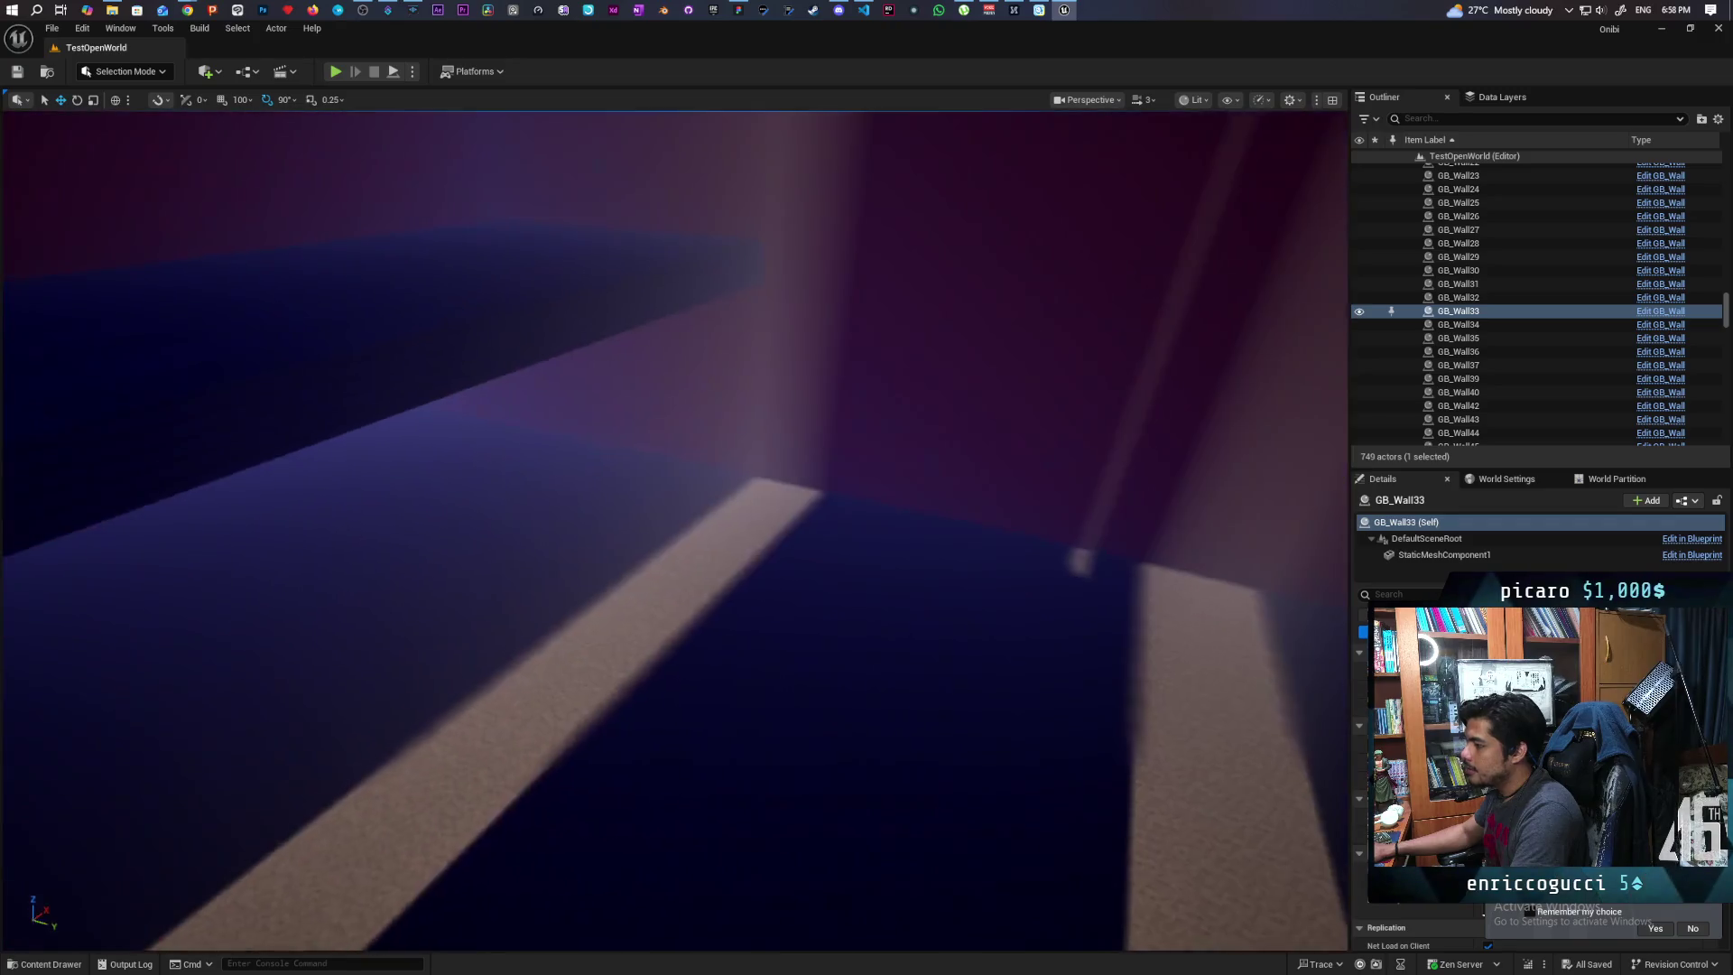
{"action": "left_click_drag", "start_coordinate": [693, 700], "coordinate": [548, 473]}
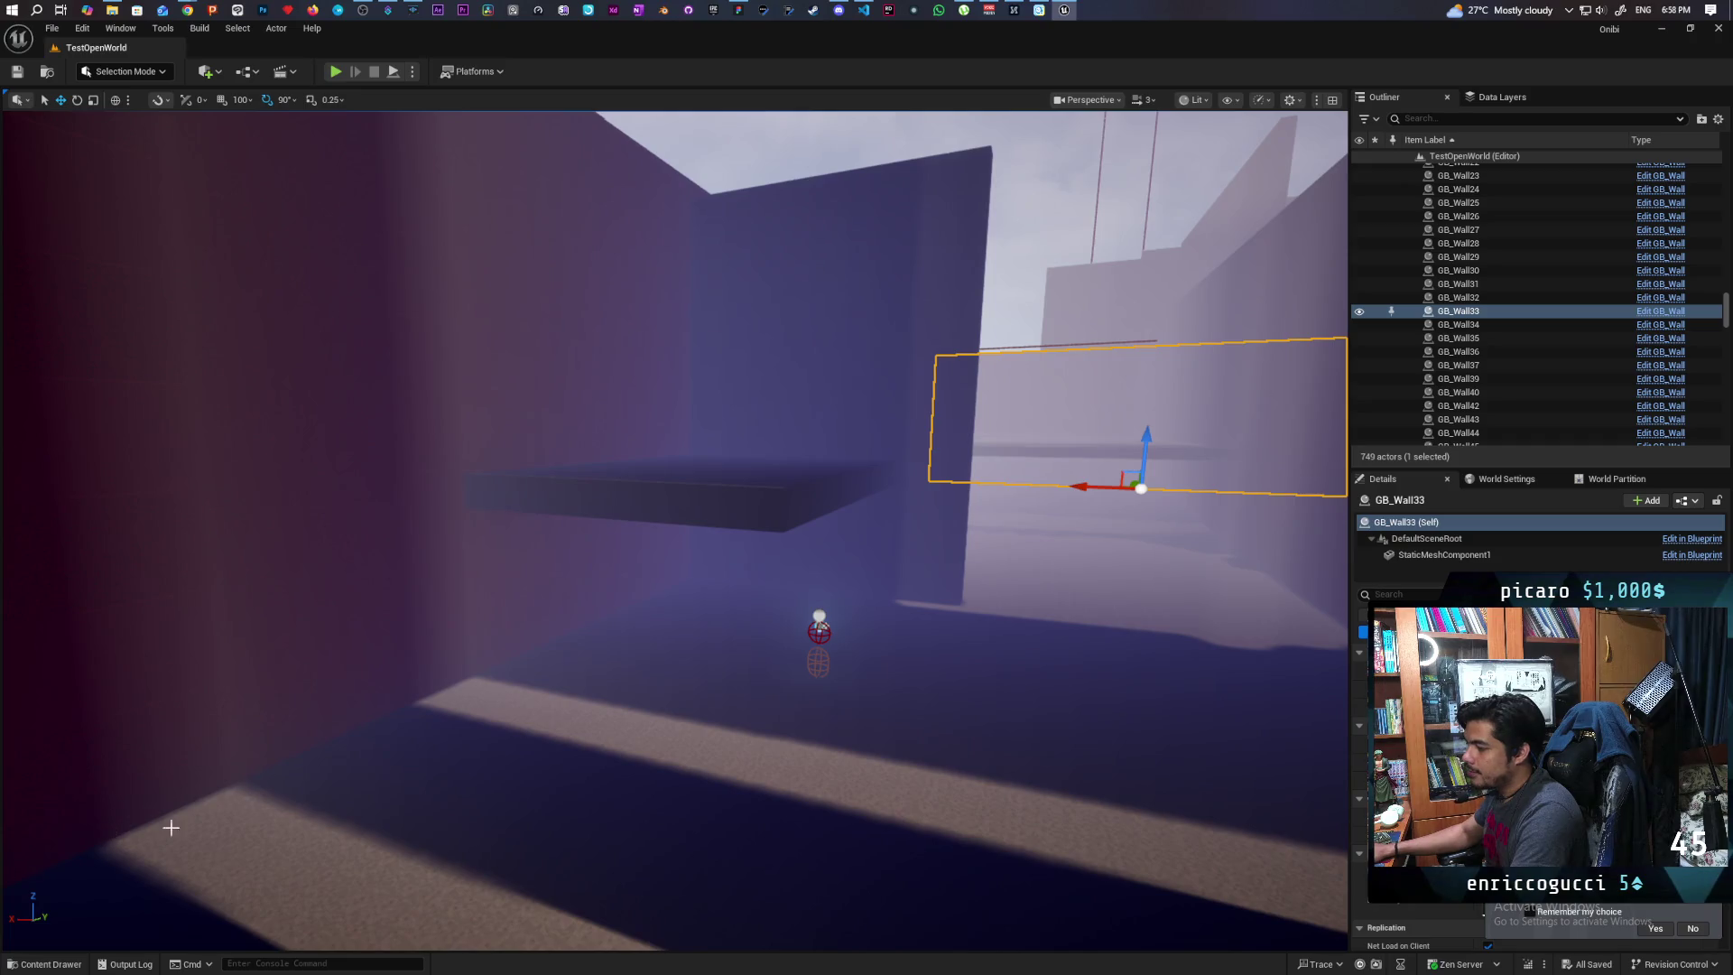
{"action": "left_click_drag", "start_coordinate": [380, 832], "coordinate": [578, 632]}
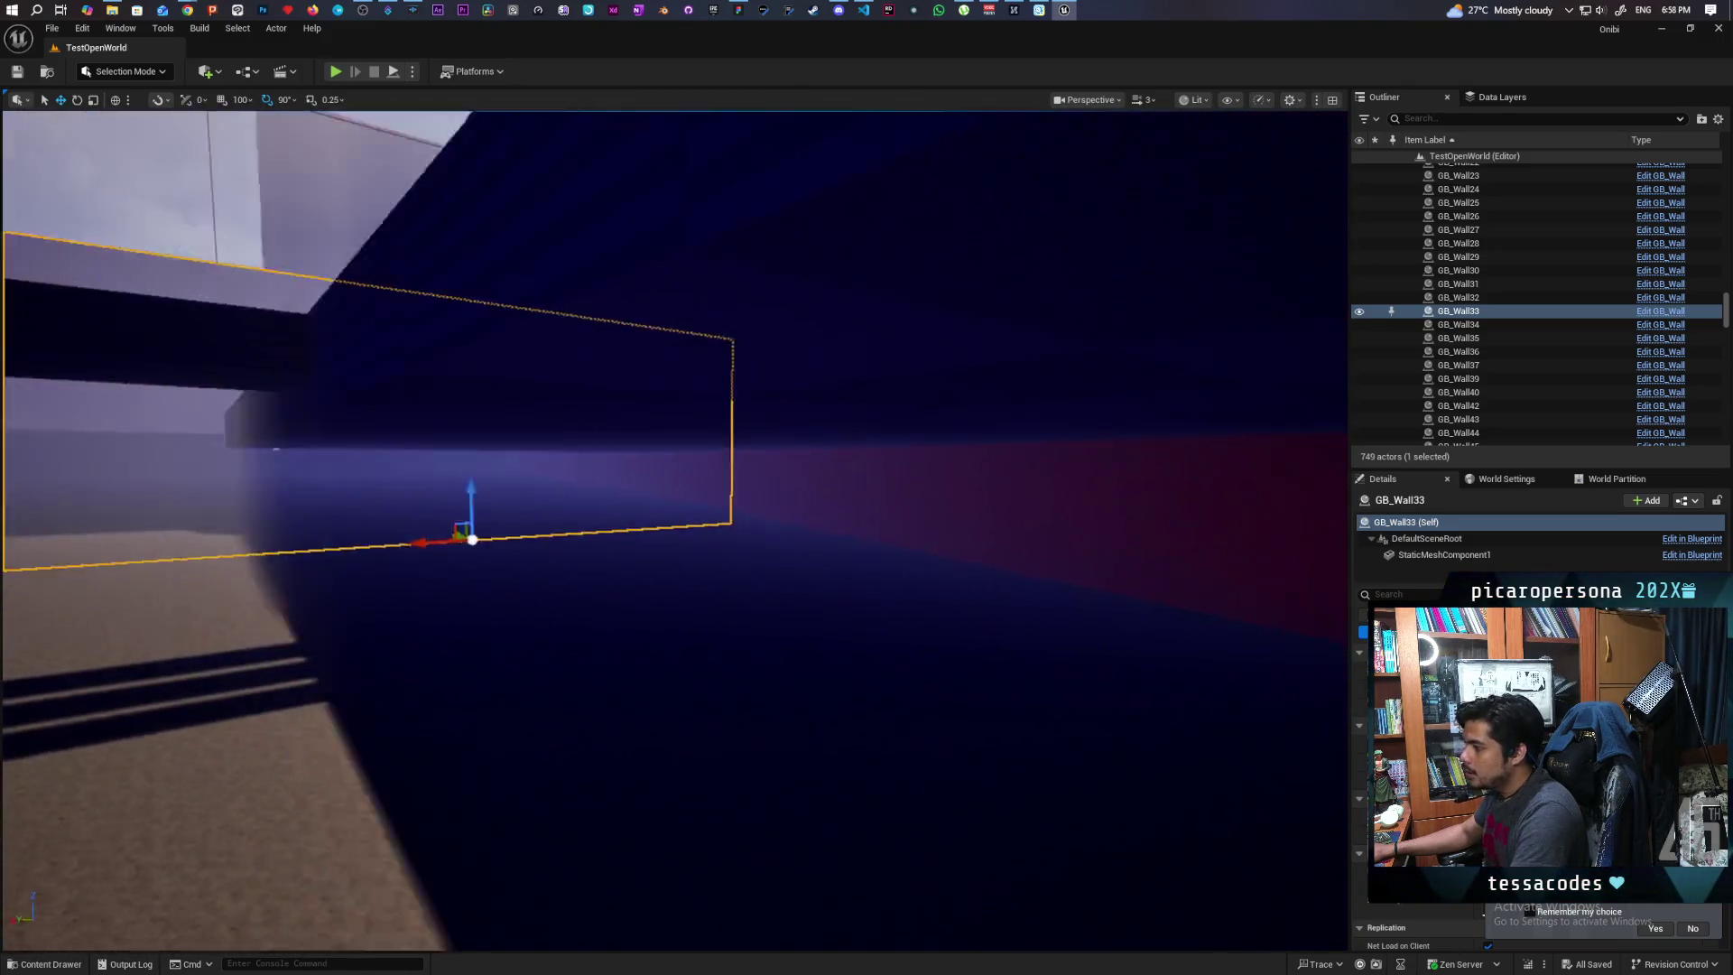
{"action": "mouse_move", "coordinate": [397, 704]}
{"action": "left_mouse_down"}
{"action": "mouse_move", "coordinate": [361, 686]}
{"action": "mouse_move", "coordinate": [470, 704]}
{"action": "left_mouse_up"}
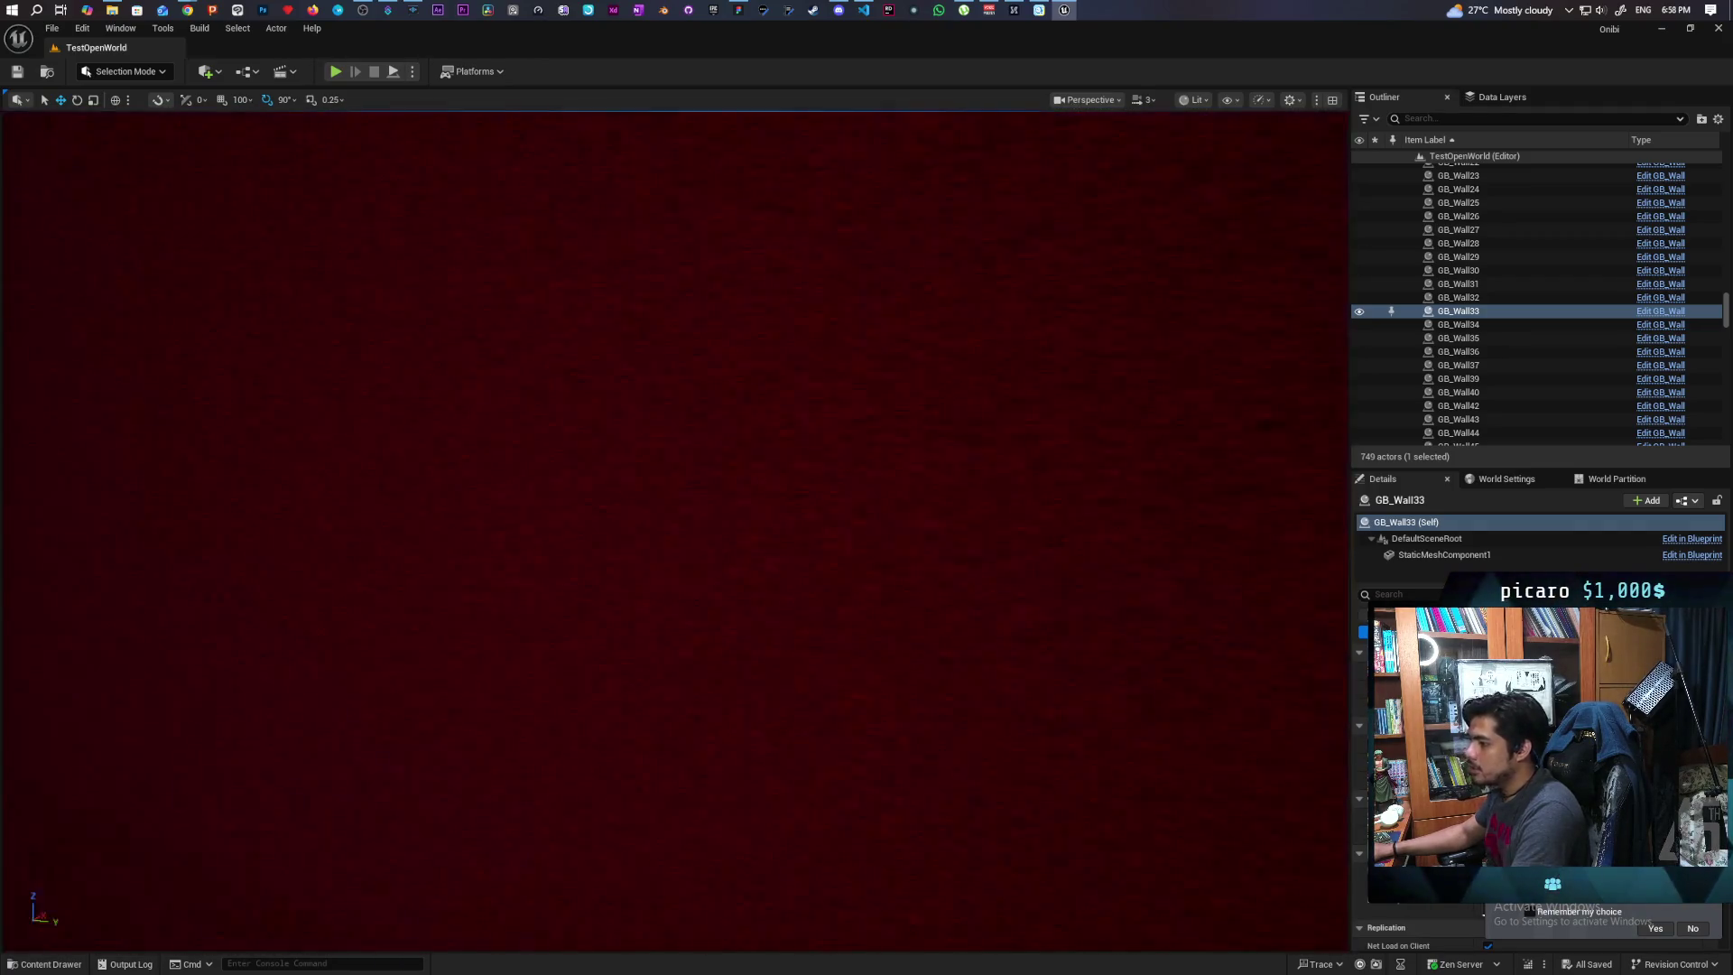
{"action": "mouse_move", "coordinate": [686, 542]}
{"action": "left_mouse_down"}
{"action": "mouse_move", "coordinate": [683, 615]}
{"action": "mouse_move", "coordinate": [674, 572]}
{"action": "mouse_move", "coordinate": [758, 495]}
{"action": "mouse_move", "coordinate": [763, 514]}
{"action": "mouse_move", "coordinate": [877, 523]}
{"action": "mouse_move", "coordinate": [737, 534]}
{"action": "left_mouse_up"}
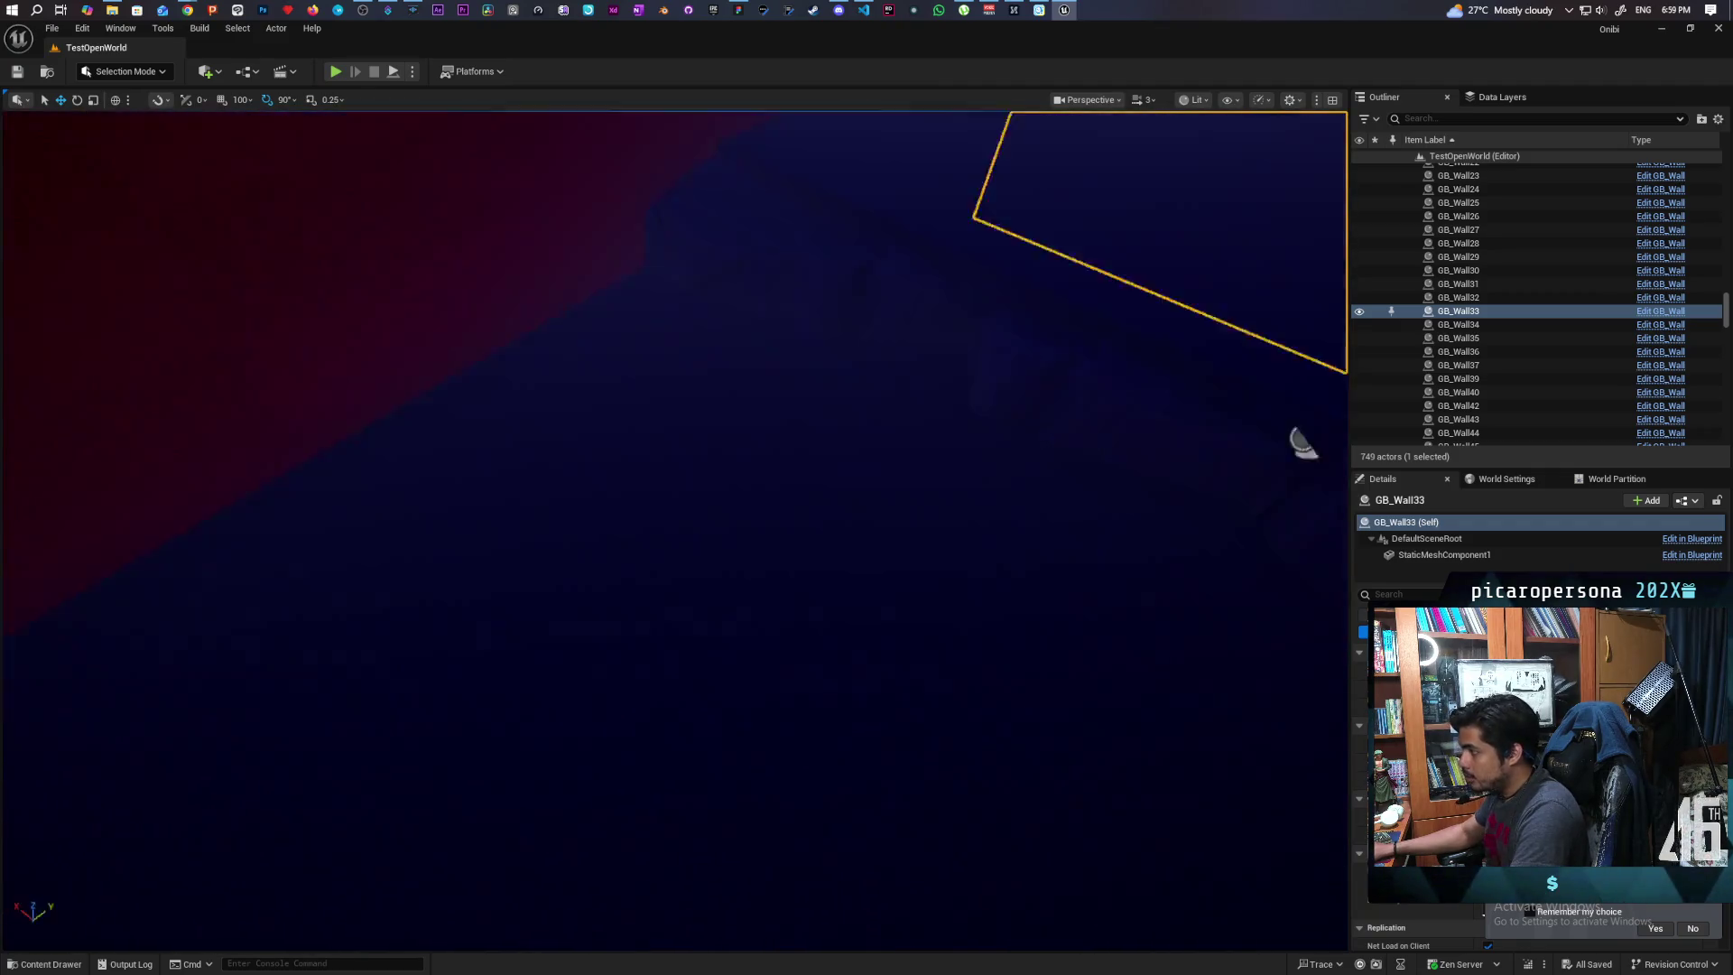
{"action": "left_click_drag", "start_coordinate": [737, 534], "coordinate": [614, 533]}
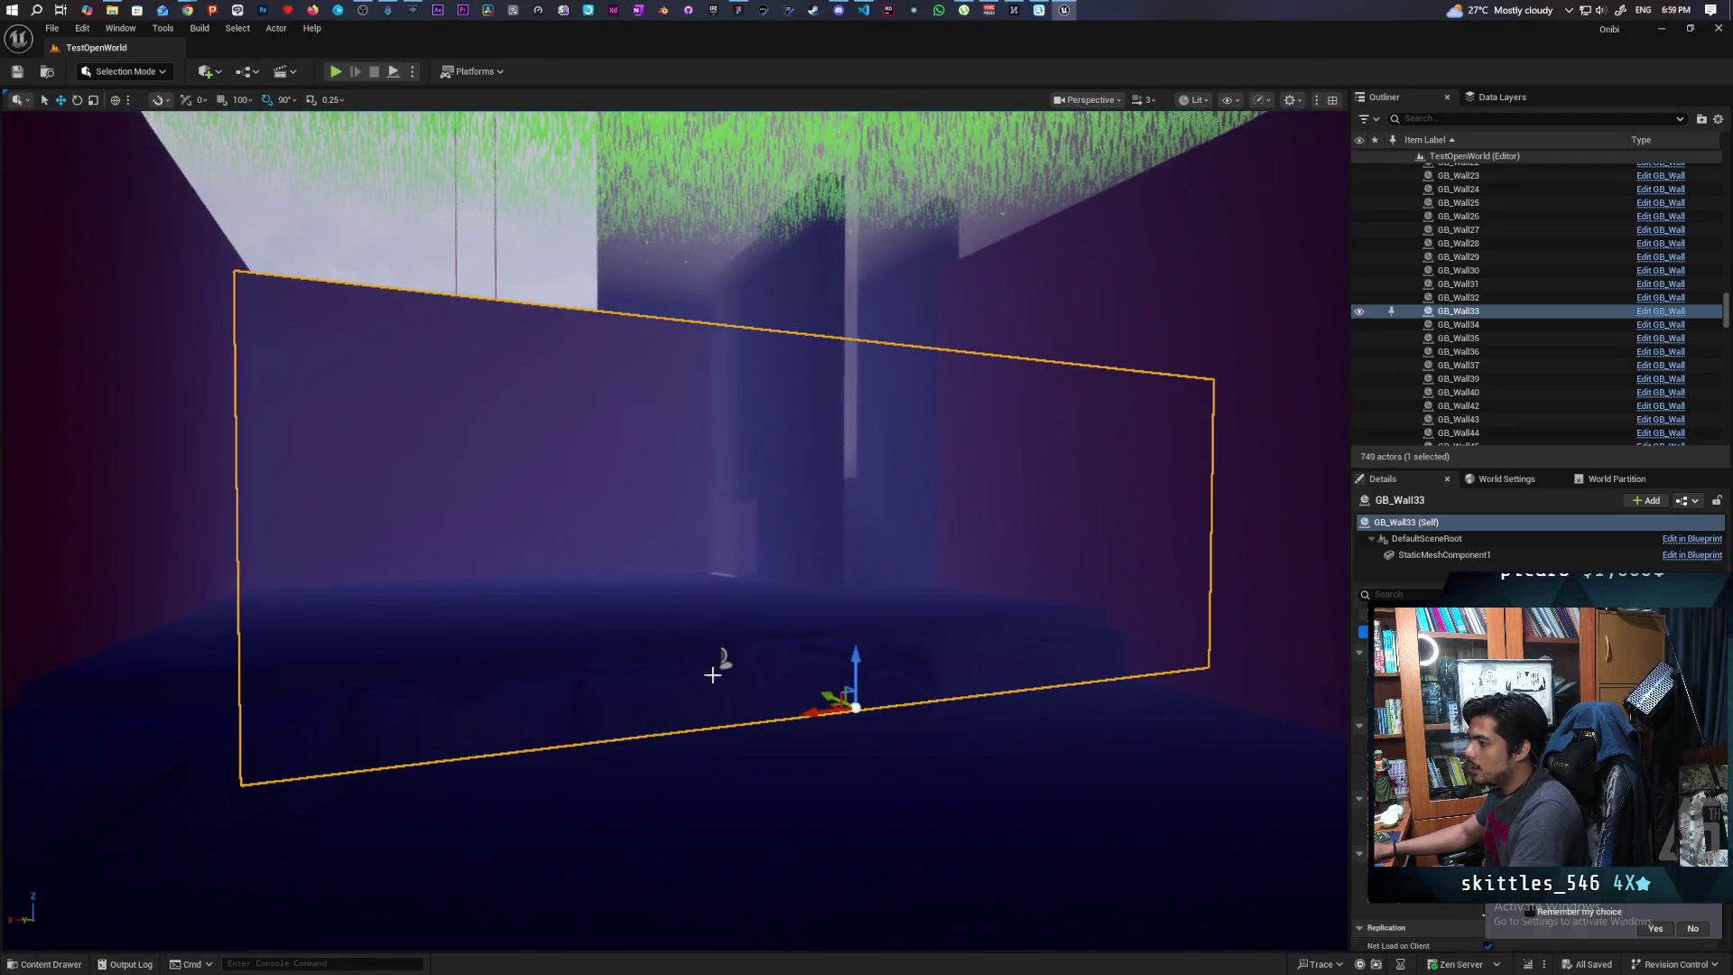
{"action": "left_click_drag", "start_coordinate": [942, 542], "coordinate": [1229, 636]}
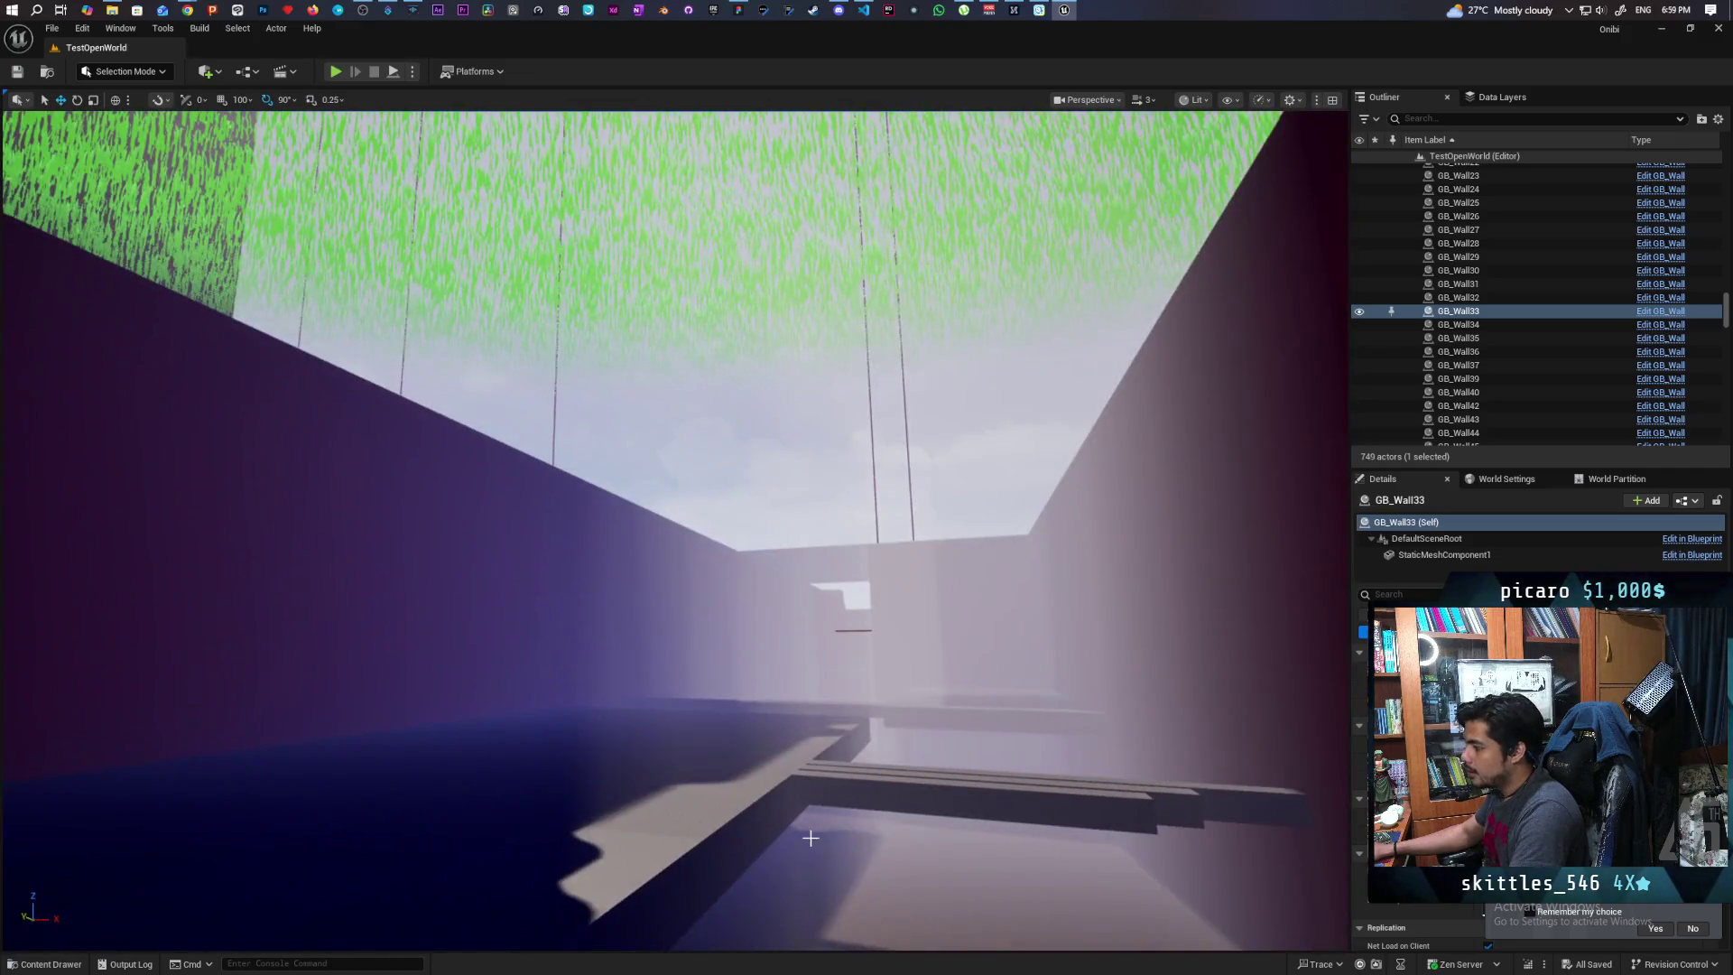
{"action": "mouse_move", "coordinate": [756, 896]}
{"action": "left_mouse_down"}
{"action": "mouse_move", "coordinate": [472, 793]}
{"action": "mouse_move", "coordinate": [596, 851]}
{"action": "mouse_move", "coordinate": [906, 939]}
{"action": "mouse_move", "coordinate": [599, 897]}
{"action": "mouse_move", "coordinate": [701, 882]}
{"action": "mouse_move", "coordinate": [684, 854]}
{"action": "left_mouse_up"}
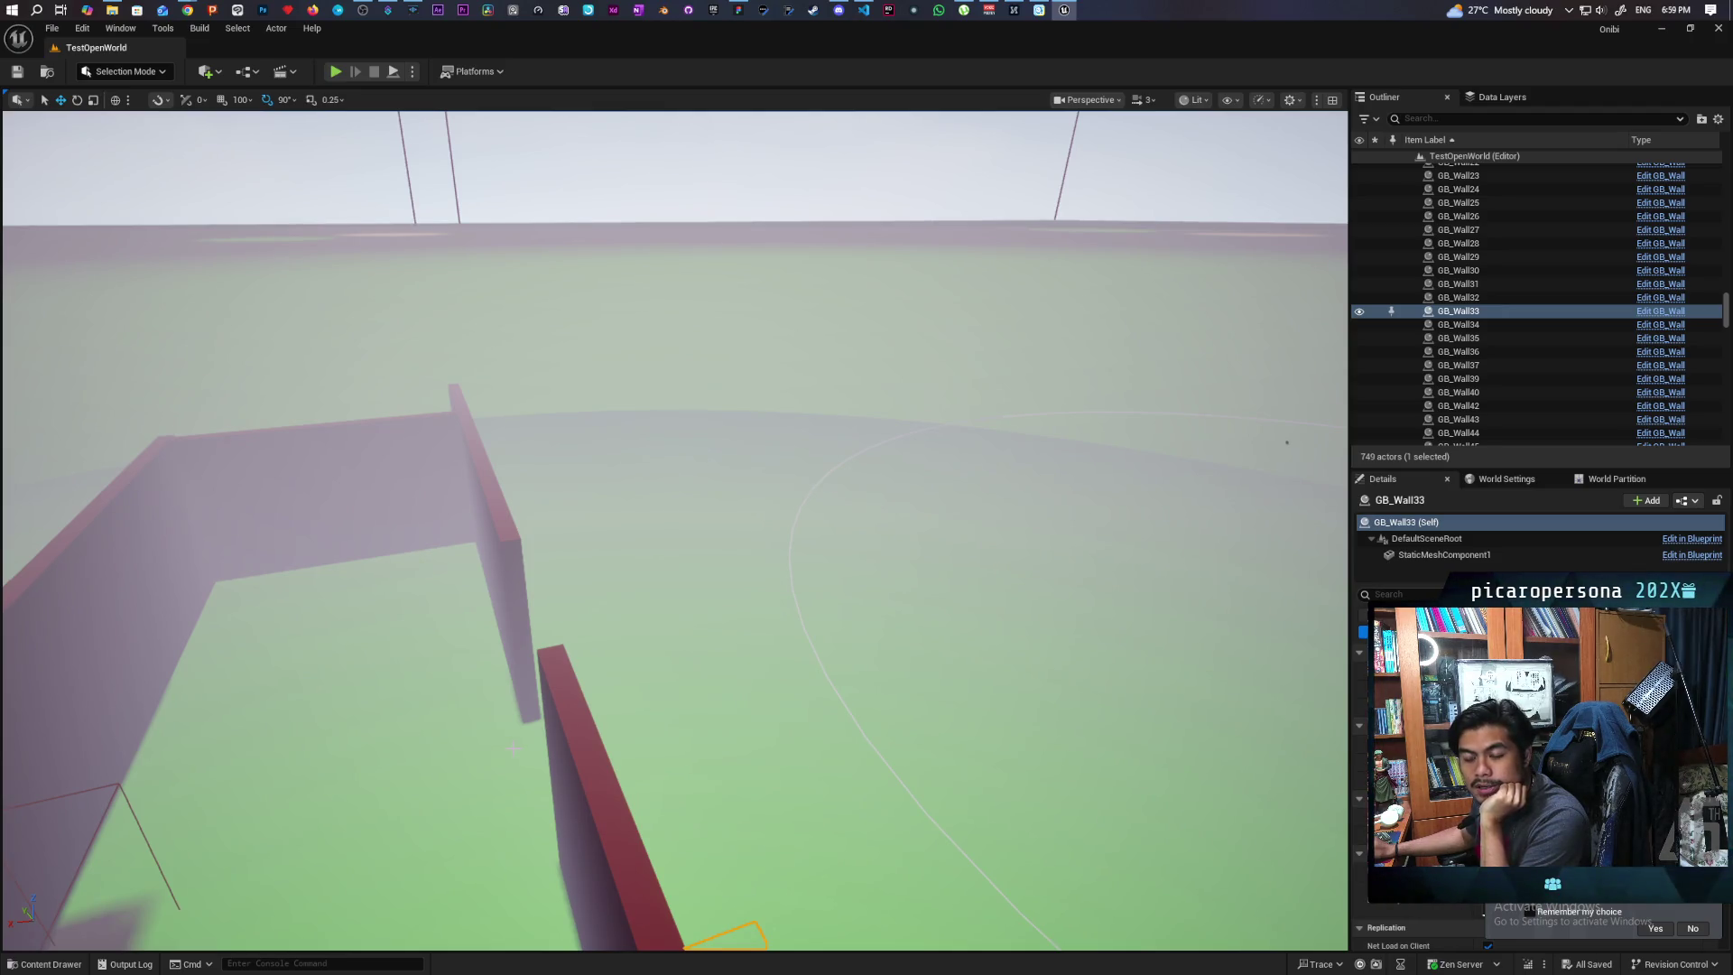
{"action": "key", "text": "f"}
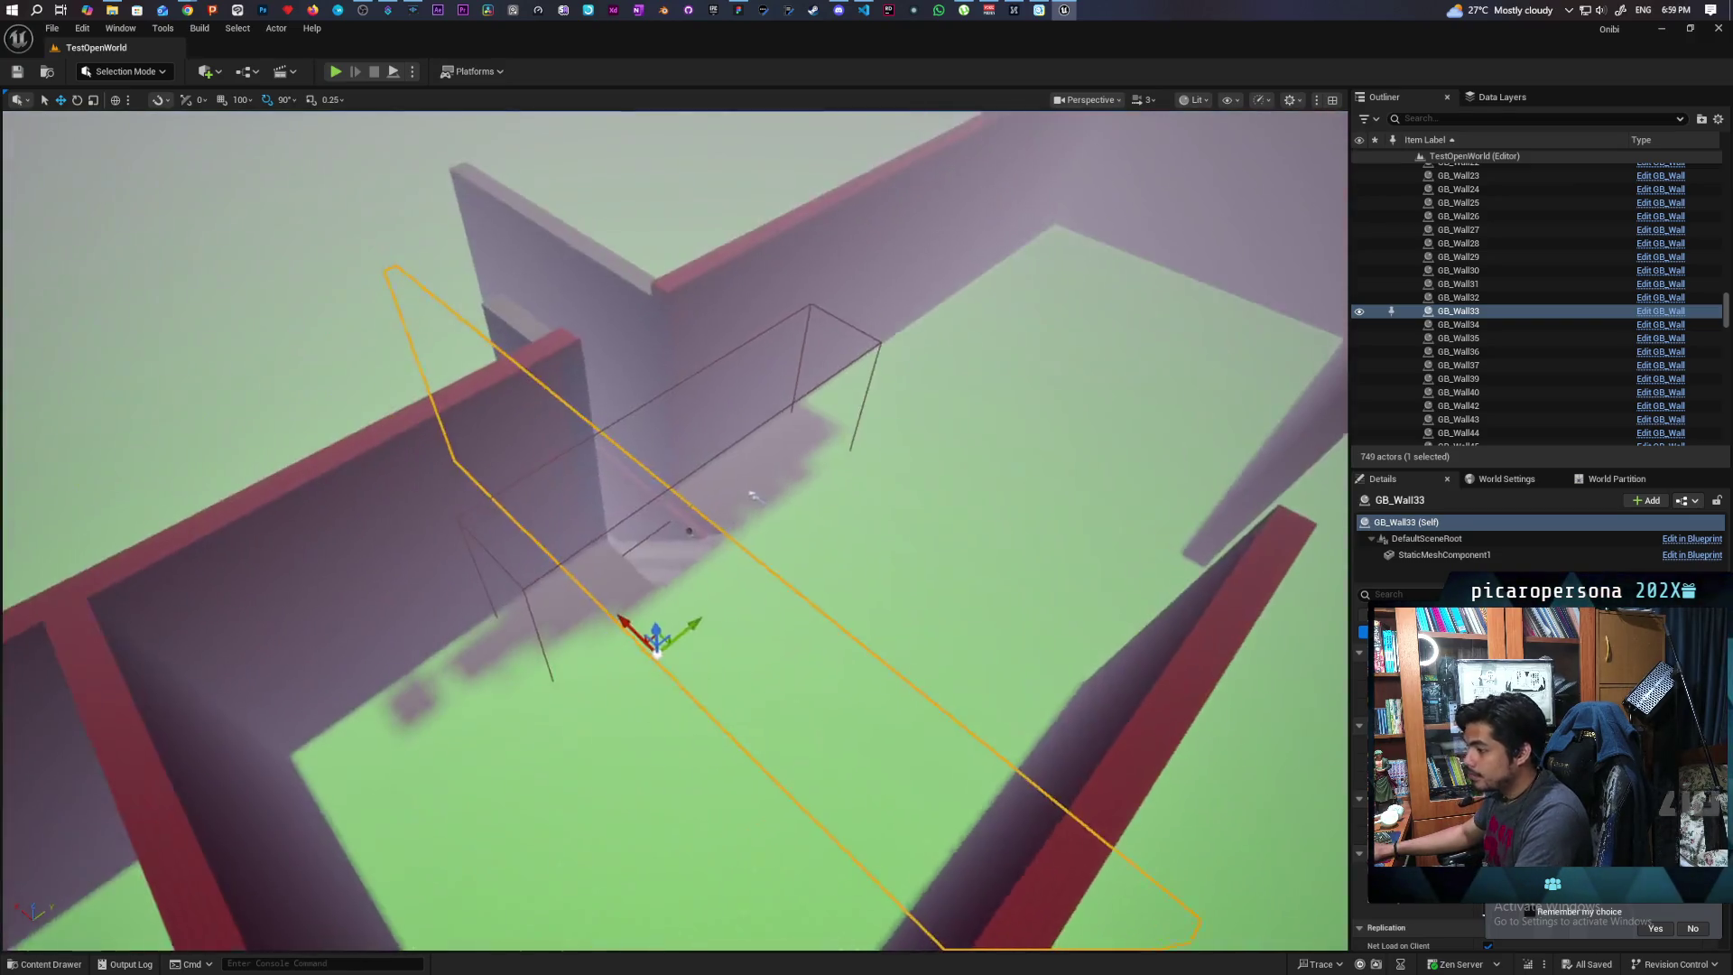
{"action": "scroll", "coordinate": [661, 695], "scroll_direction": "up", "scroll_amount": 5}
{"action": "mouse_move", "coordinate": [675, 533]}
{"action": "left_mouse_down"}
{"action": "mouse_move", "coordinate": [727, 478]}
{"action": "mouse_move", "coordinate": [812, 473]}
{"action": "mouse_move", "coordinate": [776, 542]}
{"action": "mouse_move", "coordinate": [737, 740]}
{"action": "left_mouse_up"}
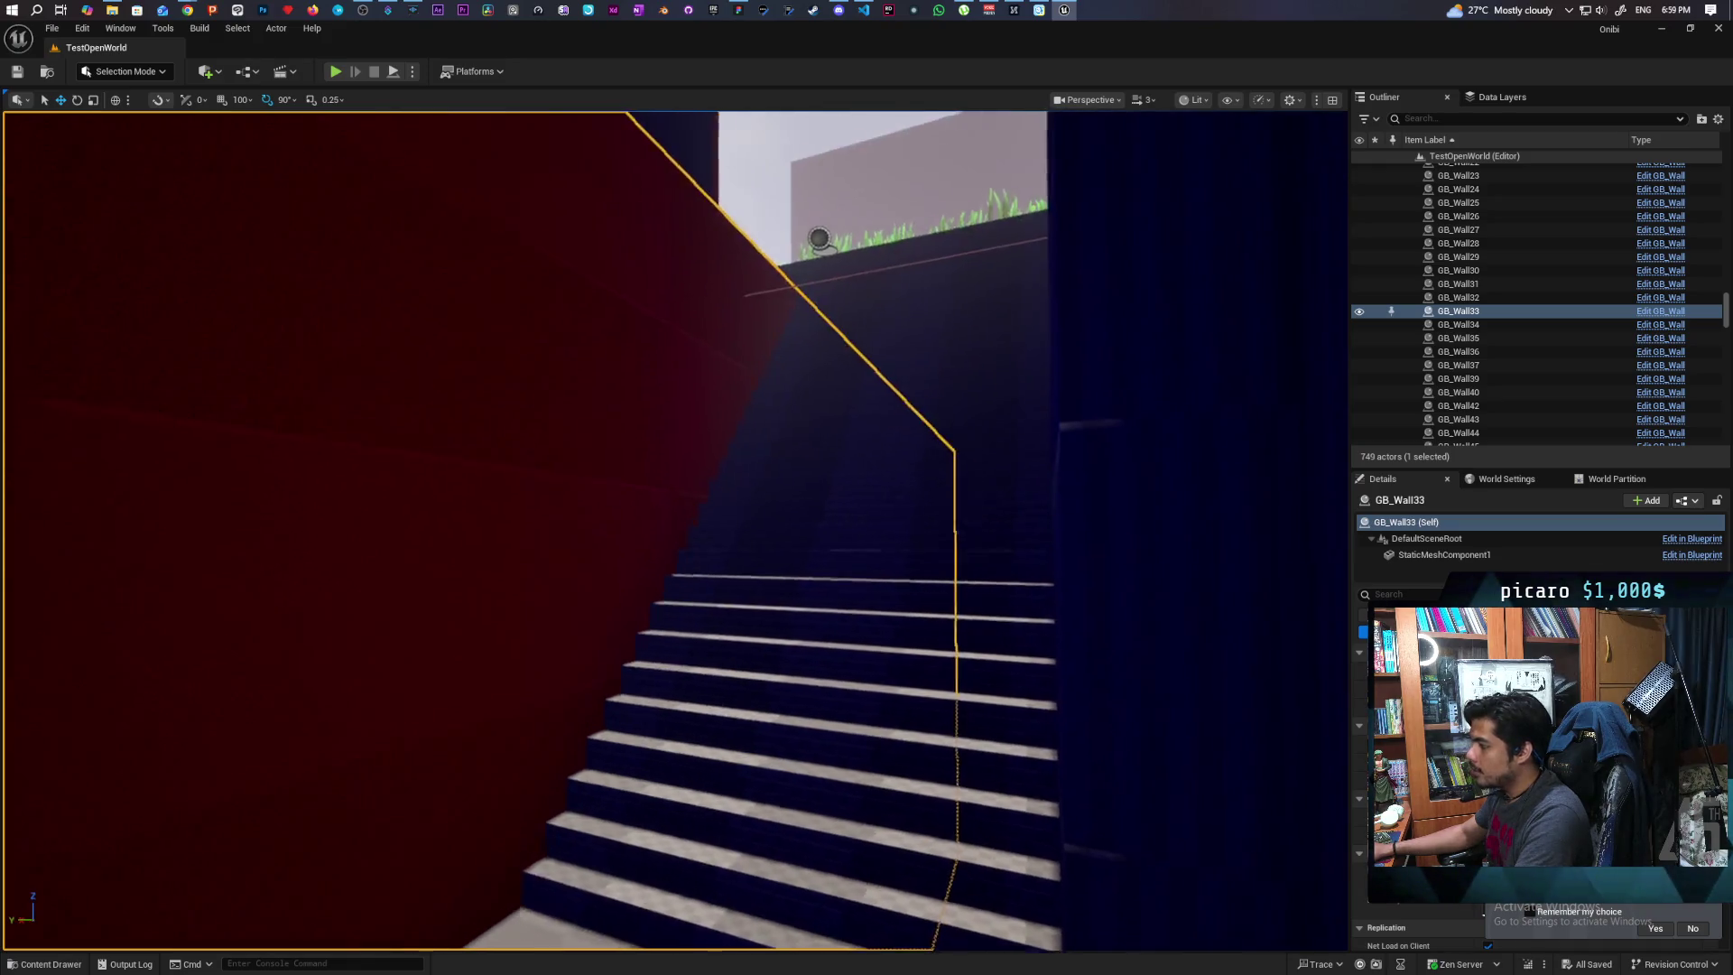
{"action": "key", "text": "f"}
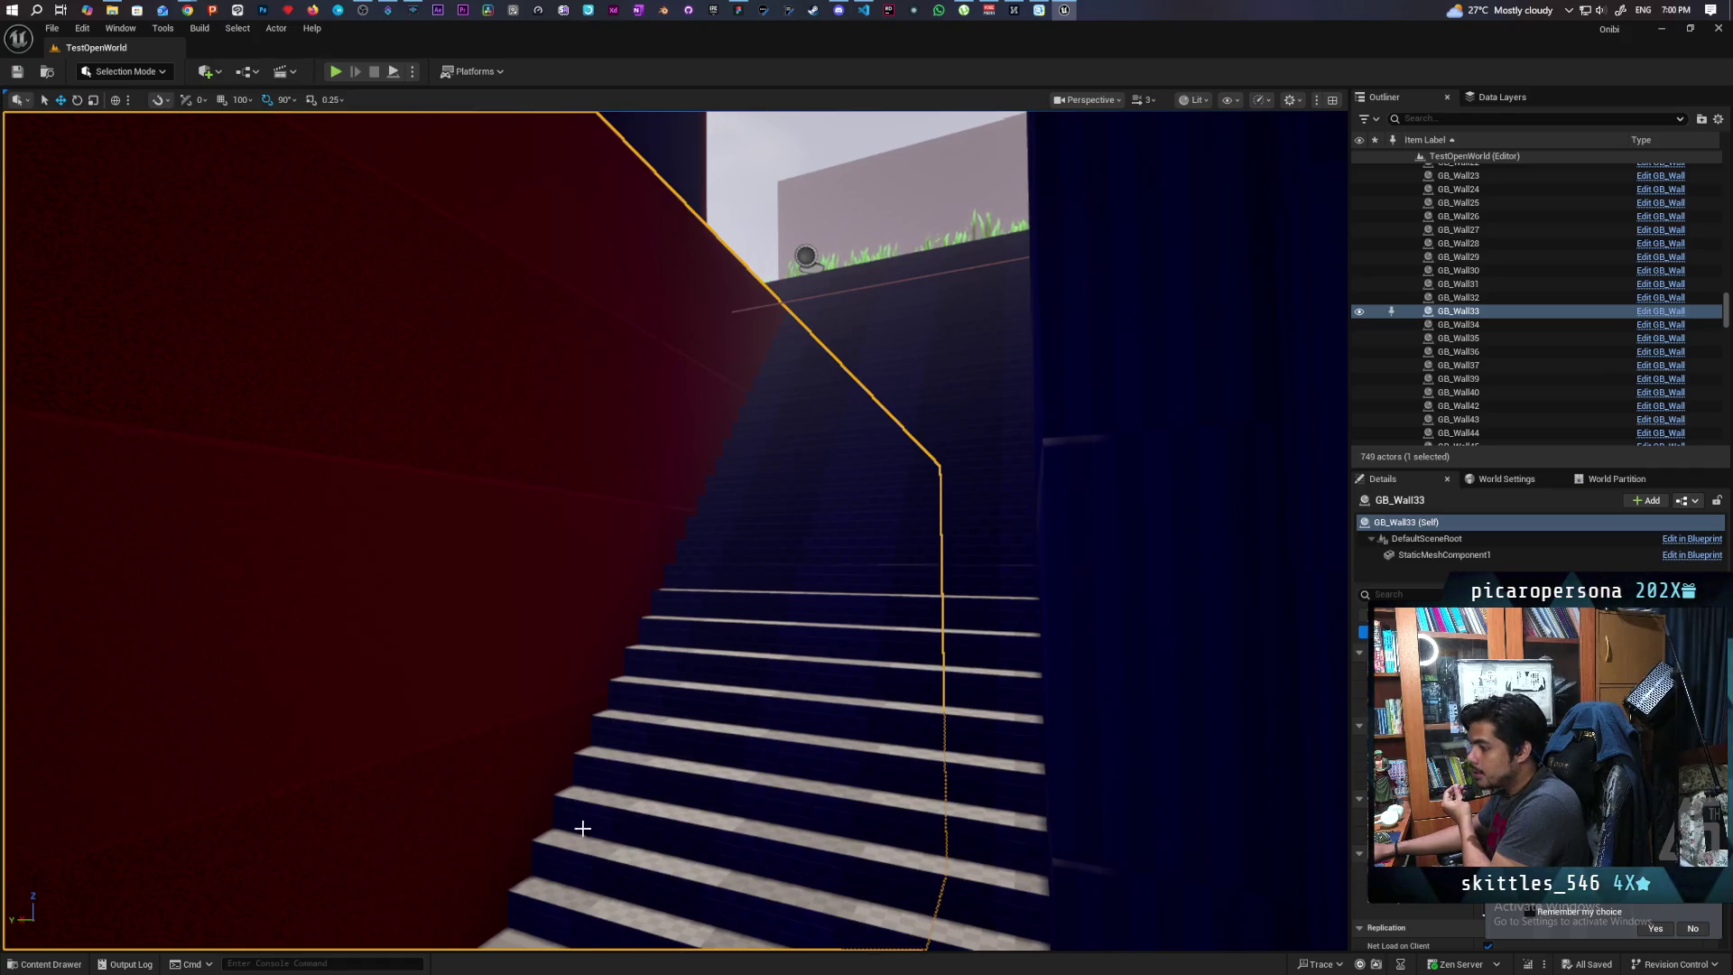
{"action": "left_click_drag", "start_coordinate": [583, 828], "coordinate": [582, 828]}
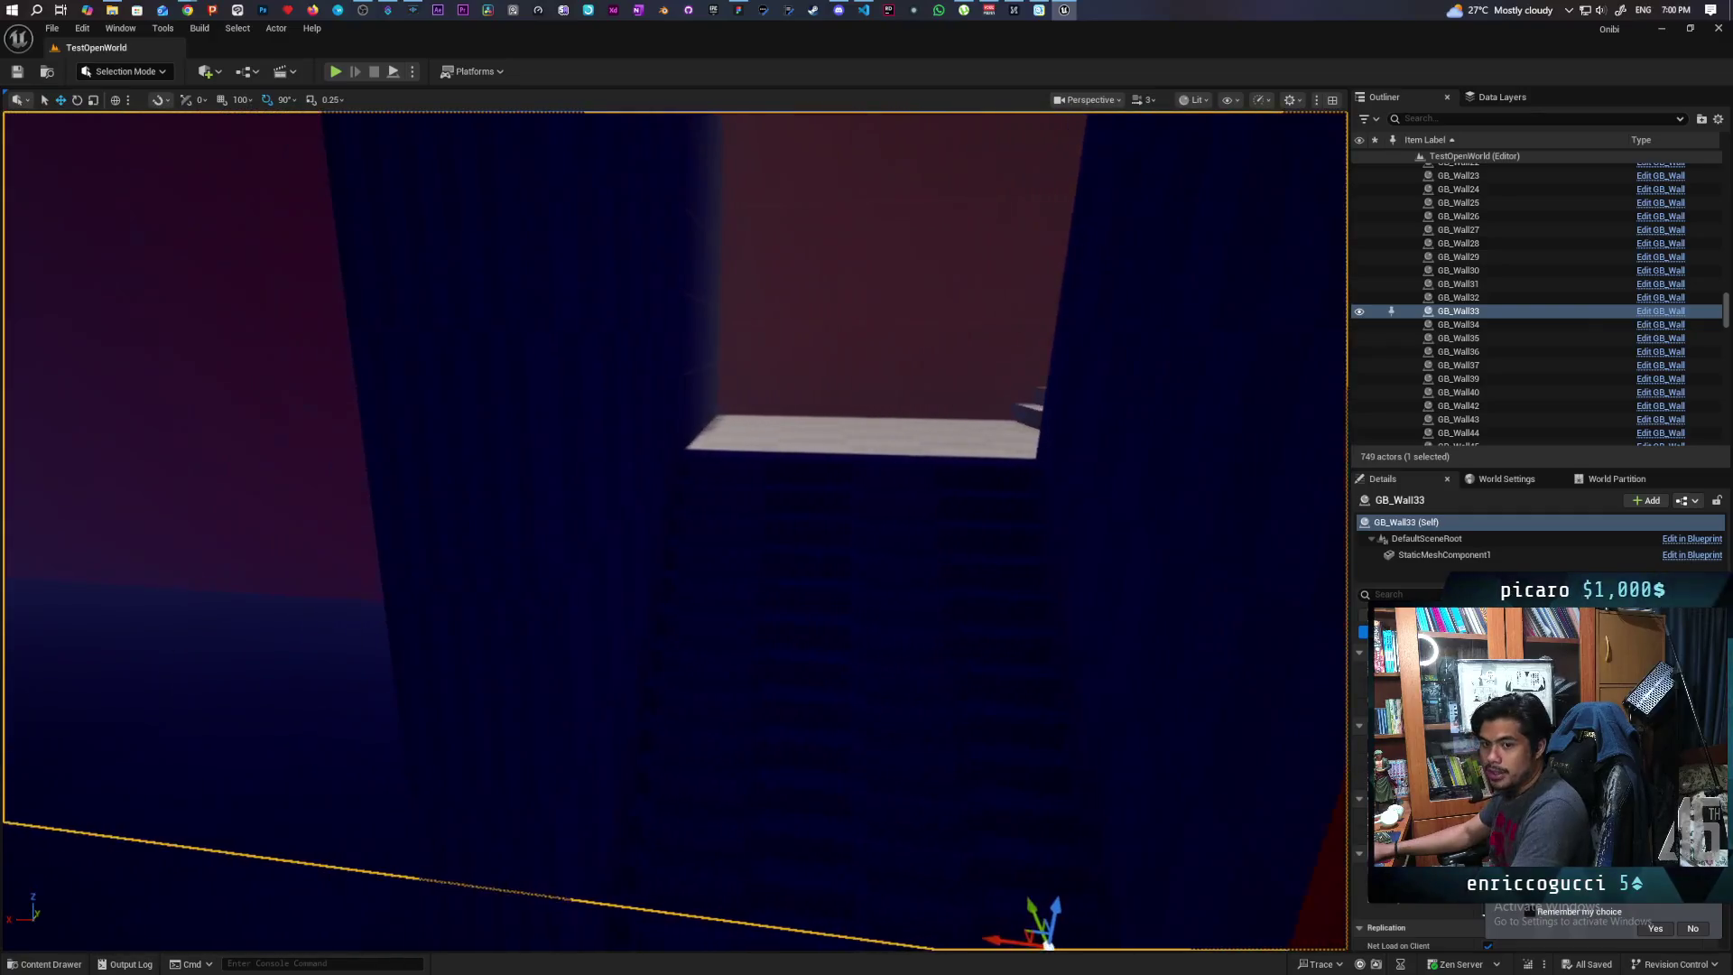
{"action": "left_click_drag", "start_coordinate": [963, 484], "coordinate": [963, 484]}
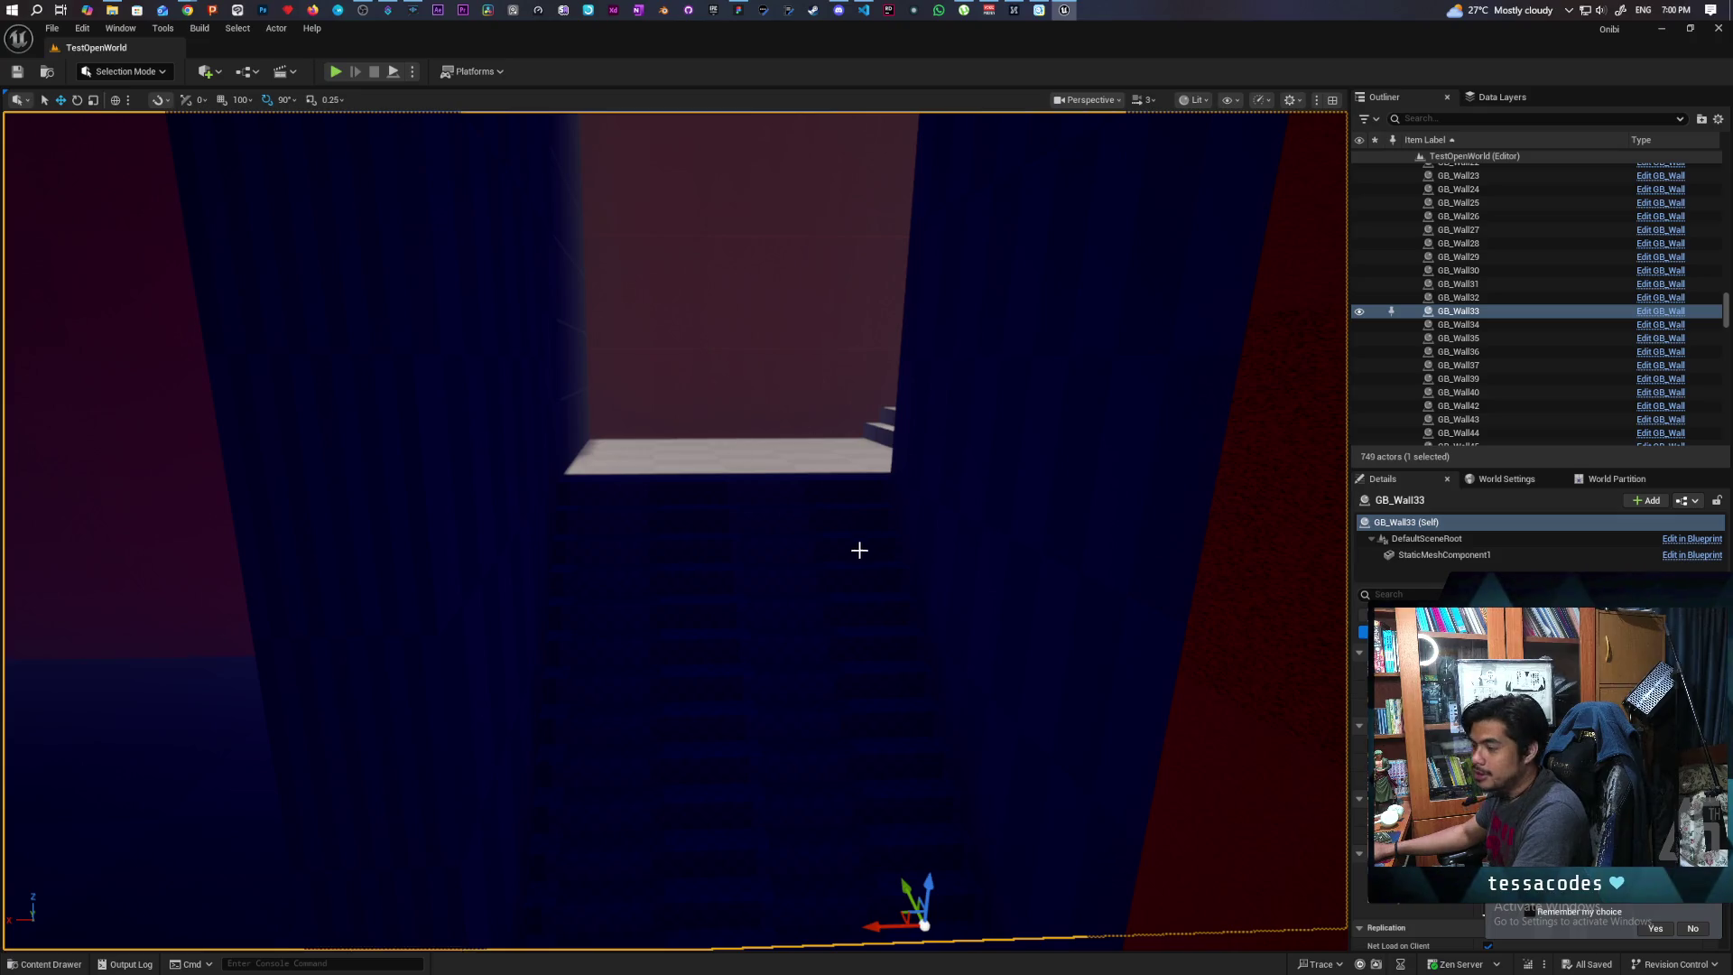
{"action": "mouse_move", "coordinate": [696, 707]}
{"action": "left_mouse_down"}
{"action": "mouse_move", "coordinate": [587, 700]}
{"action": "mouse_move", "coordinate": [740, 686]}
{"action": "mouse_move", "coordinate": [650, 681]}
{"action": "left_mouse_up"}
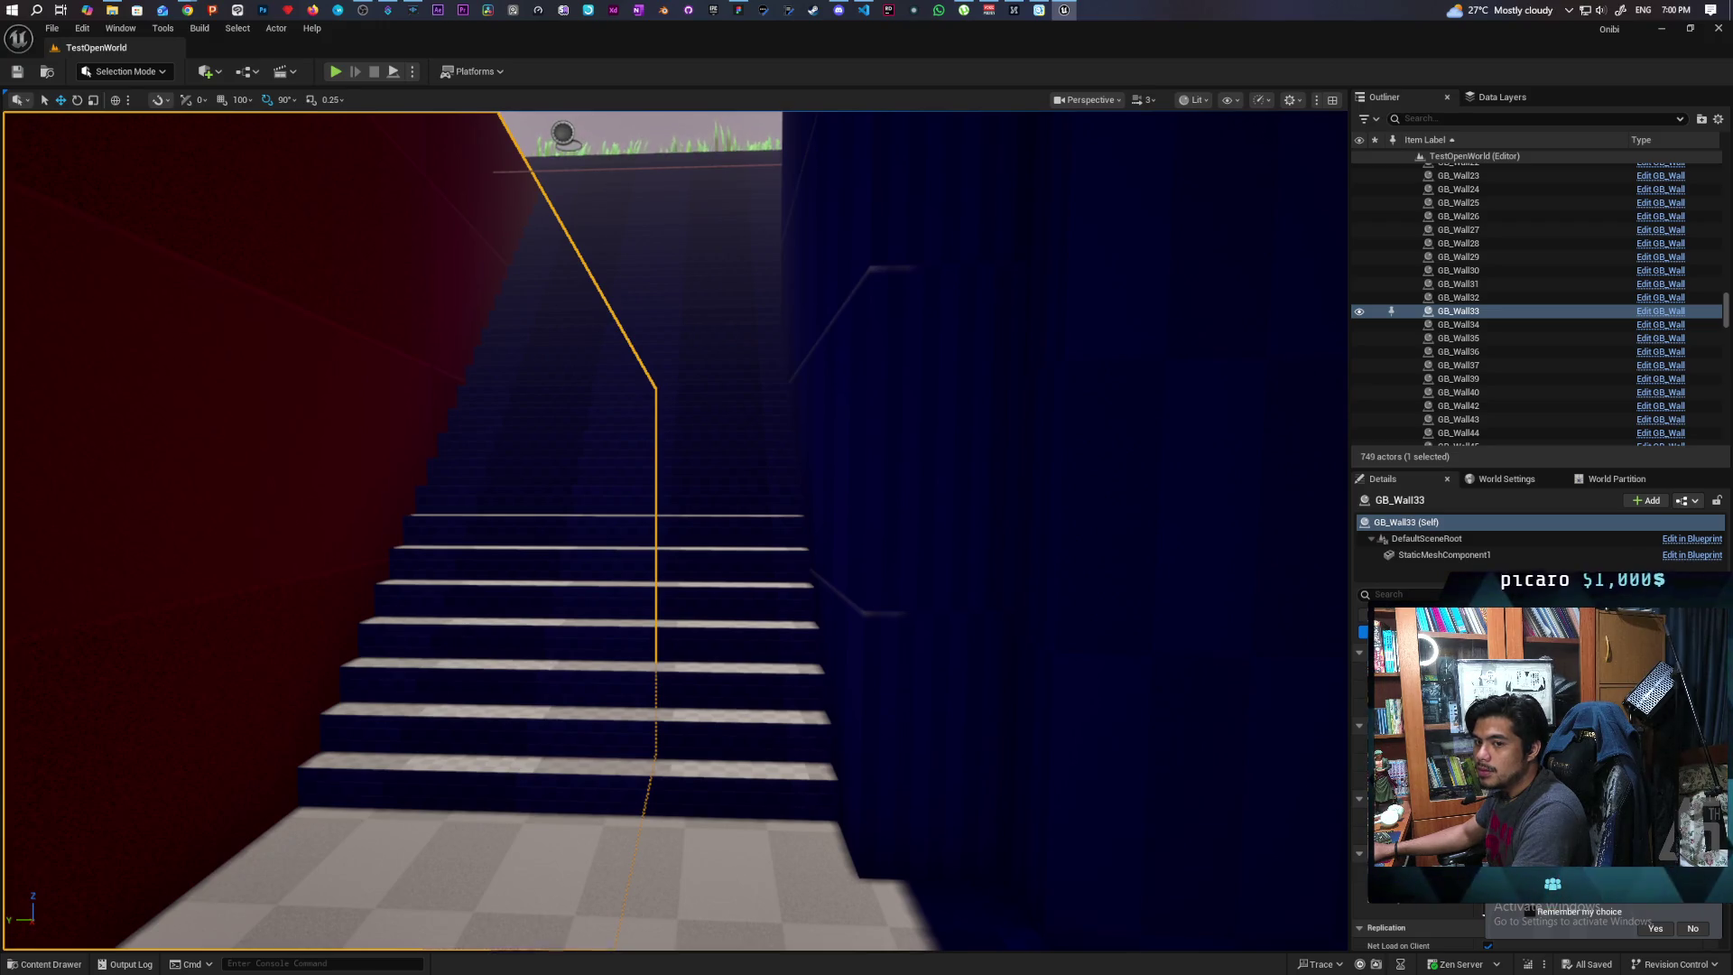
{"action": "mouse_move", "coordinate": [650, 682]}
{"action": "left_mouse_down"}
{"action": "mouse_move", "coordinate": [749, 607]}
{"action": "mouse_move", "coordinate": [794, 608]}
{"action": "mouse_move", "coordinate": [767, 578]}
{"action": "mouse_move", "coordinate": [776, 469]}
{"action": "mouse_move", "coordinate": [722, 483]}
{"action": "left_mouse_up"}
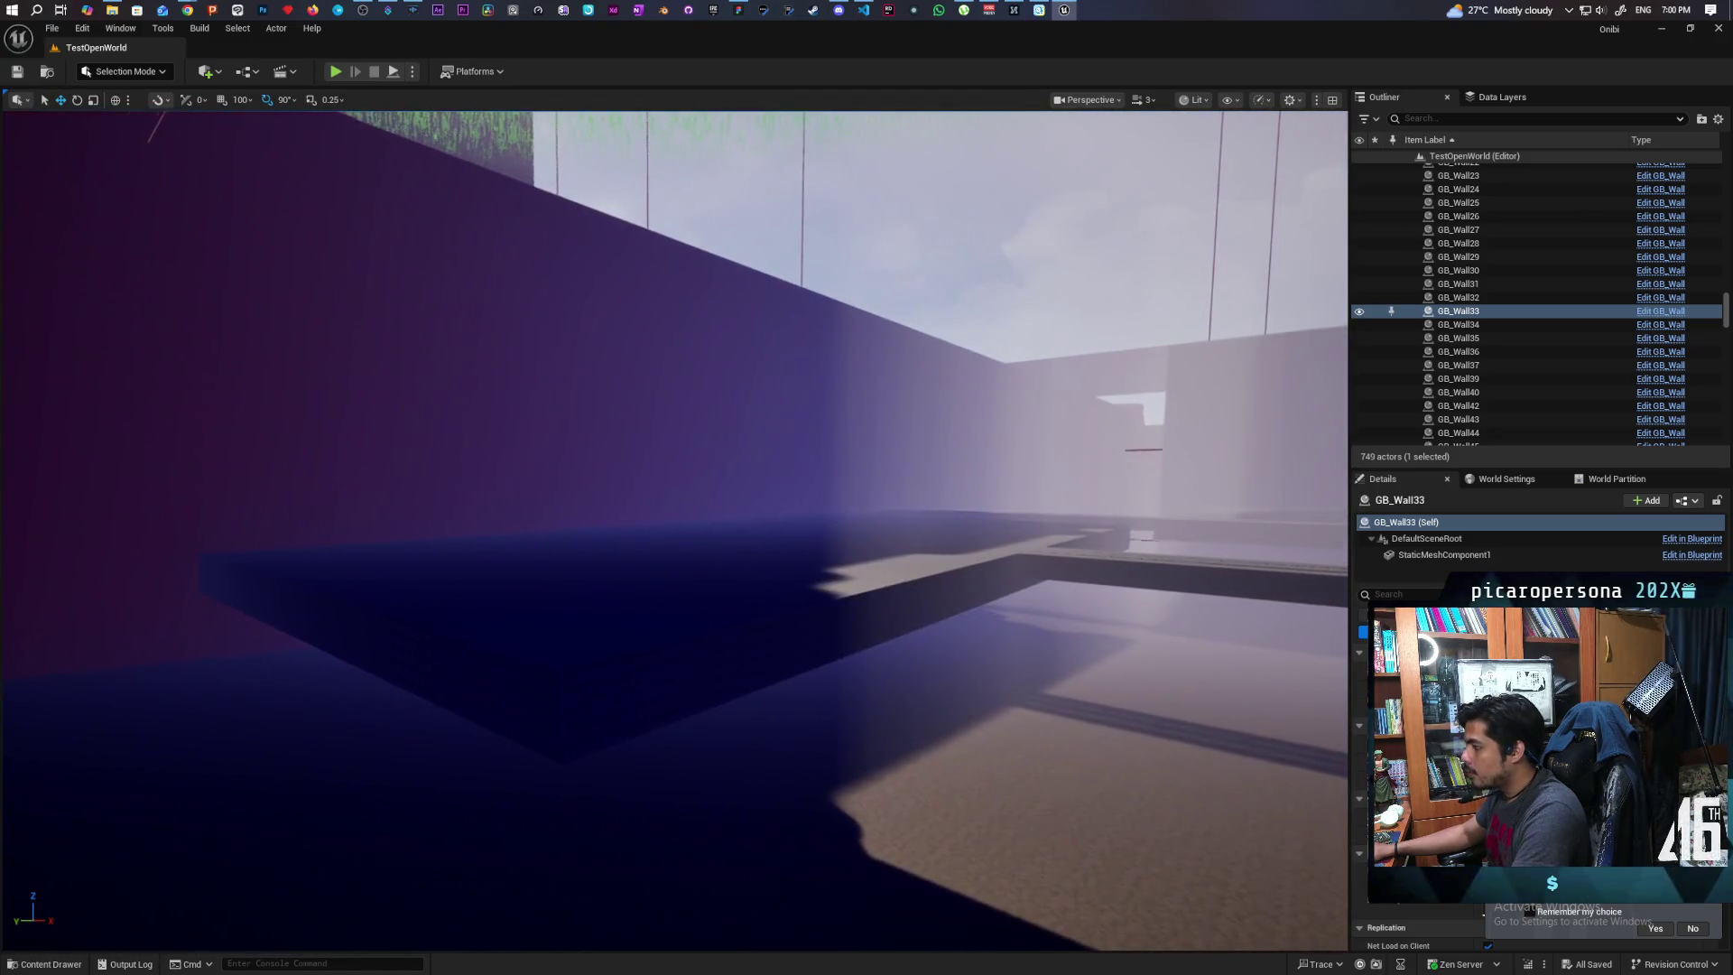
{"action": "key", "text": "f"}
{"action": "mouse_move", "coordinate": [403, 558]}
{"action": "left_mouse_down"}
{"action": "mouse_move", "coordinate": [496, 523]}
{"action": "mouse_move", "coordinate": [532, 578]}
{"action": "left_mouse_up"}
{"action": "mouse_move", "coordinate": [476, 422]}
{"action": "left_mouse_down"}
{"action": "mouse_move", "coordinate": [430, 810]}
{"action": "mouse_move", "coordinate": [465, 560]}
{"action": "left_mouse_up"}
{"action": "mouse_move", "coordinate": [764, 626]}
{"action": "left_mouse_down"}
{"action": "mouse_move", "coordinate": [764, 607]}
{"action": "mouse_move", "coordinate": [765, 627]}
{"action": "left_mouse_up"}
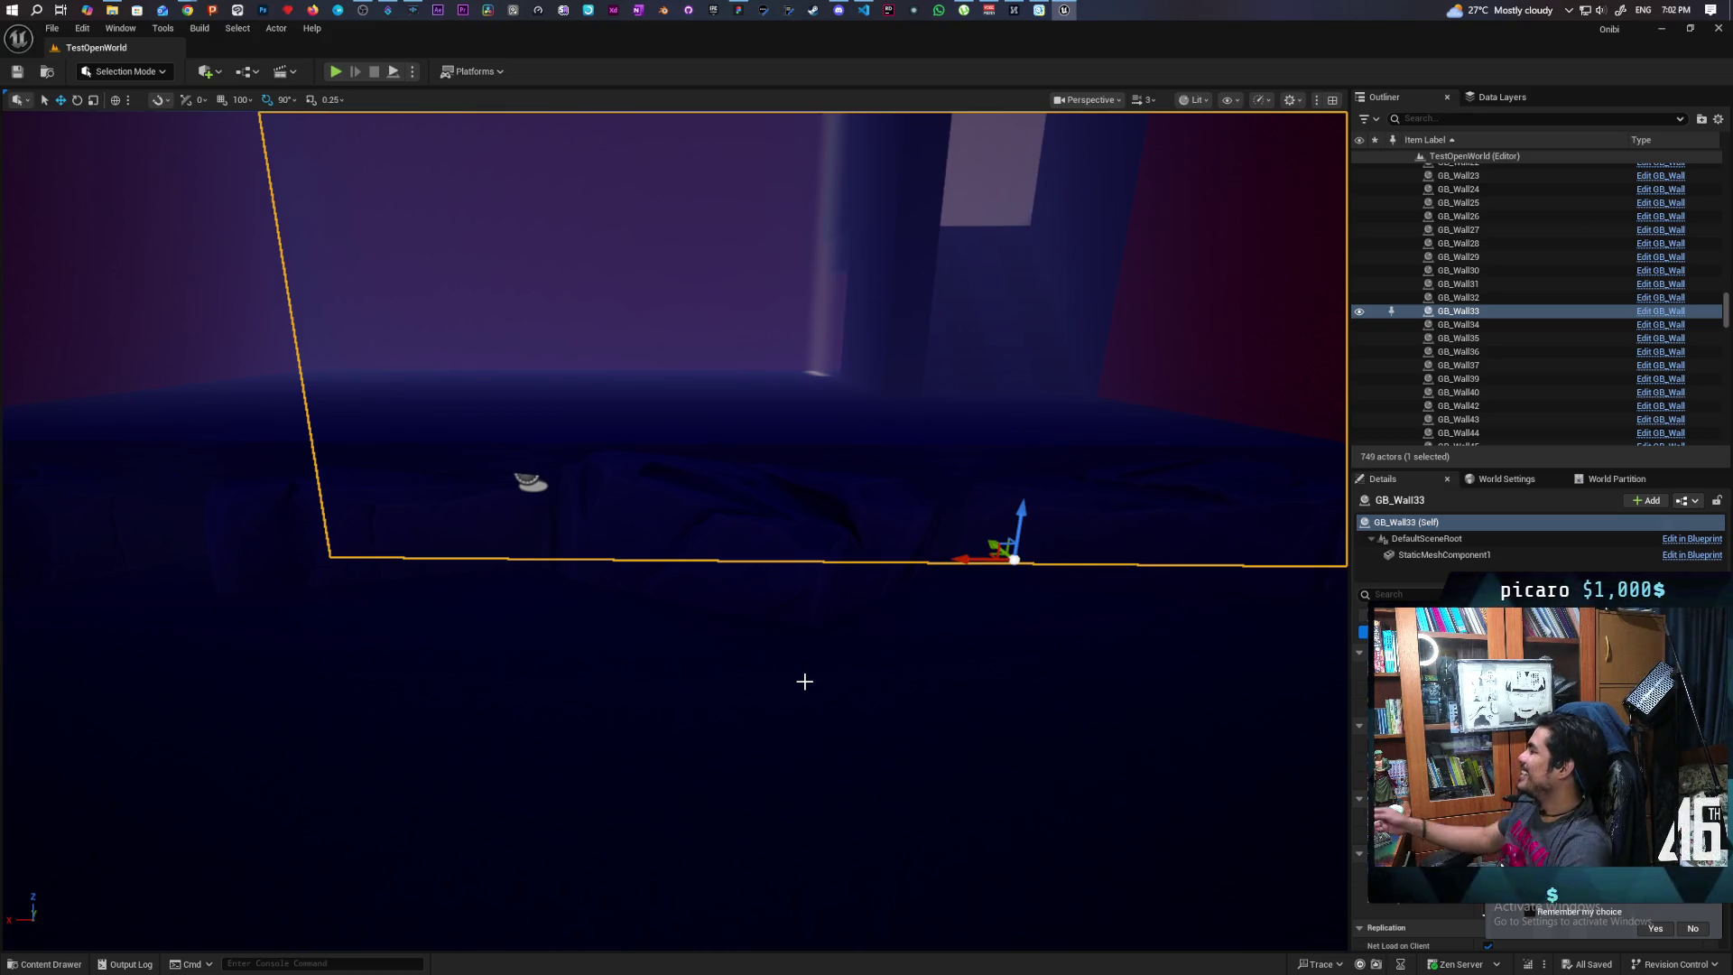
Focus the view on GB_Wall33 and select the Linear_Stair_Brush_StaticMesh5 stair piece
{"action": "key", "text": "f"}
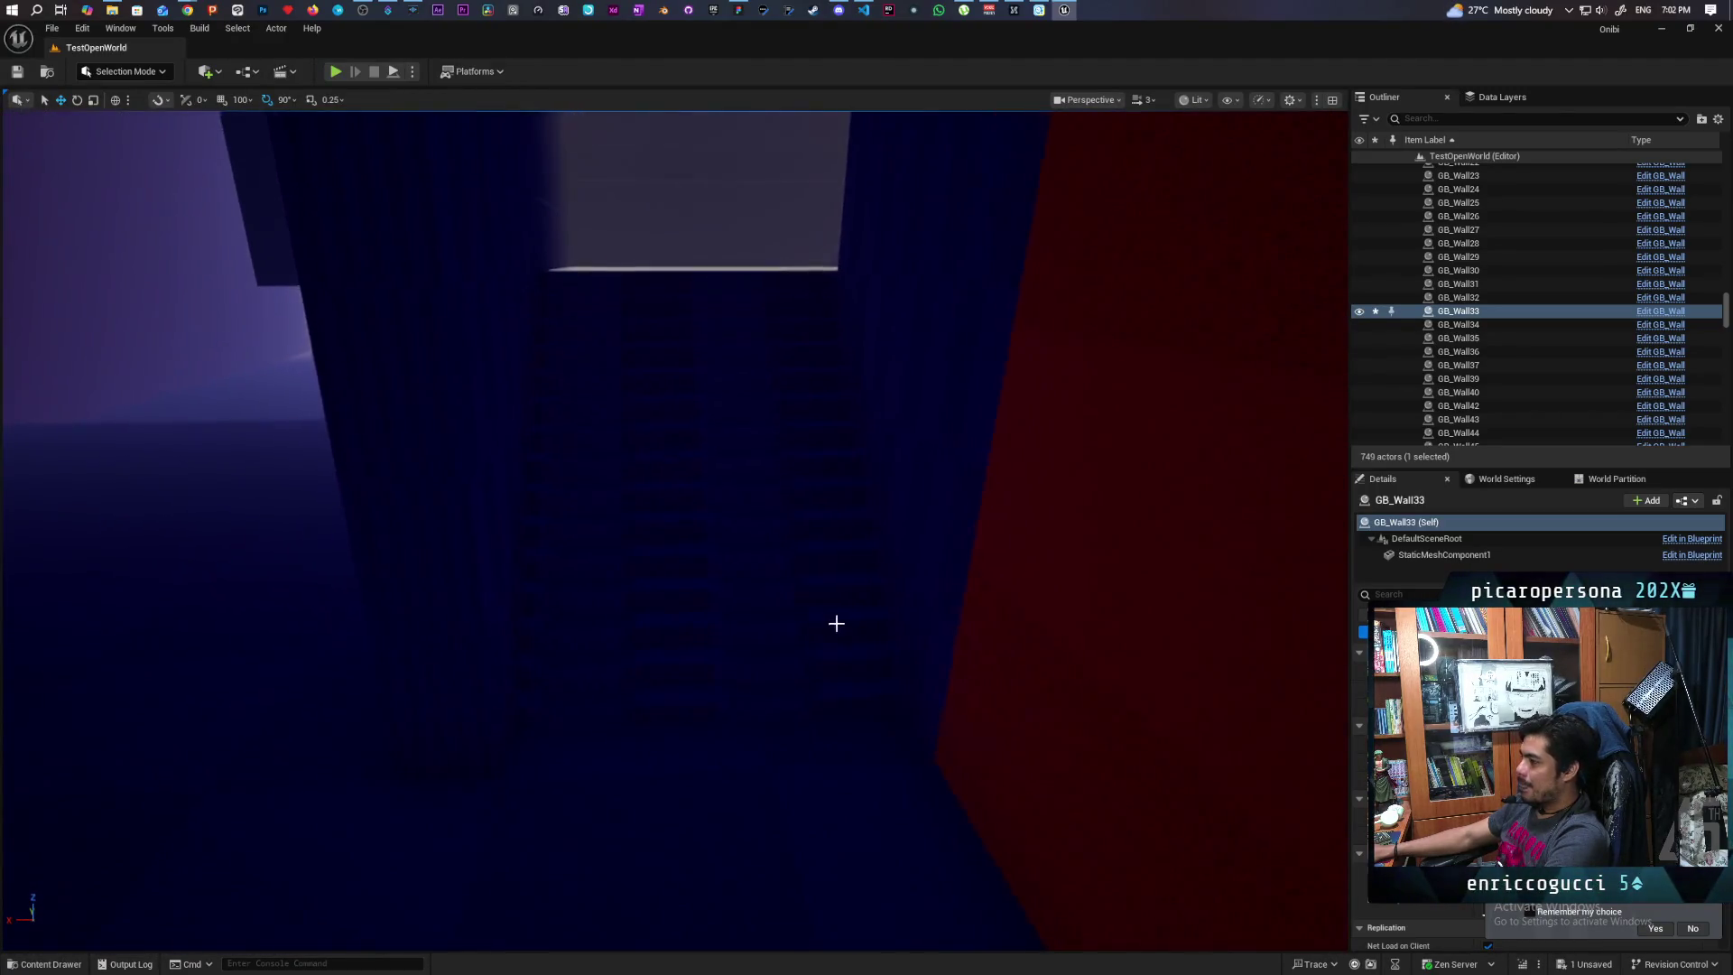
{"action": "left_click", "coordinate": [805, 568]}
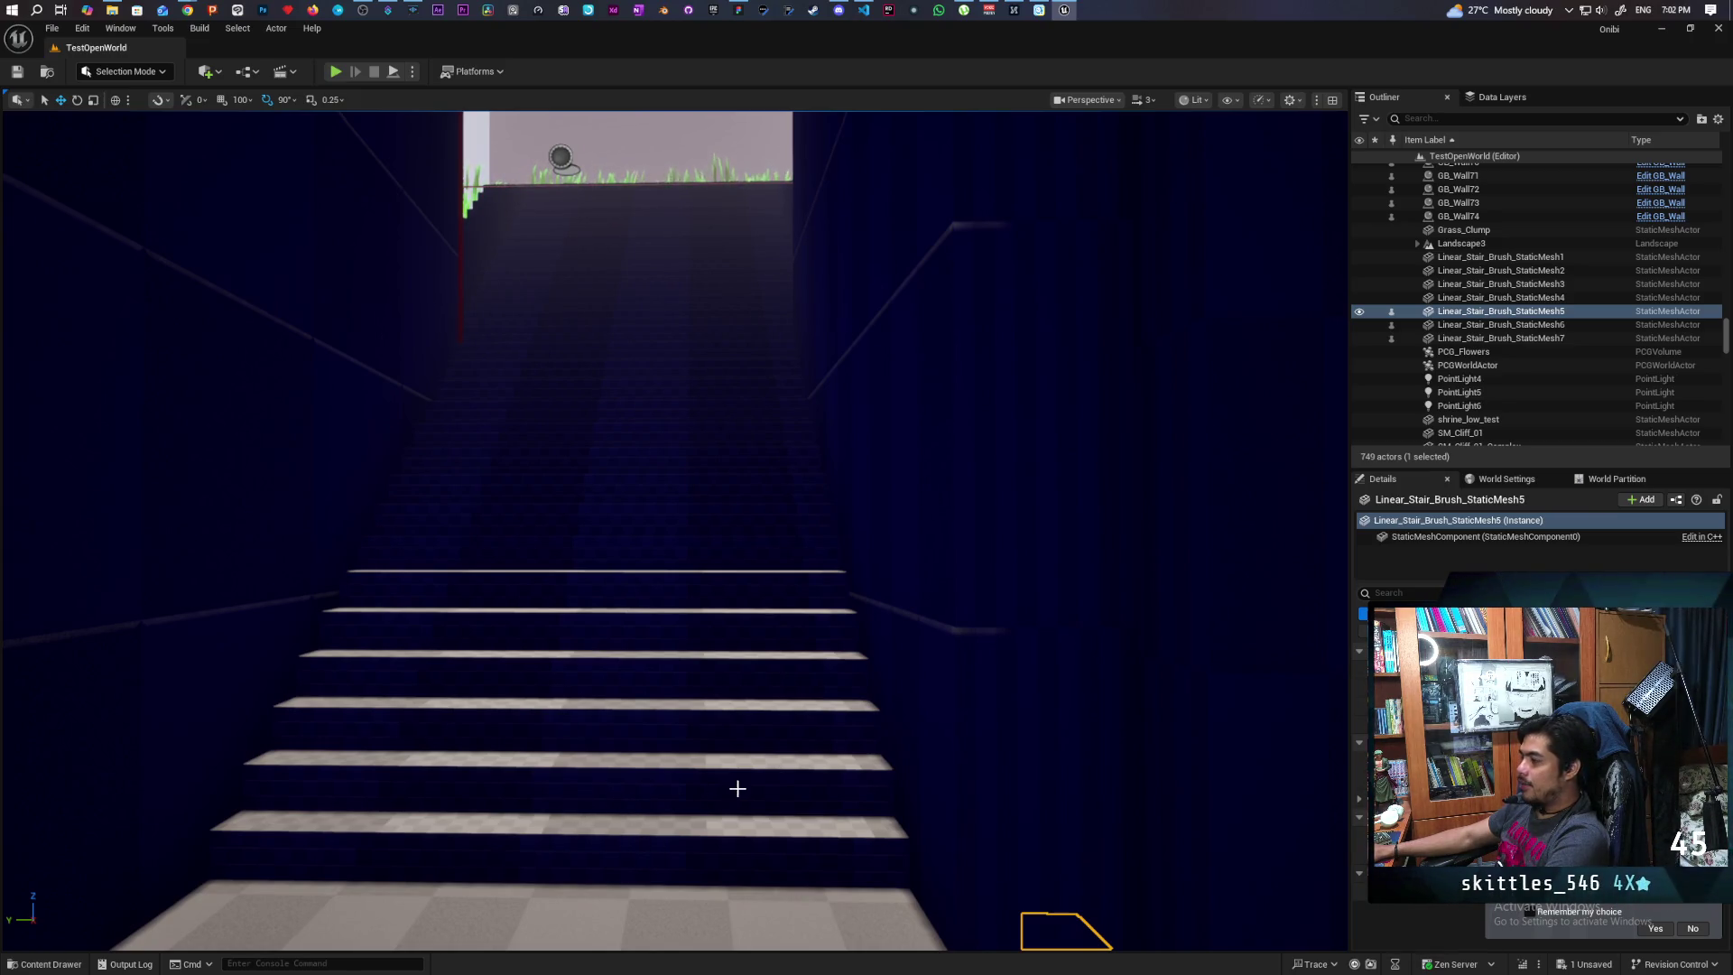
Select Linear_Stair_Brush_StaticMesh6, focus the view on it, and orbit around it
{"action": "mouse_move", "coordinate": [735, 789]}
{"action": "left_mouse_down"}
{"action": "mouse_move", "coordinate": [686, 778]}
{"action": "mouse_move", "coordinate": [690, 704]}
{"action": "mouse_move", "coordinate": [677, 776]}
{"action": "left_mouse_up"}
{"action": "left_click", "coordinate": [699, 735]}
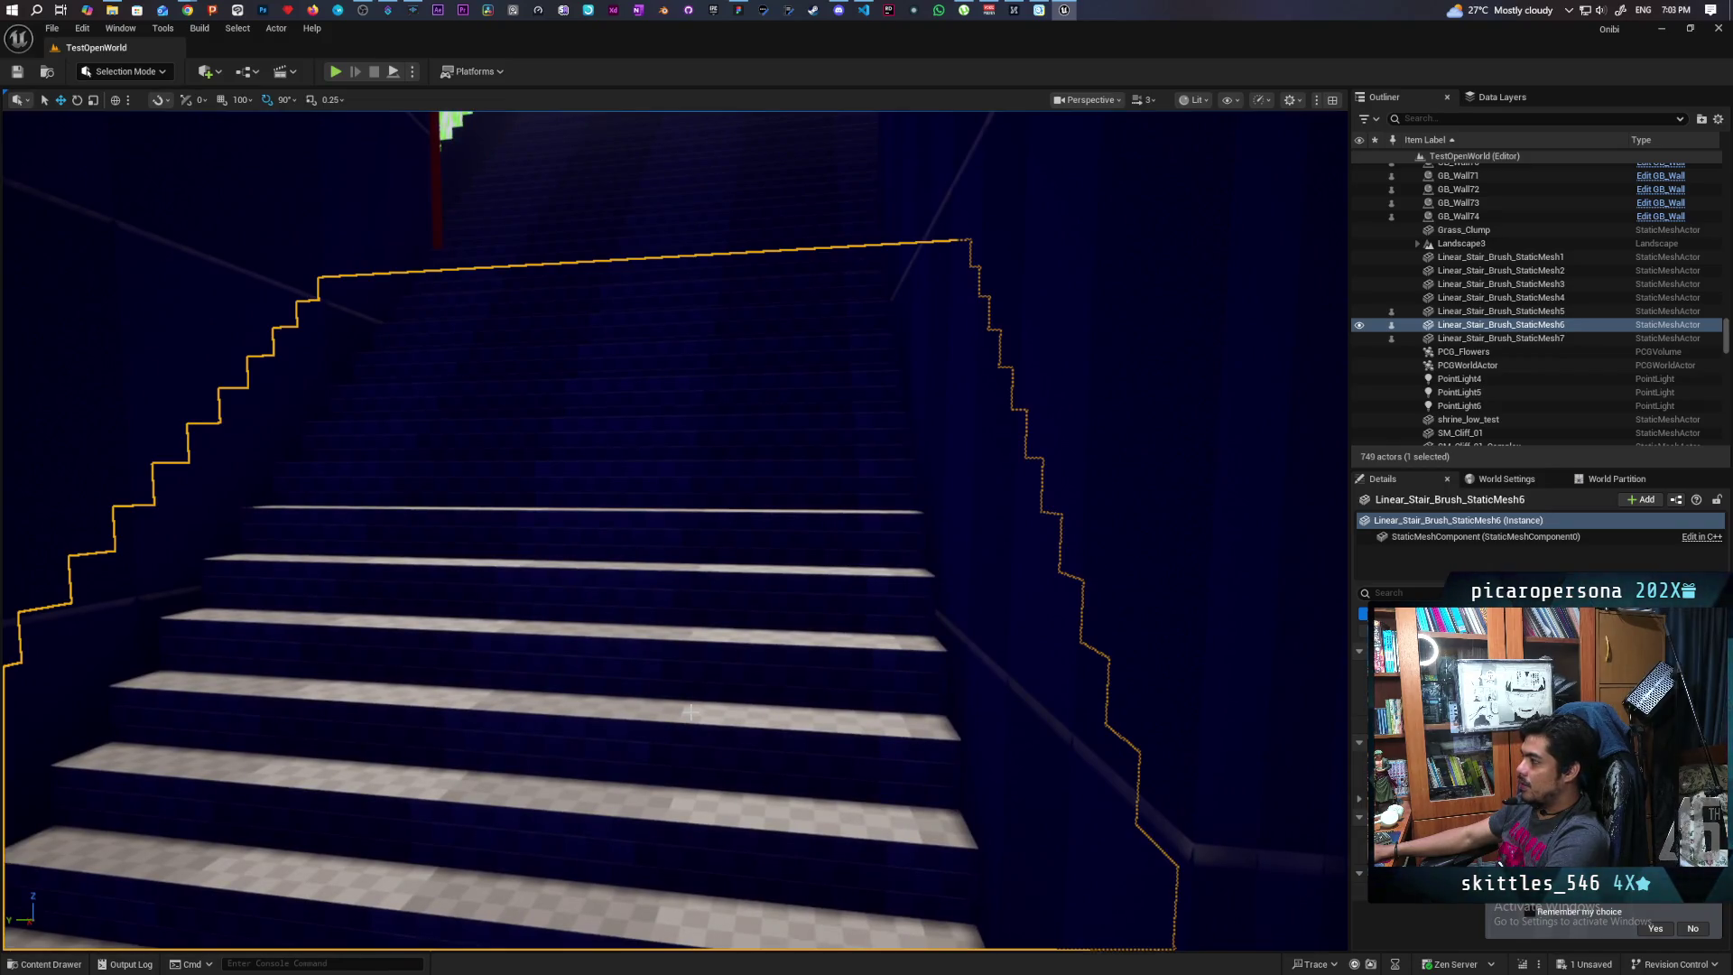
{"action": "key", "text": "f"}
{"action": "scroll", "coordinate": [690, 712], "scroll_direction": "up", "scroll_amount": 5}
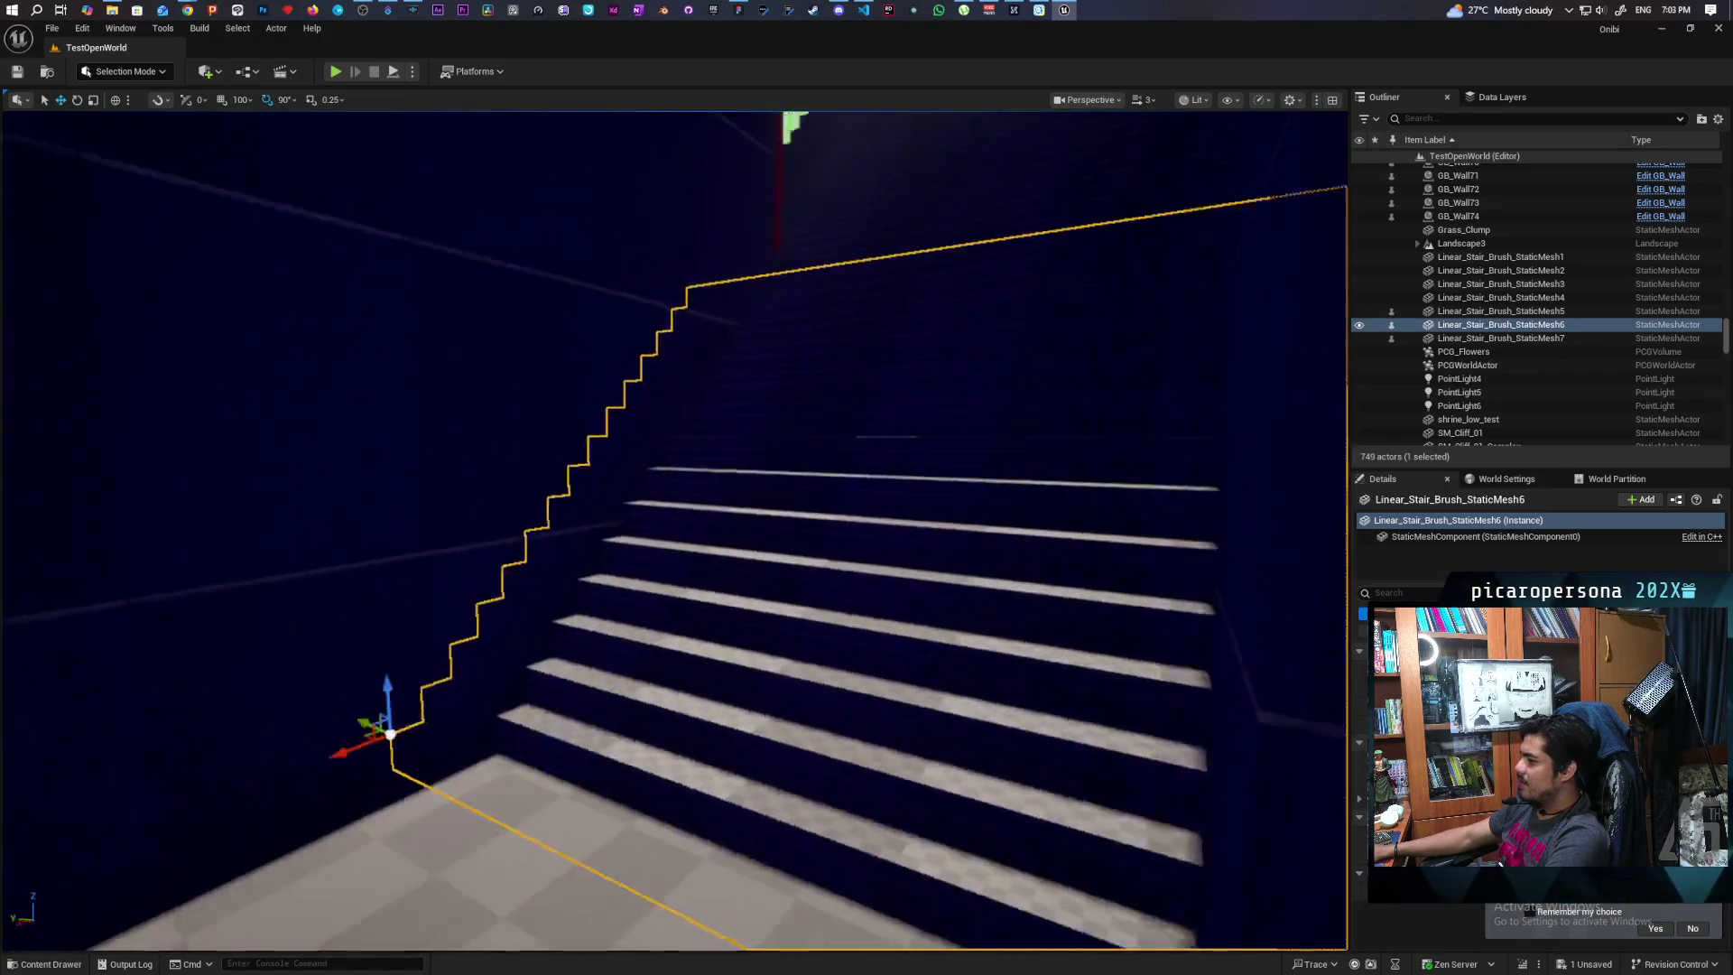
{"action": "left_click_drag", "start_coordinate": [669, 558], "coordinate": [749, 569]}
{"action": "scroll", "coordinate": [676, 531], "scroll_direction": "down", "scroll_amount": 5}
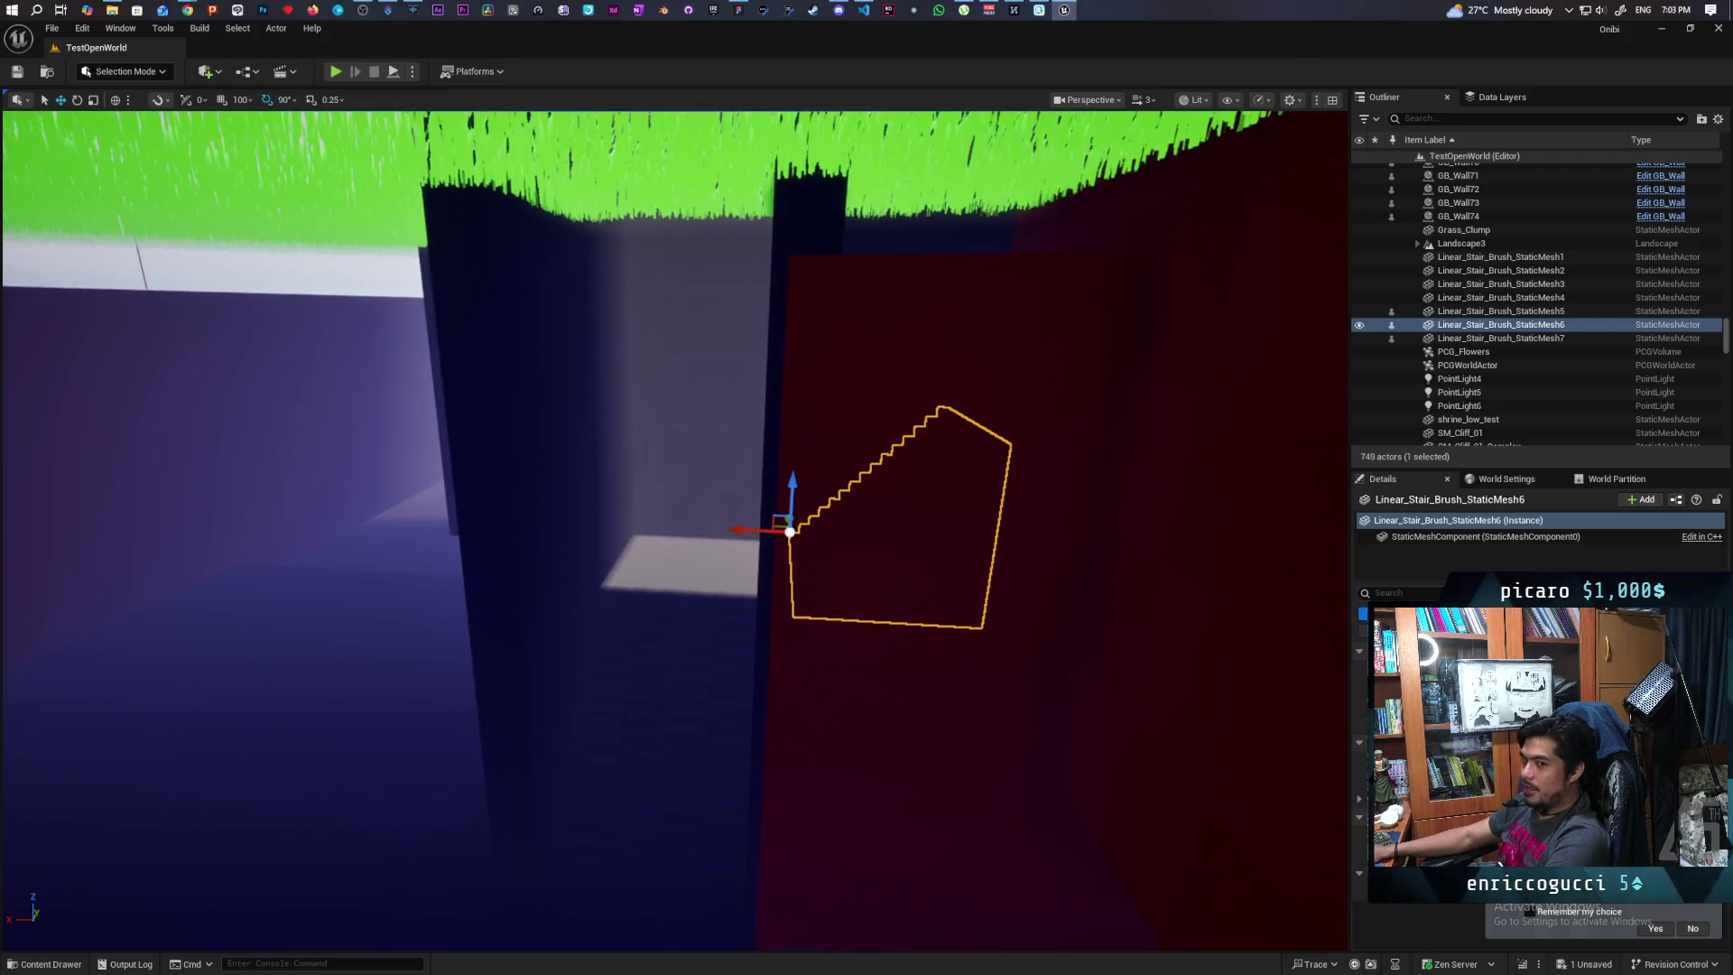
Circle the stair mesh's base where it meets the walls, then start Play In Editor
{"action": "scroll", "coordinate": [676, 531], "scroll_direction": "up", "scroll_amount": 5}
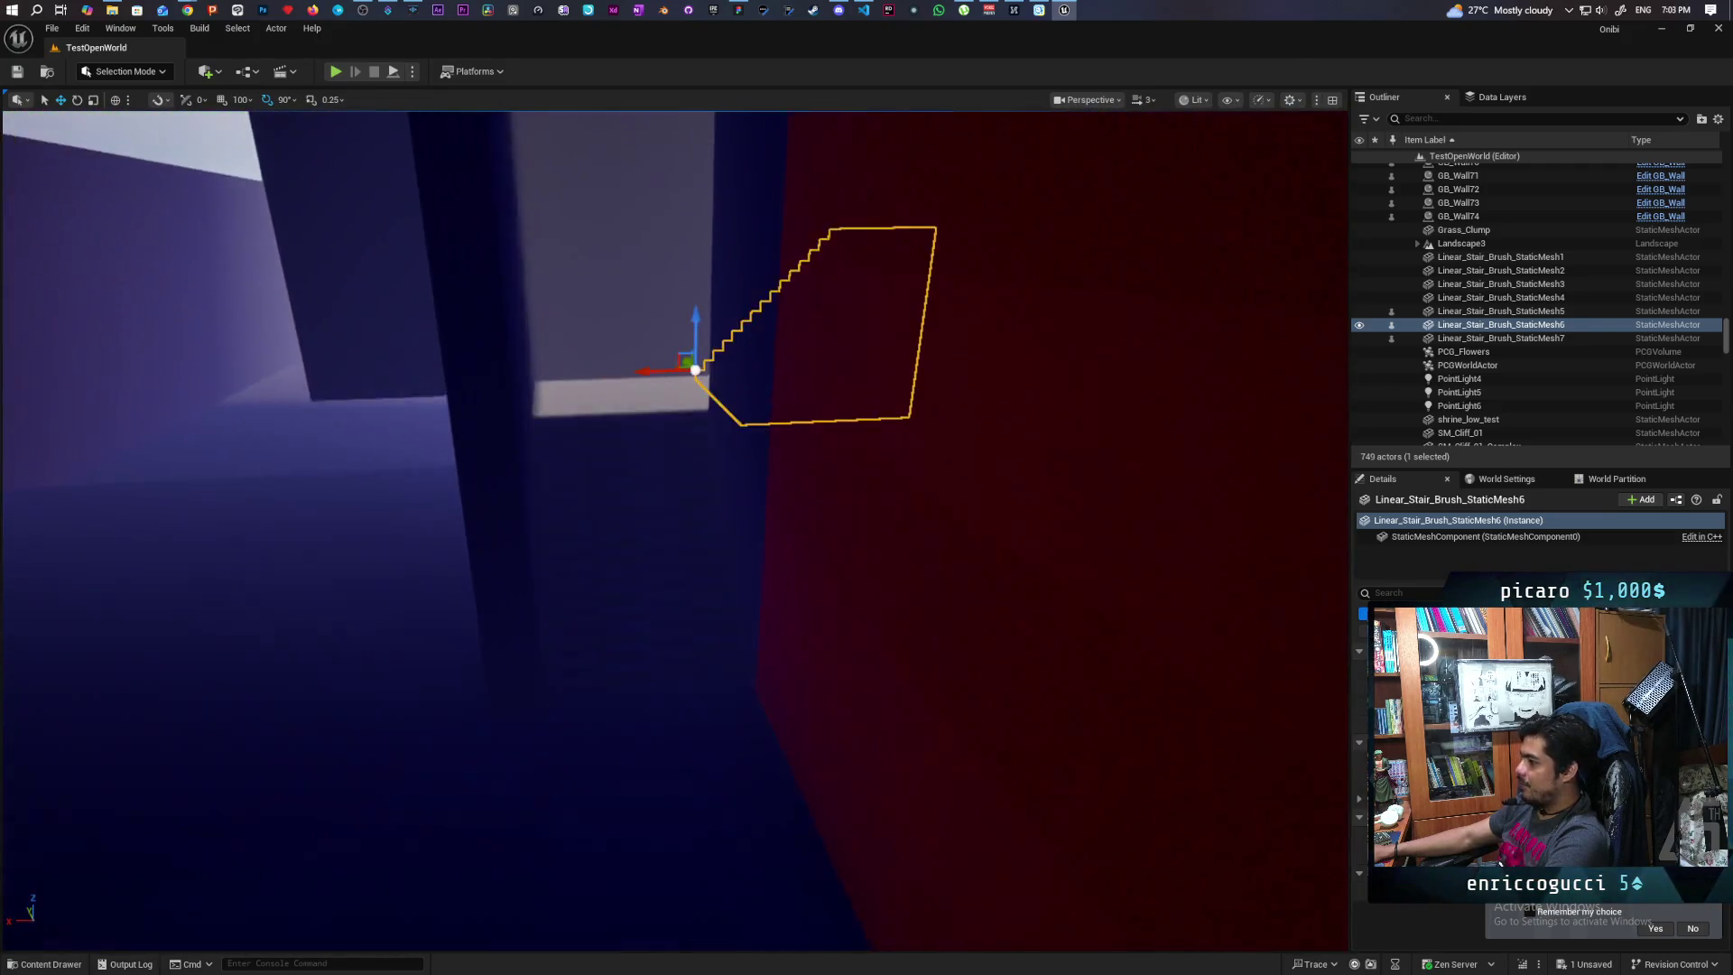
{"action": "scroll", "coordinate": [676, 531], "scroll_direction": "up", "scroll_amount": 3}
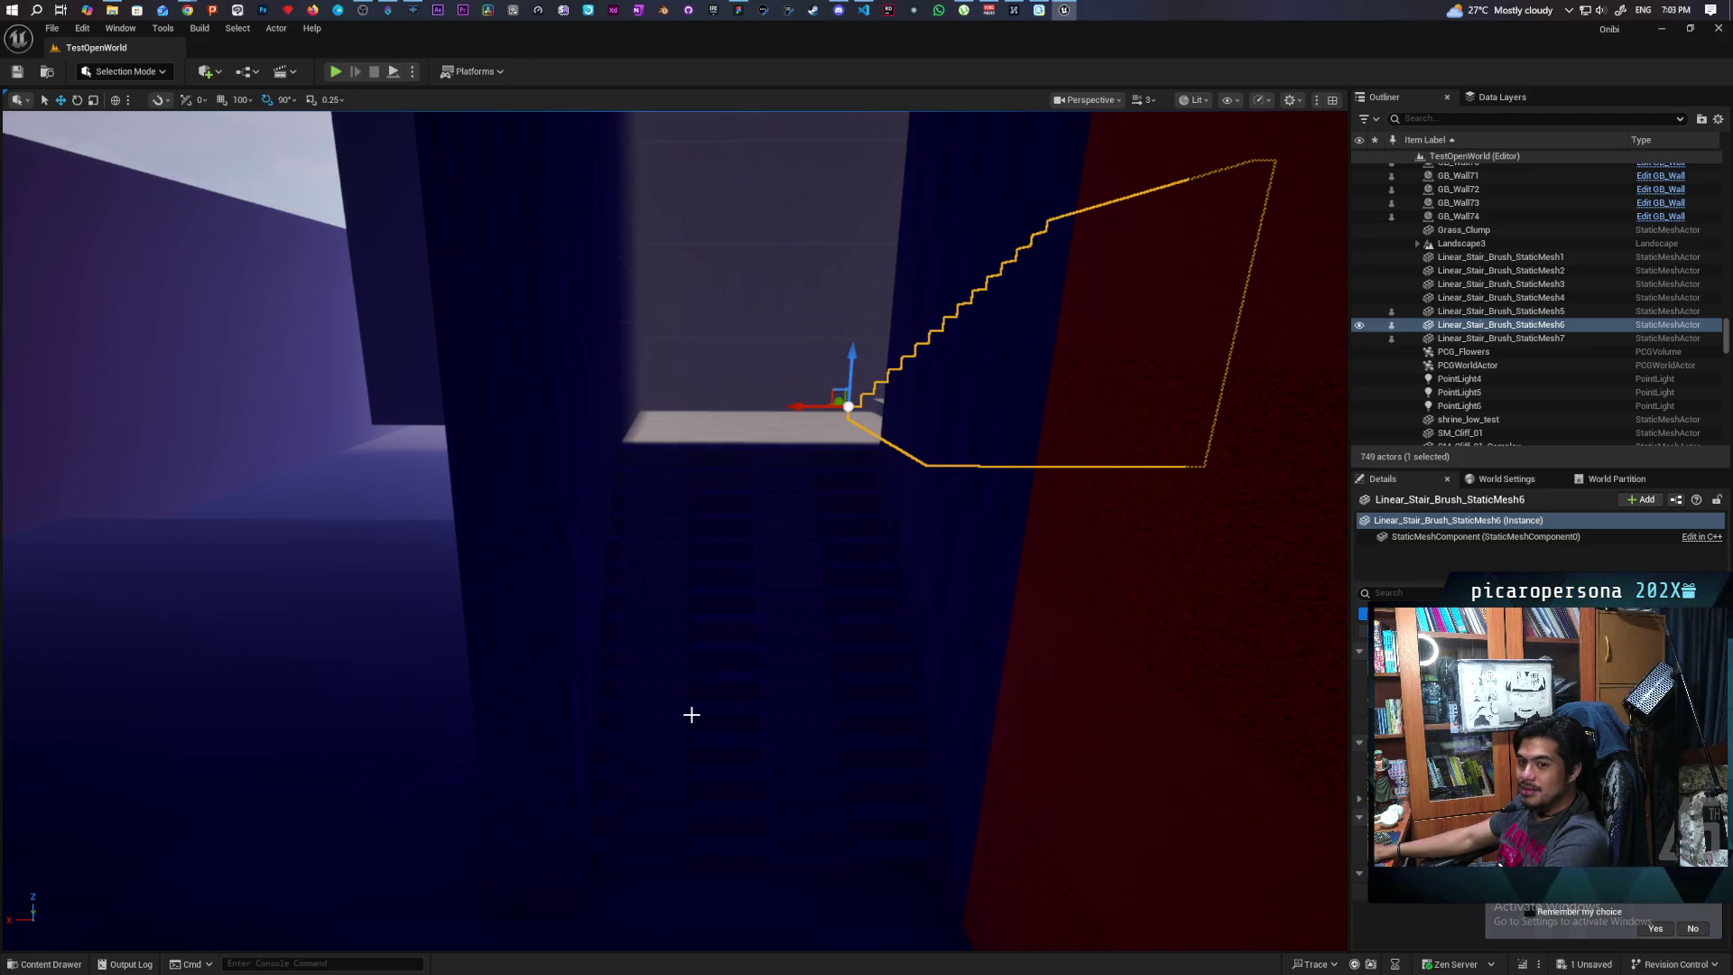
{"action": "mouse_move", "coordinate": [509, 738]}
{"action": "left_mouse_down"}
{"action": "mouse_move", "coordinate": [433, 686]}
{"action": "mouse_move", "coordinate": [503, 700]}
{"action": "mouse_move", "coordinate": [452, 677]}
{"action": "mouse_move", "coordinate": [433, 623]}
{"action": "mouse_move", "coordinate": [416, 668]}
{"action": "mouse_move", "coordinate": [245, 433]}
{"action": "left_mouse_up"}
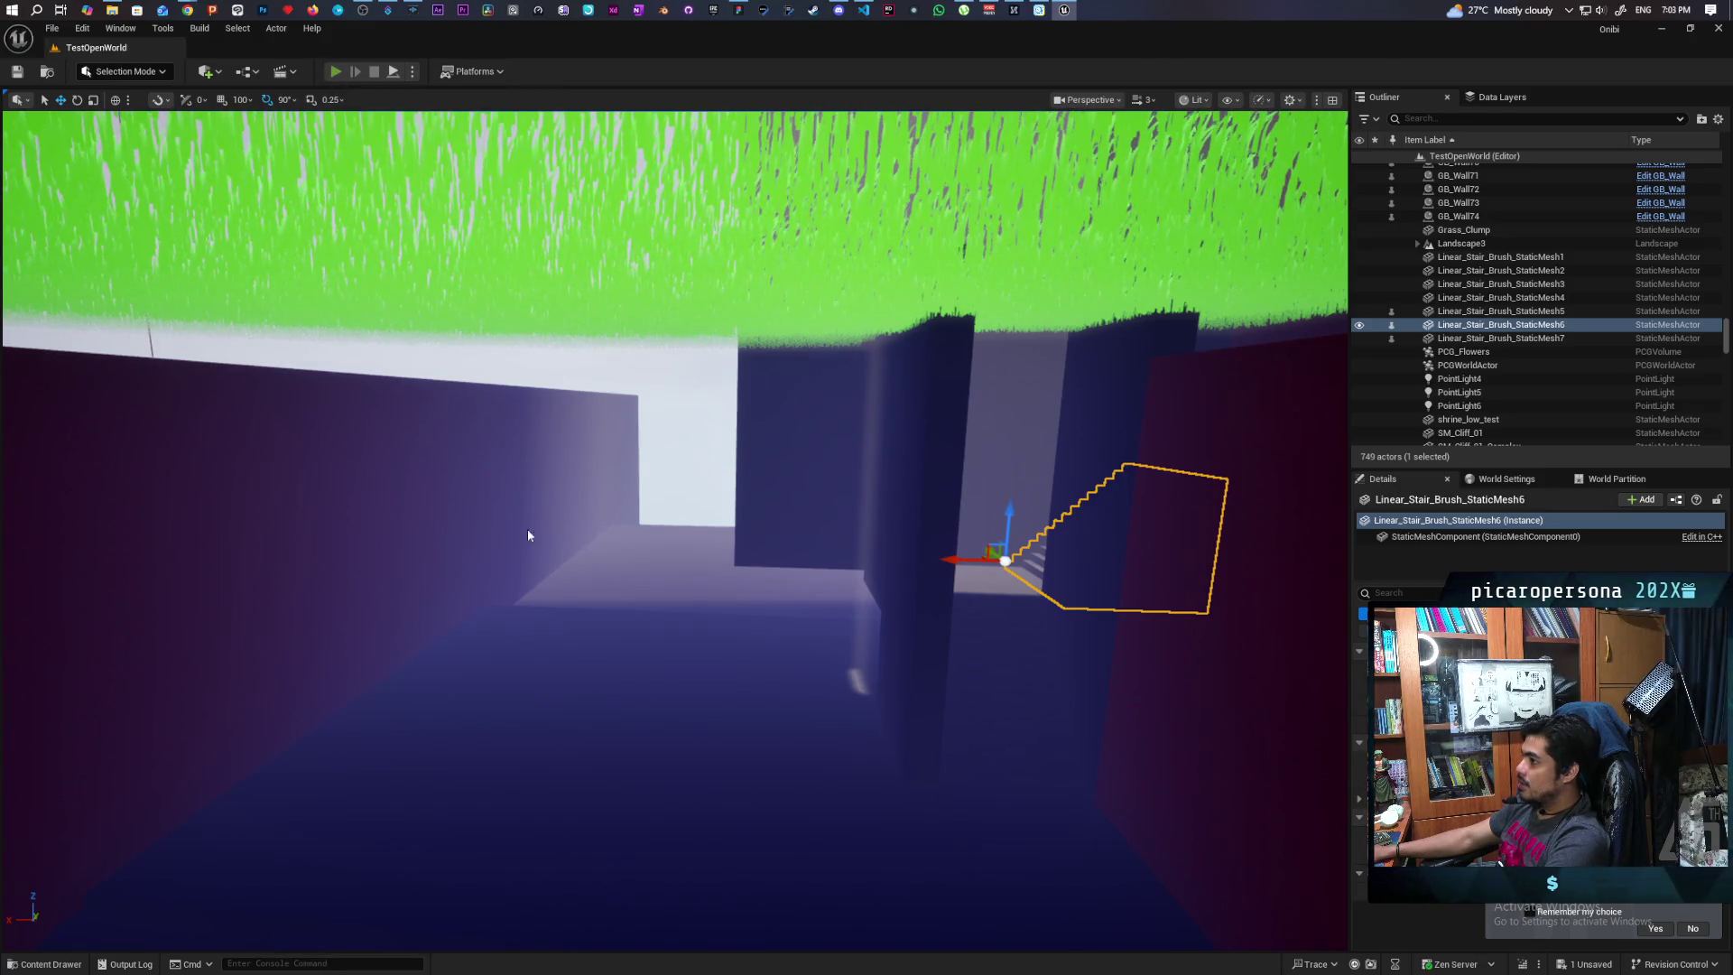
{"action": "key", "text": "alt+p"}
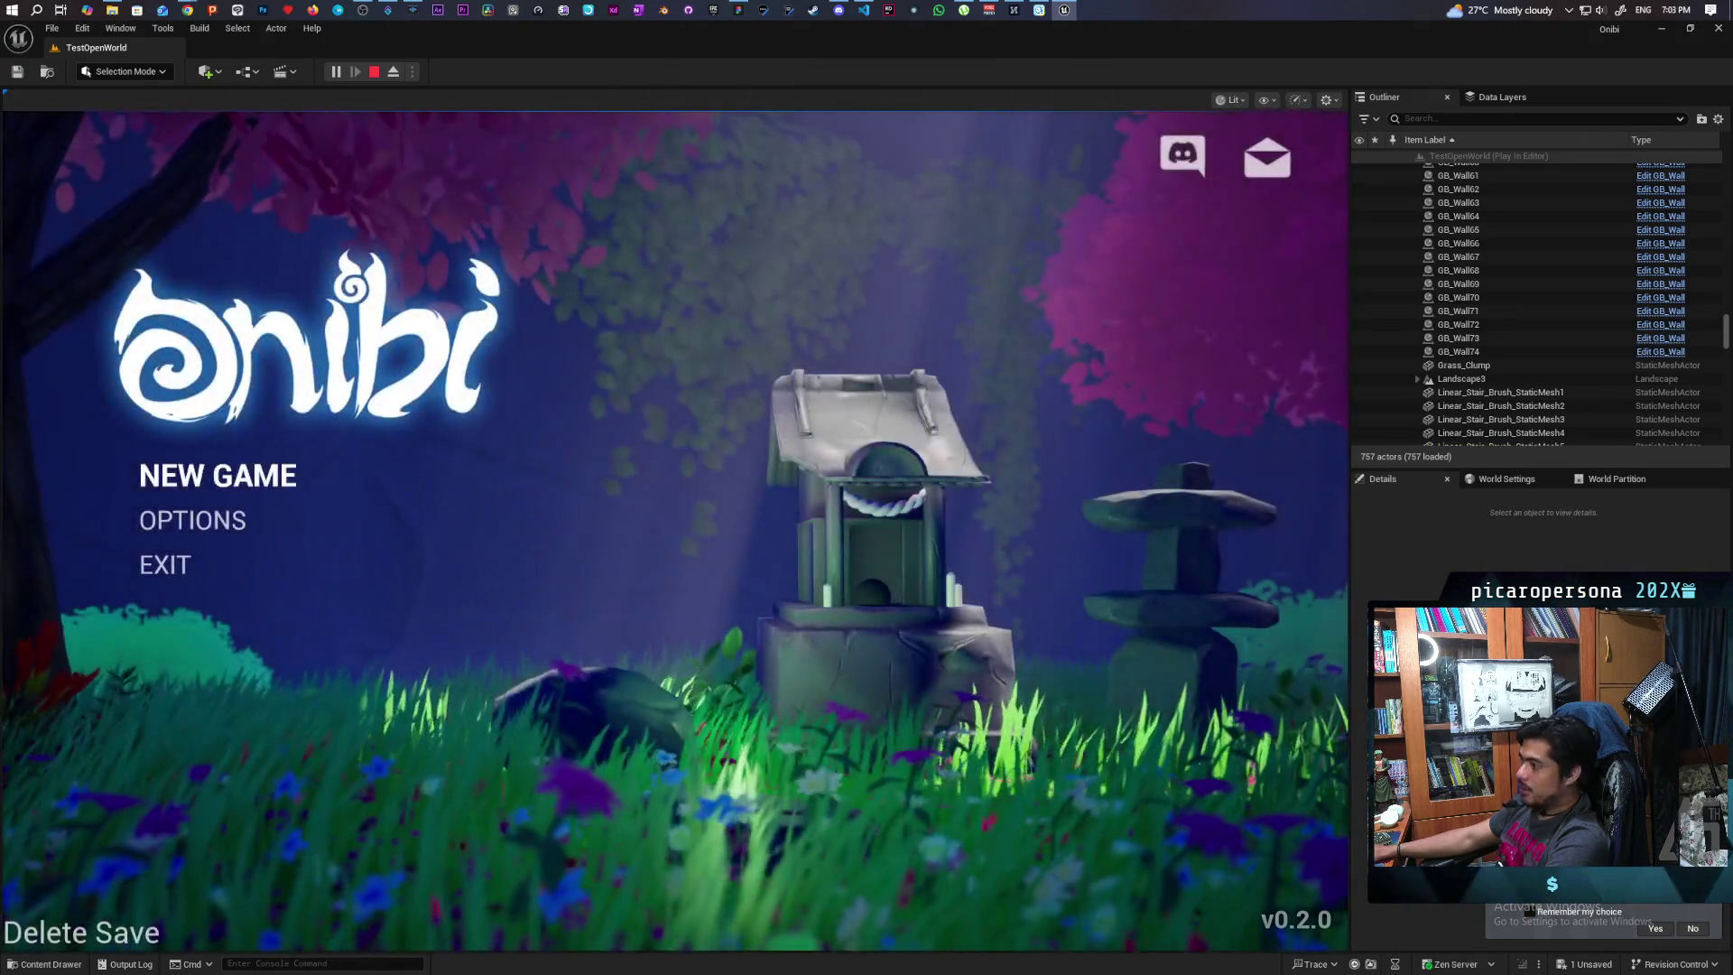
Stop the Play In Editor session from the toolbar to return to TestOpenWorld
{"action": "left_click", "coordinate": [377, 74]}
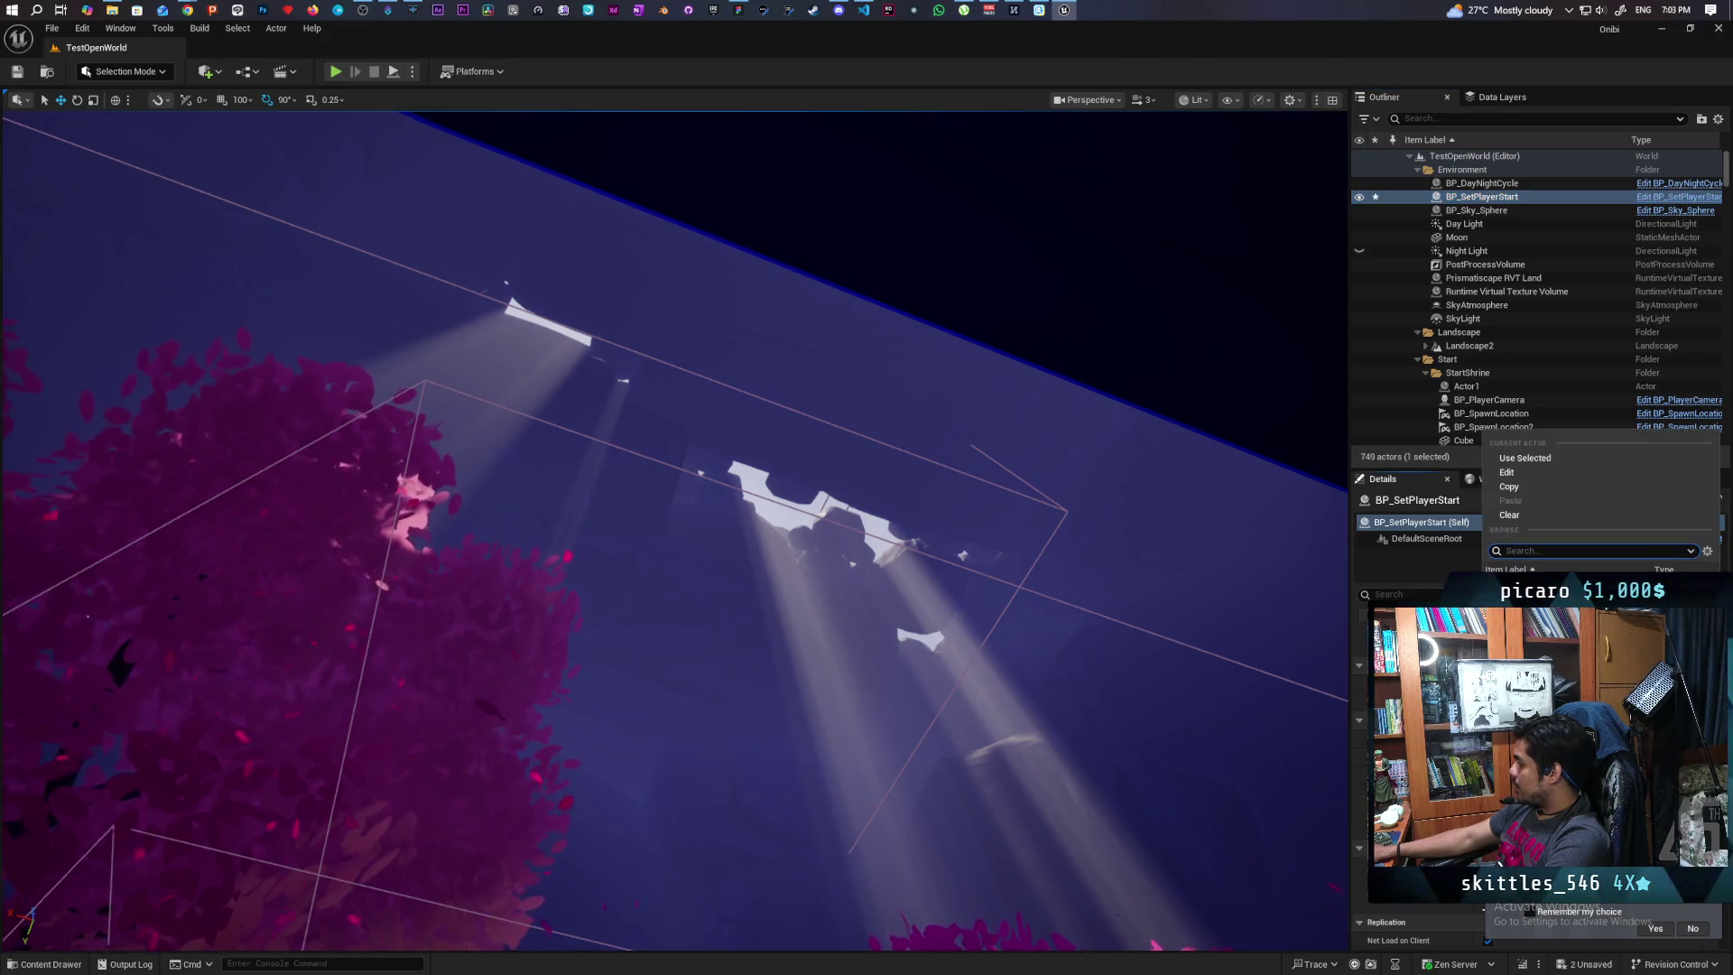
Dismiss the actor picker list, then run and stop a quick playtest
{"action": "left_click", "coordinate": [546, 245]}
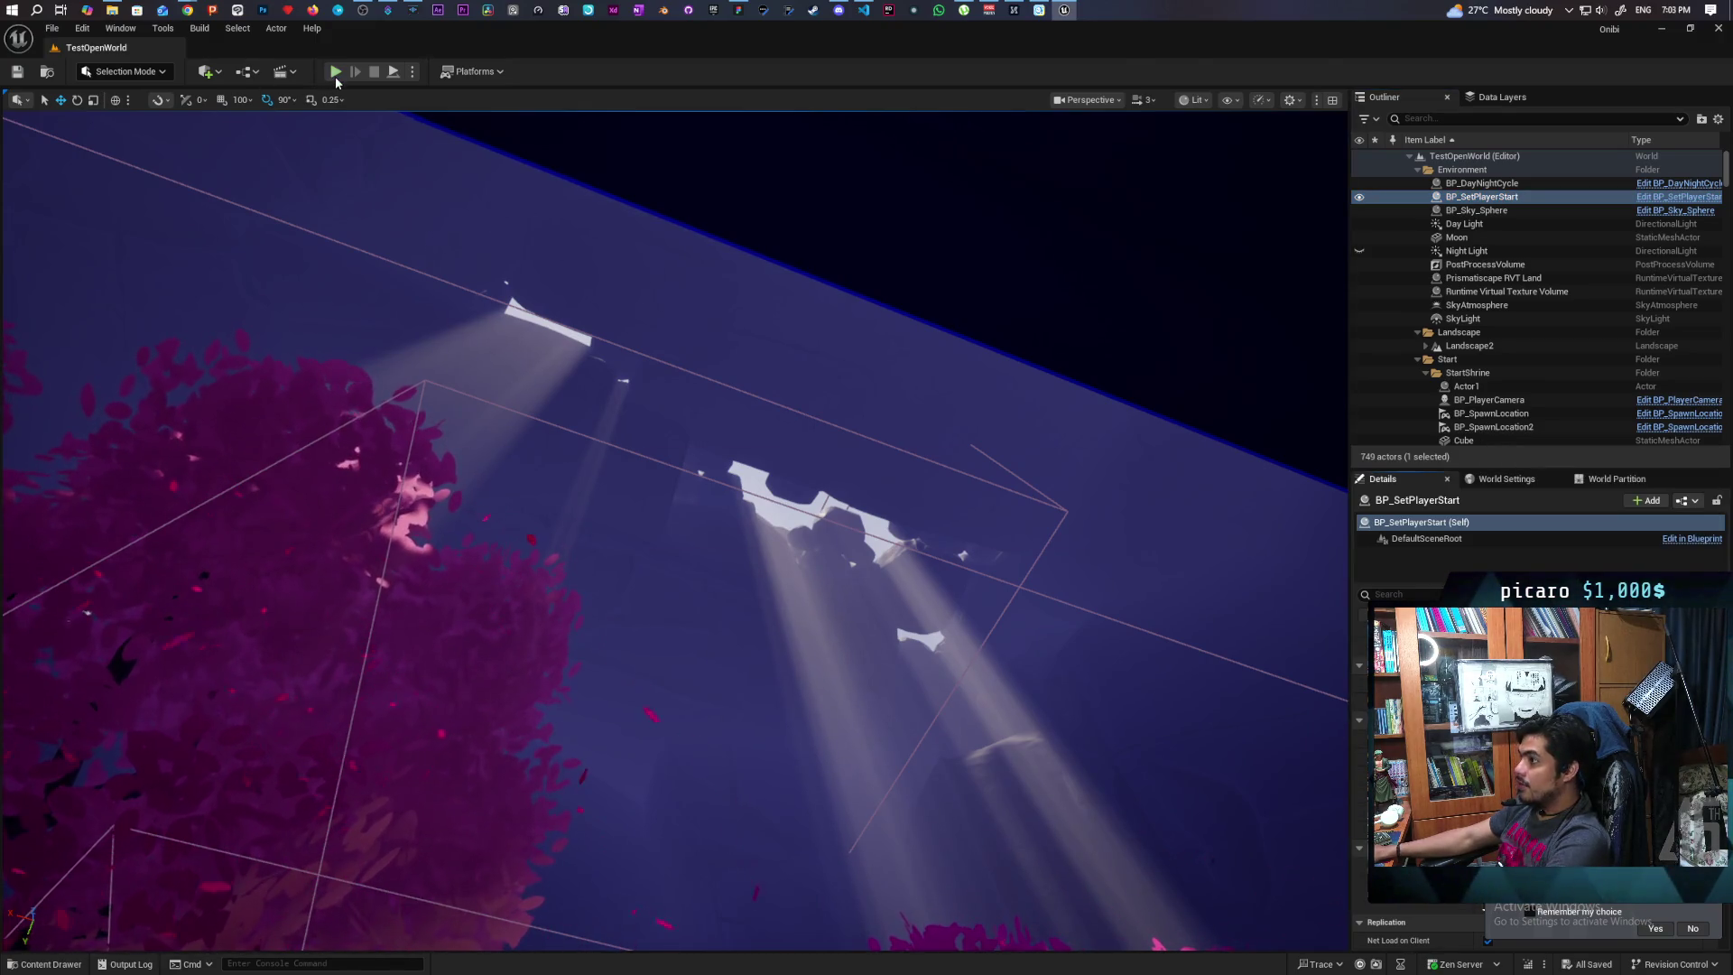
{"action": "key", "text": "alt+p"}
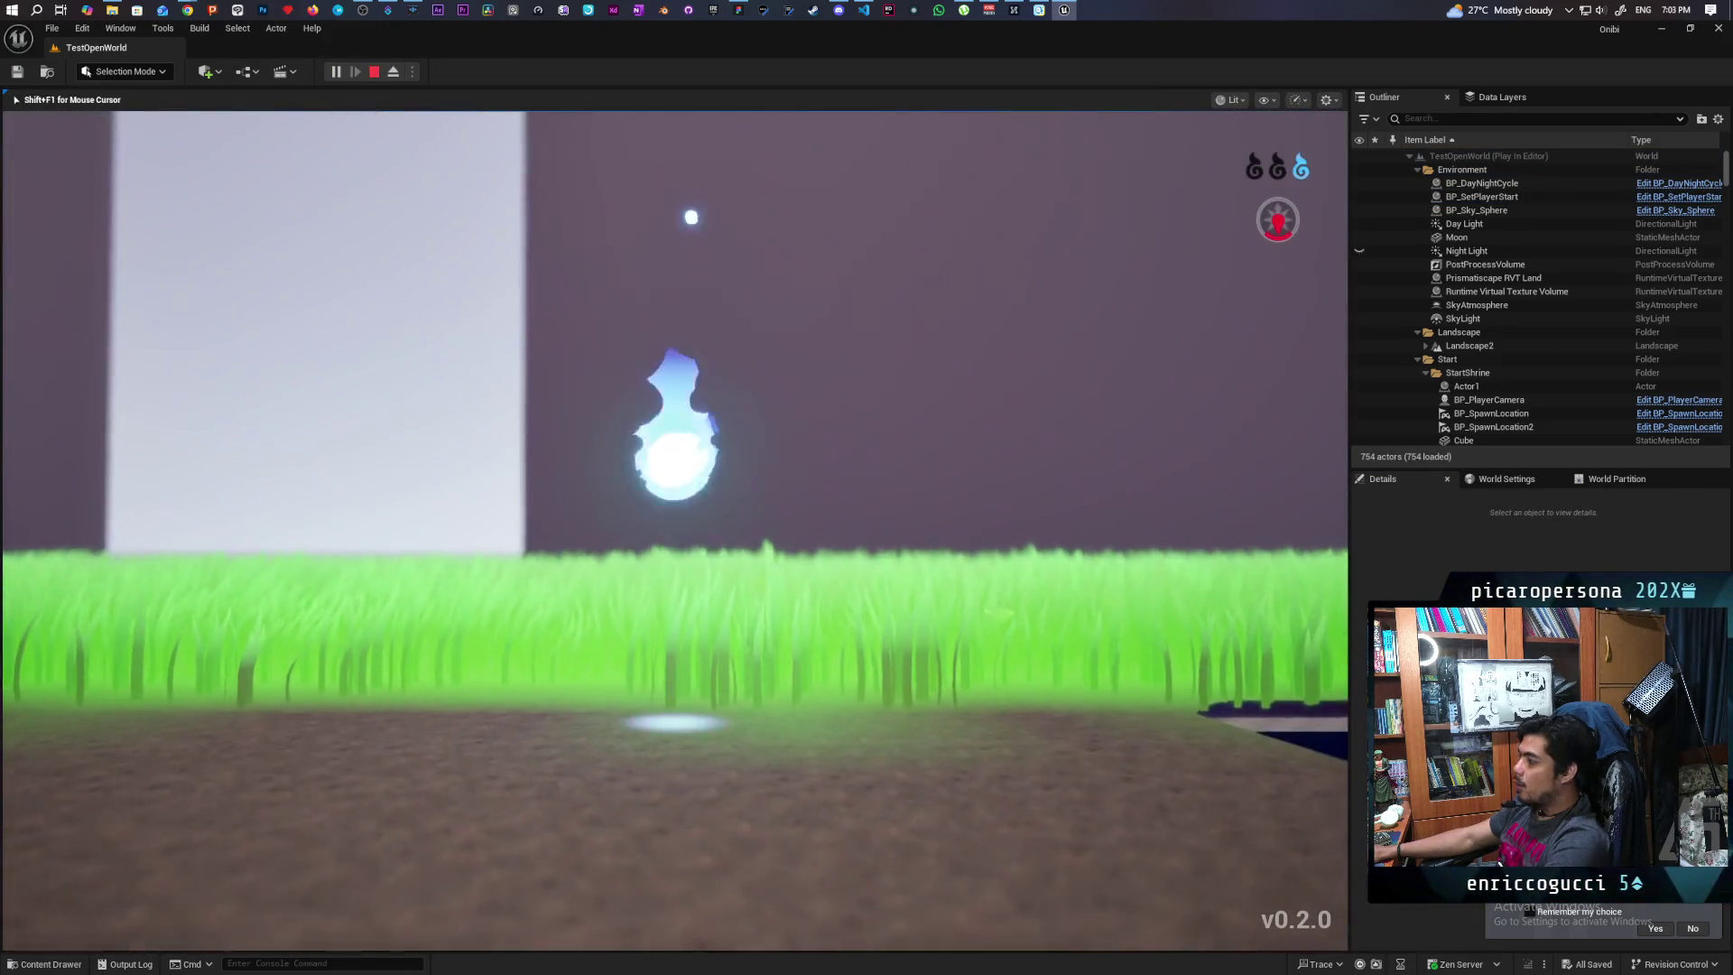
{"action": "key", "text": "Escape"}
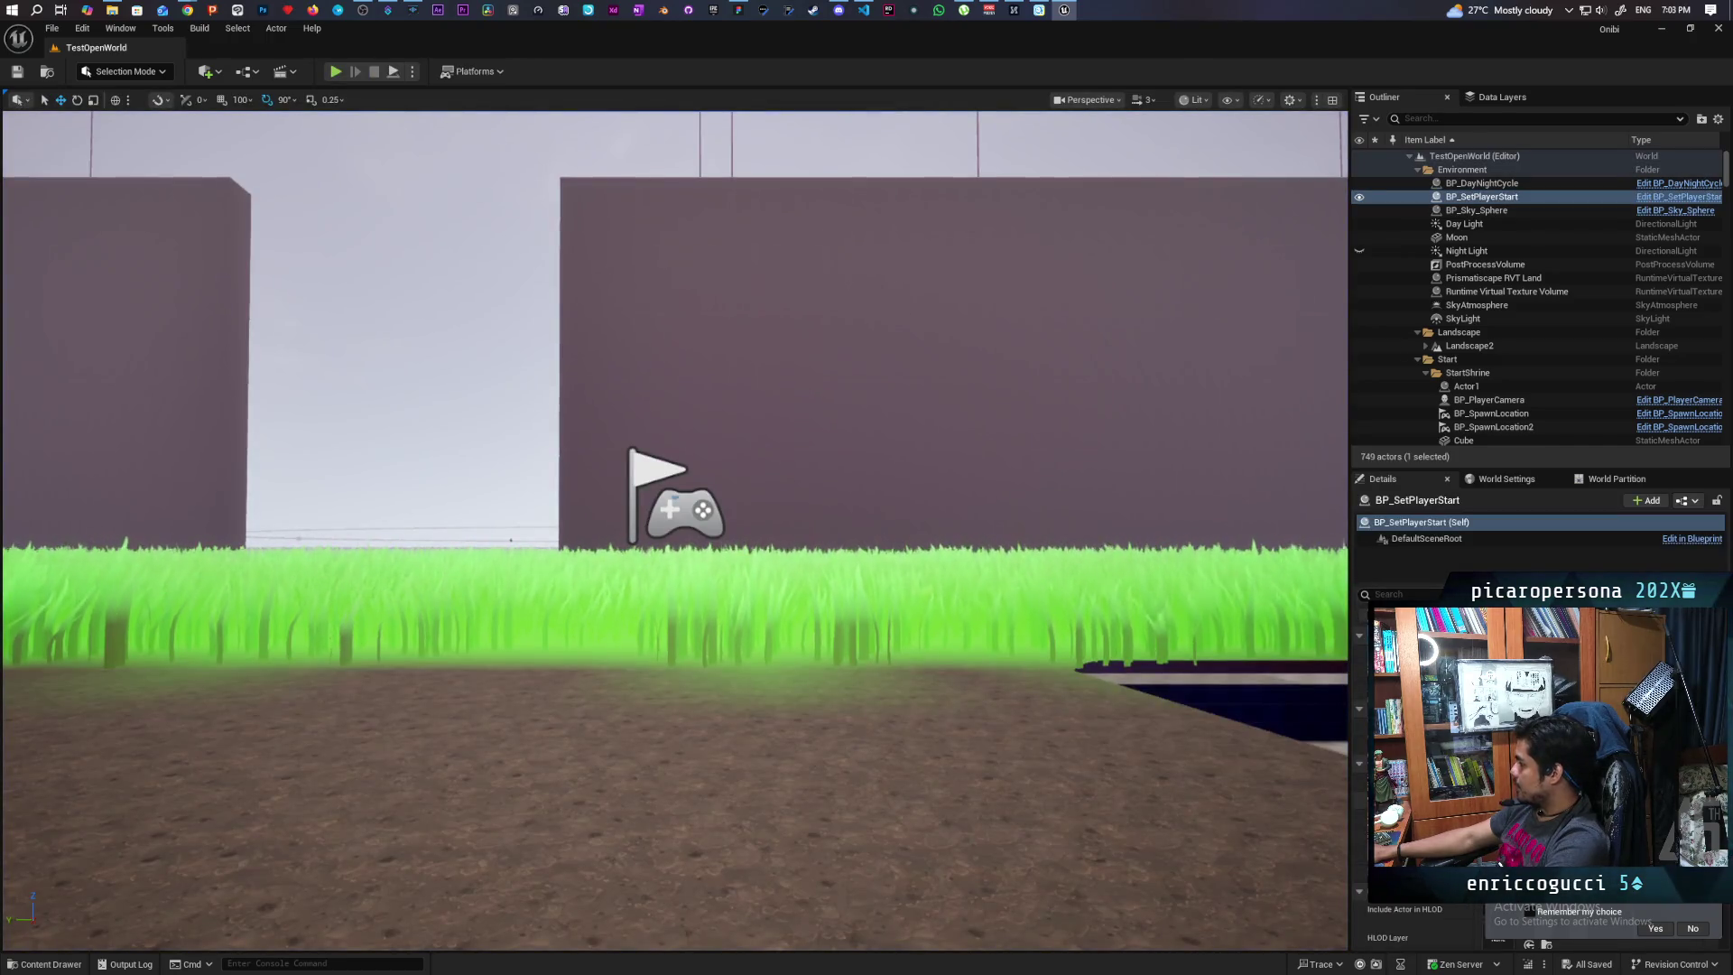
Assign the selected actor to BP_SetPlayerStart's reference via Use Selected, then playtest through the stairwell
{"action": "right_click", "coordinate": [1485, 477]}
{"action": "left_click", "coordinate": [1525, 501]}
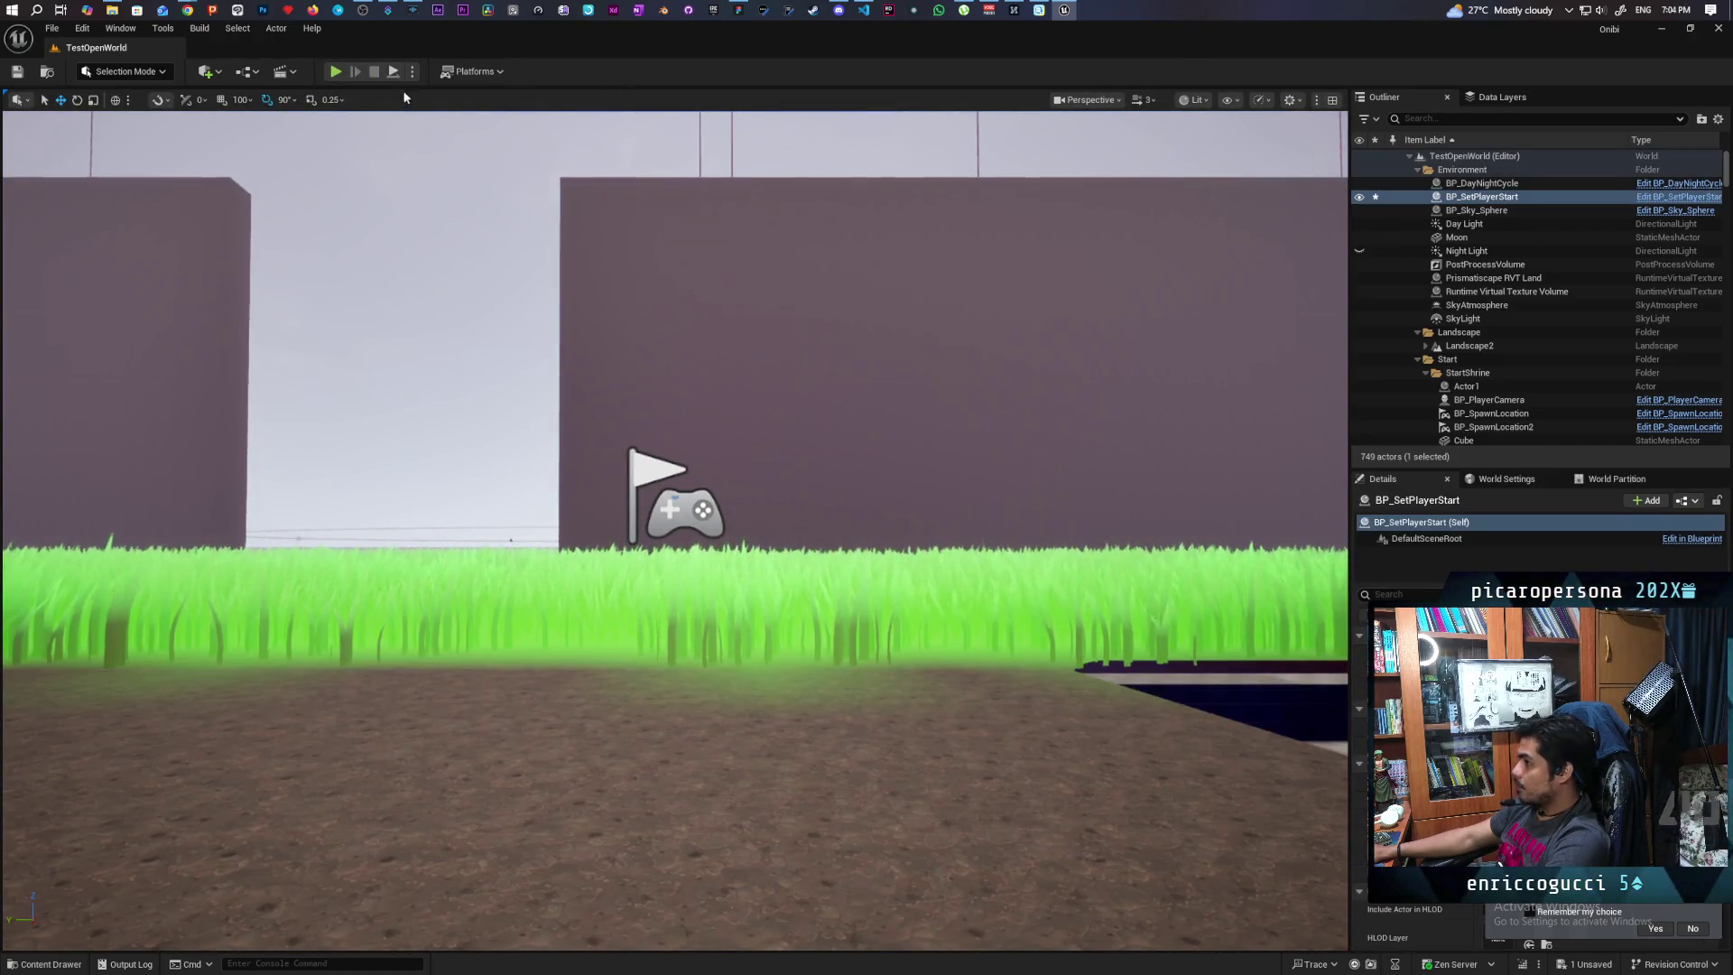
{"action": "key", "text": "alt+p"}
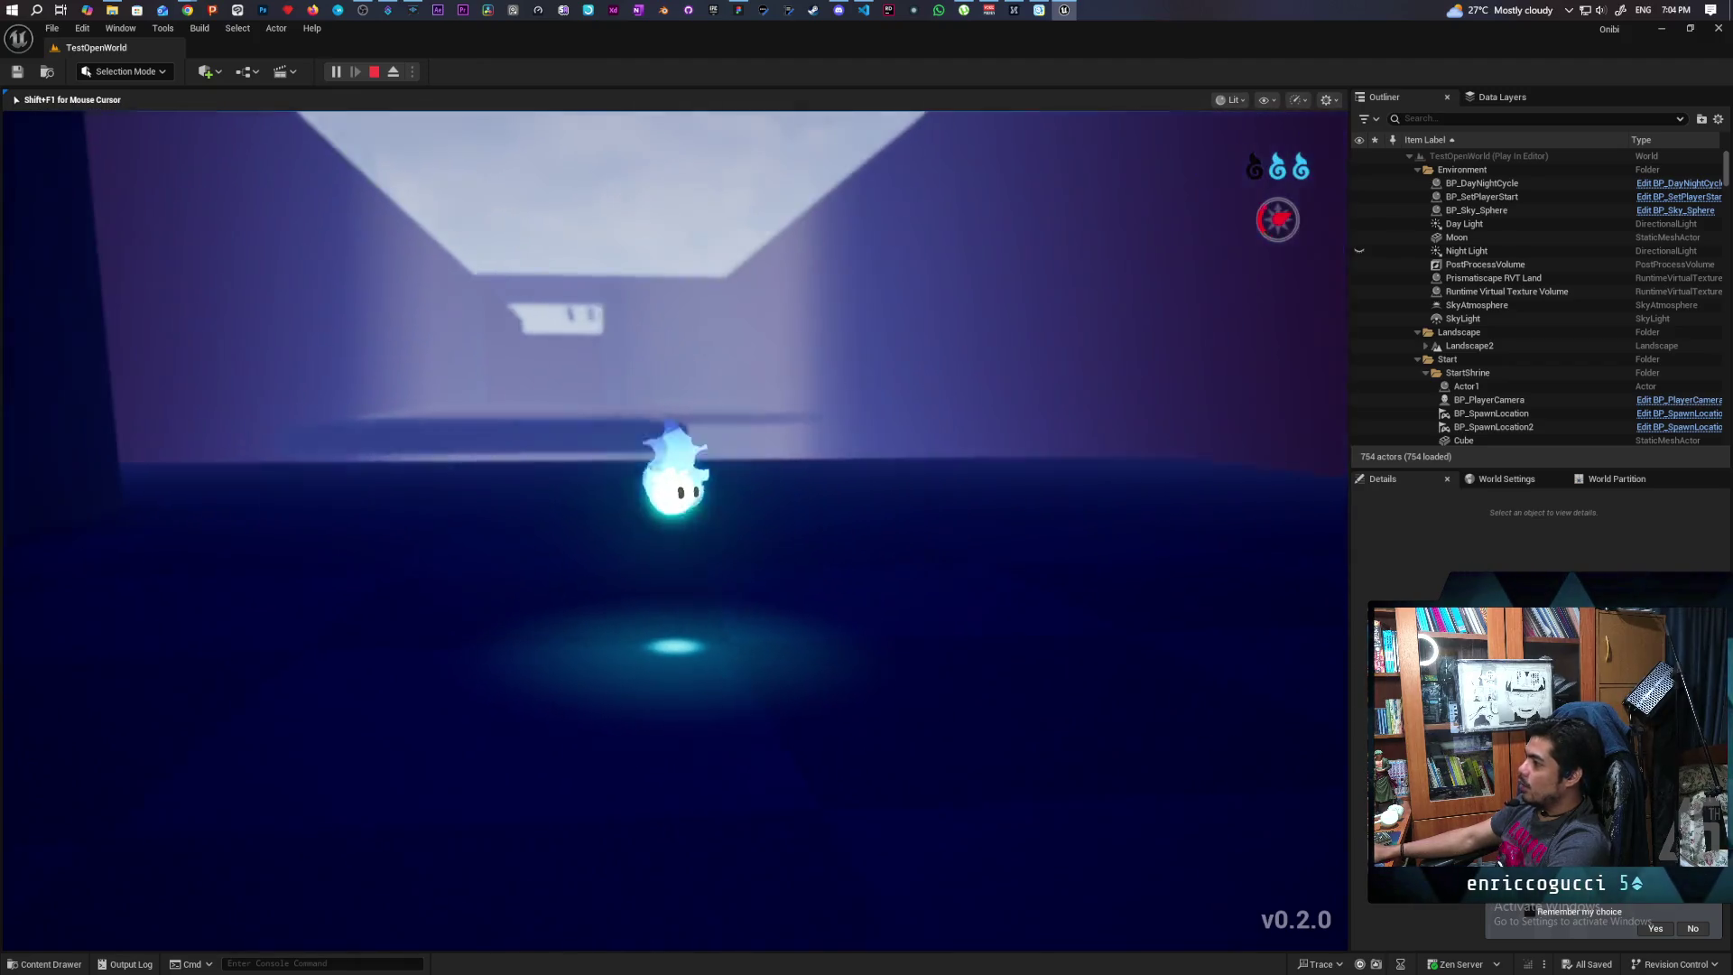
{"action": "key", "text": "Escape"}
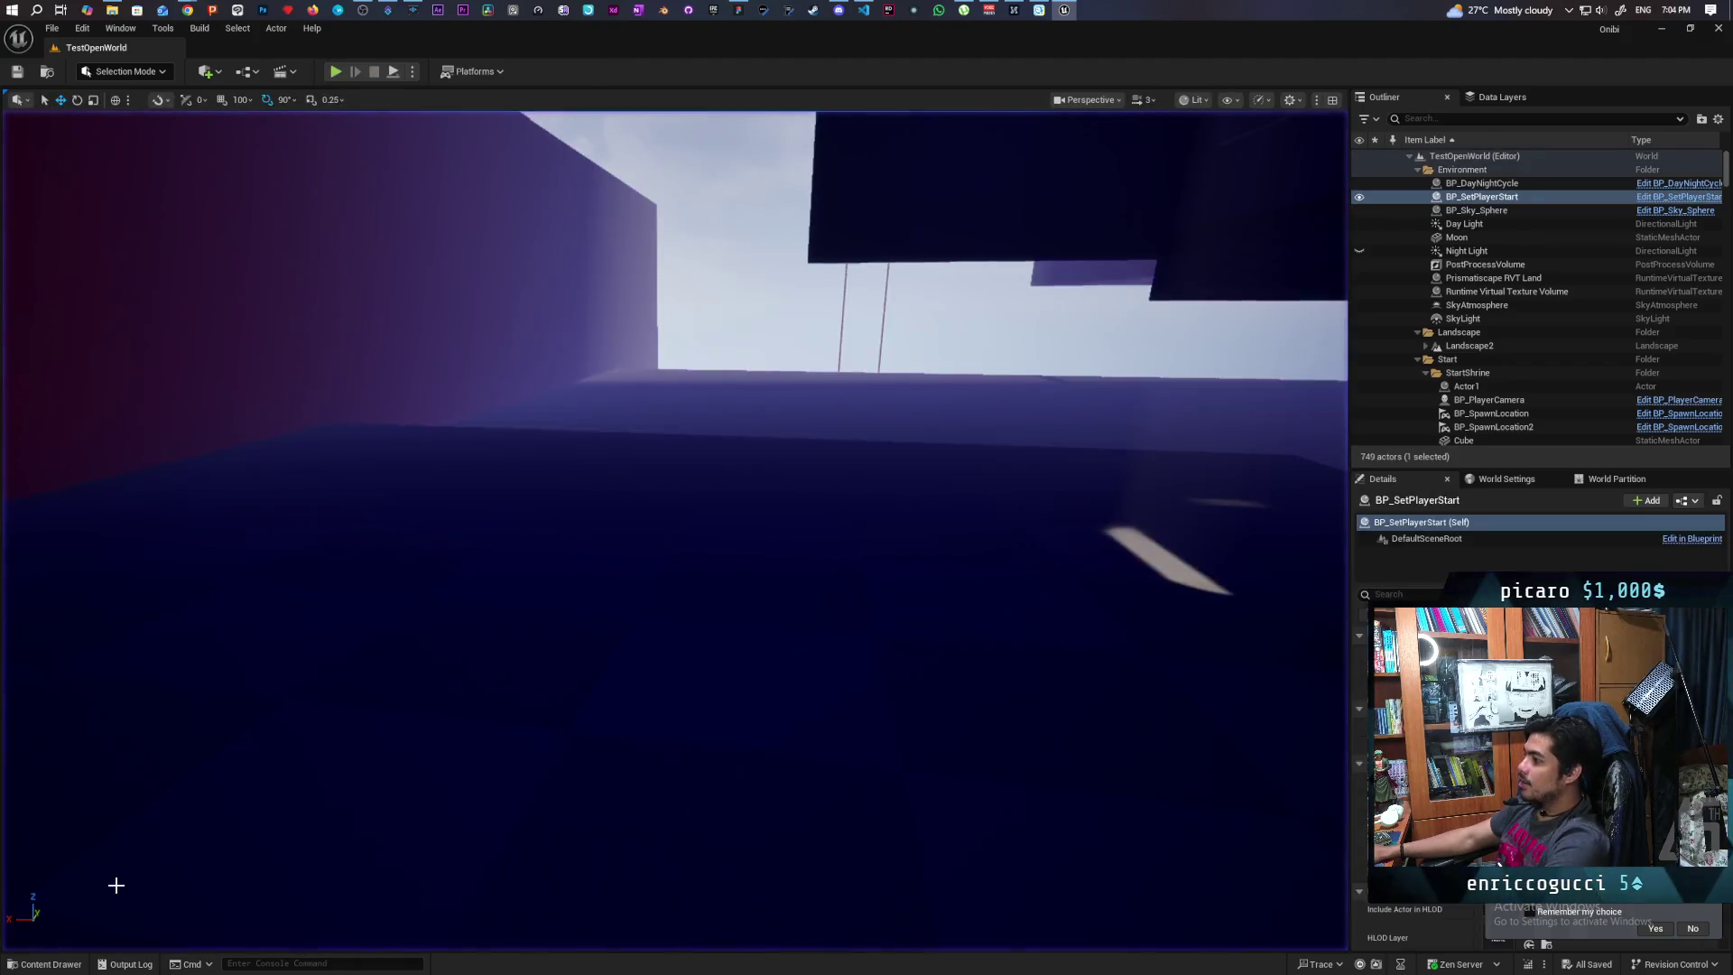
Fly the view around the stairwell walls and save the level
{"action": "left_click_drag", "start_coordinate": [542, 776], "coordinate": [785, 874]}
{"action": "left_click_drag", "start_coordinate": [738, 607], "coordinate": [738, 607]}
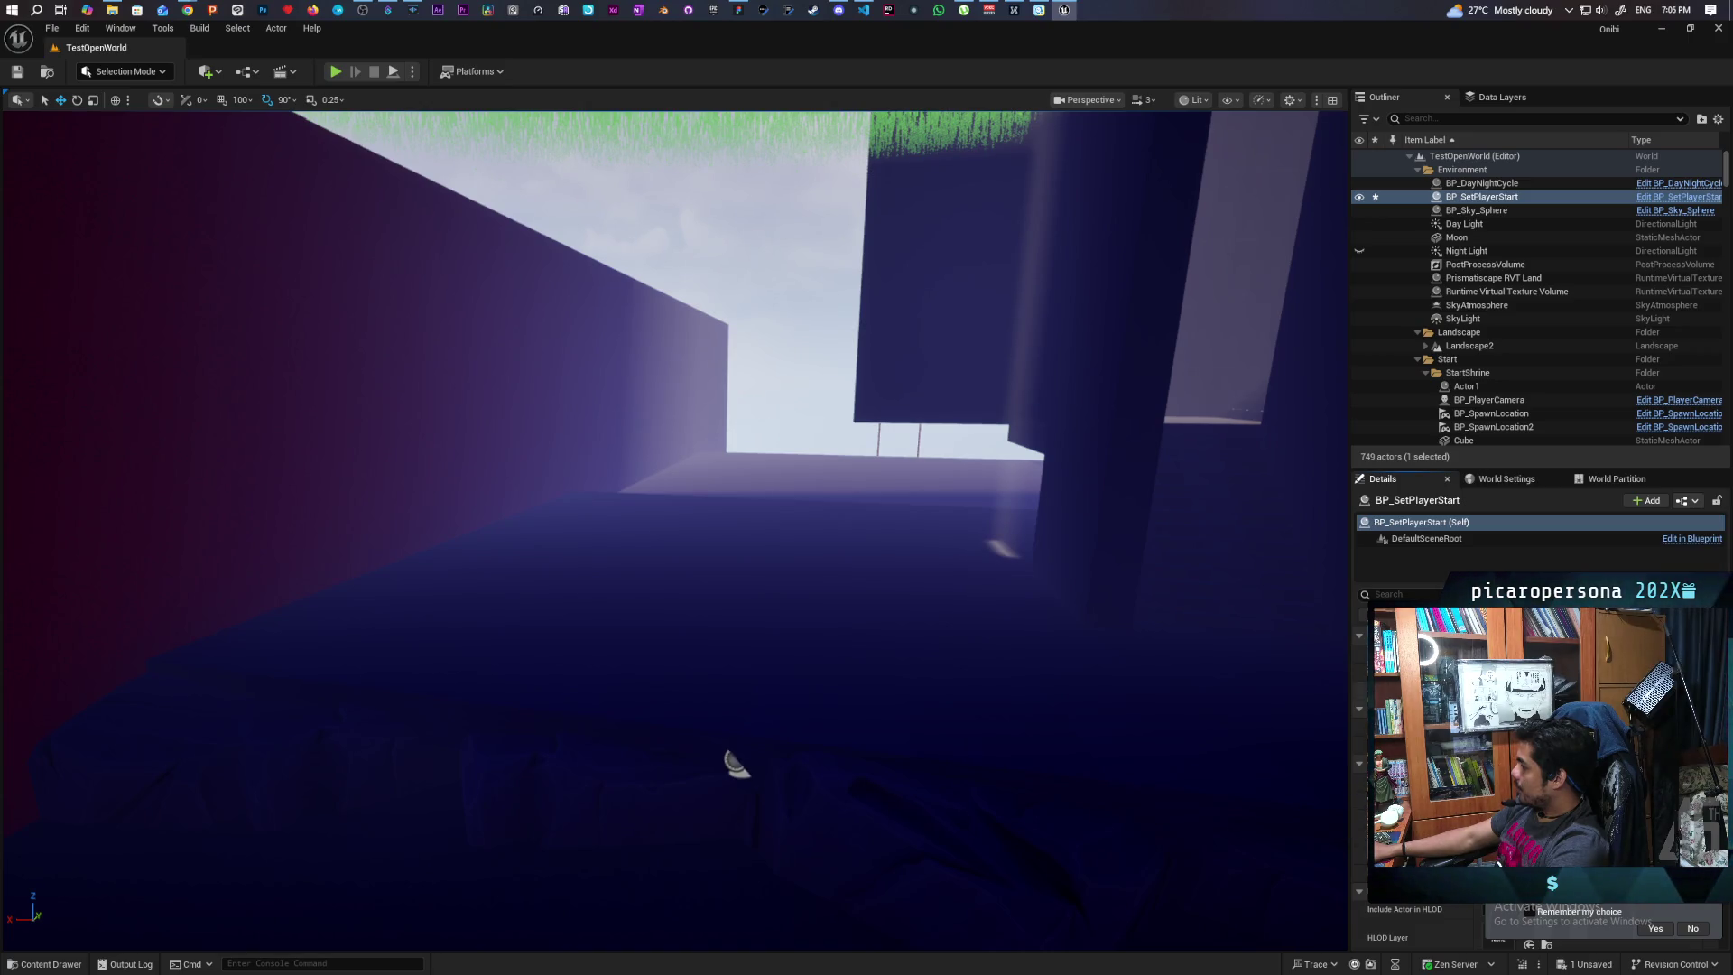
{"action": "key", "text": "ctrl+s"}
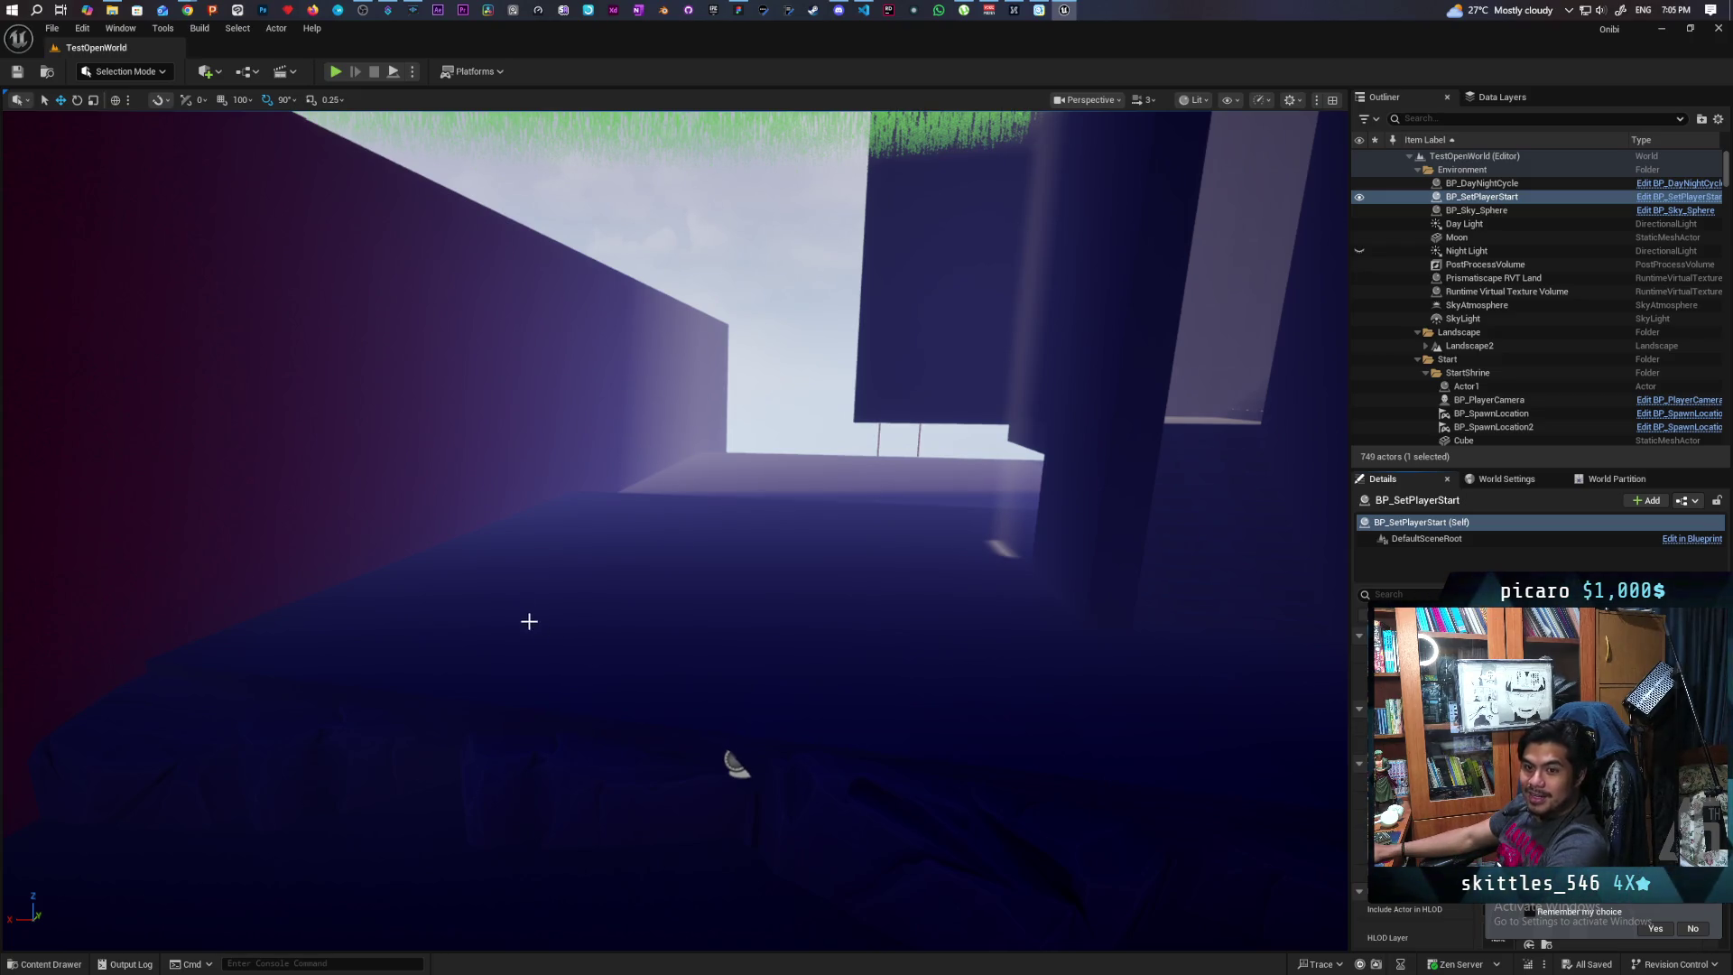
Select the red wall GB_Wall32 and drag out a duplicate named GB_Wall75
{"action": "mouse_move", "coordinate": [467, 595]}
{"action": "left_mouse_down"}
{"action": "mouse_move", "coordinate": [632, 542]}
{"action": "mouse_move", "coordinate": [595, 546]}
{"action": "mouse_move", "coordinate": [542, 514]}
{"action": "mouse_move", "coordinate": [560, 533]}
{"action": "mouse_move", "coordinate": [506, 532]}
{"action": "mouse_move", "coordinate": [542, 542]}
{"action": "left_mouse_up"}
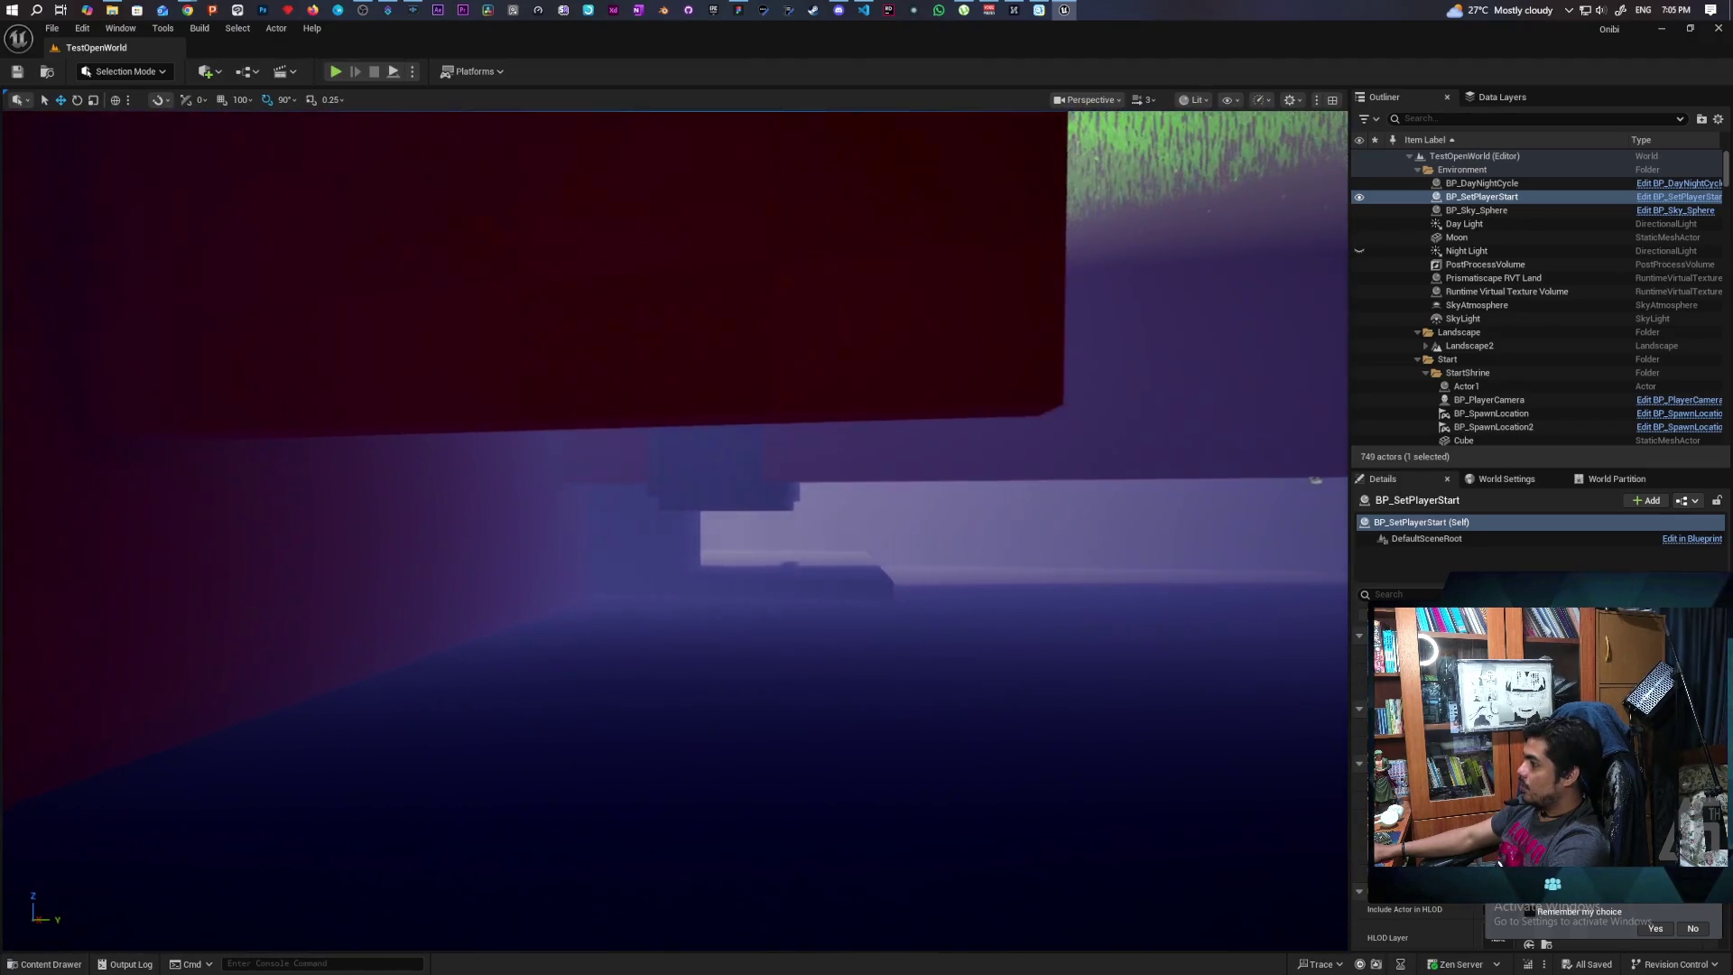
{"action": "left_click", "coordinate": [311, 604]}
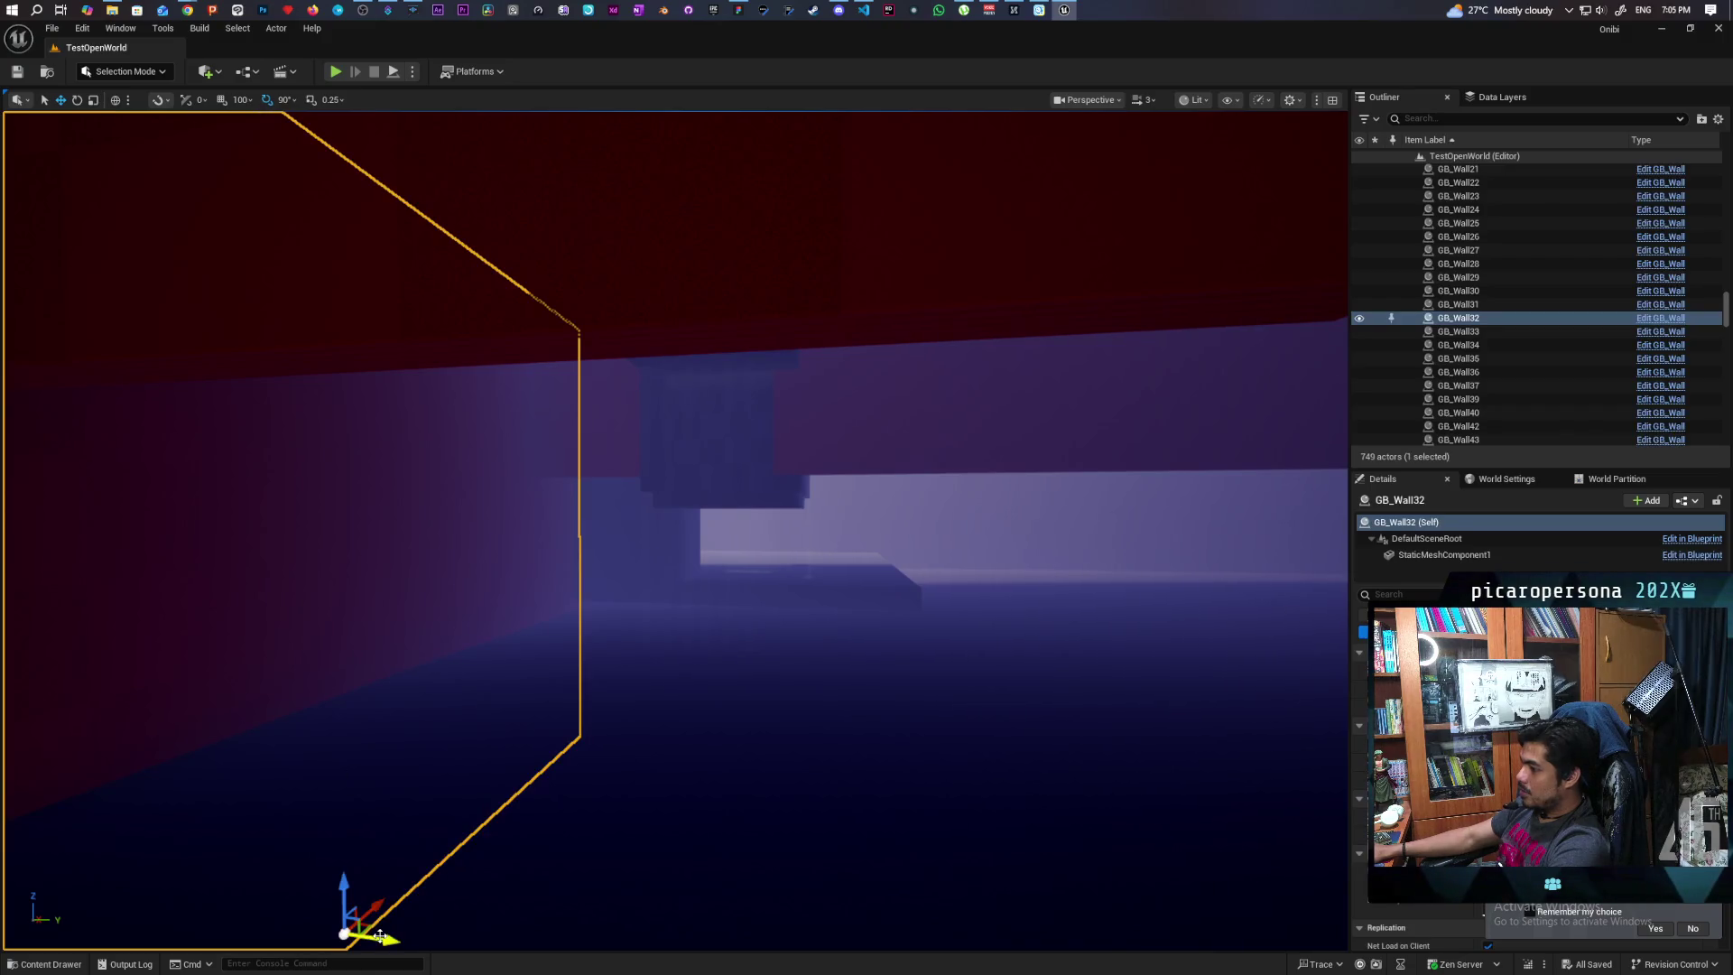
{"action": "key", "text": "ctrl+d"}
{"action": "left_click_drag", "start_coordinate": [380, 935], "coordinate": [440, 925]}
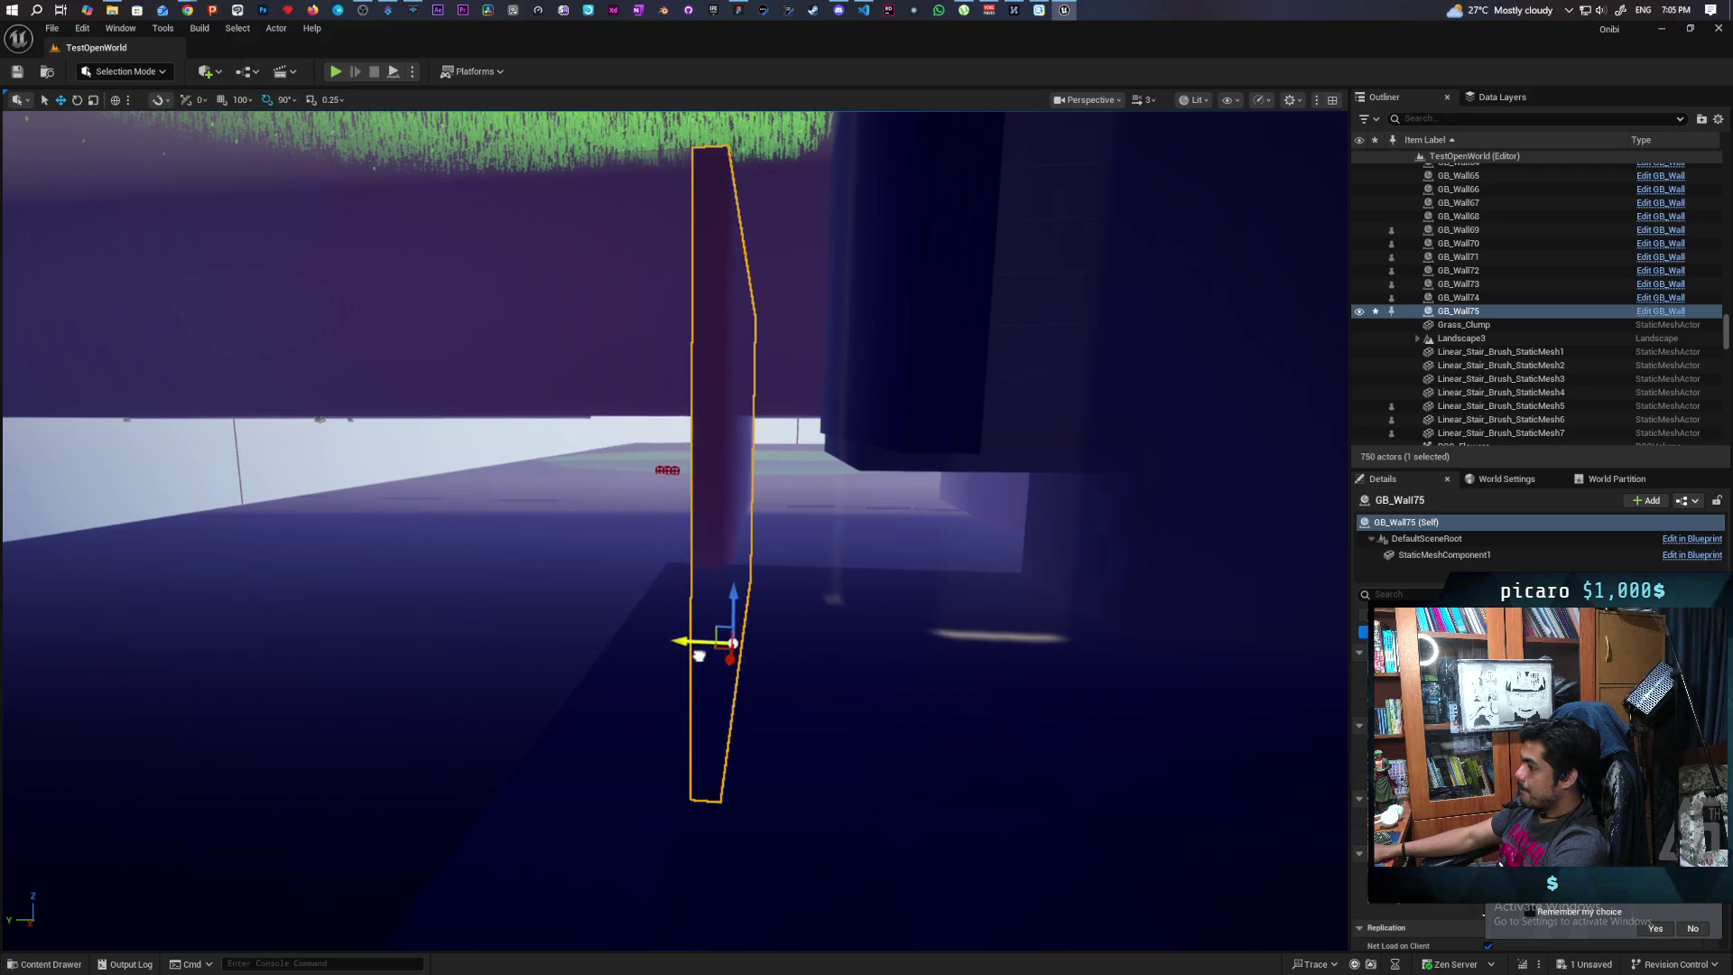
Slide GB_Wall75 along X and across its plane into the wall gap, then orbit to check remaining gaps
{"action": "left_click_drag", "start_coordinate": [684, 651], "coordinate": [711, 672]}
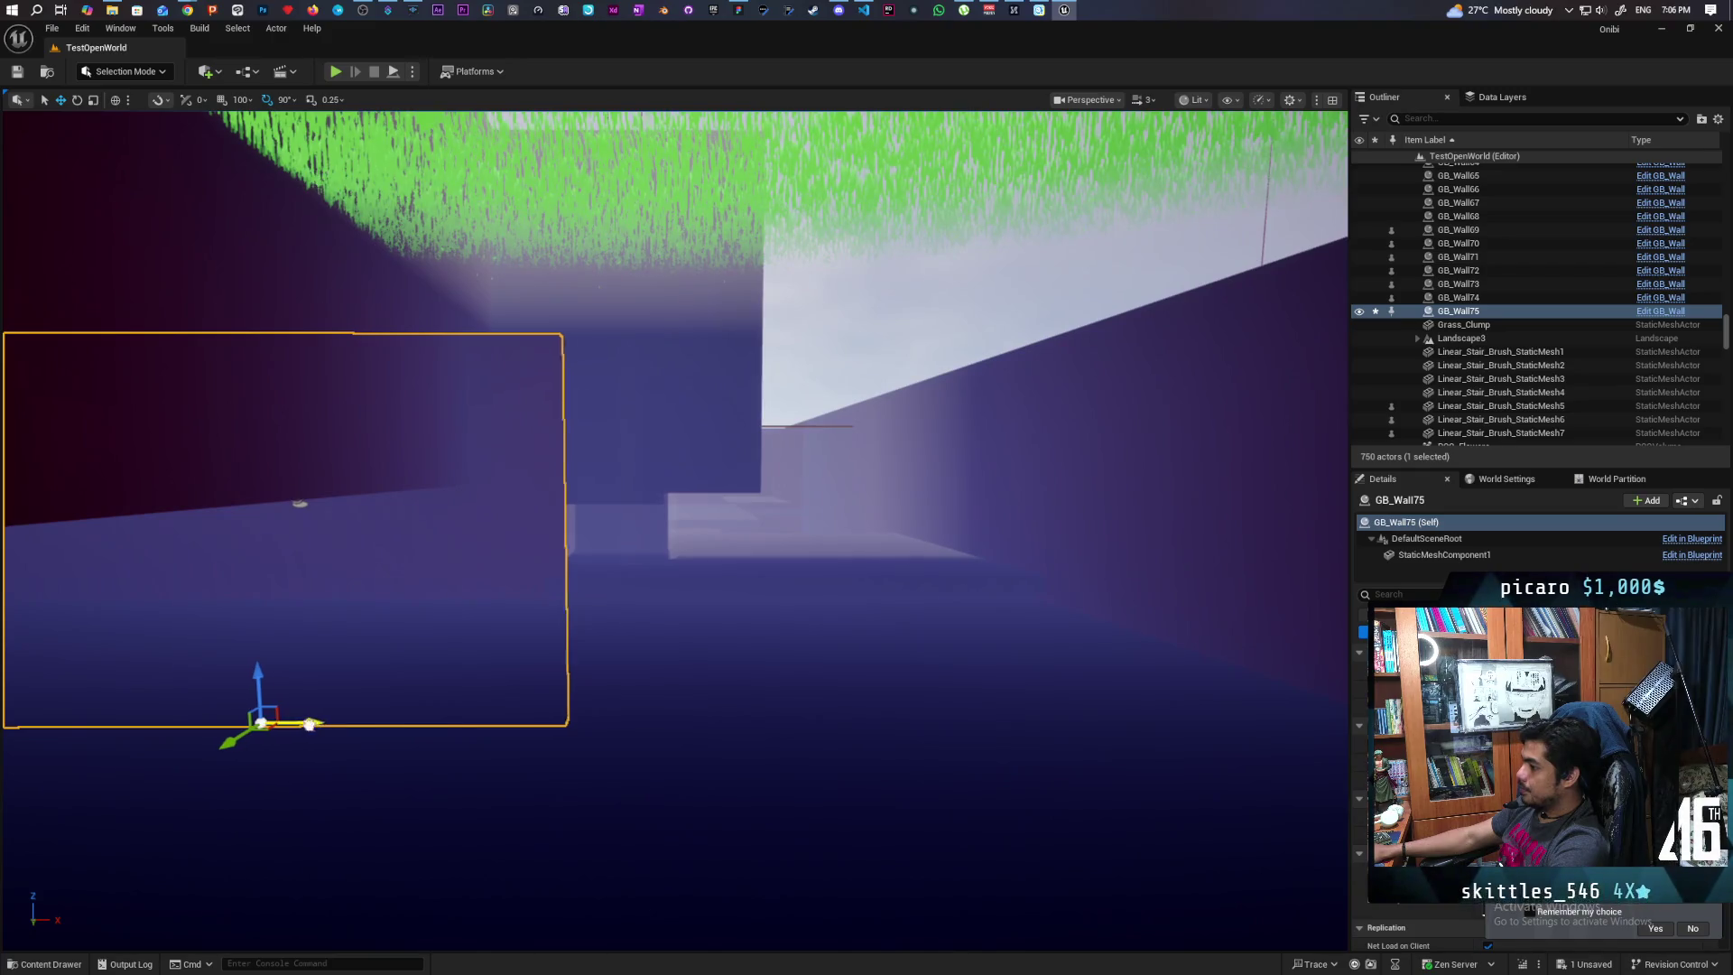
{"action": "left_click_drag", "start_coordinate": [309, 724], "coordinate": [778, 720]}
{"action": "mouse_move", "coordinate": [887, 751]}
{"action": "left_mouse_down"}
{"action": "mouse_move", "coordinate": [901, 758]}
{"action": "mouse_move", "coordinate": [573, 728]}
{"action": "mouse_move", "coordinate": [668, 717]}
{"action": "mouse_move", "coordinate": [772, 832]}
{"action": "left_mouse_up"}
{"action": "mouse_move", "coordinate": [703, 761]}
{"action": "left_mouse_down"}
{"action": "mouse_move", "coordinate": [709, 812]}
{"action": "mouse_move", "coordinate": [758, 824]}
{"action": "mouse_move", "coordinate": [715, 663]}
{"action": "mouse_move", "coordinate": [736, 730]}
{"action": "left_mouse_up"}
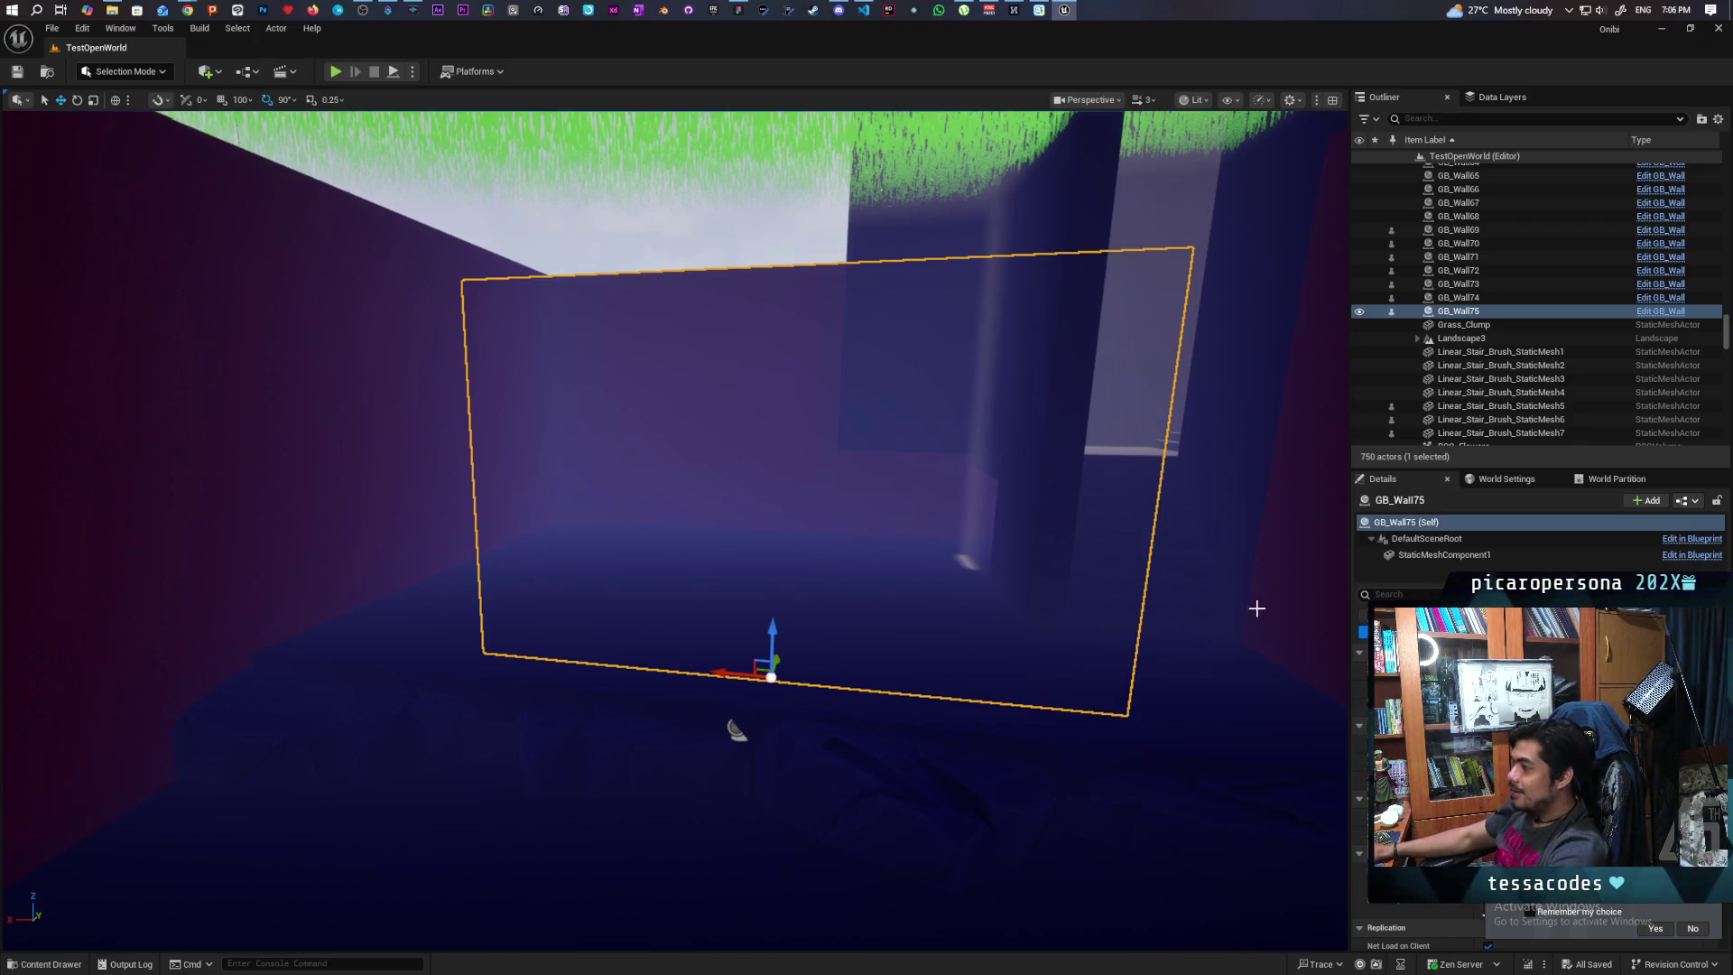
{"action": "mouse_move", "coordinate": [1257, 608]}
{"action": "left_mouse_down"}
{"action": "mouse_move", "coordinate": [1245, 550]}
{"action": "mouse_move", "coordinate": [1291, 555]}
{"action": "mouse_move", "coordinate": [1286, 542]}
{"action": "mouse_move", "coordinate": [1218, 552]}
{"action": "mouse_move", "coordinate": [1264, 555]}
{"action": "left_mouse_up"}
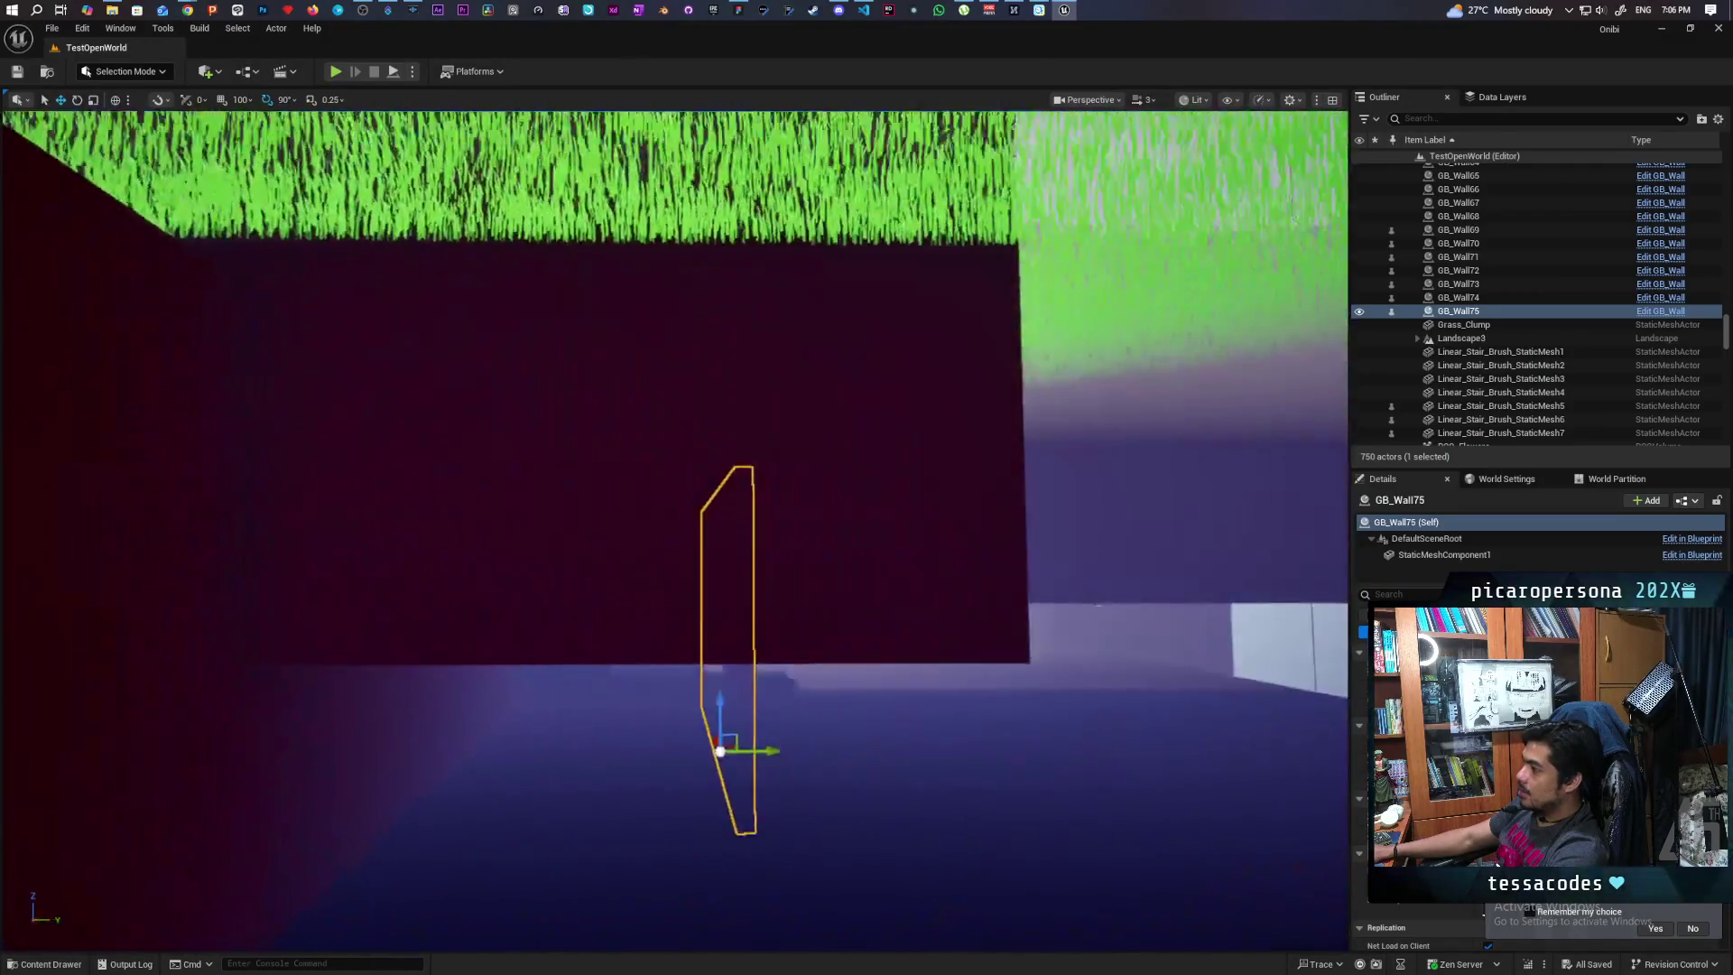
{"action": "mouse_move", "coordinate": [575, 551]}
{"action": "left_mouse_down"}
{"action": "mouse_move", "coordinate": [575, 578]}
{"action": "mouse_move", "coordinate": [575, 551]}
{"action": "left_mouse_up"}
{"action": "mouse_move", "coordinate": [605, 627]}
{"action": "left_mouse_down"}
{"action": "mouse_move", "coordinate": [623, 623]}
{"action": "mouse_move", "coordinate": [632, 650]}
{"action": "mouse_move", "coordinate": [596, 623]}
{"action": "mouse_move", "coordinate": [537, 639]}
{"action": "left_mouse_up"}
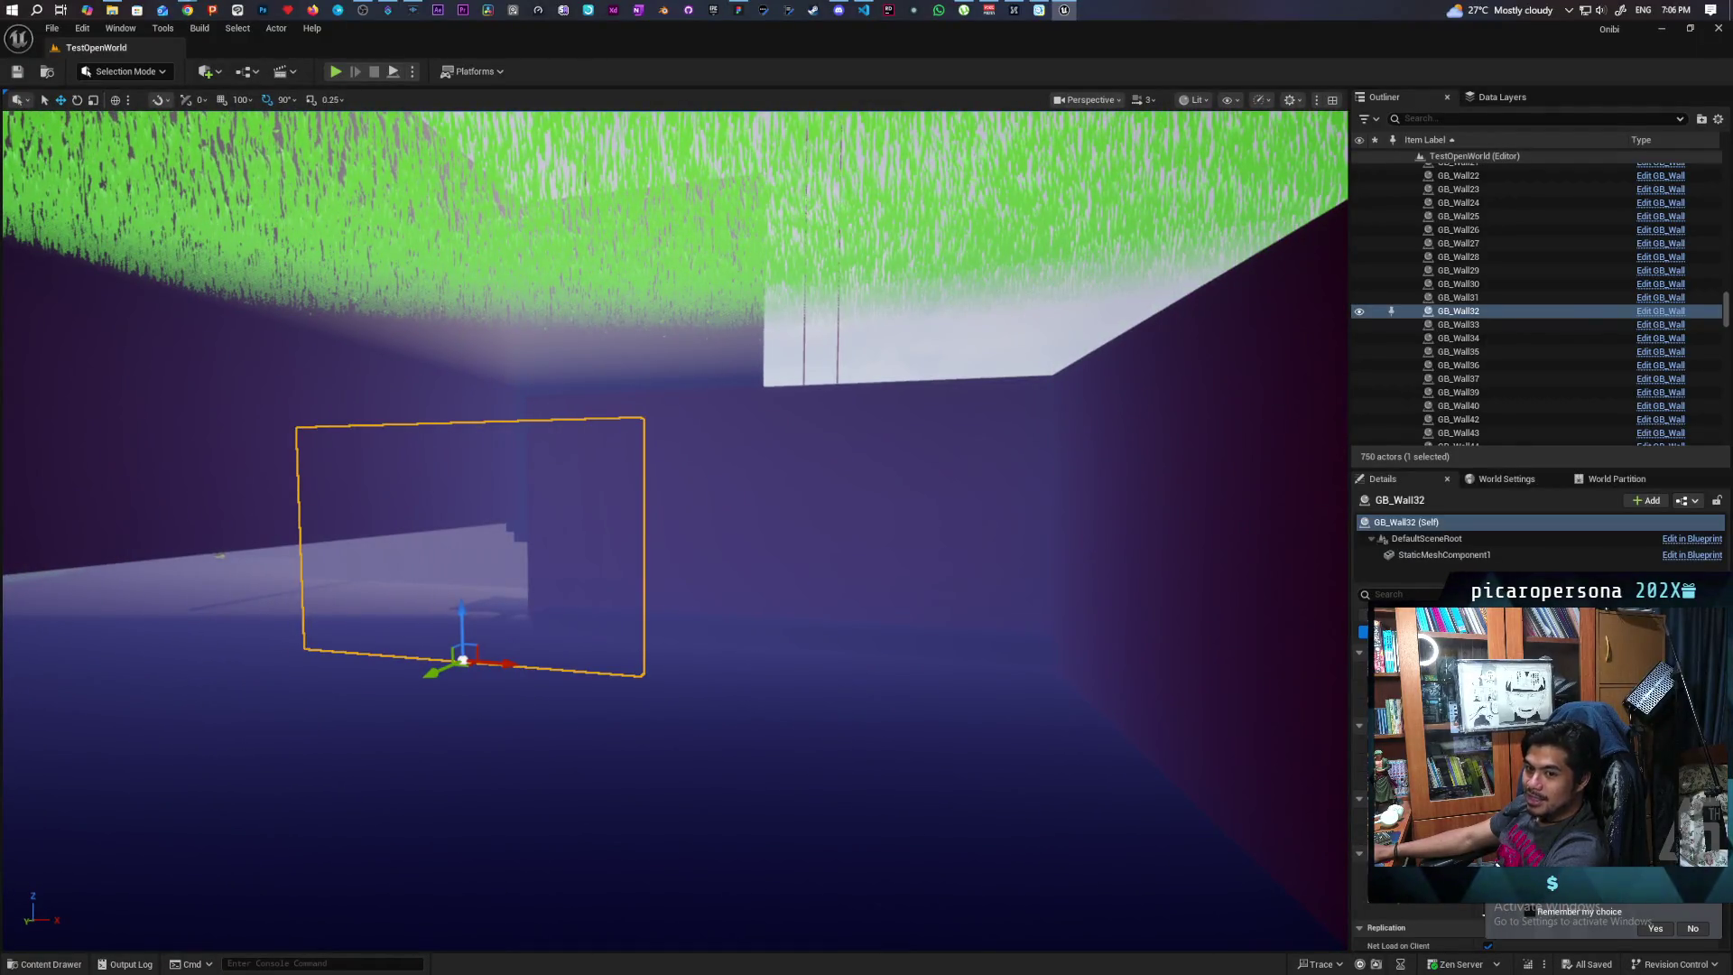
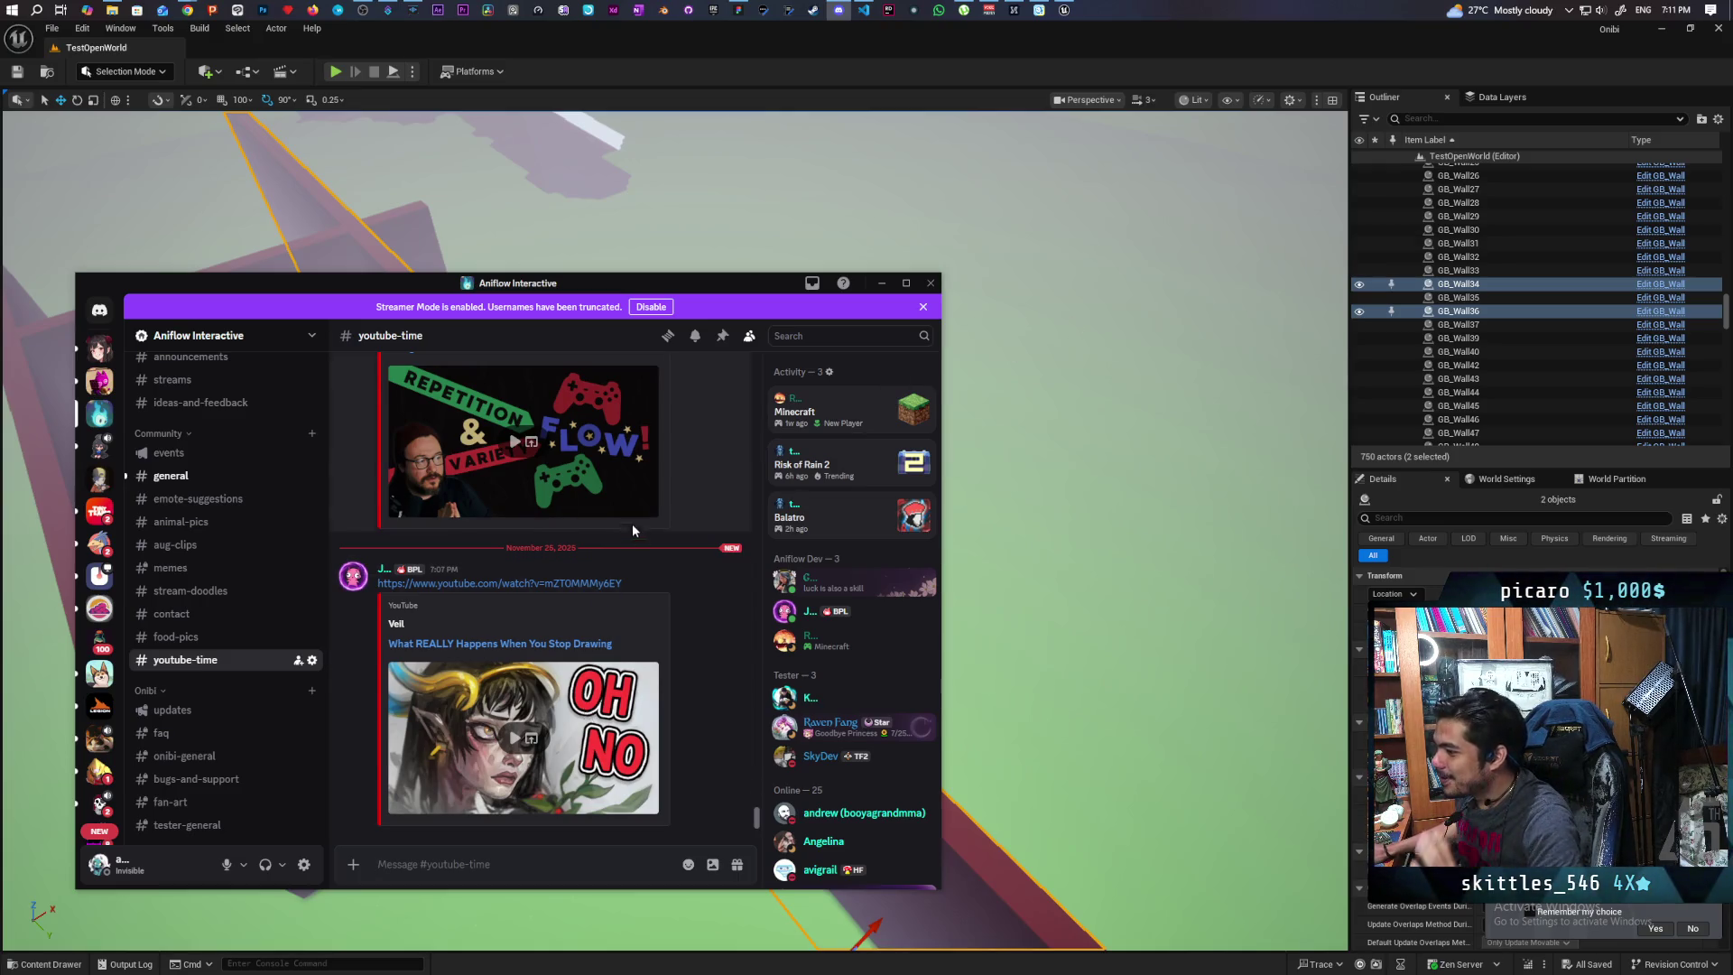
Minimize Discord to bring back the TestOpenWorld level with its GB_Wall maze layout
{"action": "left_click", "coordinate": [680, 52]}
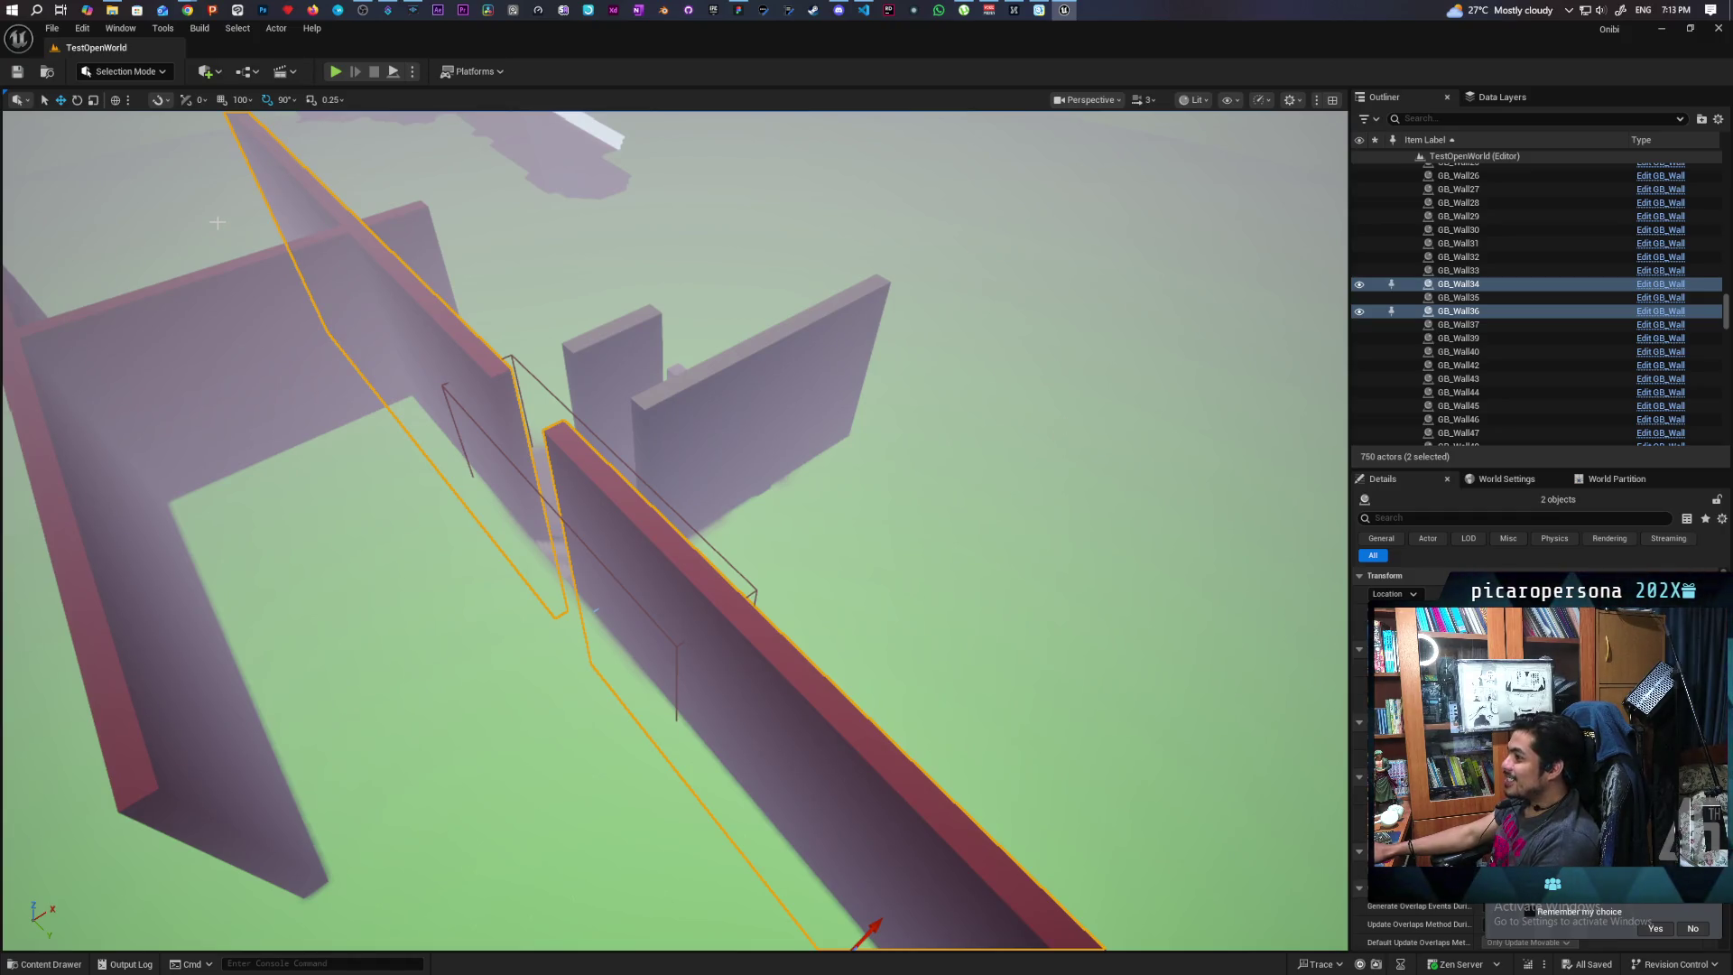
Bring the Chrome window with the YouTube home feed to the front
{"action": "mouse_move", "coordinate": [190, 9]}
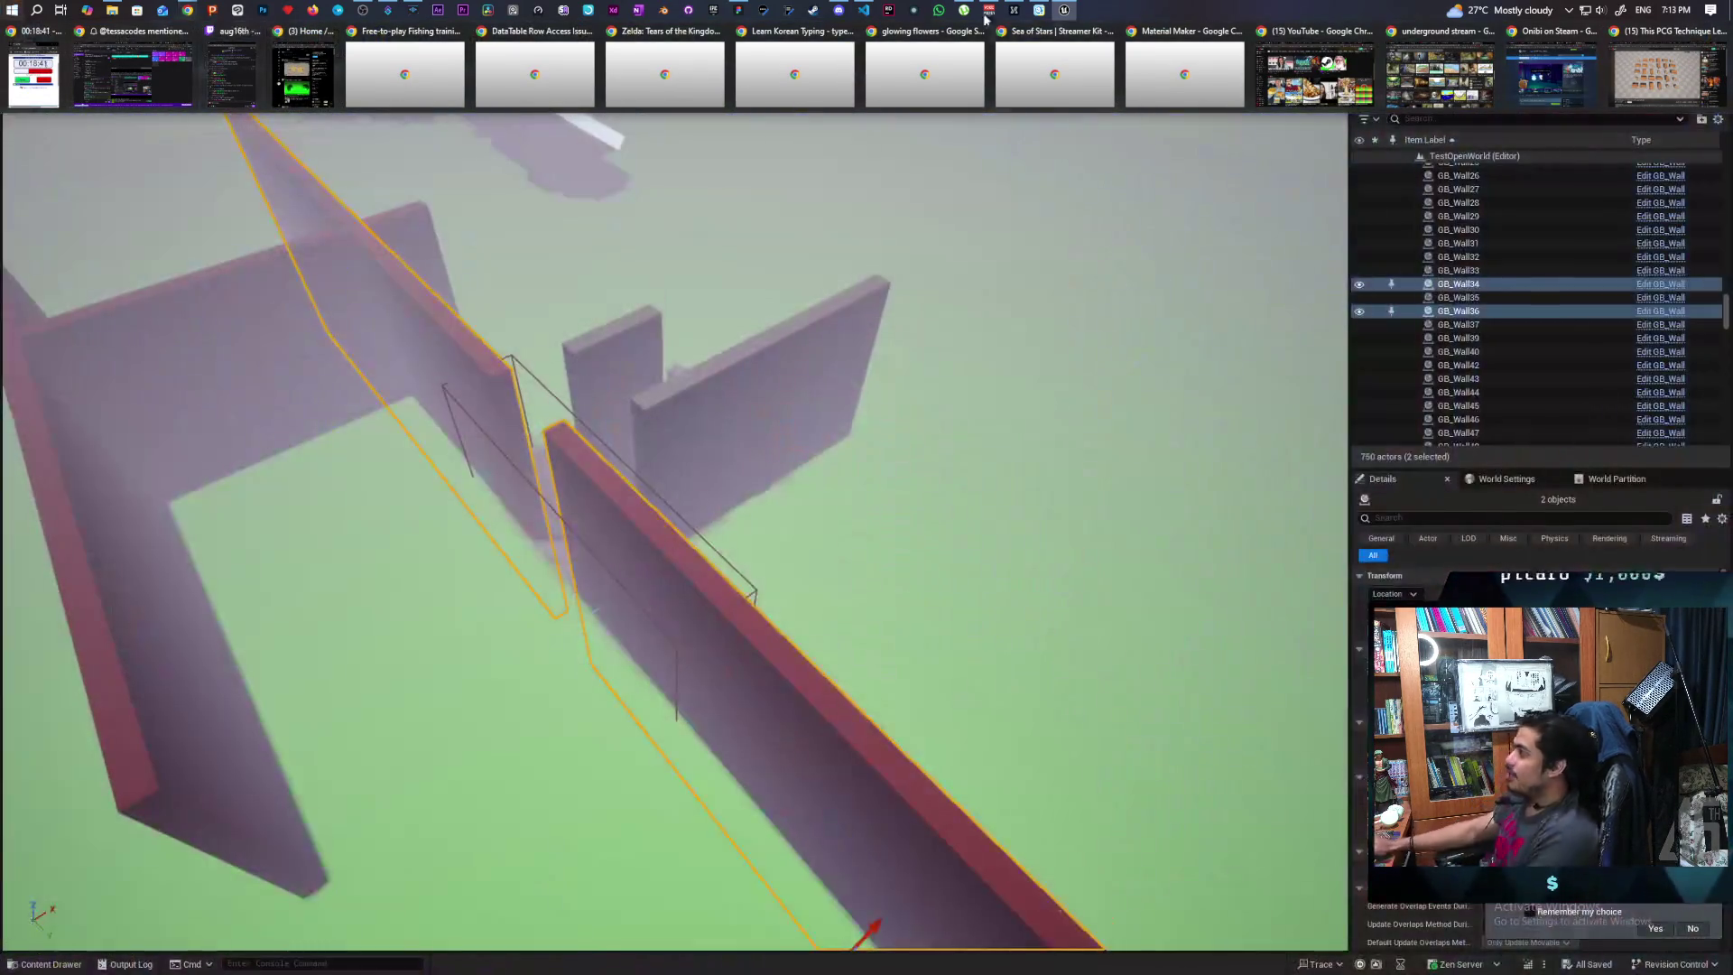
{"action": "left_click", "coordinate": [219, 79]}
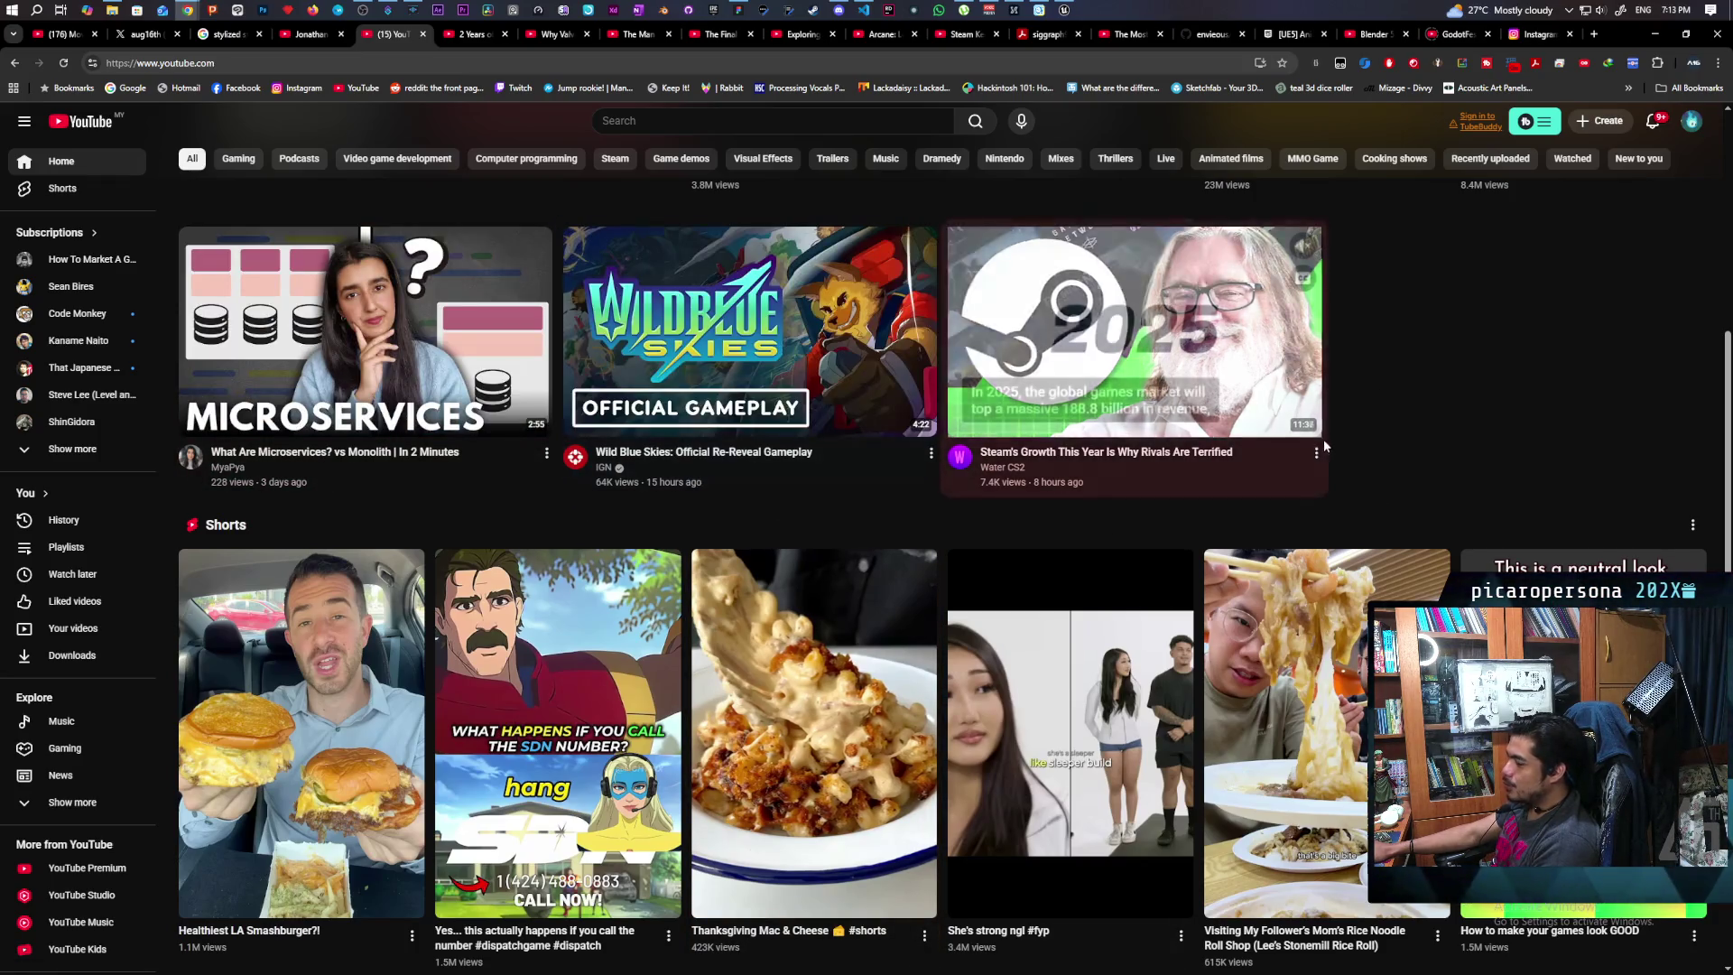
{"action": "mouse_move", "coordinate": [839, 495]}
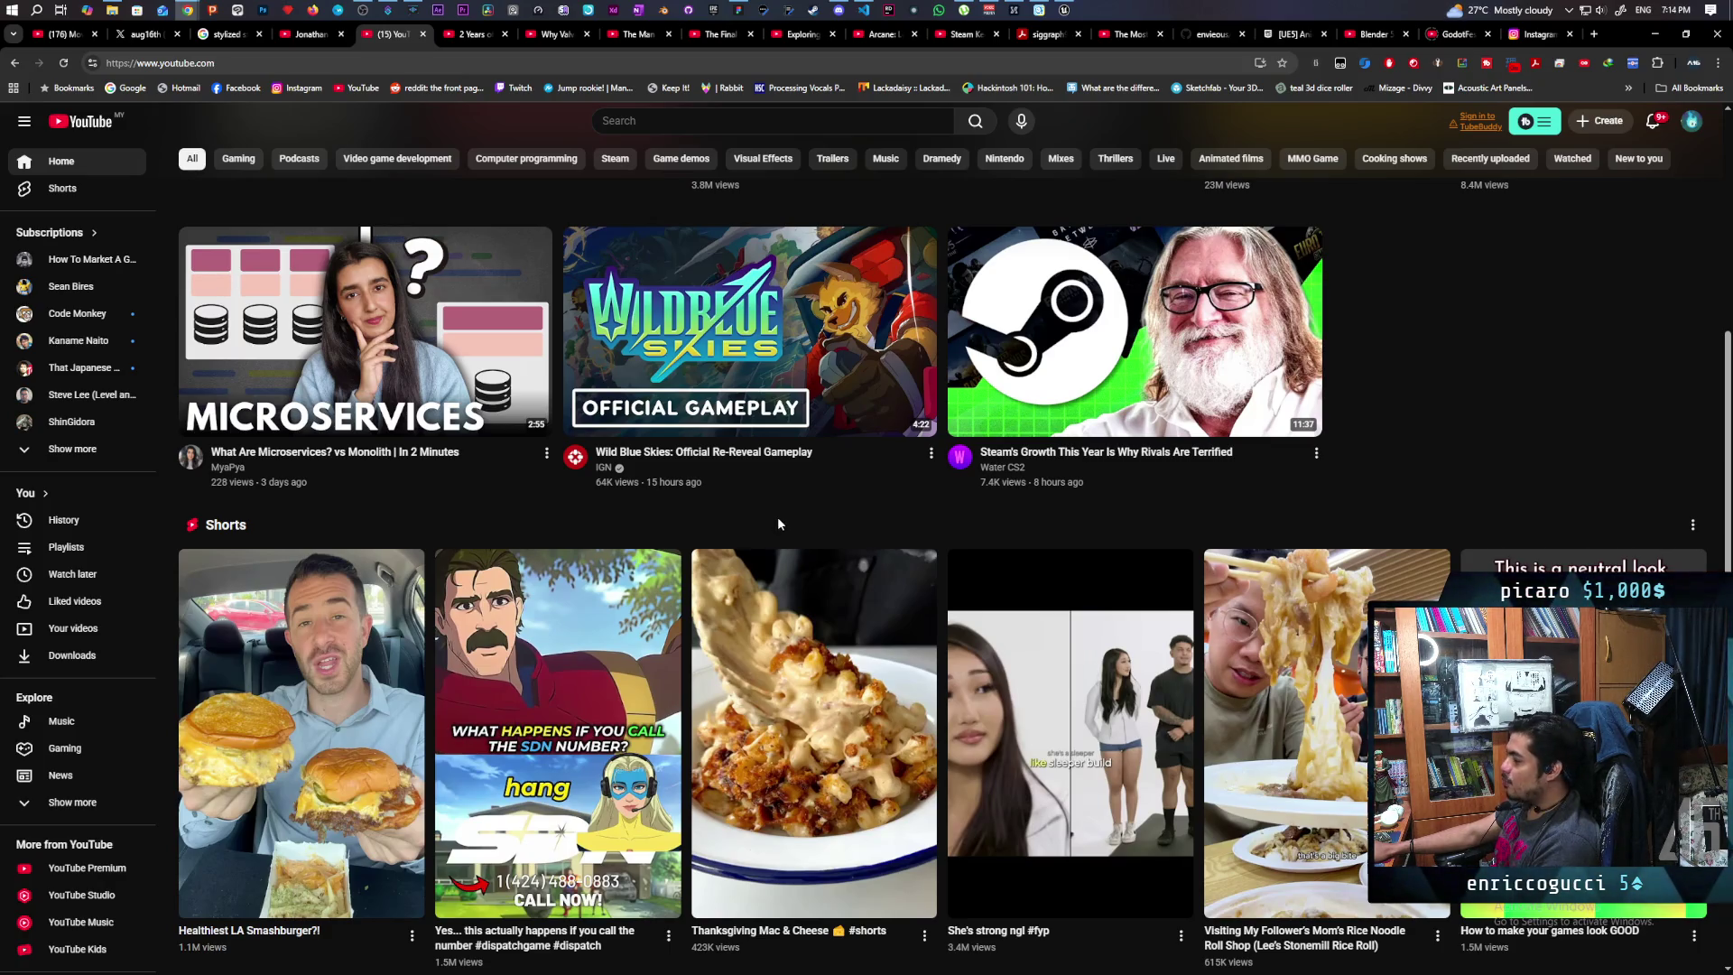
Open the Wild Blue Skies gameplay video in a new tab, watch it, then pause it
{"action": "mouse_move", "coordinate": [915, 587]}
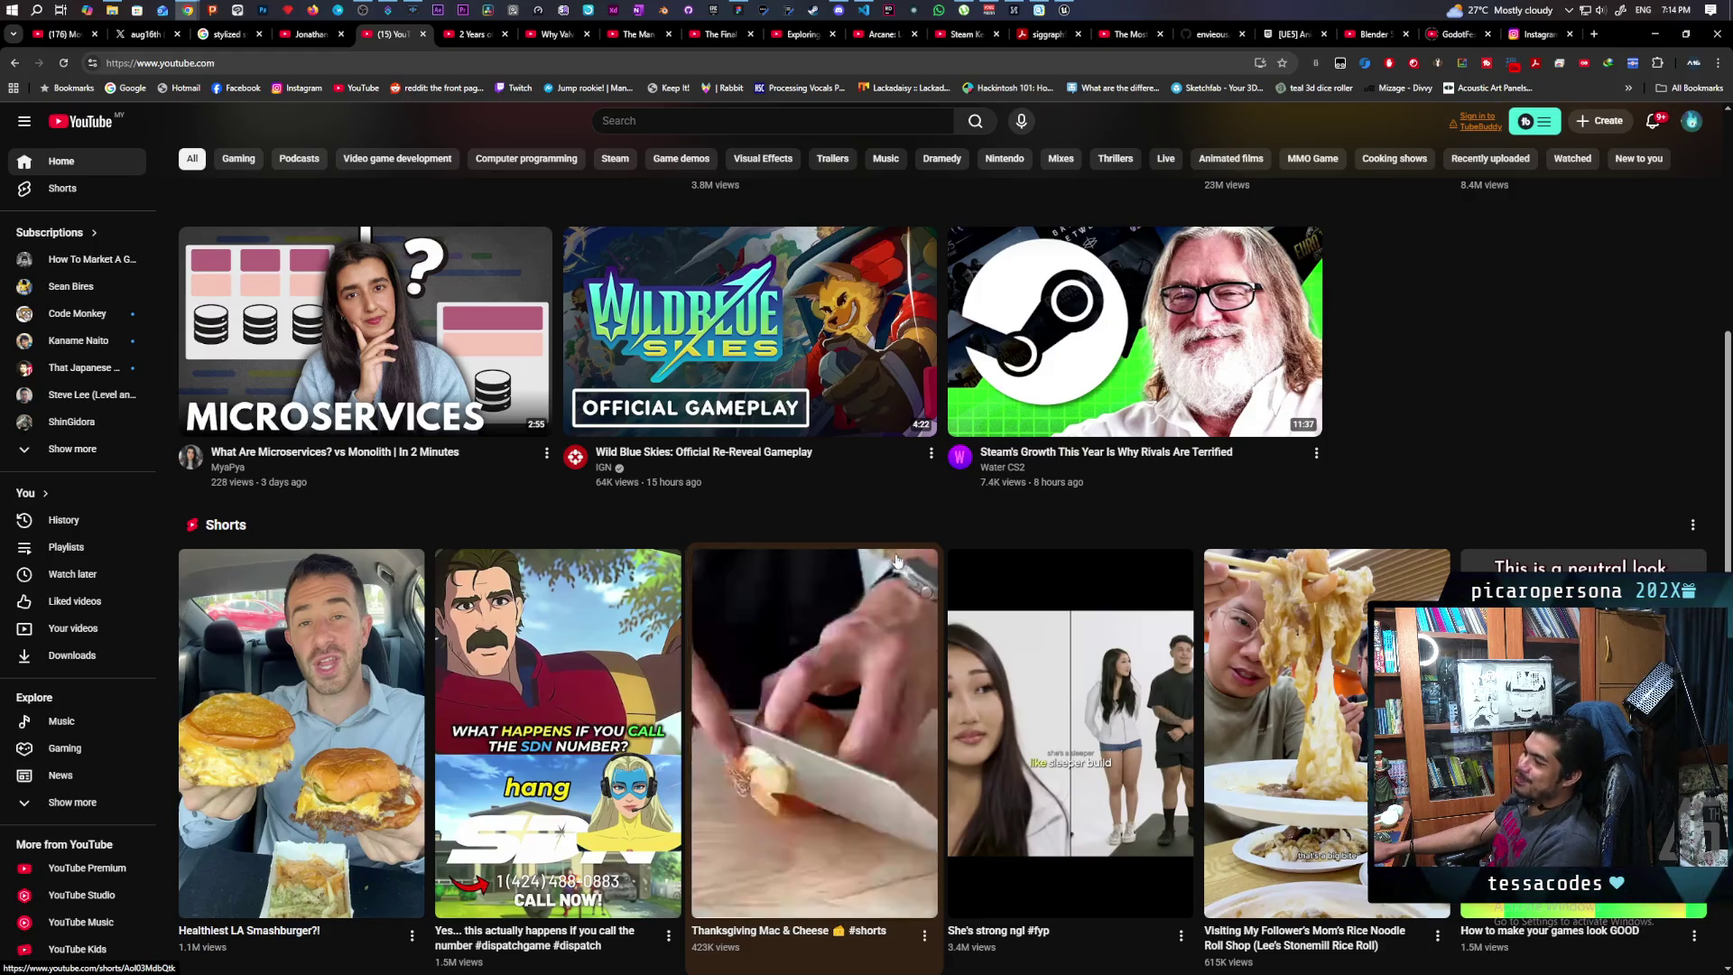
{"action": "mouse_move", "coordinate": [569, 430]}
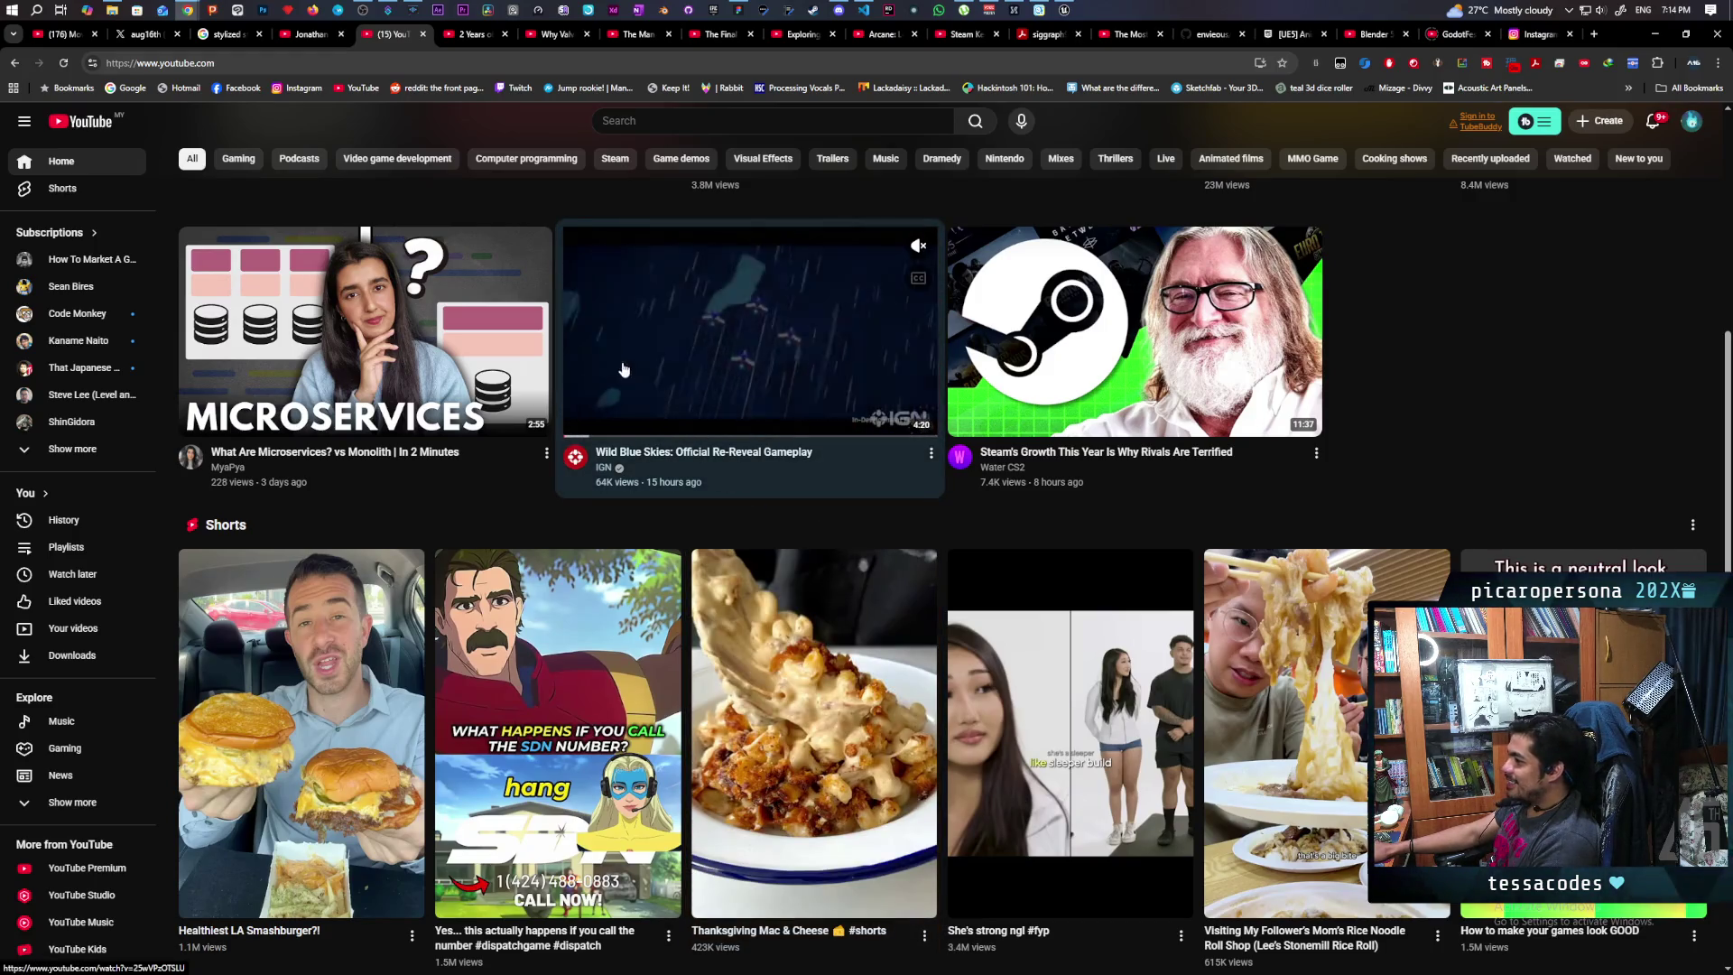
{"action": "middle_click", "coordinate": [569, 431]}
{"action": "left_click", "coordinate": [457, 41]}
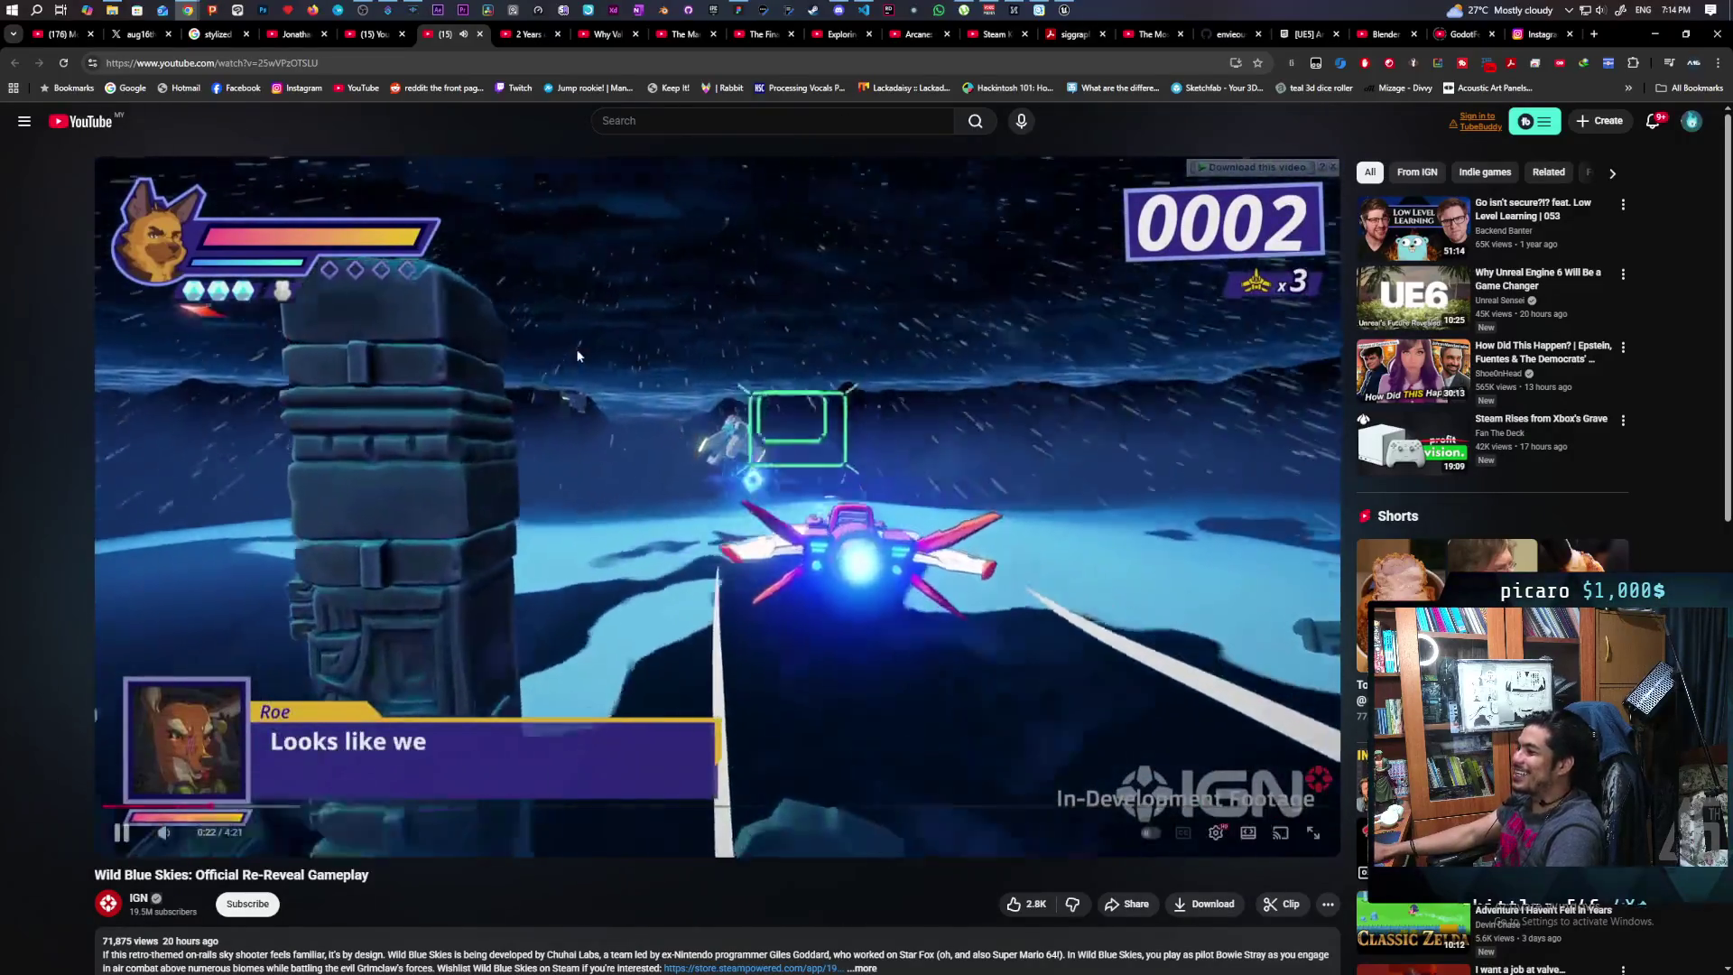
{"action": "left_click", "coordinate": [576, 349]}
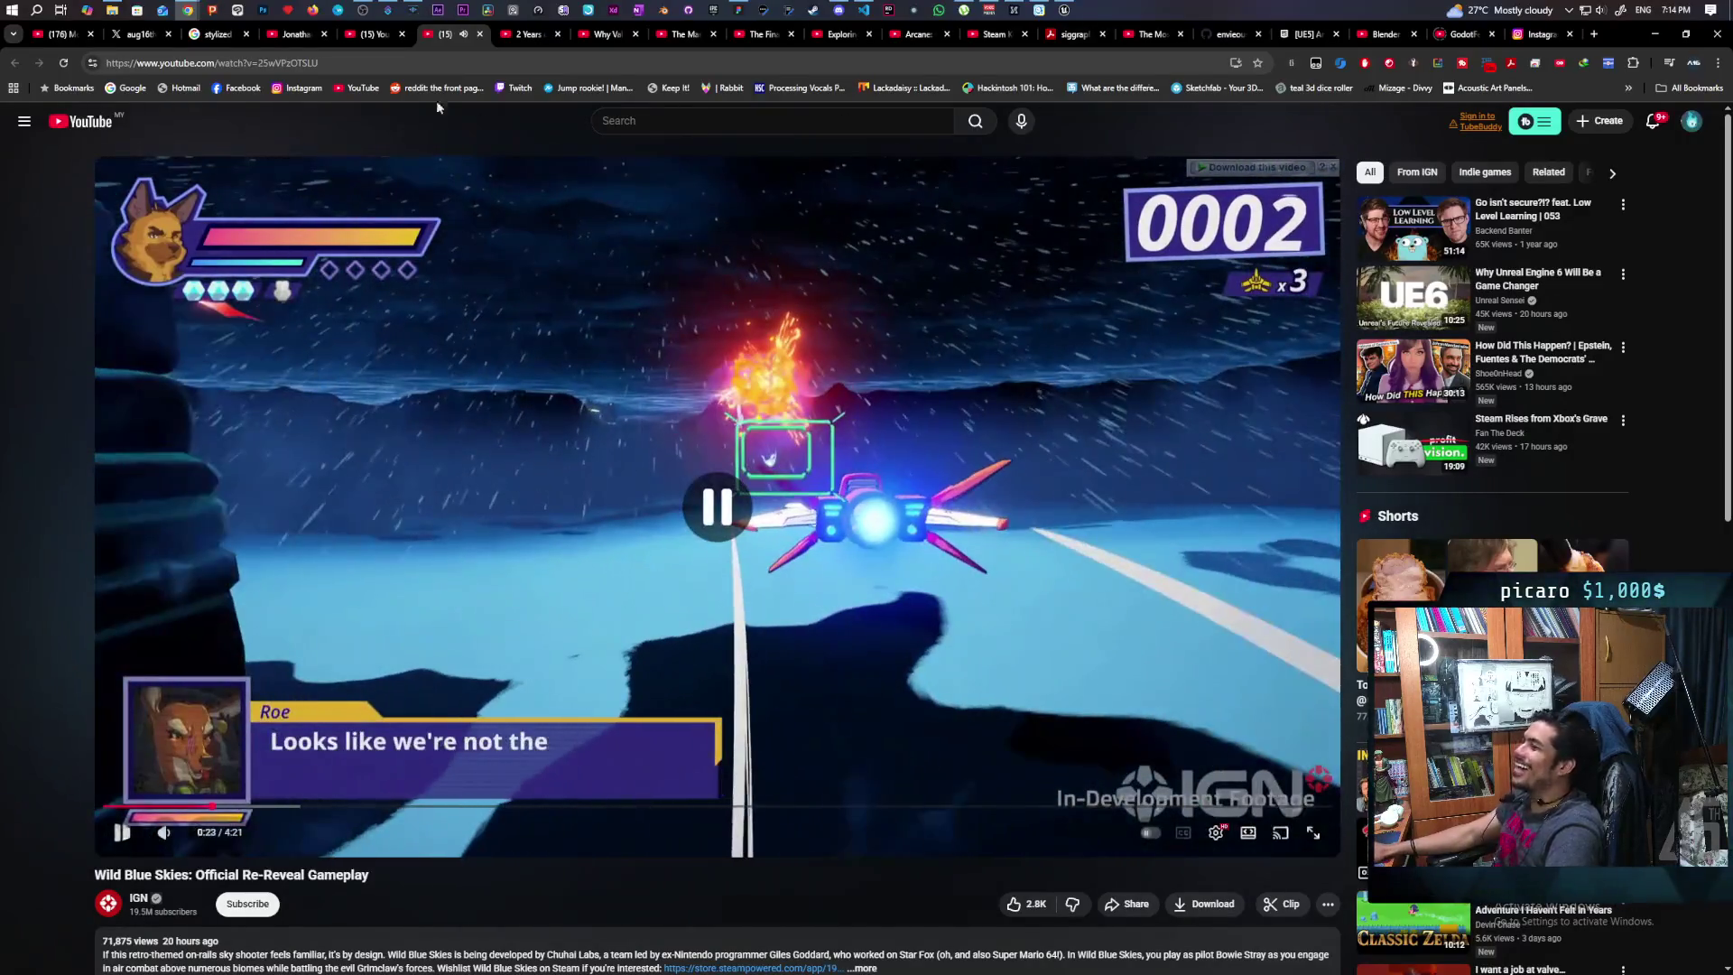
Open 'Steam's Growth This Year Is Why Rivals Are Terrified' in a new tab and close the Wild Blue Skies tab
{"action": "left_click", "coordinate": [375, 36]}
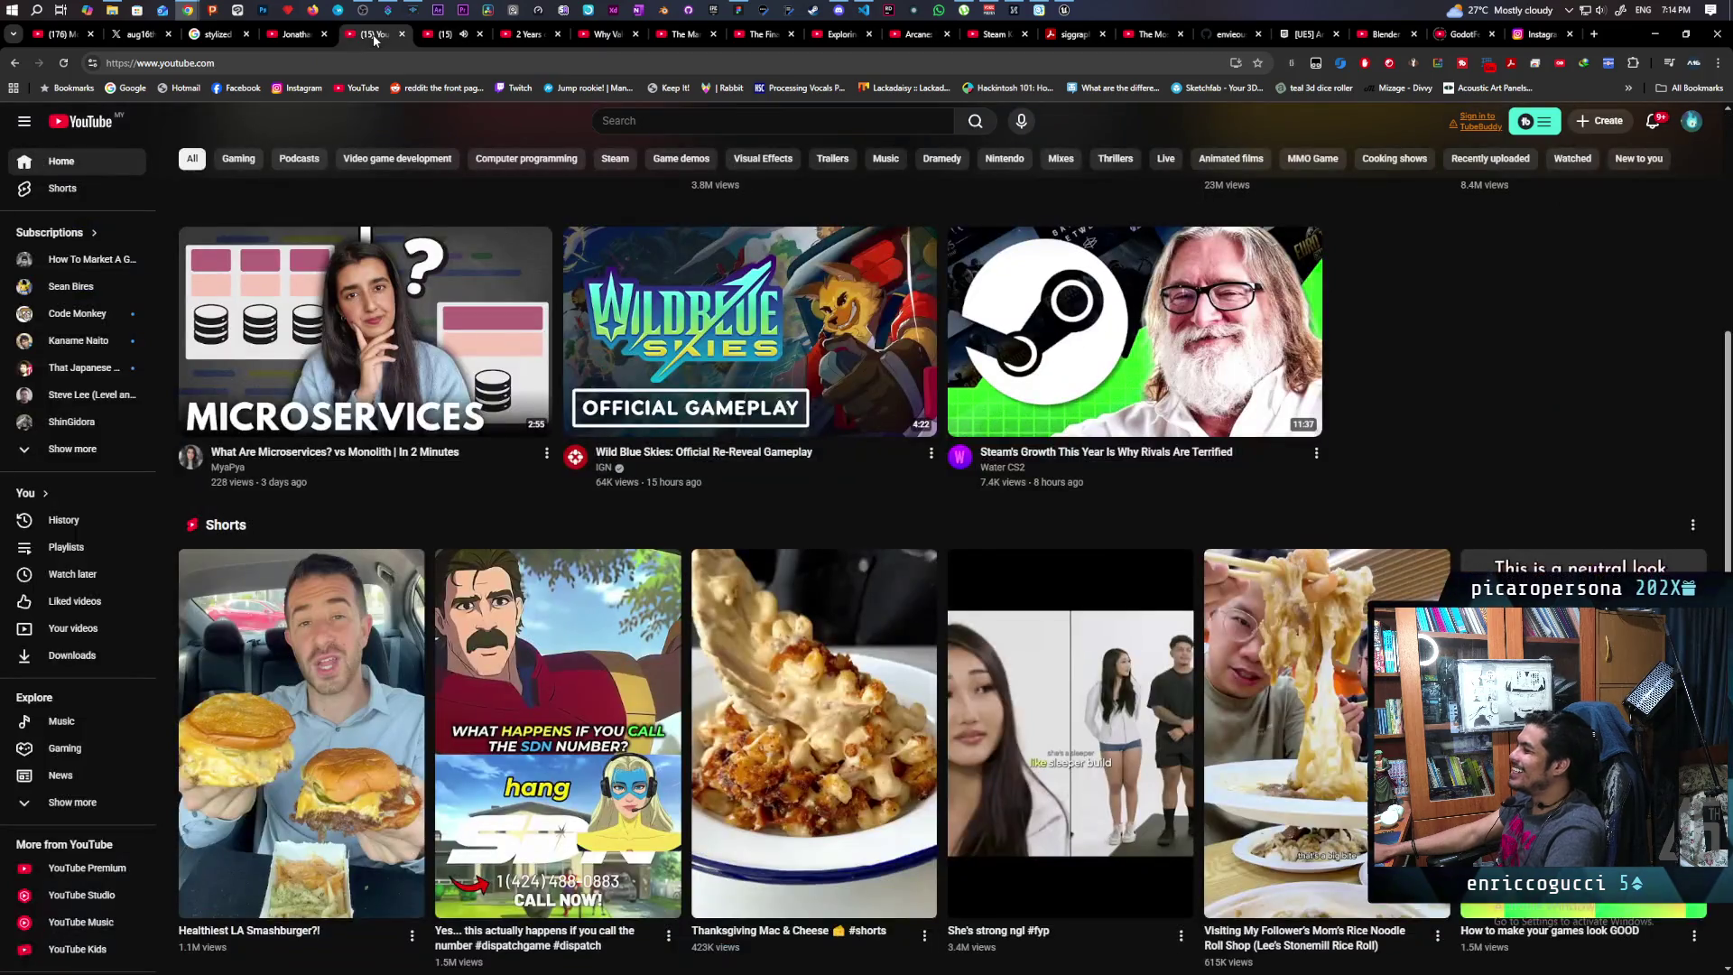
{"action": "middle_click", "coordinate": [1029, 385]}
{"action": "left_click", "coordinate": [500, 36]}
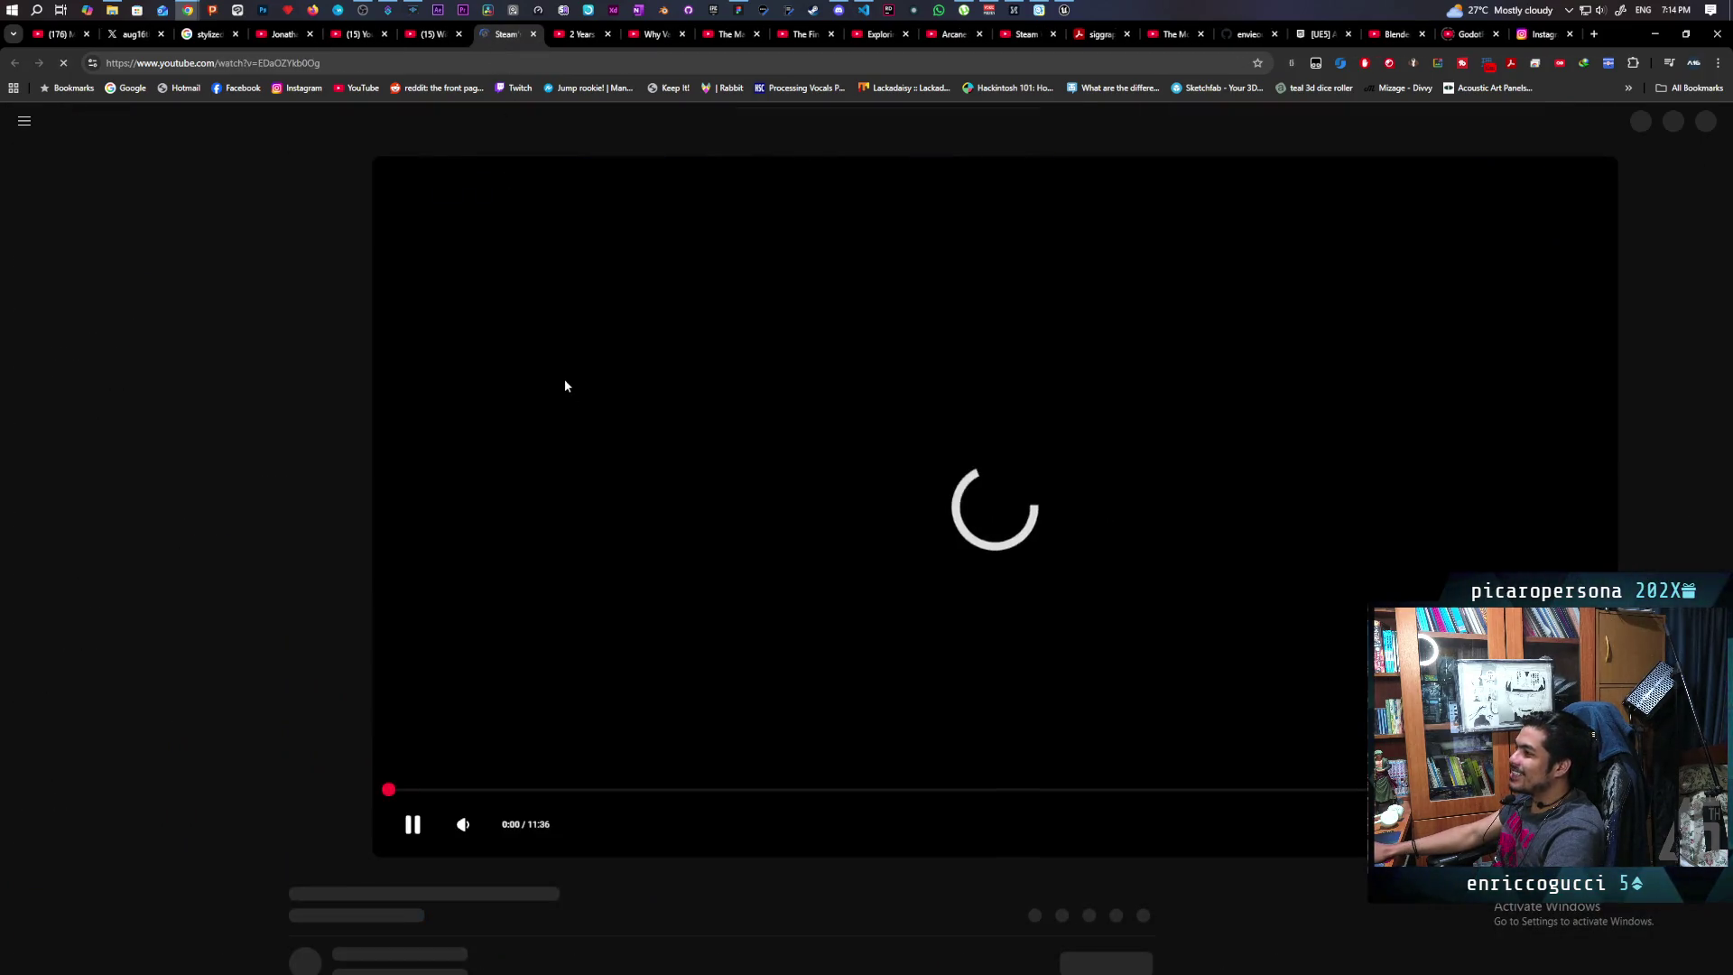
{"action": "middle_click", "coordinate": [436, 35]}
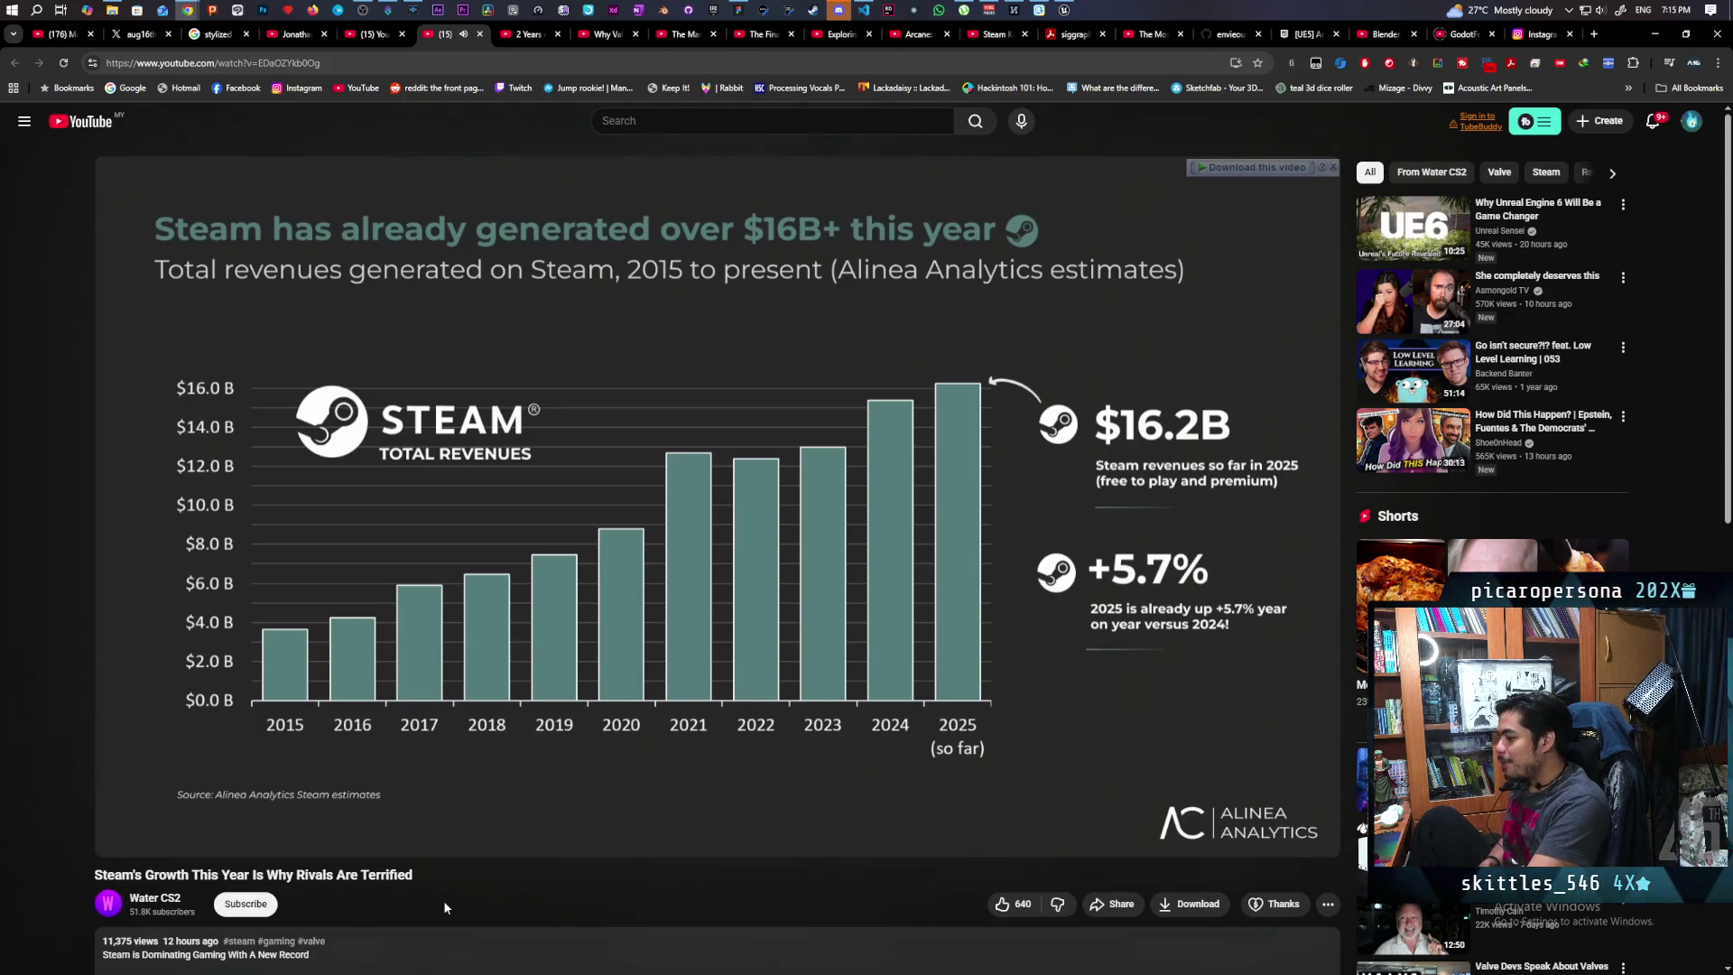
{"action": "key", "text": "space"}
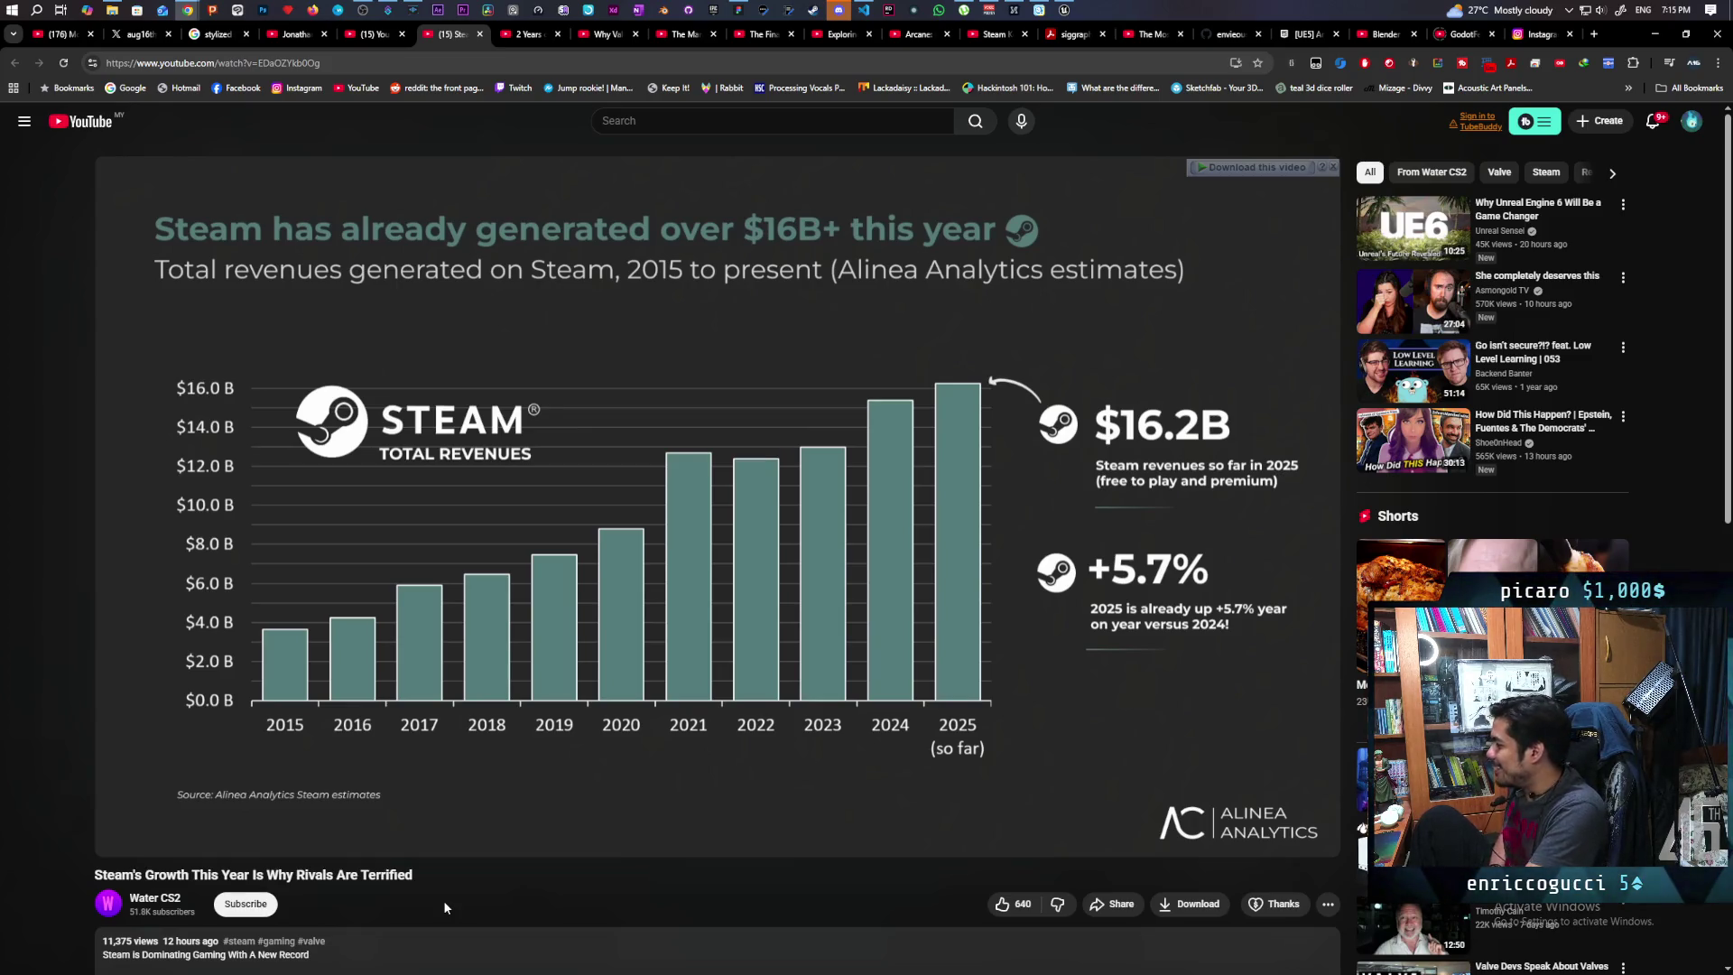
{"action": "key", "text": "space"}
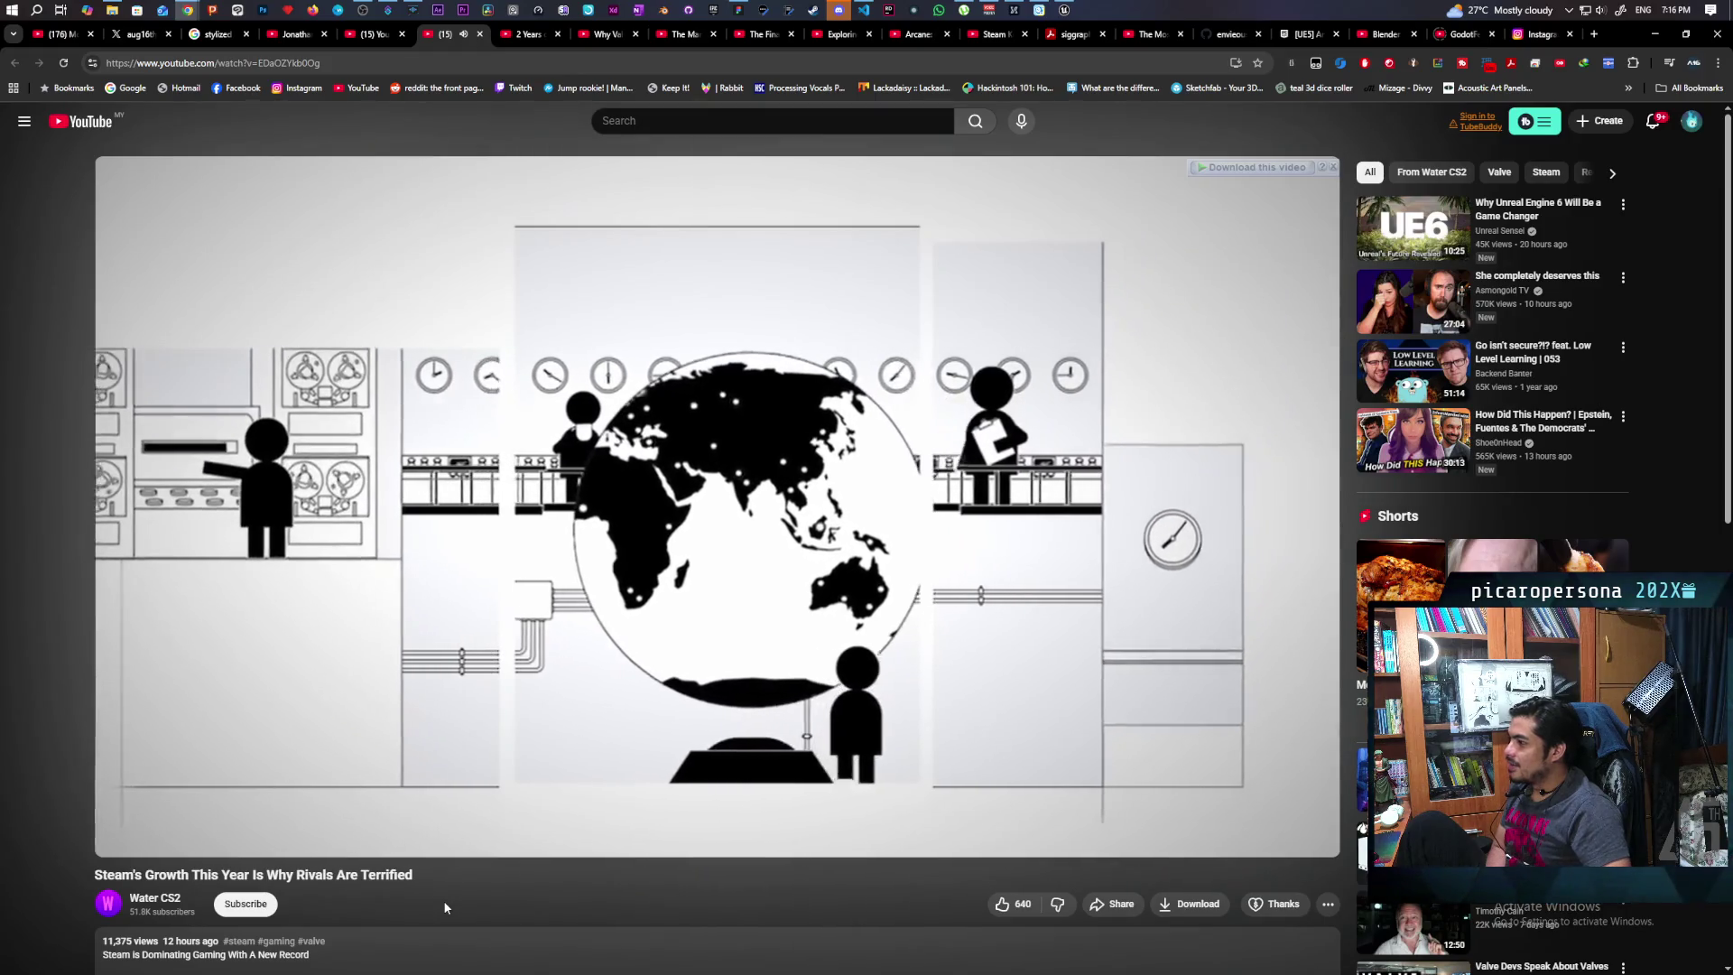
{"action": "key", "text": "space"}
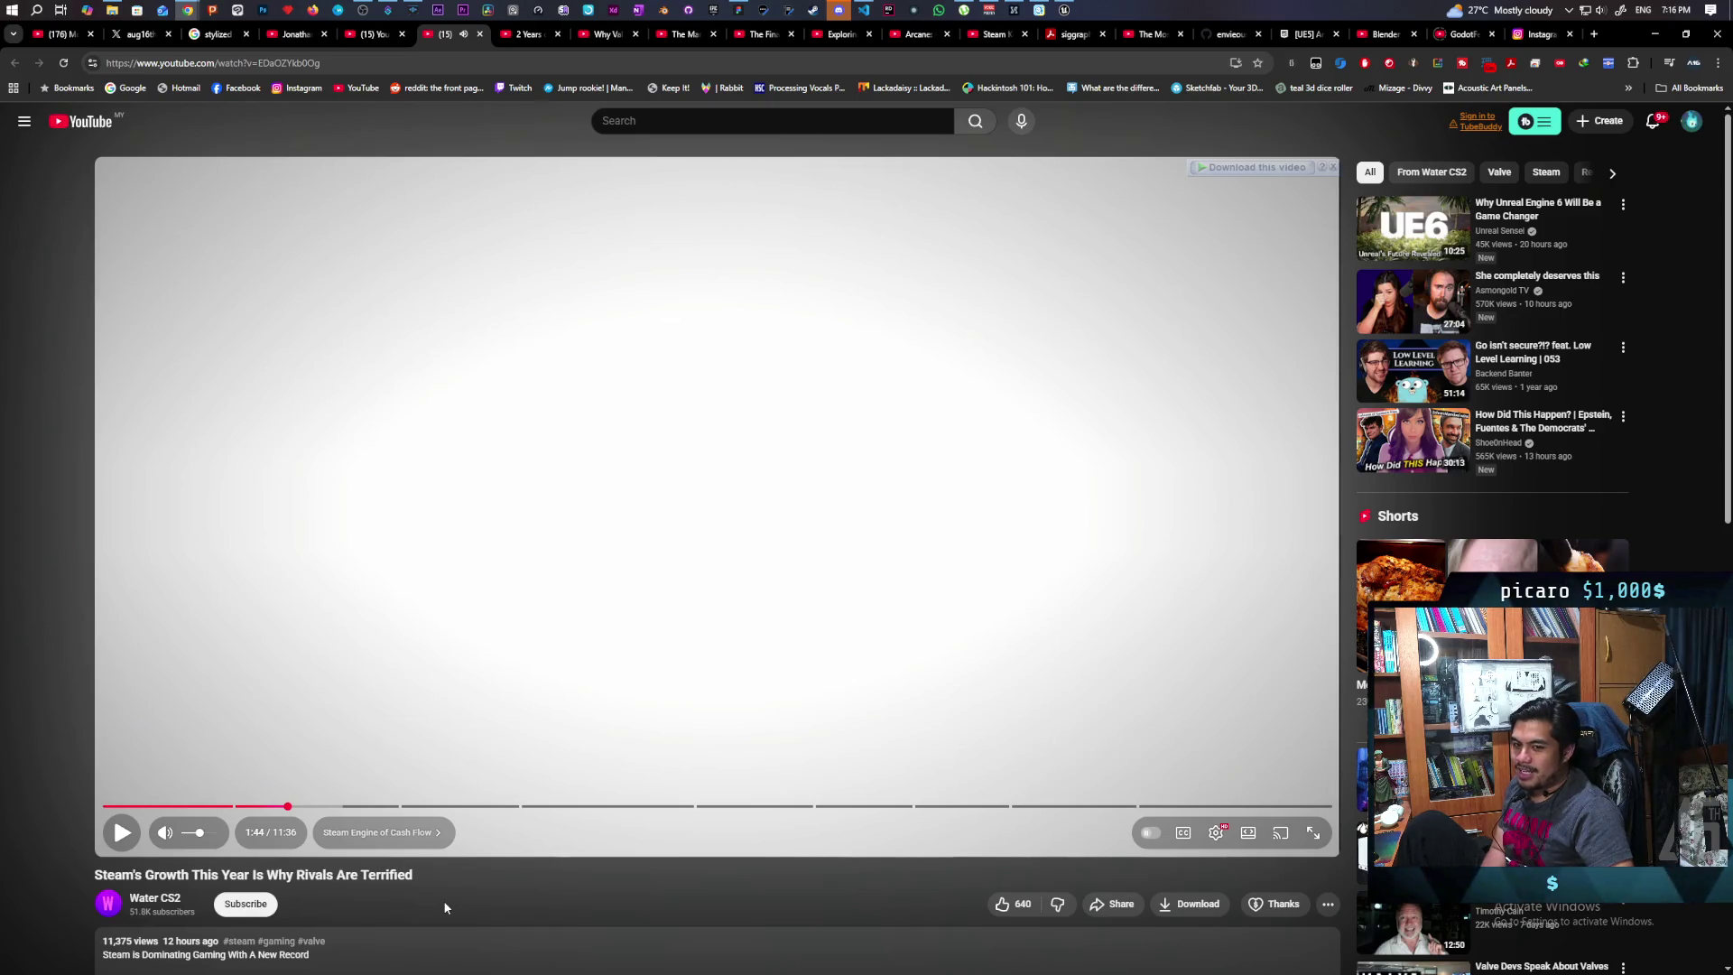
{"action": "key", "text": "space"}
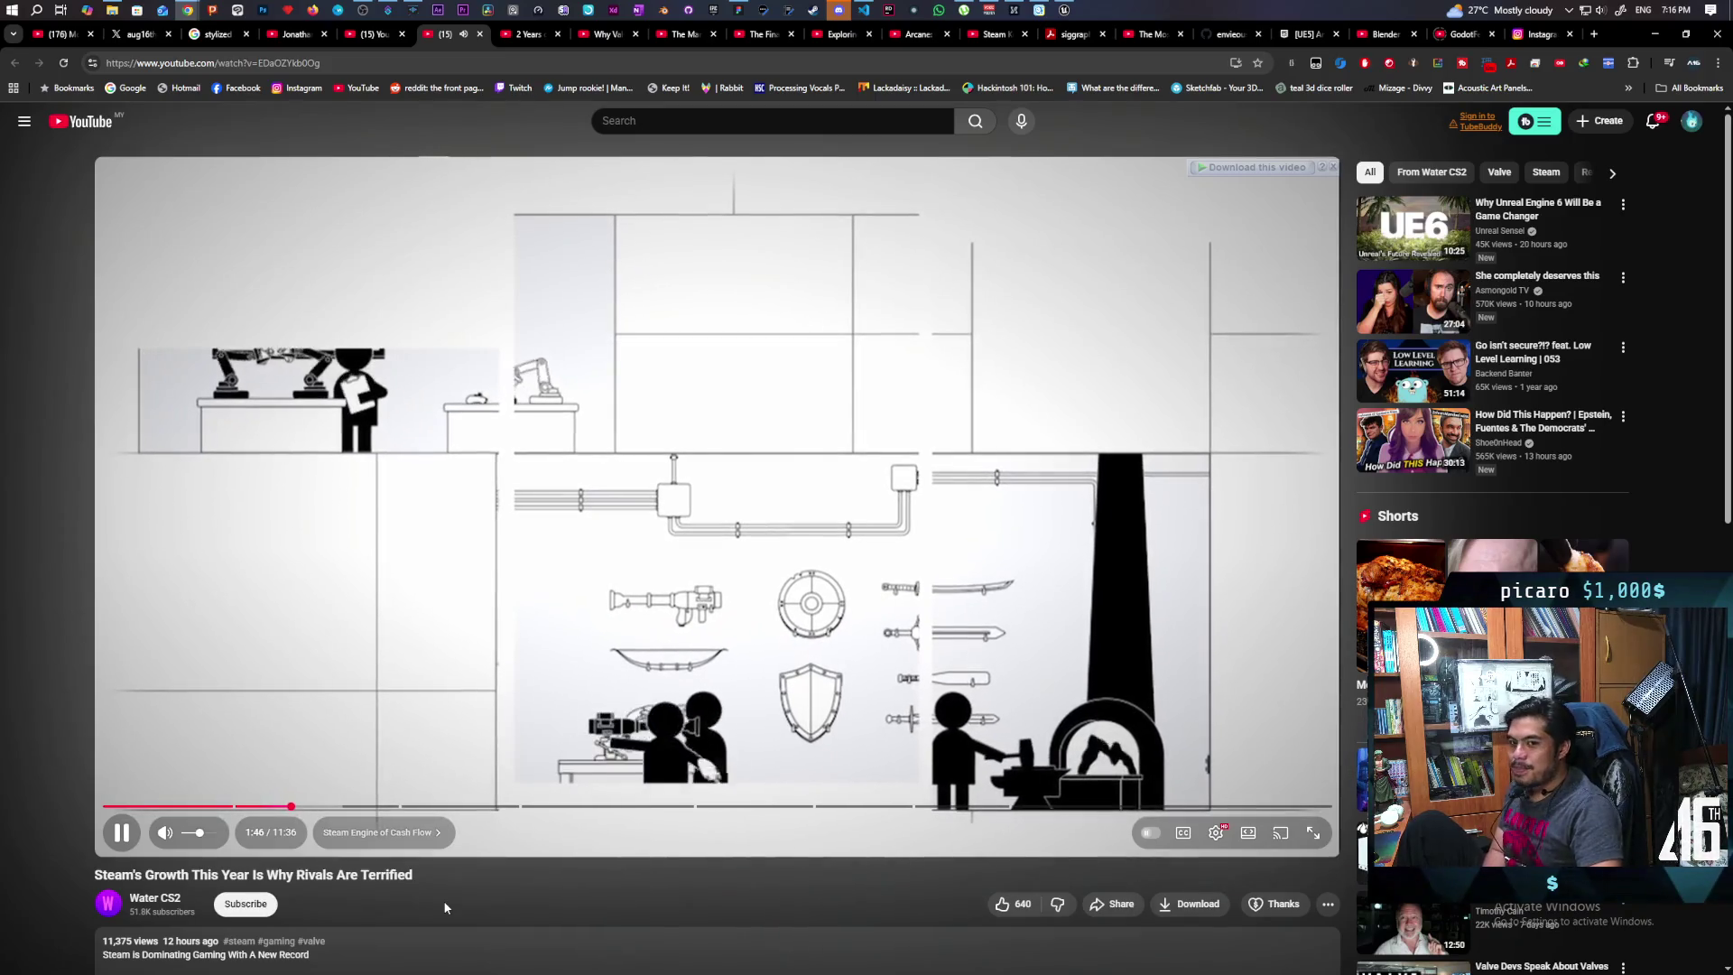
{"action": "key", "text": "space"}
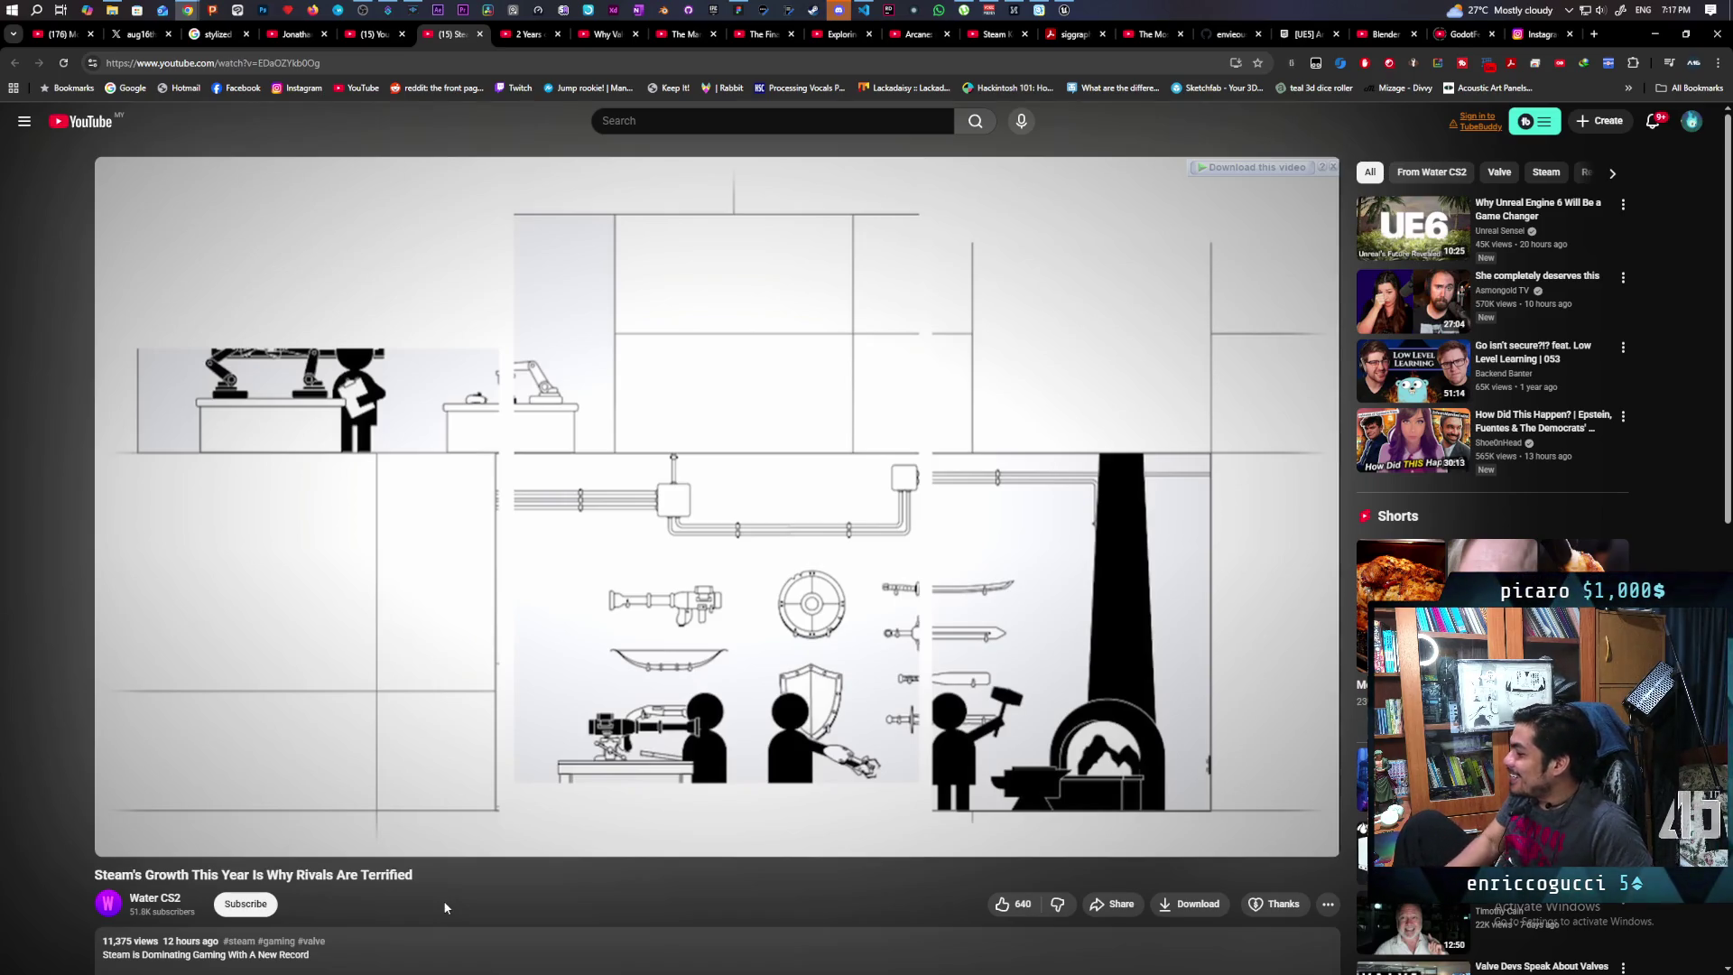
{"action": "key", "text": "space"}
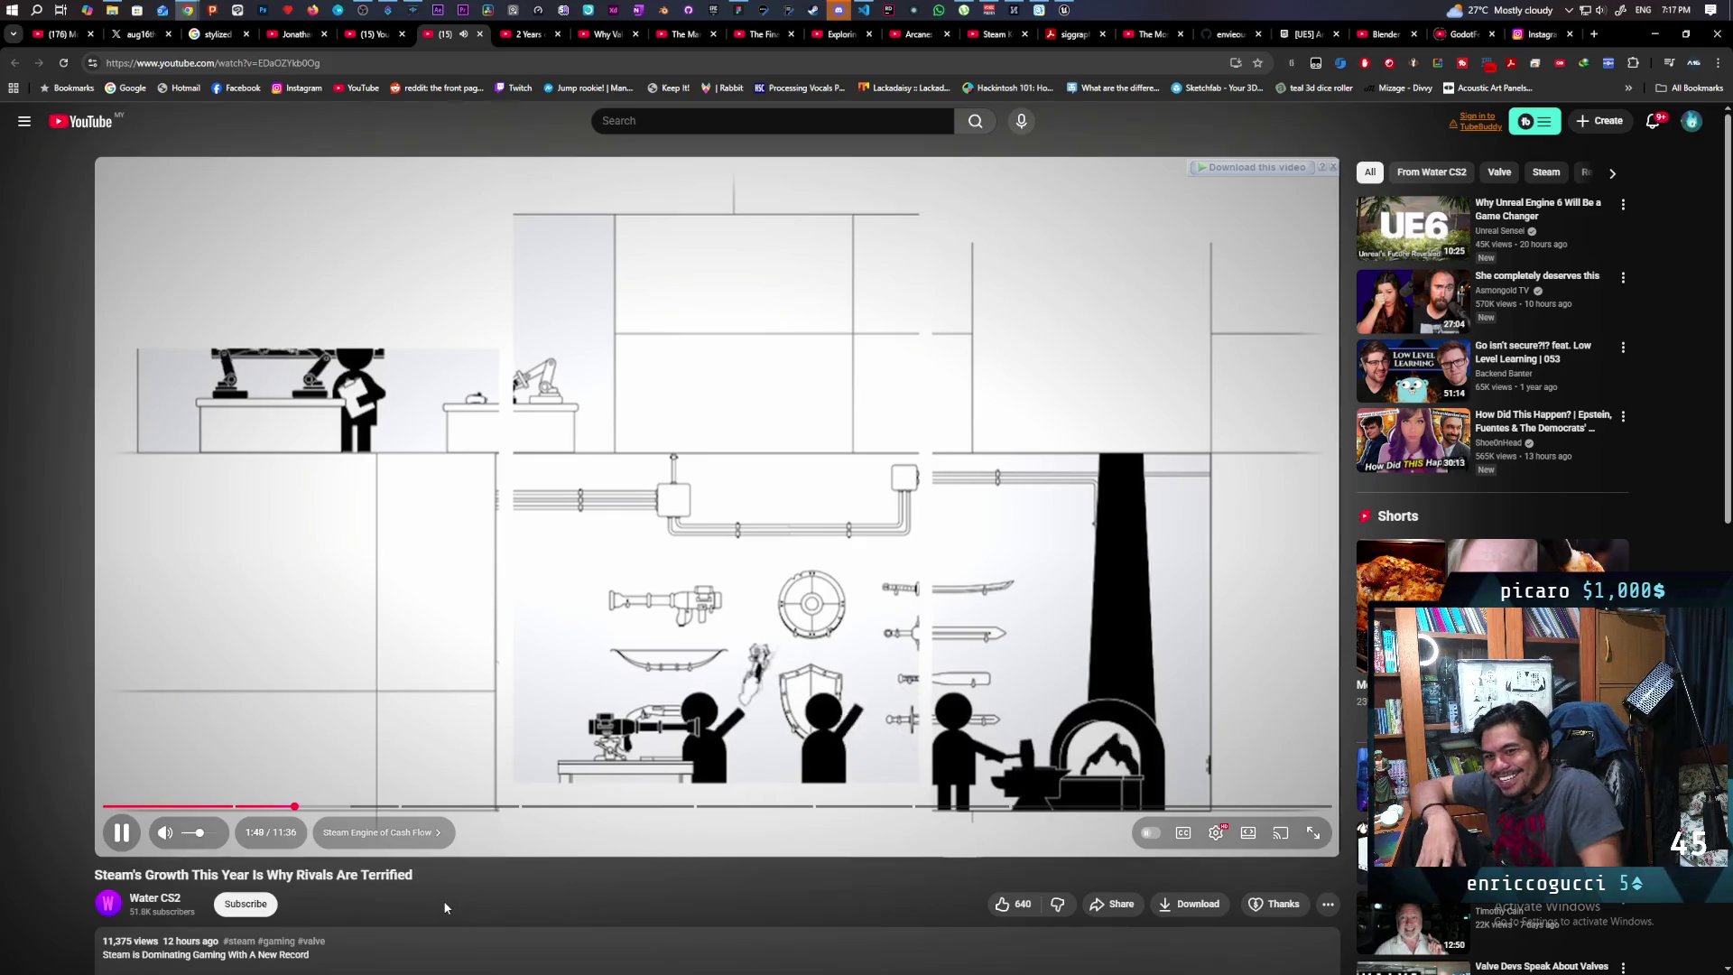